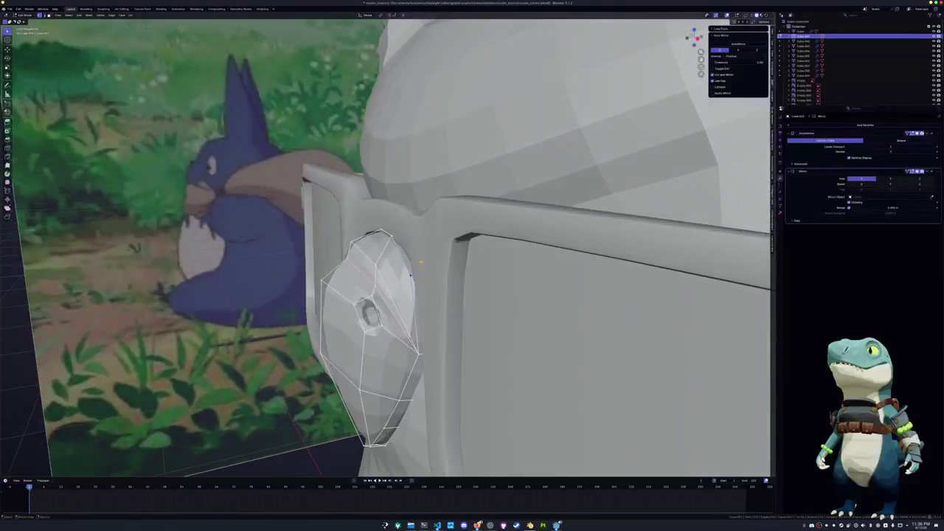
Move the beak vertices sideways along X, checking them in X-ray view
key("alt+z")
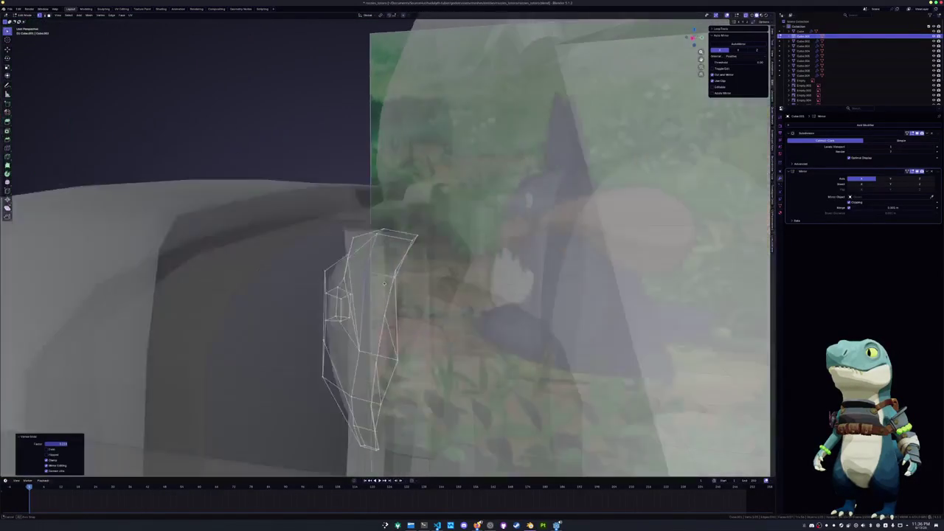
key("g")
key("x")
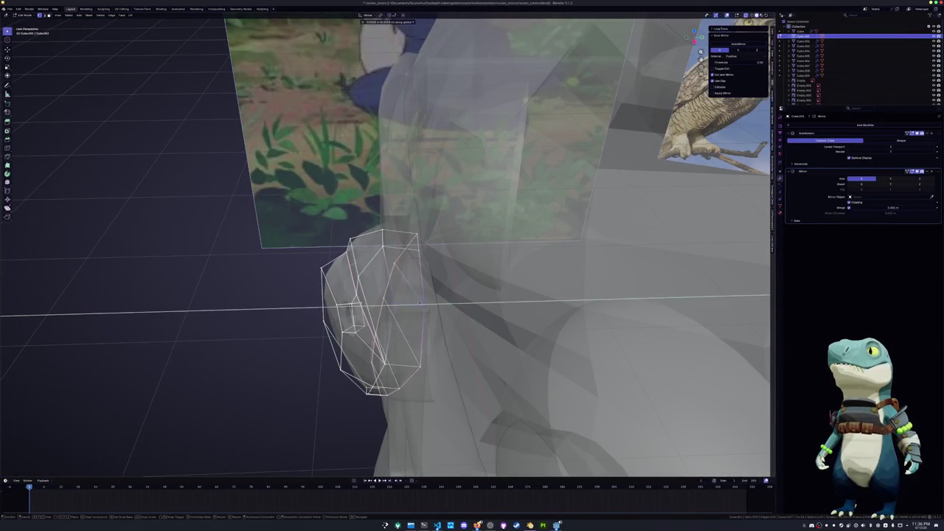
left_click(421, 302)
key("alt+z")
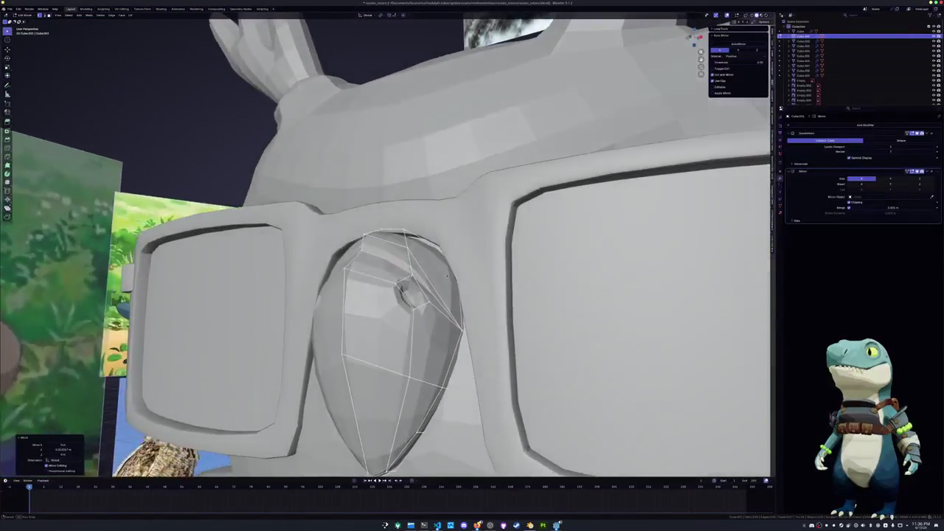
scroll(465, 276, "down", 3)
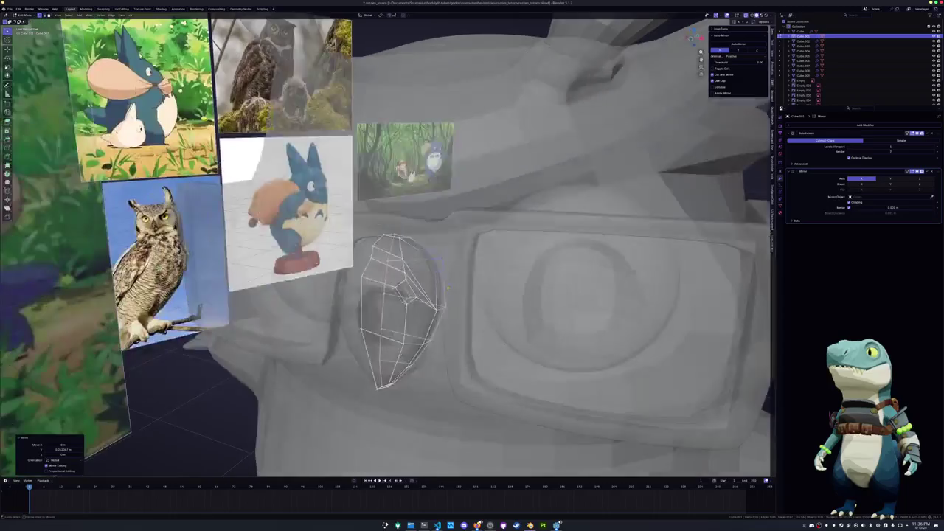
Frame the beak mesh and orbit around it through the see-through head
key("alt+z")
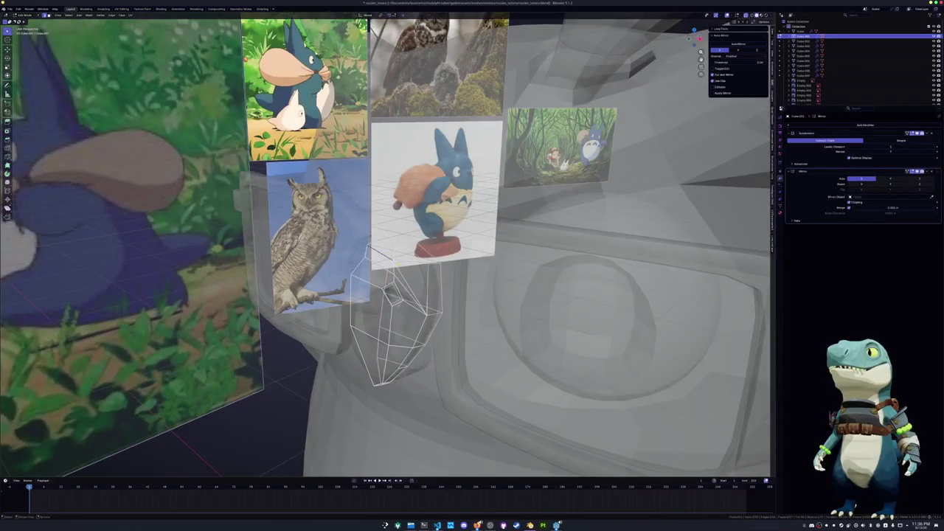
key("alt+z")
key("KP_Decimal")
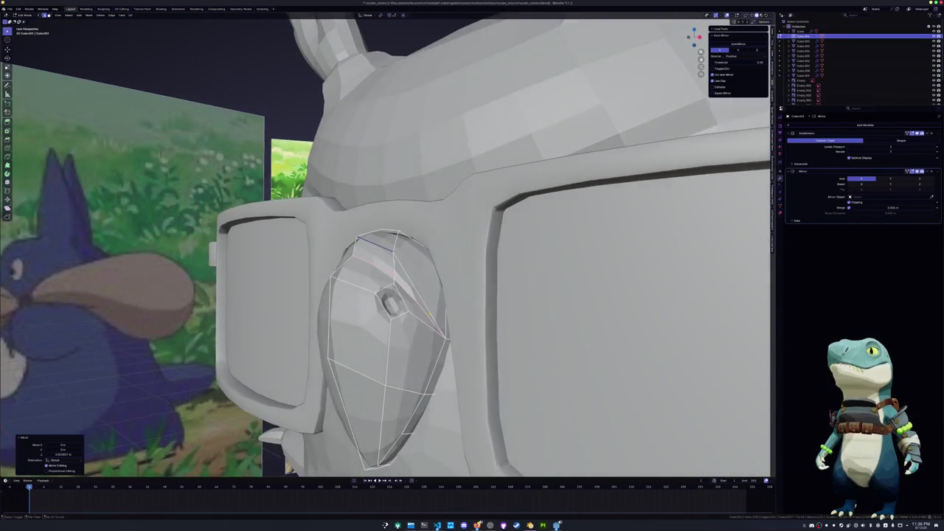
scroll(430, 313, "down", 3)
key("alt+z")
middle_click_drag(430, 313, 442, 310)
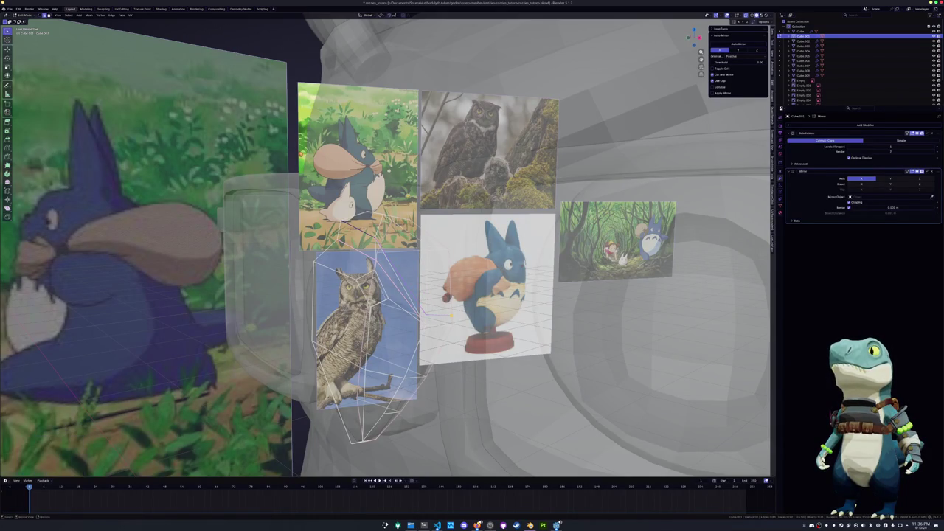
key("alt+z")
key("KP_Decimal")
Dissolve the selected beak edges and shrink/fatten the beak vertices
key("x")
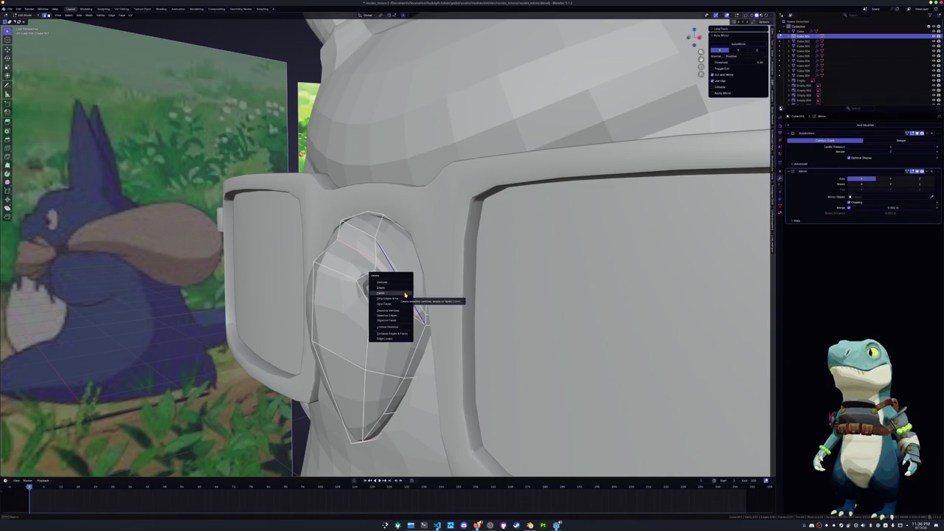
left_click(398, 315)
mouse_move(397, 315)
middle_mouse_down()
mouse_move(413, 304)
mouse_move(503, 333)
middle_mouse_up()
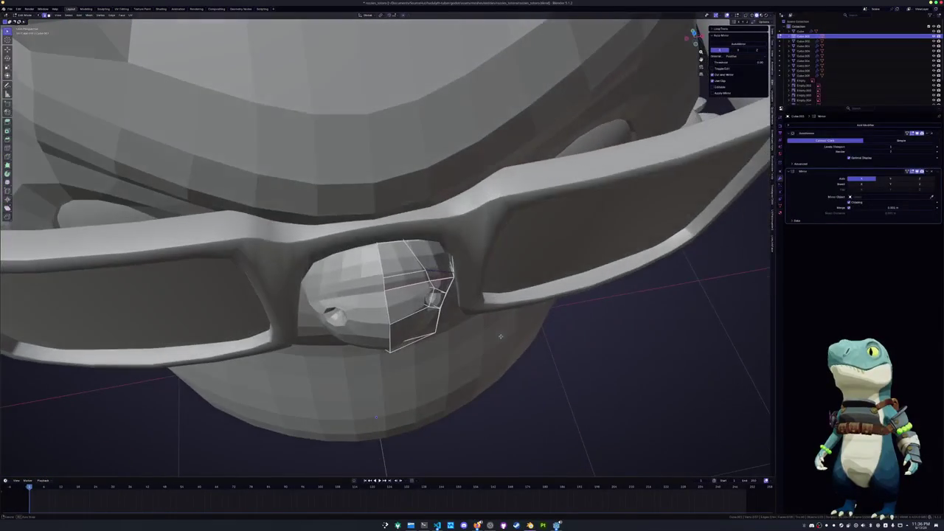
key("alt+s")
left_click(503, 331)
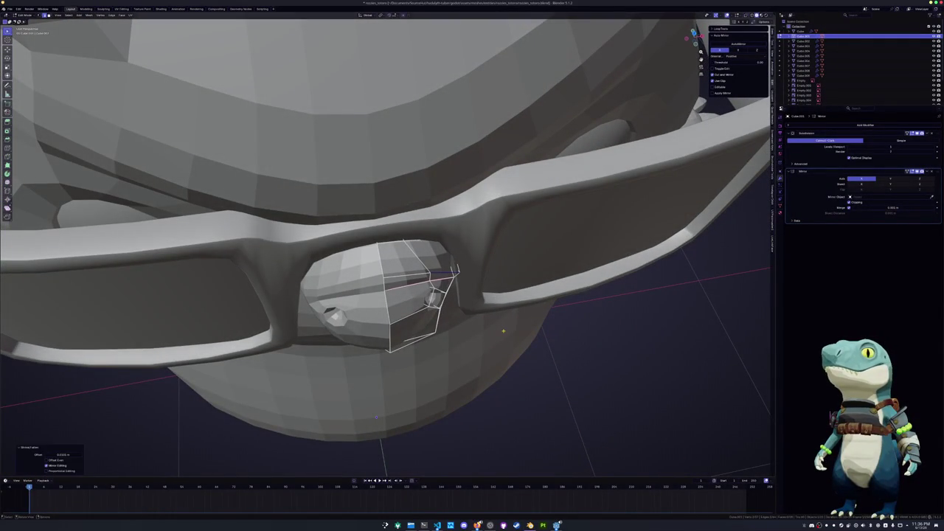
Reposition beak vertices along X and Z to shape the pointed beak
mouse_move(503, 331)
middle_mouse_down()
mouse_move(472, 295)
mouse_move(494, 311)
mouse_move(421, 247)
mouse_move(464, 255)
mouse_move(458, 269)
mouse_move(462, 254)
middle_mouse_up()
key("g")
key("x")
left_click(494, 311)
key("g")
left_click(435, 267)
key("alt+z")
key("g")
key("z")
left_click(458, 258)
key("alt+z")
Move and slide further beak vertices to refine the tip
key("g")
key("x")
left_click(462, 253)
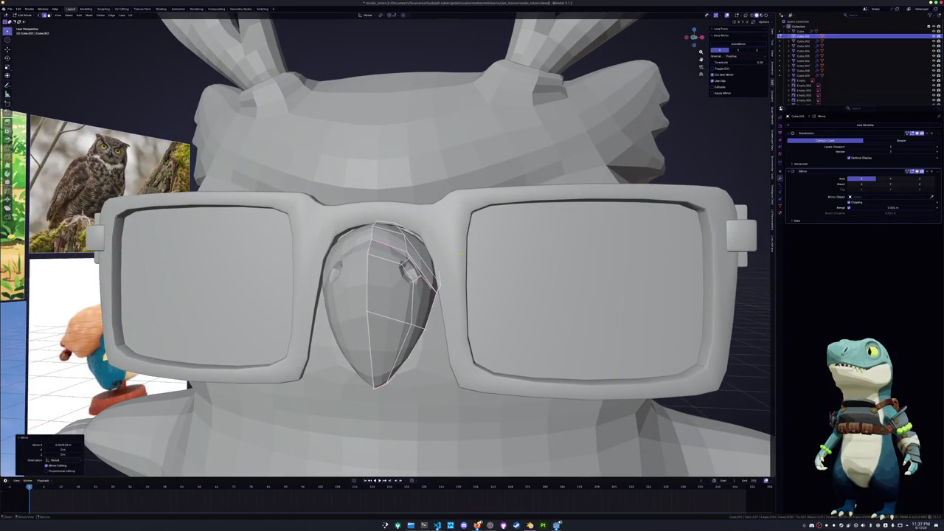
scroll(436, 253, "up", 3)
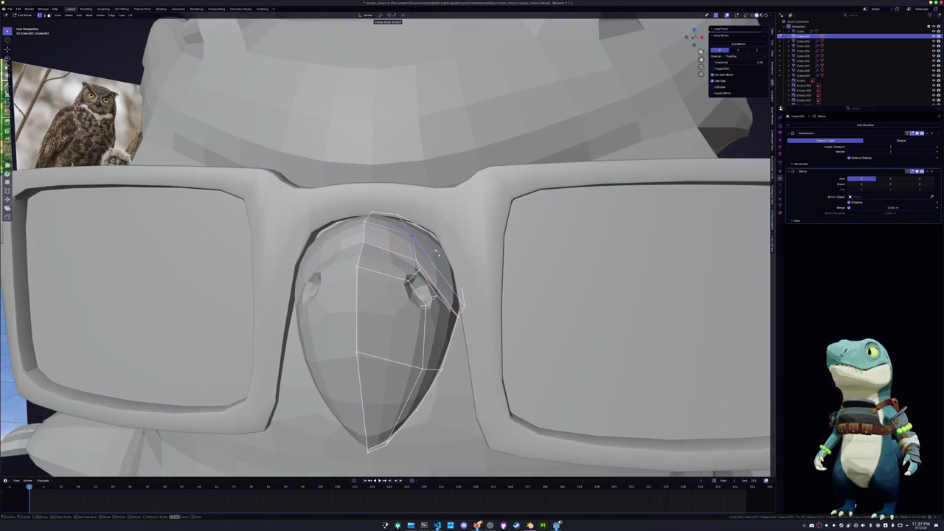
key("g")
key("g")
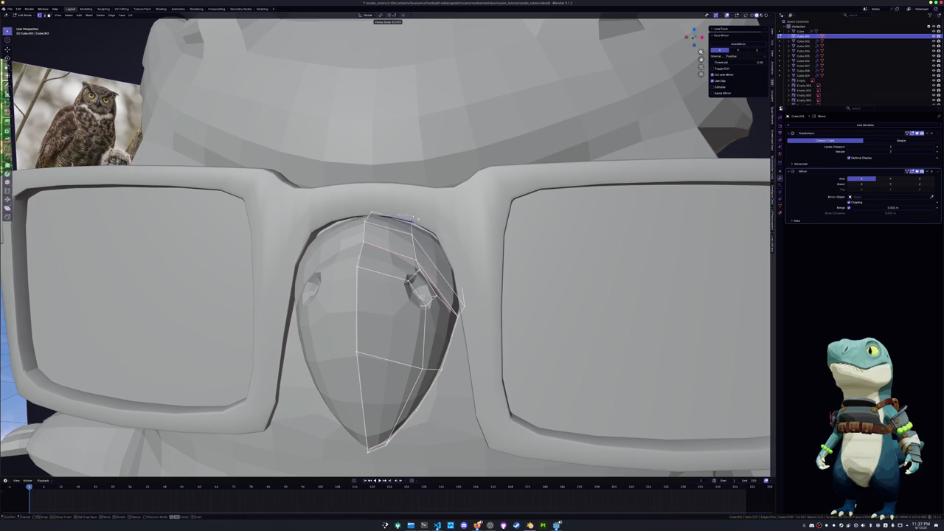
left_click(413, 229)
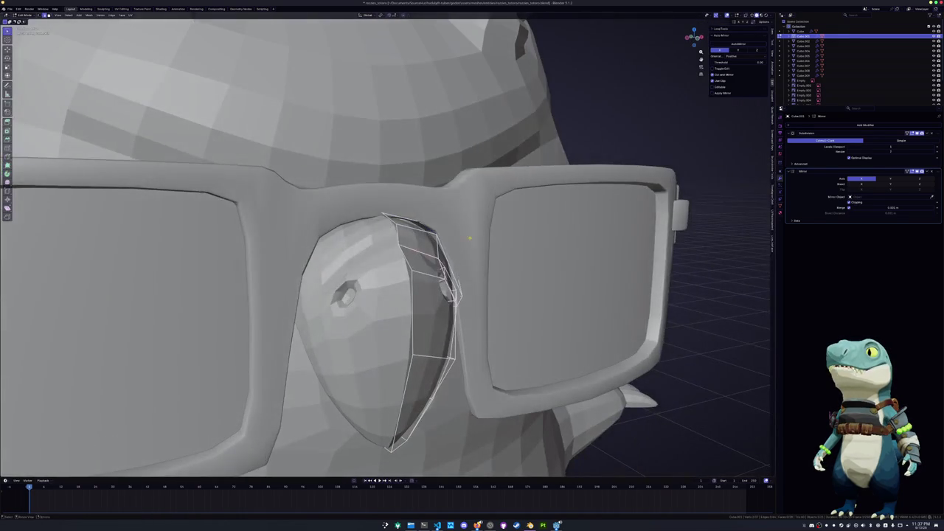
key("g")
left_click(449, 231)
scroll(449, 231, "down", 3)
mouse_move(449, 231)
middle_mouse_down()
mouse_move(398, 236)
mouse_move(402, 259)
mouse_move(413, 251)
middle_mouse_up()
scroll(399, 236, "up", 3)
Crease the beak's ridge edge with Shift+E and return to Object Mode
key("alt+z")
mouse_move(424, 295)
middle_mouse_down()
mouse_move(441, 326)
mouse_move(468, 327)
middle_mouse_up()
key("alt+z")
key("shift+e")
left_click(441, 326)
key("Tab")
Select the glasses and orbit to face the owl head-on
scroll(467, 325, "down", 10)
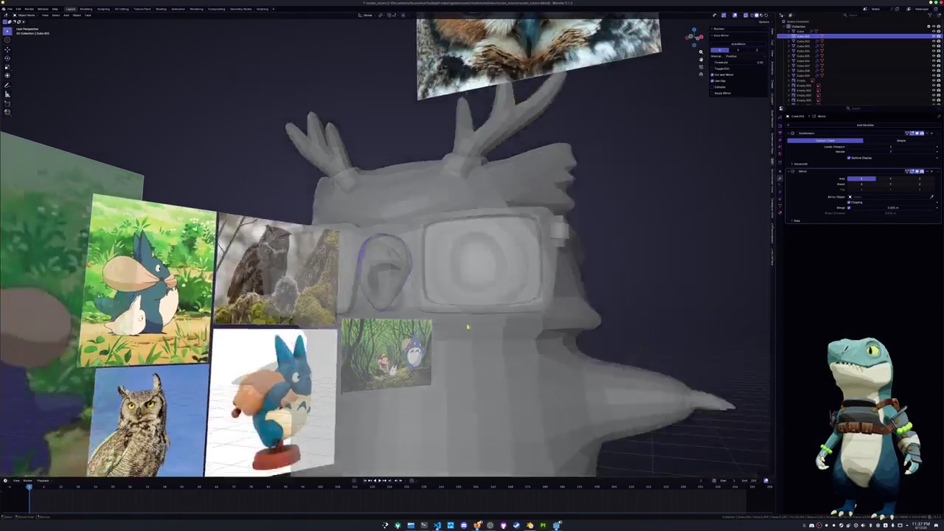
scroll(516, 310, "down", 4)
middle_click_drag(555, 301, 525, 309)
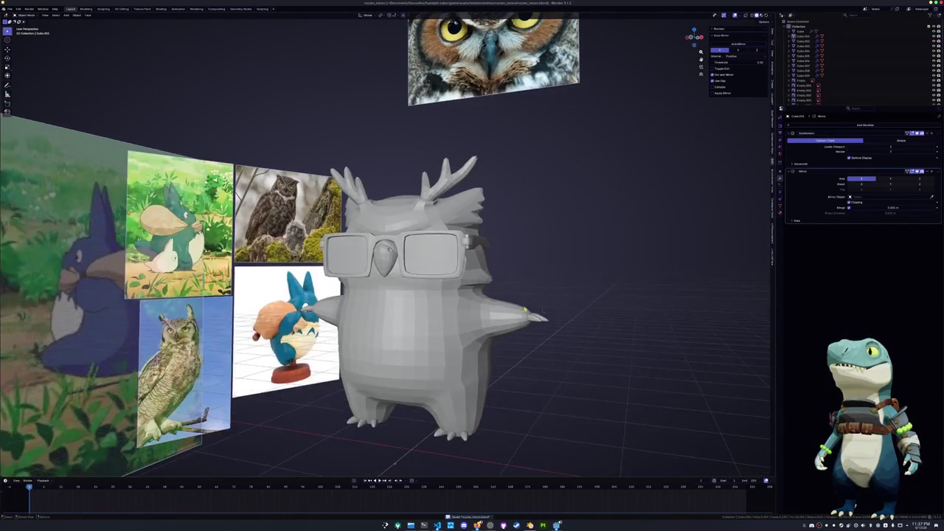
left_click(441, 267)
scroll(559, 291, "down", 3)
mouse_move(572, 283)
middle_mouse_down()
mouse_move(516, 295)
mouse_move(601, 169)
middle_mouse_up()
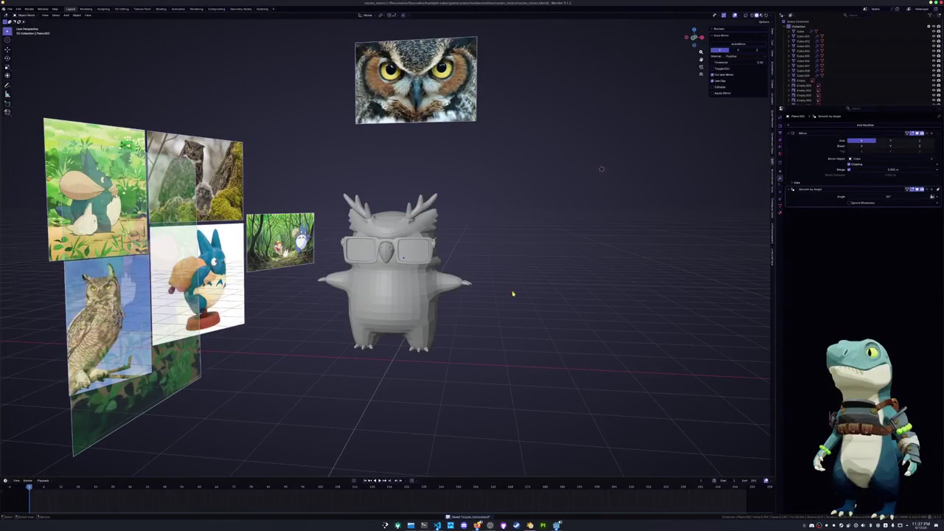
Add a cube at the world origin and raise it along Z
key("shift+a")
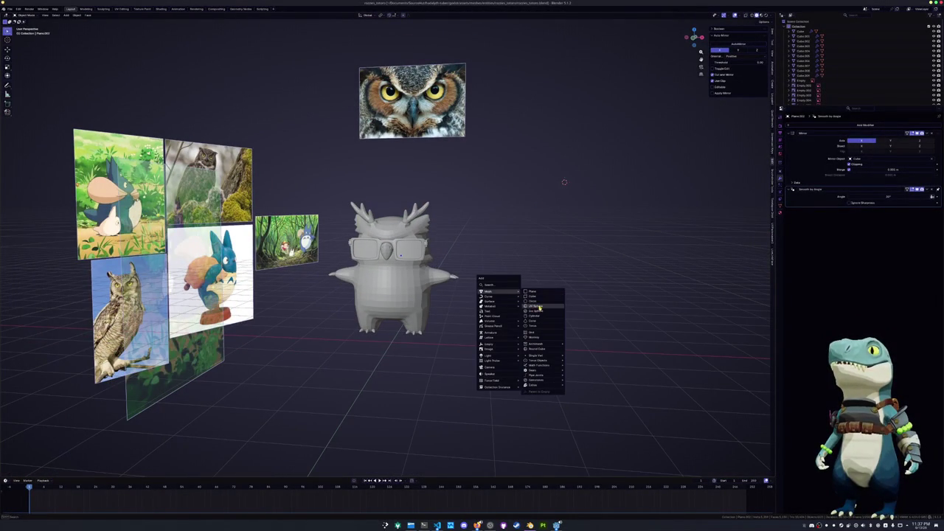
left_click(533, 297)
scroll(487, 310, "down", 3)
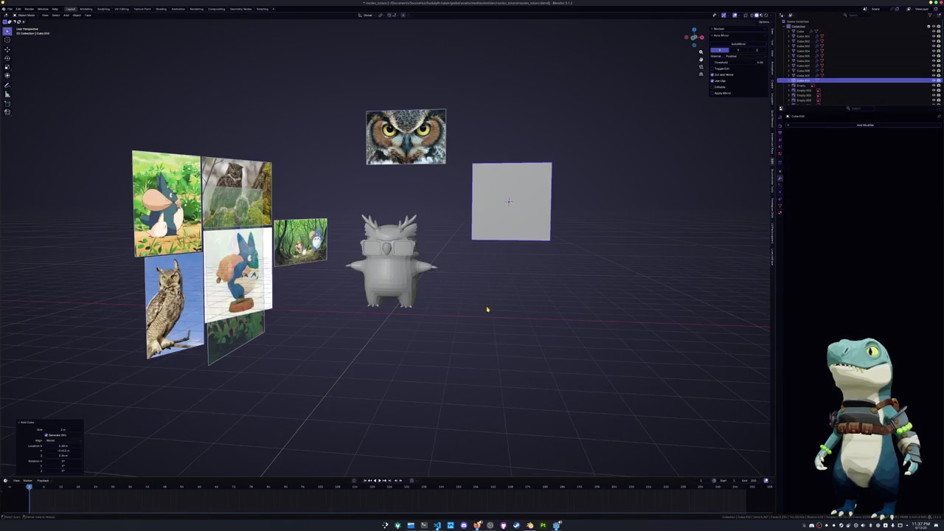
key("alt+g")
key("g")
key("z")
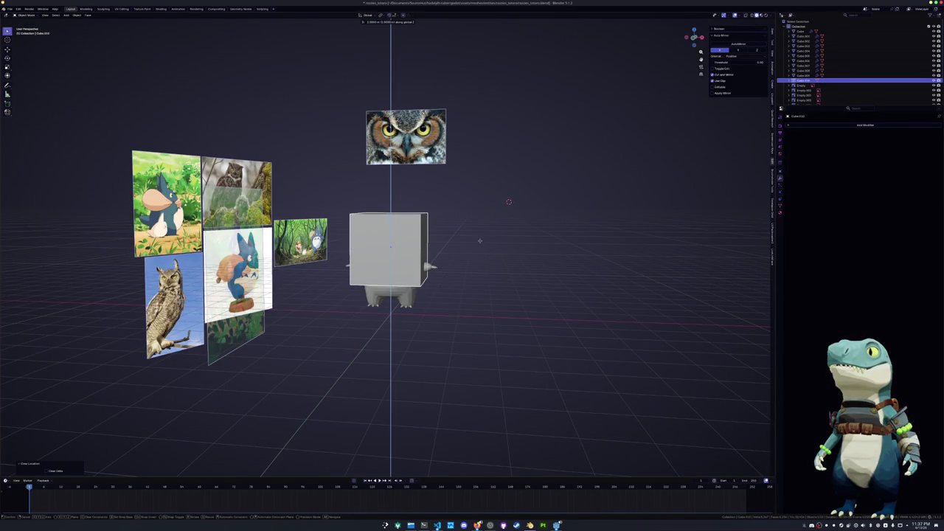
left_click(394, 450)
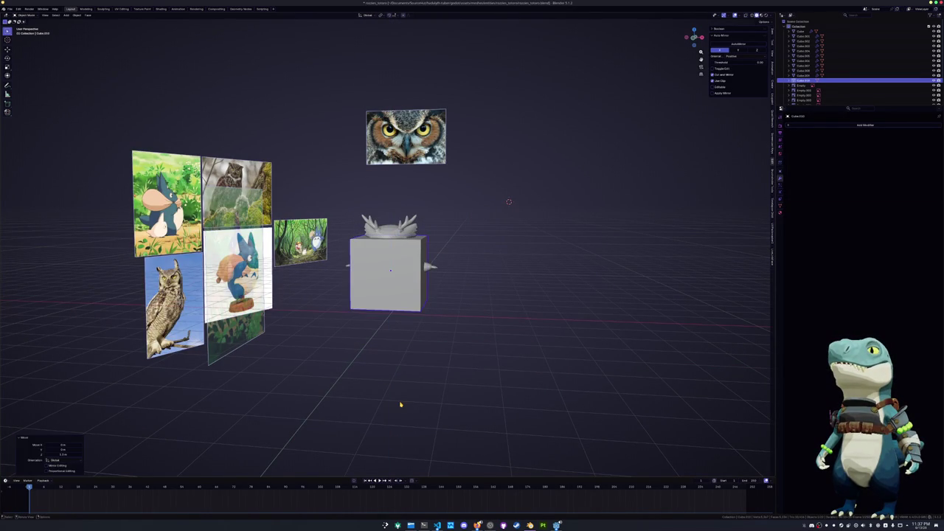
In front view, place the cube beside the owl and give it subdivision level 1
key("KP_1")
scroll(452, 356, "up", 3)
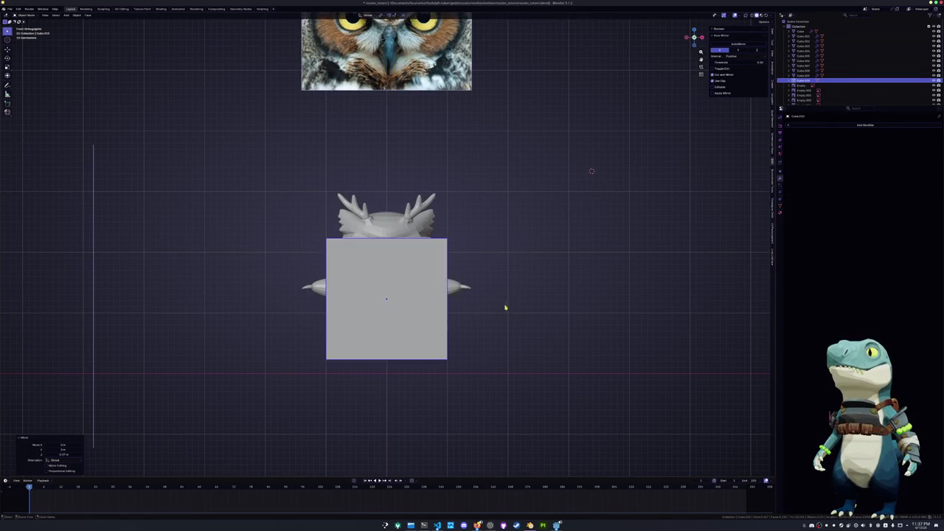
key("g")
key("x")
left_click(648, 298)
key("ctrl+1")
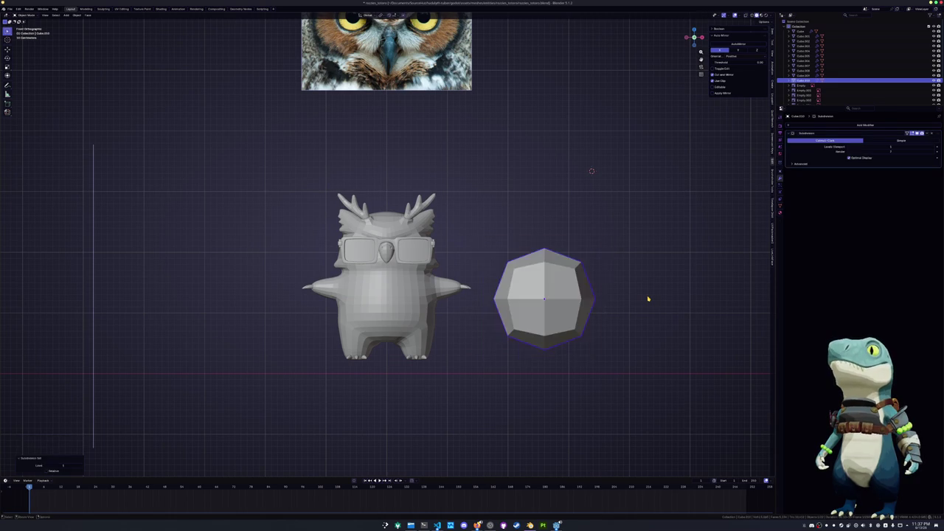
Taper the shape's top, widen its middle, and raise the top vertices
key("Tab")
left_click_drag(631, 282, 452, 193)
key("s")
left_click(594, 270)
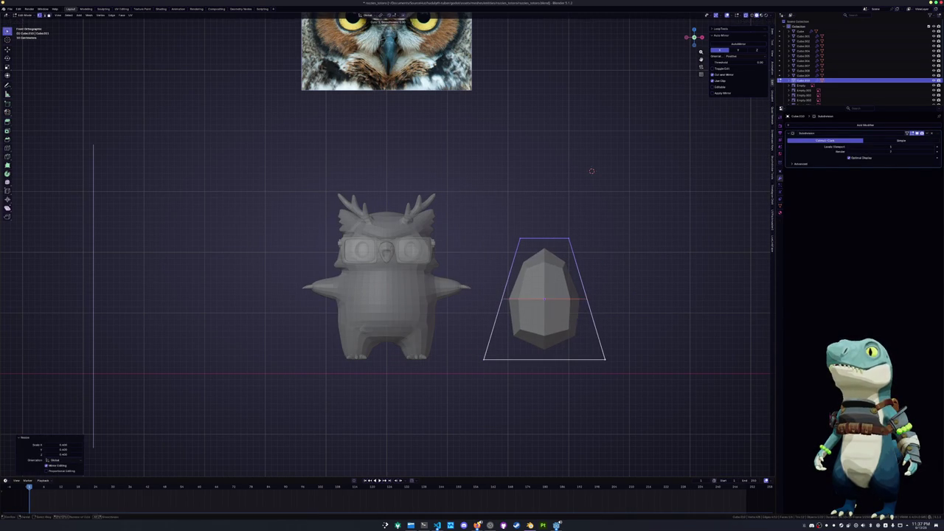
key("s")
left_click(640, 296)
left_click_drag(621, 279, 447, 201)
key("g")
key("z")
left_click(606, 215)
Lower and scale the middle edge loop into an egg shape, then leave Edit Mode
left_click(481, 299, "alt")
key("g")
key("z")
left_click(469, 309)
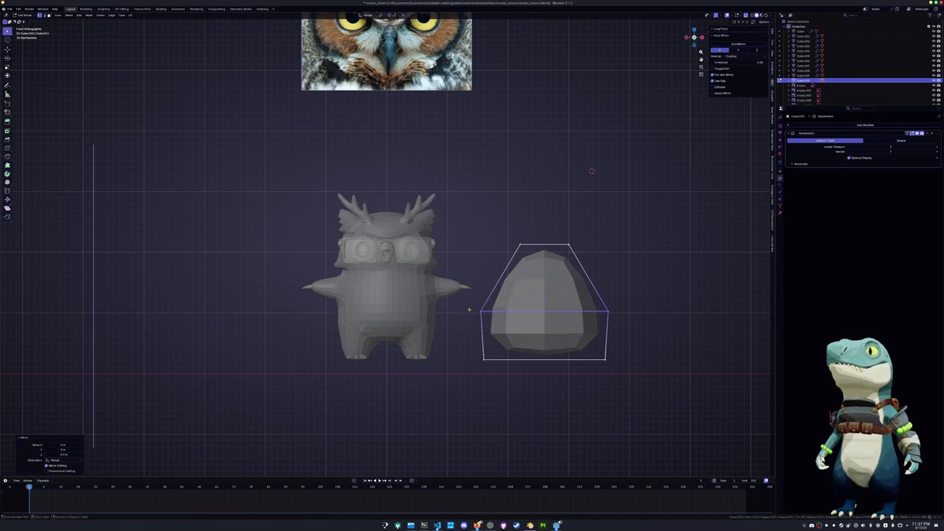
middle_click_drag(470, 309, 394, 297, "shift")
key("s")
left_click(518, 318)
middle_click_drag(523, 295, 518, 328, "shift")
key("Tab")
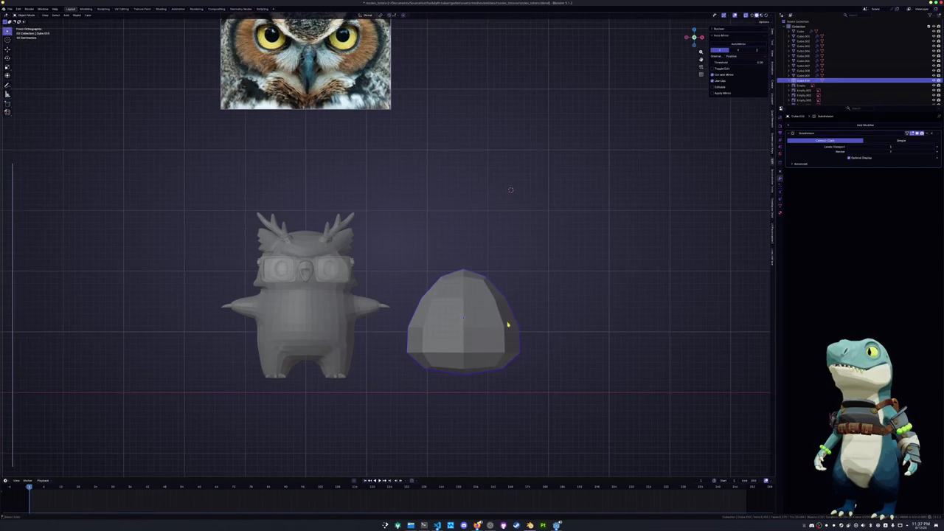
Raise the sack's top vertices straight up along Z
right_click(507, 325)
key("Tab")
mouse_move(457, 260)
left_mouse_down()
mouse_move(540, 296)
mouse_move(521, 243)
left_mouse_up()
key("g")
key("z")
left_click(521, 243)
key("Tab")
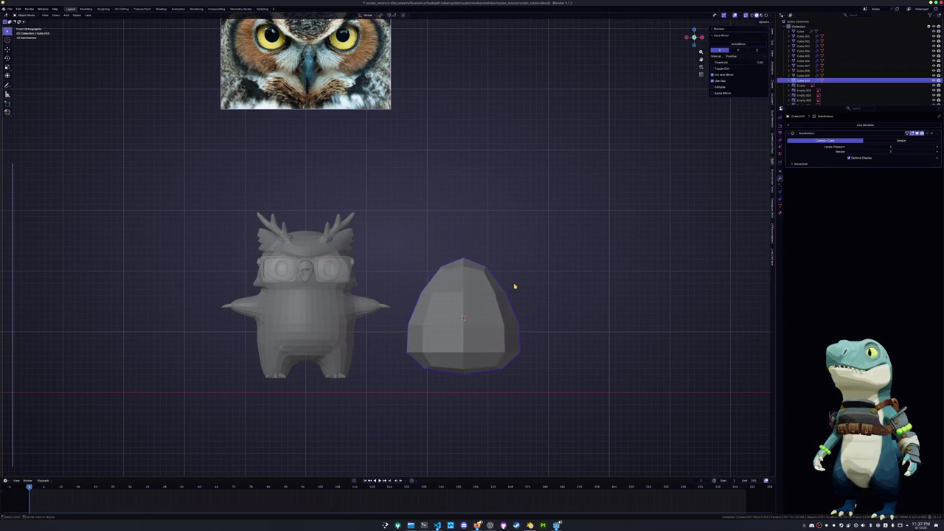
Tilt the sack's top, shift it along X, tilt it further and widen it along X
key("Tab")
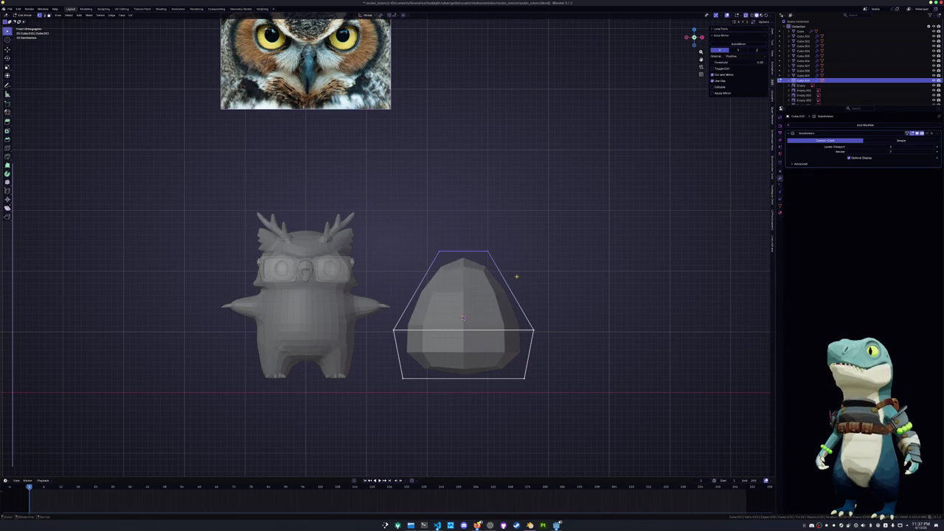
key("r")
left_click(542, 245)
key("g")
key("x")
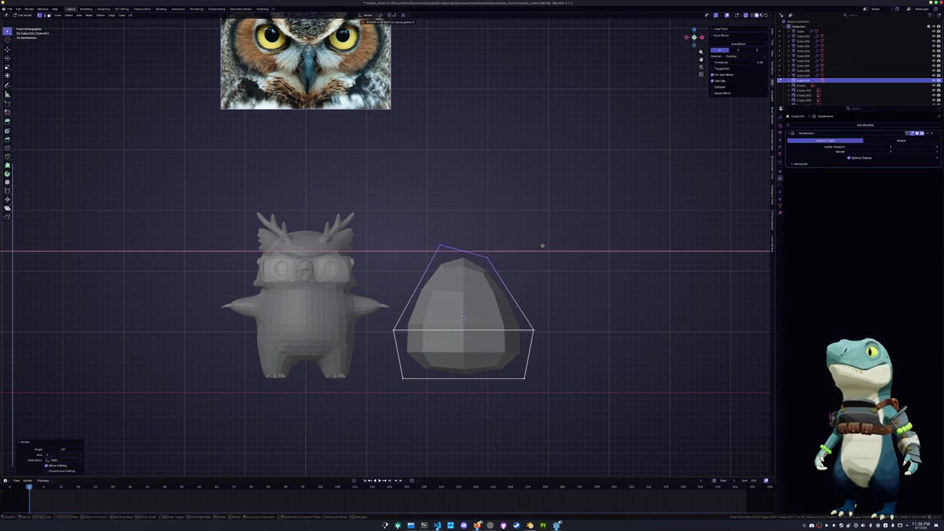
left_click(555, 247)
key("r")
left_click(559, 256)
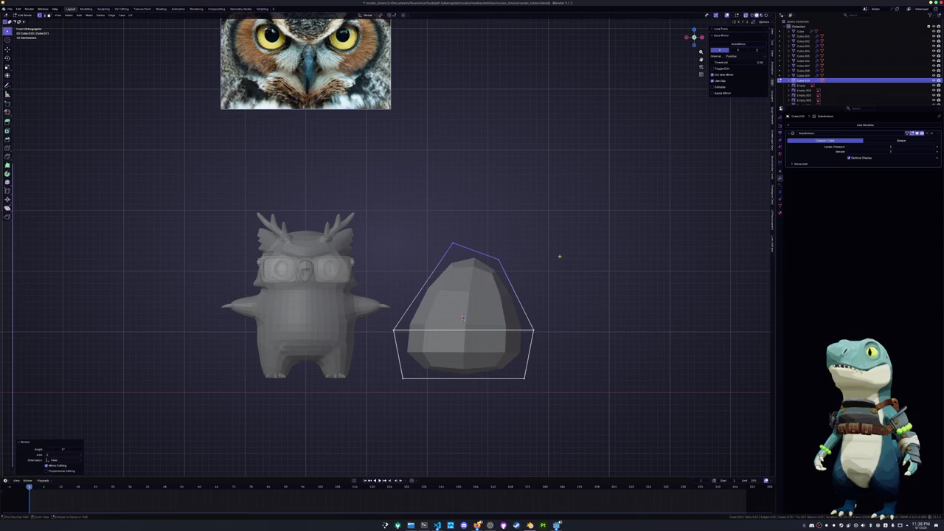
key("s")
key("x")
left_click(558, 288)
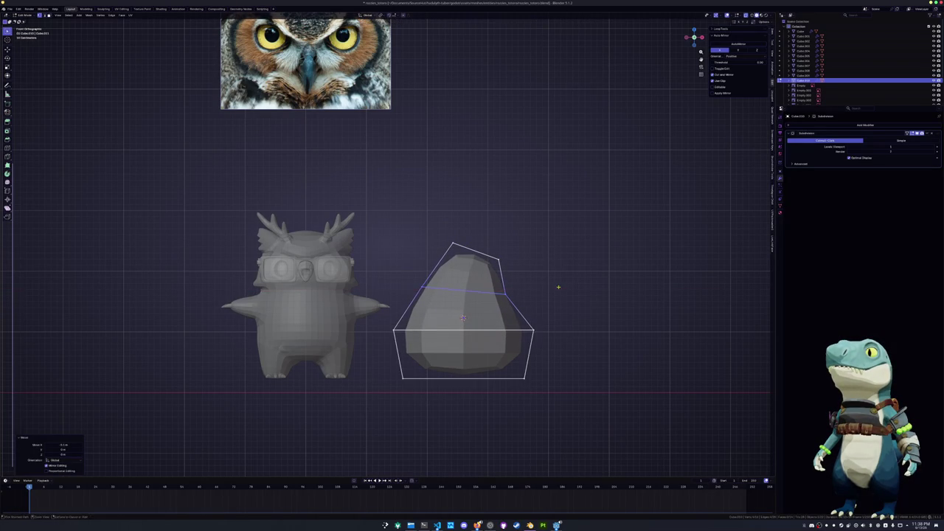
key("Tab")
Add a cube, then tilt and shrink it to sit on the sack's top
middle_click_drag(498, 269, 512, 259)
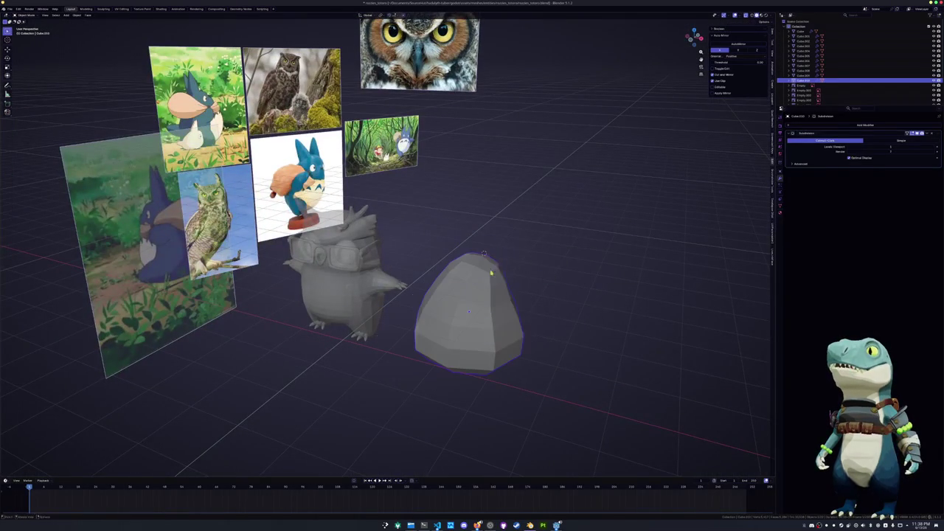
key("shift+a")
left_click(544, 263)
key("KP_1")
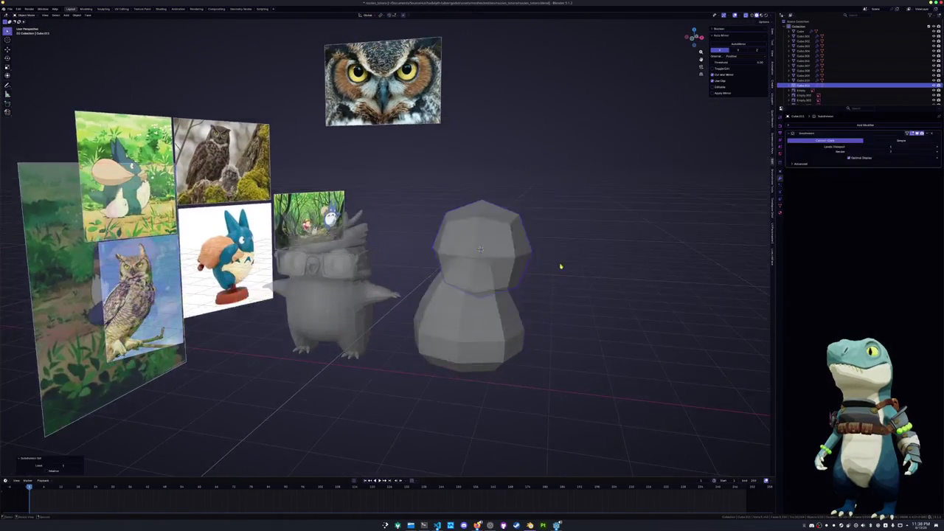
key("Tab")
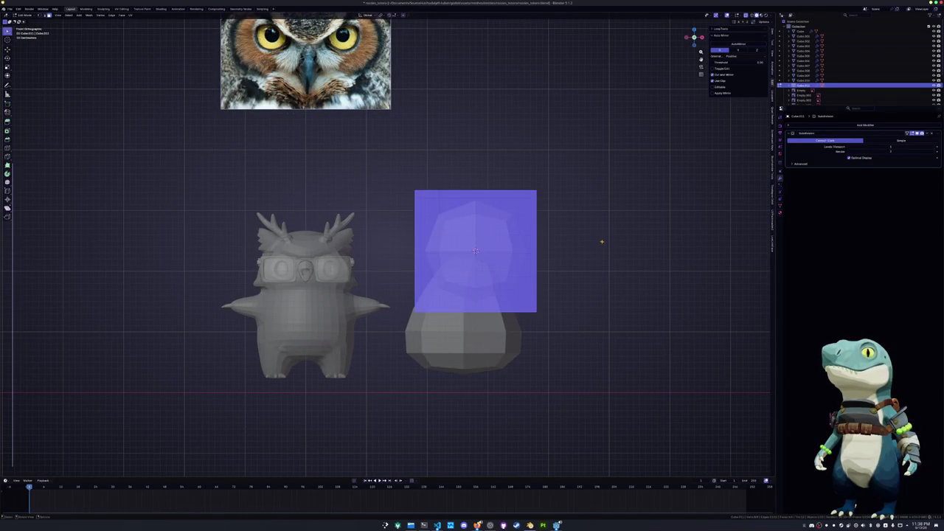
key("r")
left_click(590, 274)
key("s")
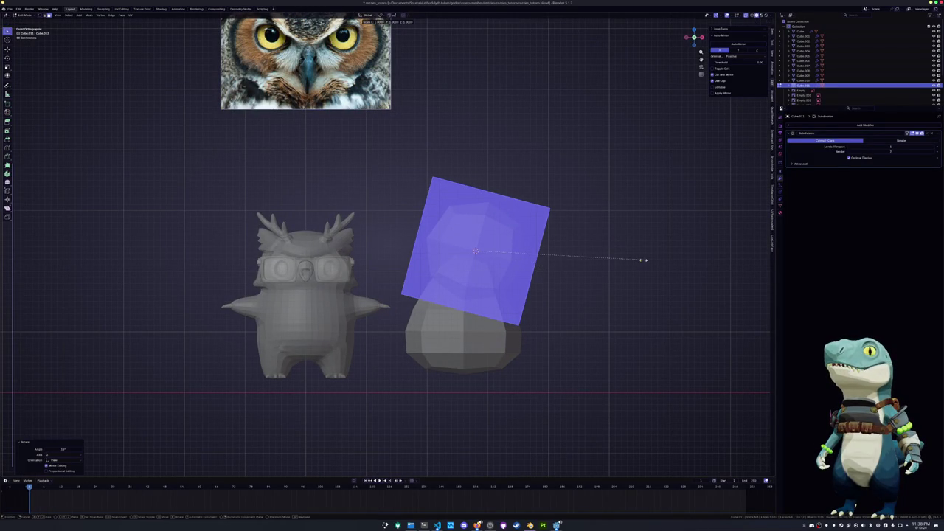
left_click(535, 256)
Slide the cube's upper edges down to flatten it into a band
middle_click_drag(560, 236, 526, 259, "shift")
key("s")
right_click(537, 254)
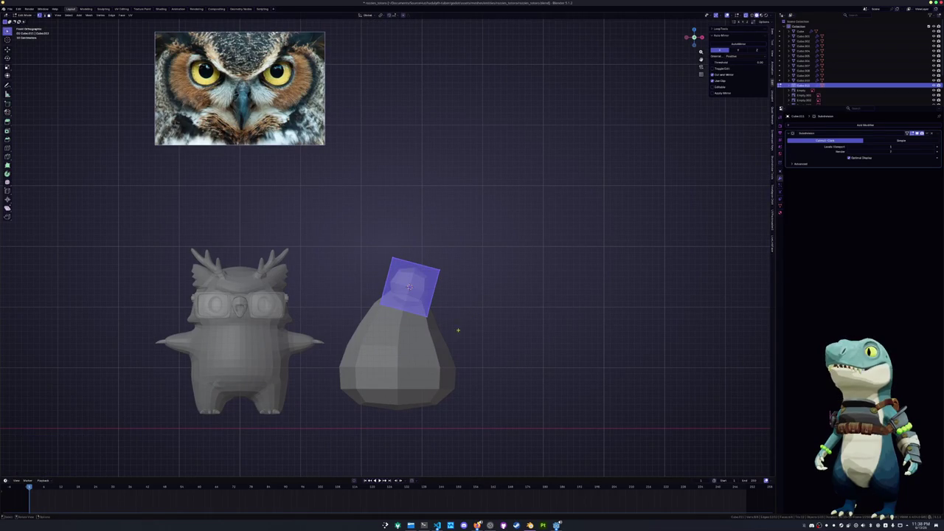
left_click_drag(362, 296, 364, 294)
key("g")
key("g")
left_click(366, 283)
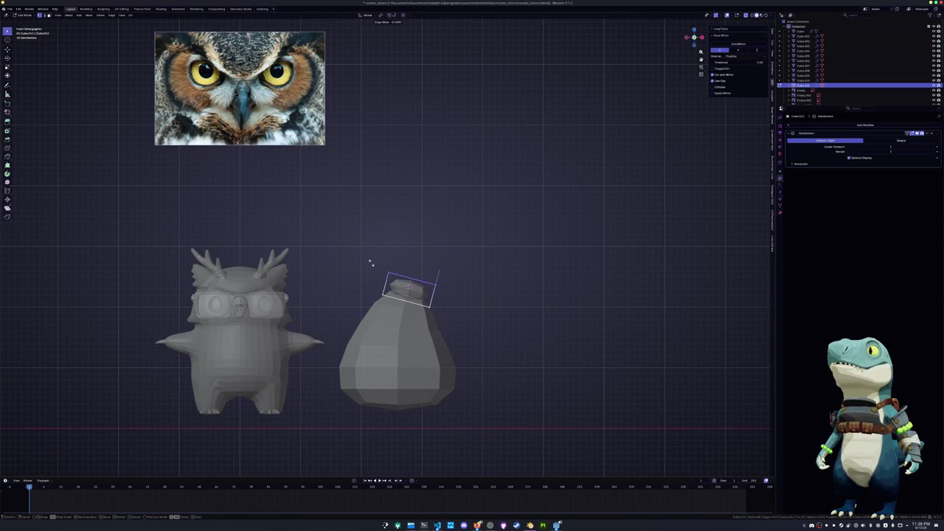
Slide the band's edge loops to adjust its upper and lower rims
scroll(376, 258, "up", 2)
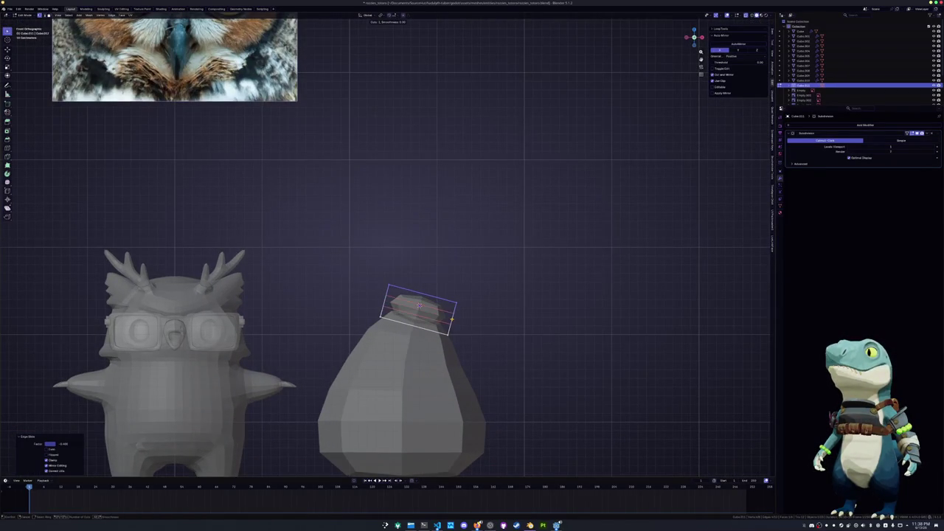
left_click(418, 304, "alt")
scroll(418, 305, "up", 2)
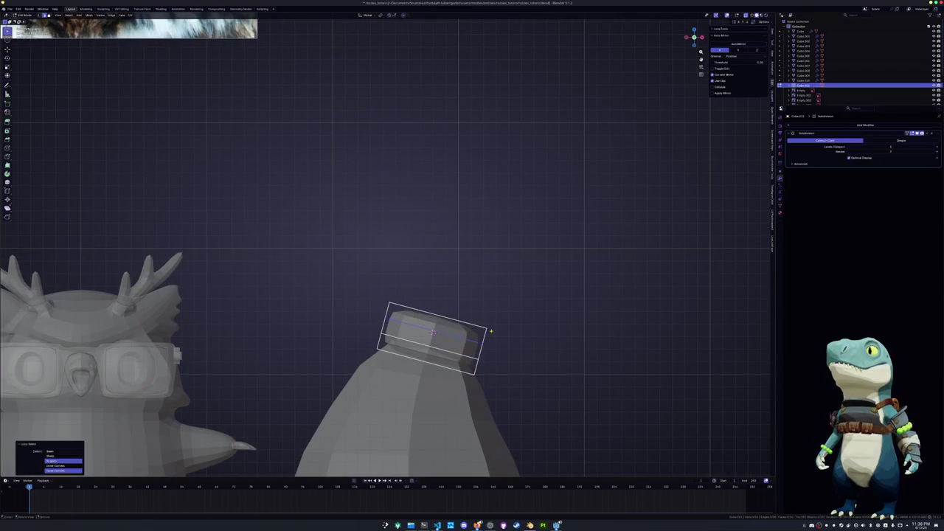
left_click(505, 330)
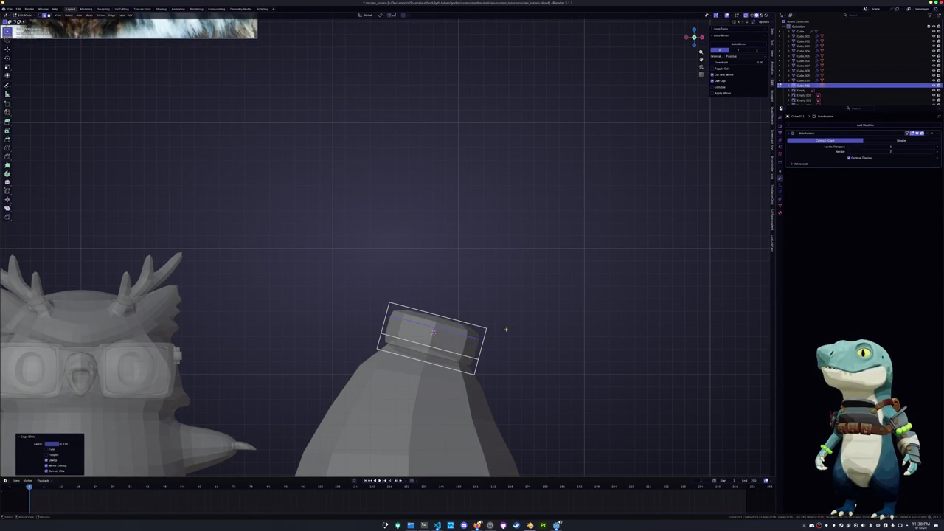
left_click(465, 360, "alt")
key("g")
key("g")
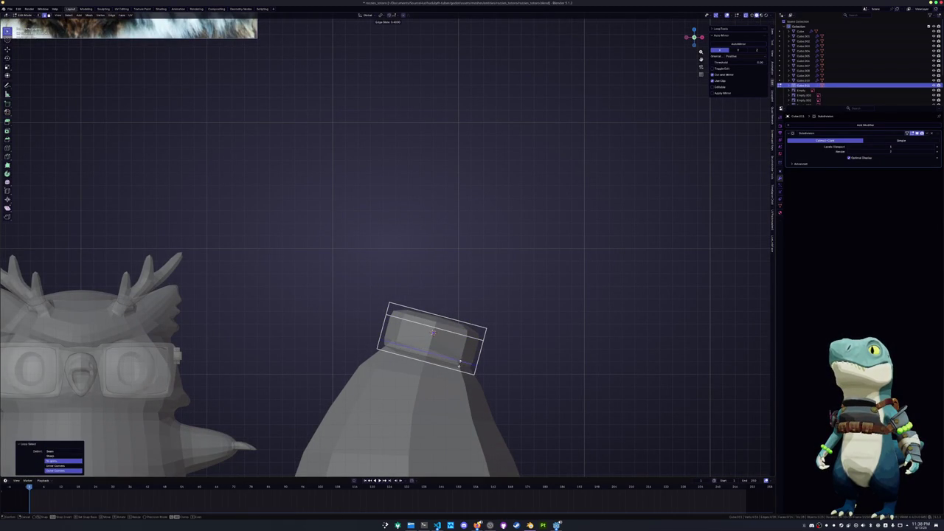
left_click(460, 364)
key("ctrl+z")
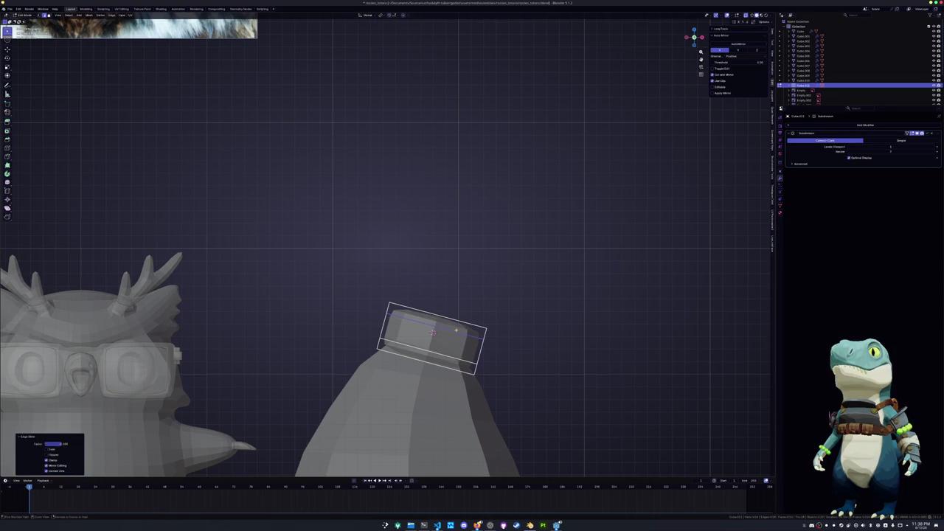
left_click(444, 353, "alt")
key("g")
key("g")
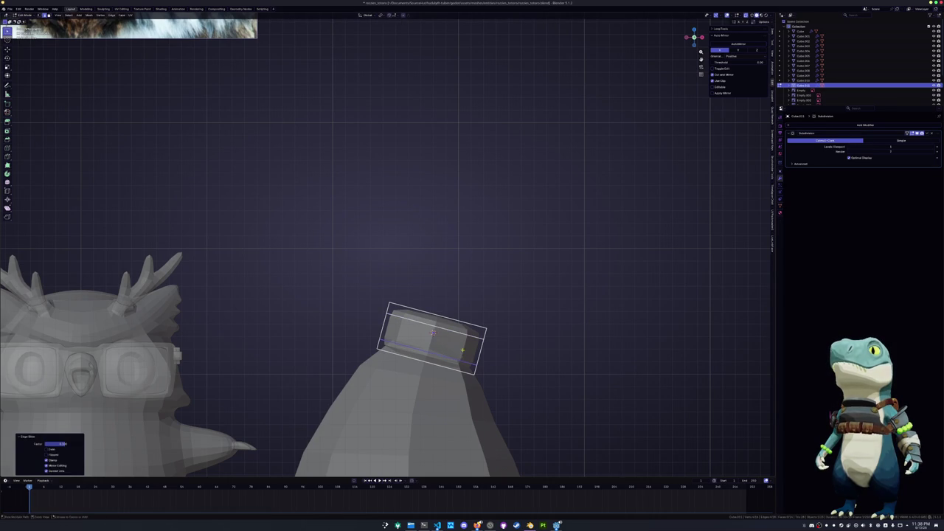
right_click(461, 336)
Fatten the band outward with Alt+S and scale it down to 0.9
key("alt+s")
left_click(525, 327)
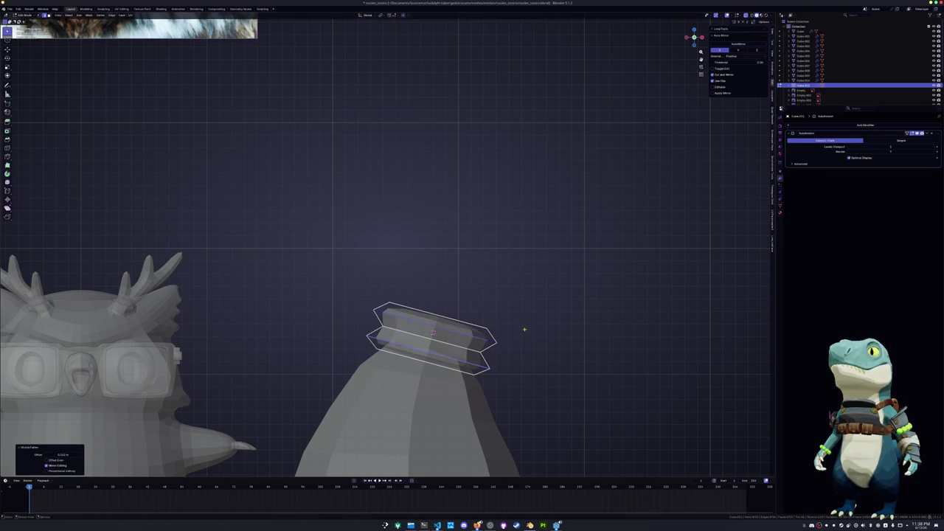
key("Tab")
scroll(523, 358, "down", 5)
middle_click_drag(422, 362, 383, 364)
key("Tab")
scroll(383, 365, "up", 2)
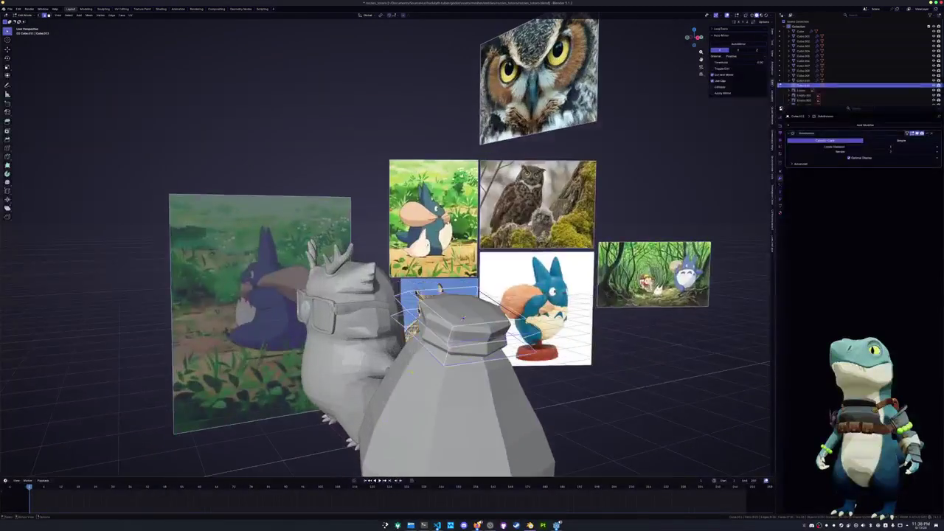
mouse_move(442, 331)
middle_mouse_down()
mouse_move(457, 325)
mouse_move(457, 280)
mouse_move(443, 332)
middle_mouse_up()
key("Tab")
middle_click_drag(441, 295, 429, 292)
key("s")
left_click(440, 295)
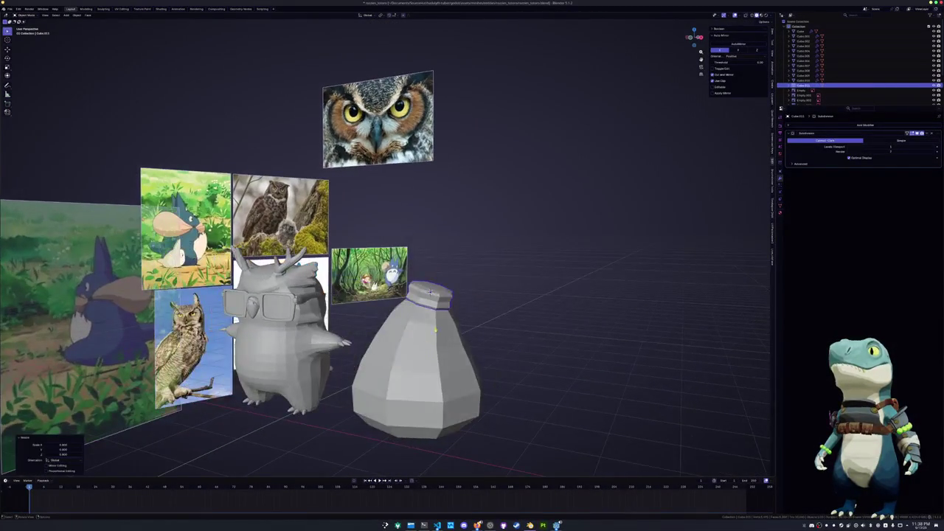
Add a second cube, shrink it into a small tilted block above the band
key("shift+a")
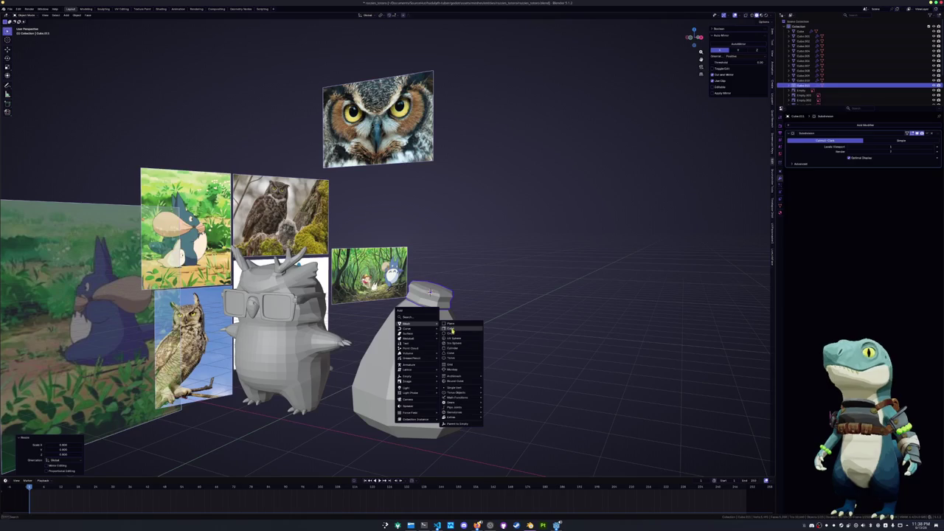
left_click(452, 329)
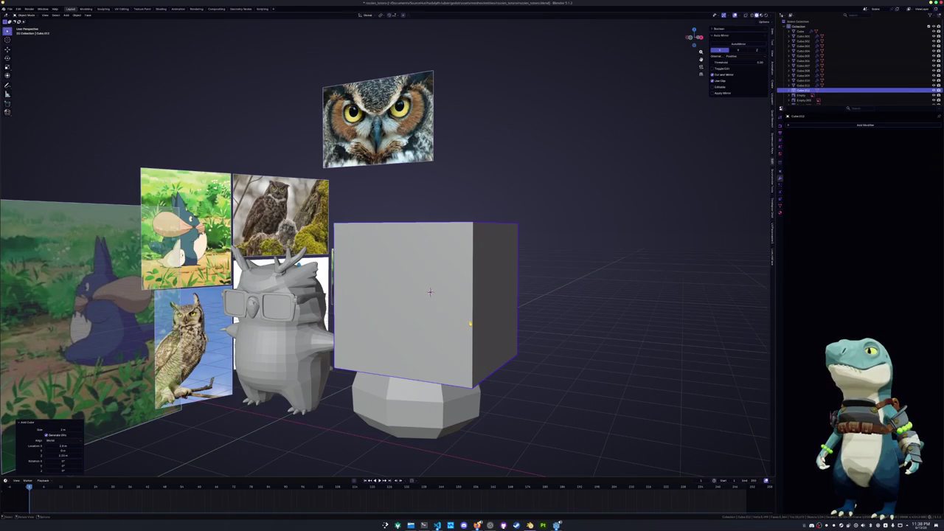
key("KP_1")
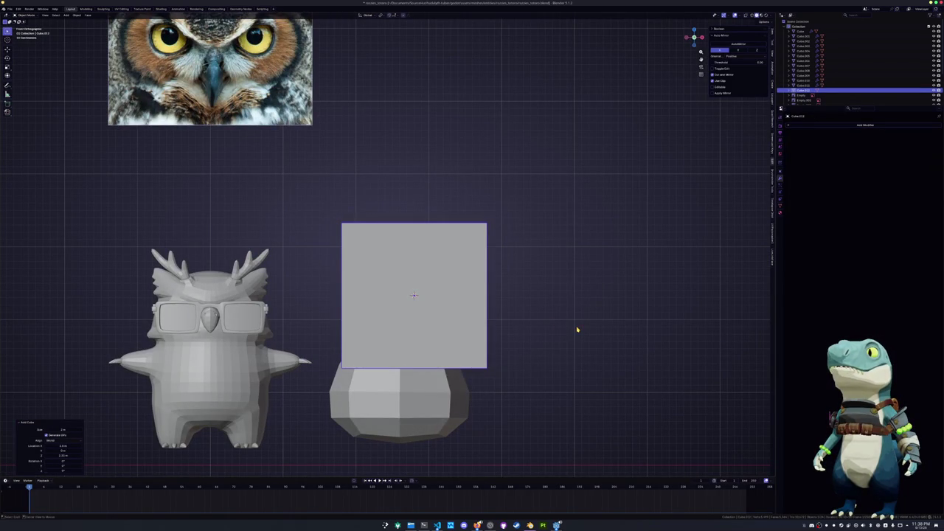
key("s")
left_click(448, 315)
key("r")
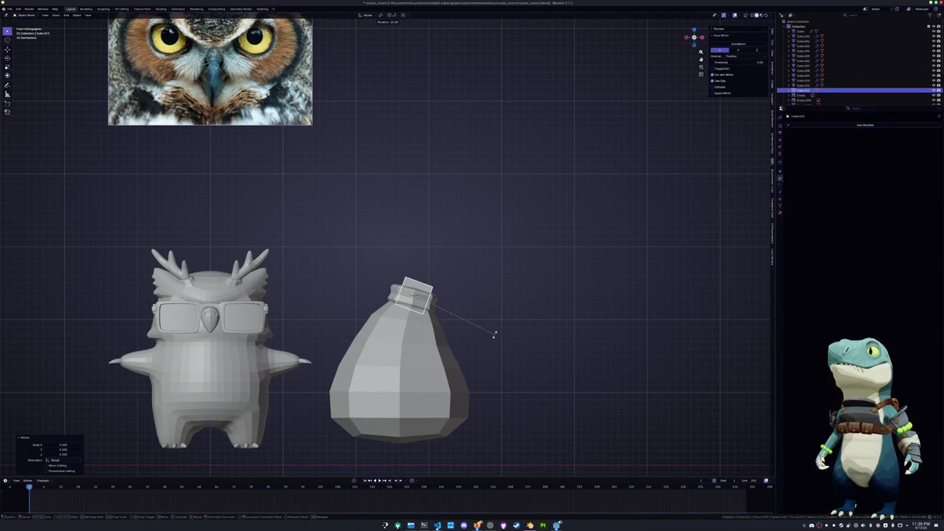
left_click(496, 329)
key("g")
key("z")
key("z")
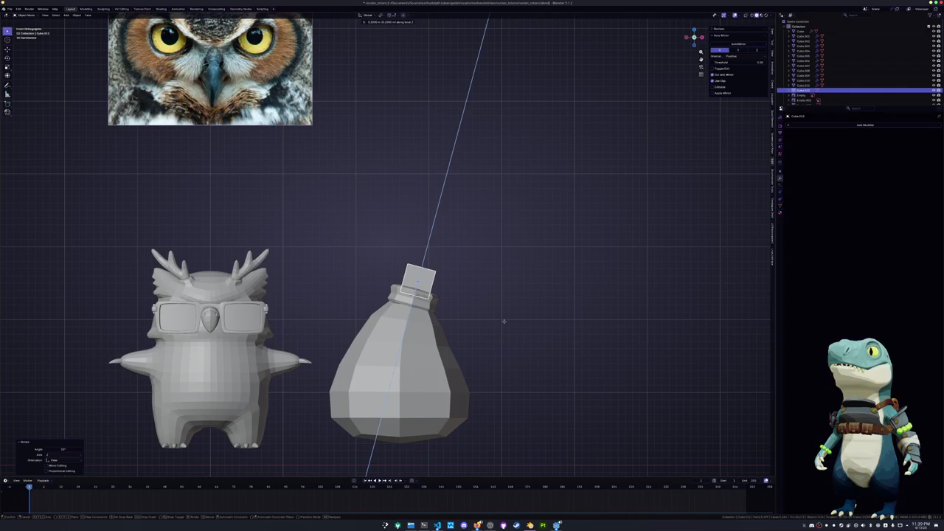
left_click(504, 321)
Give the block level-1 subdivision and stretch its upper part along its tilted axis
key("alt+z")
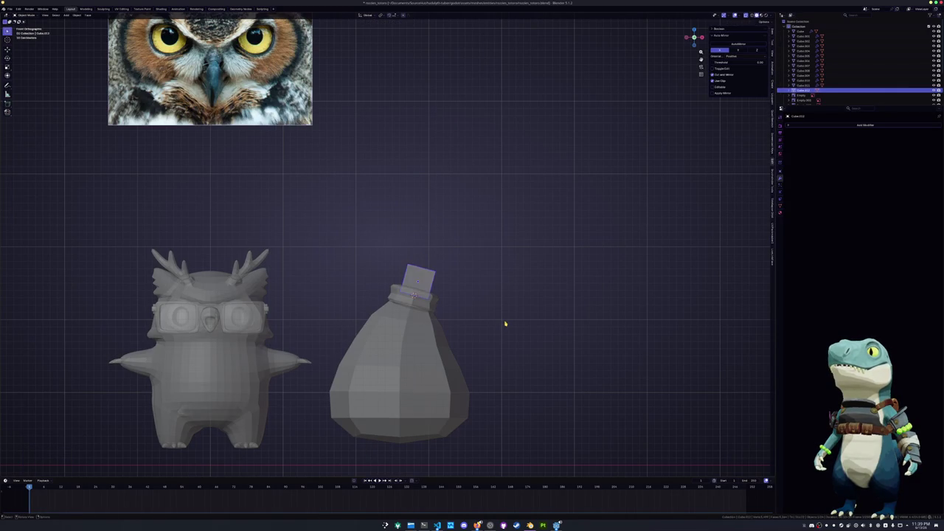
key("ctrl+1")
key("Tab")
scroll(506, 323, "up", 2)
key("alt+z")
left_click_drag(482, 299, 399, 252)
middle_click_drag(504, 293, 477, 312)
key("s")
key("z")
key("z")
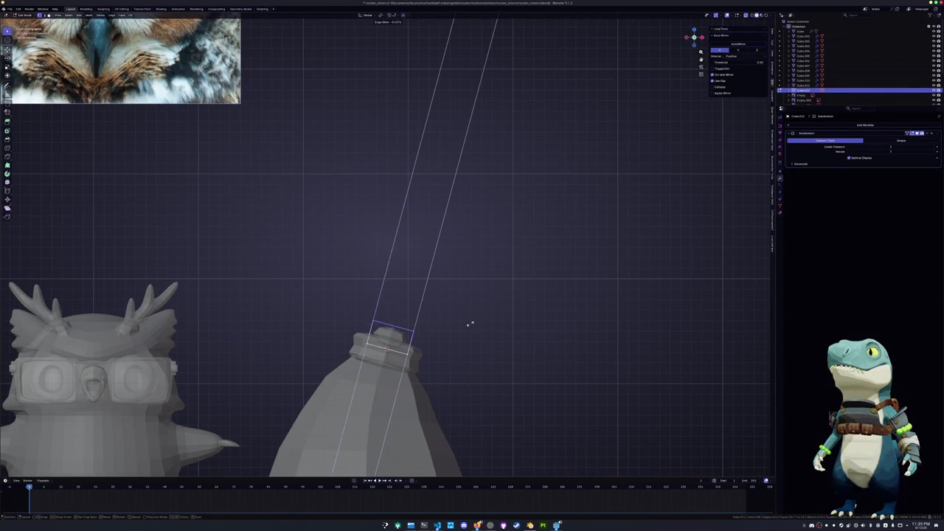
left_click(503, 272)
Enlarge the block's top and pinch its neck ring flat
left_click_drag(478, 289, 388, 249)
key("s")
left_click(566, 286)
left_click_drag(427, 332, 325, 385)
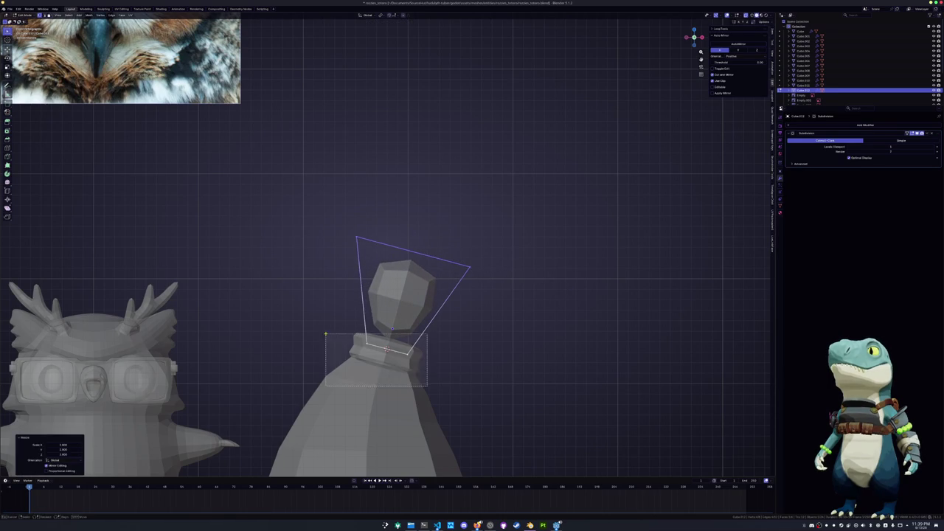
scroll(495, 285, "down", 2)
key("s")
key("shift+z")
key("shift+z")
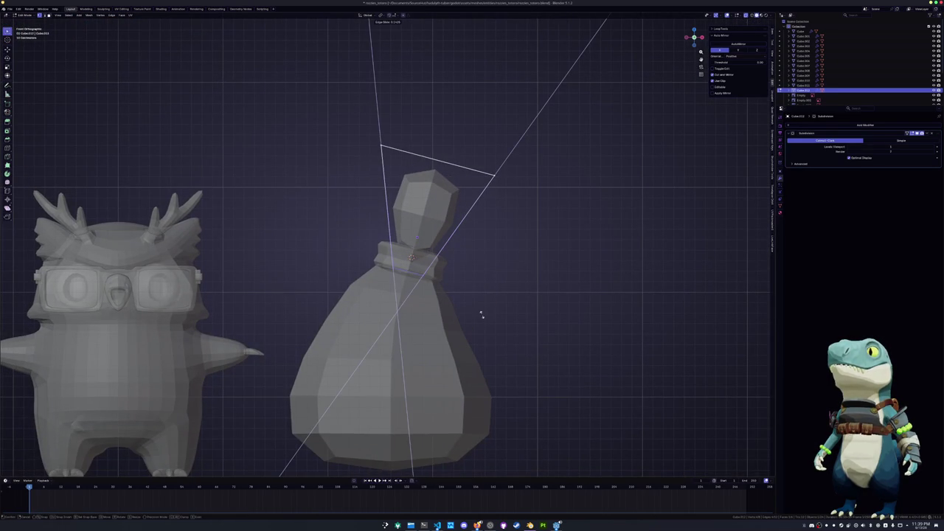
left_click(481, 315)
Delete the neck faces and fill the top opening with a face
middle_click_drag(481, 315, 406, 304)
key("x")
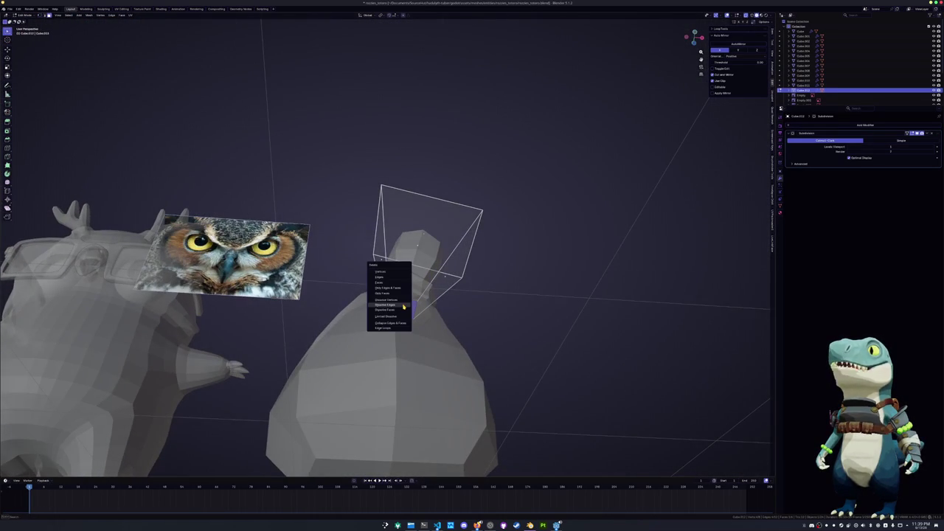
left_click(393, 282)
key("KP_1")
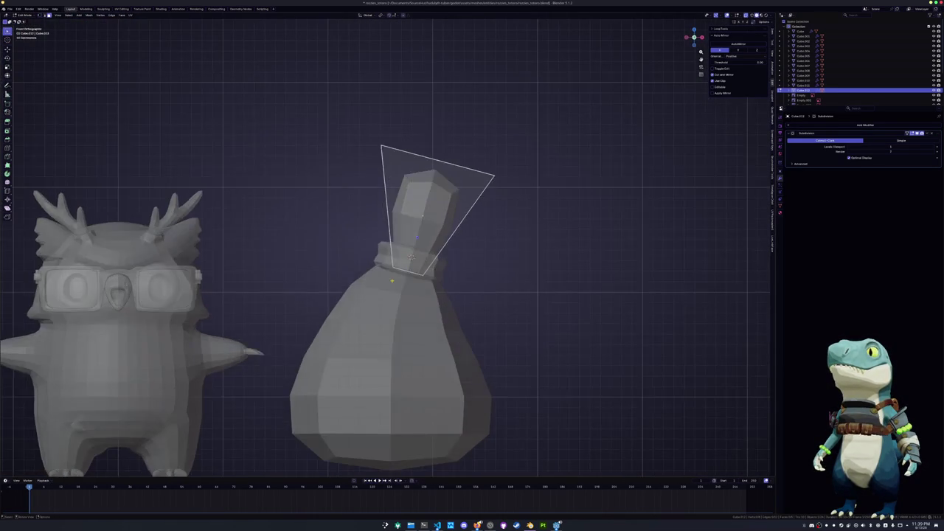
middle_click_drag(410, 257, 420, 284)
key("f")
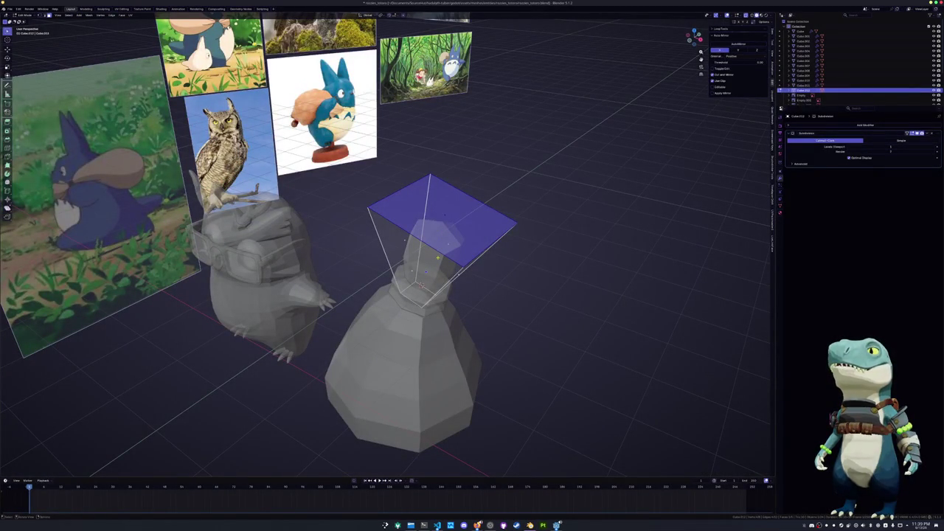
Inset the top face and restore opaque display
key("i")
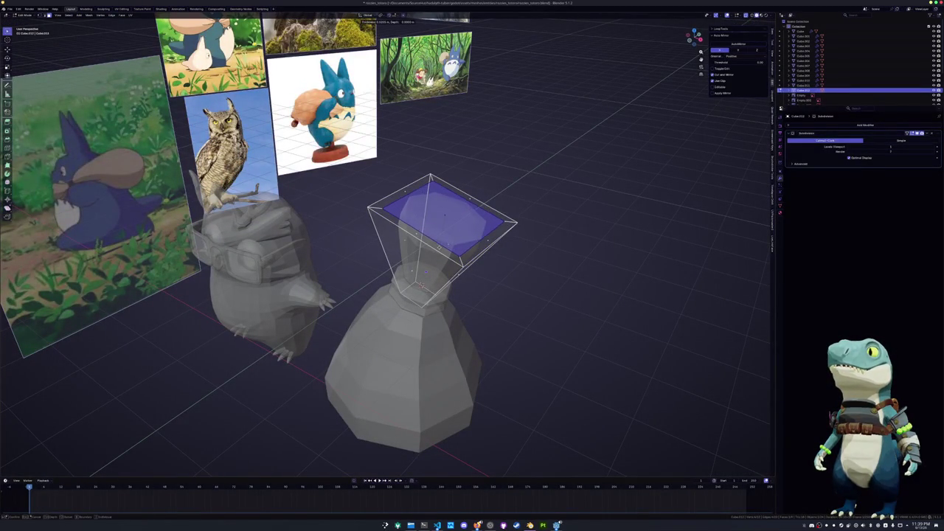
key("Return")
mouse_move(442, 258)
middle_mouse_down()
mouse_move(472, 243)
mouse_move(443, 251)
mouse_move(451, 251)
middle_mouse_up()
key("alt+z")
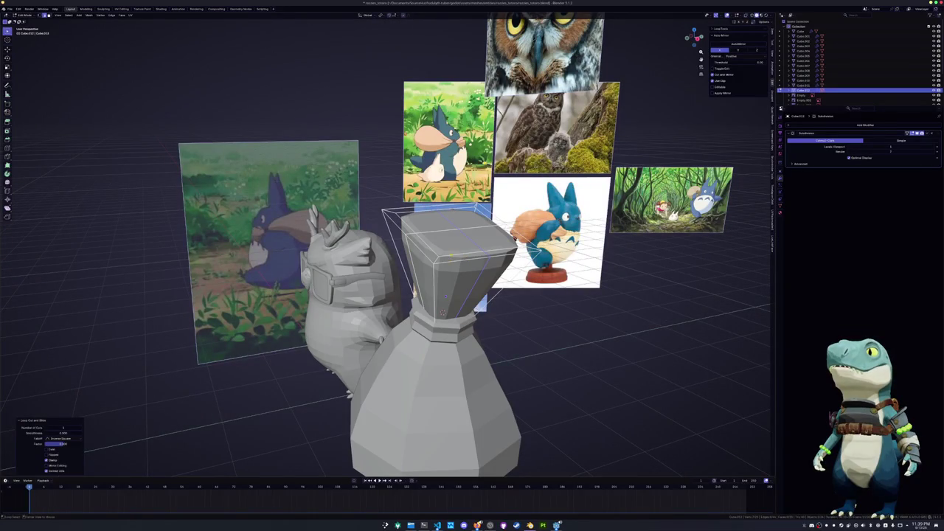
Select the edge loop around the sack's top and shift it twice along Y
left_click(479, 255, "alt")
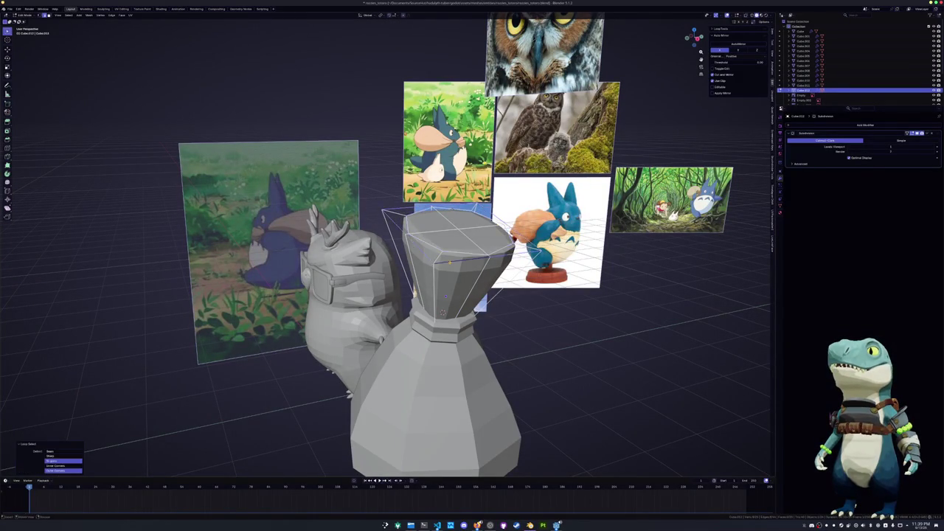
middle_click_drag(443, 313, 516, 295)
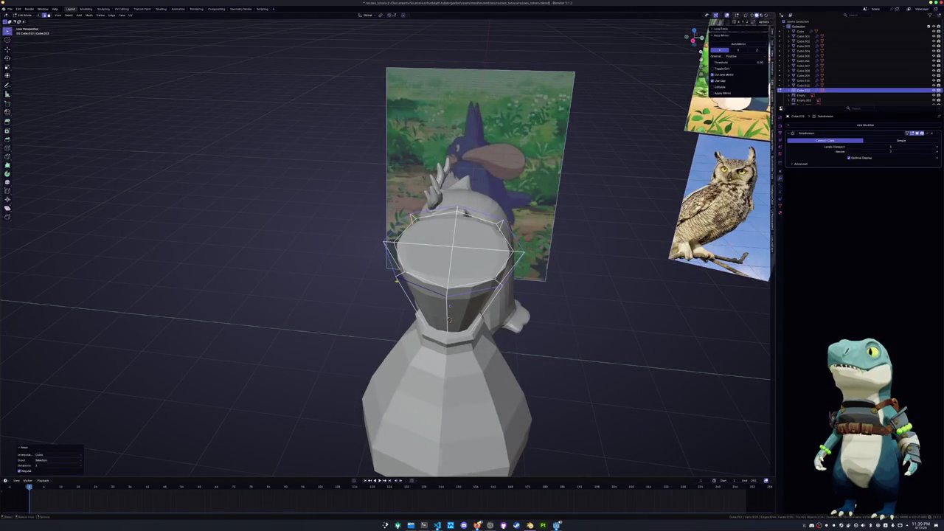
middle_click_drag(448, 319, 368, 317)
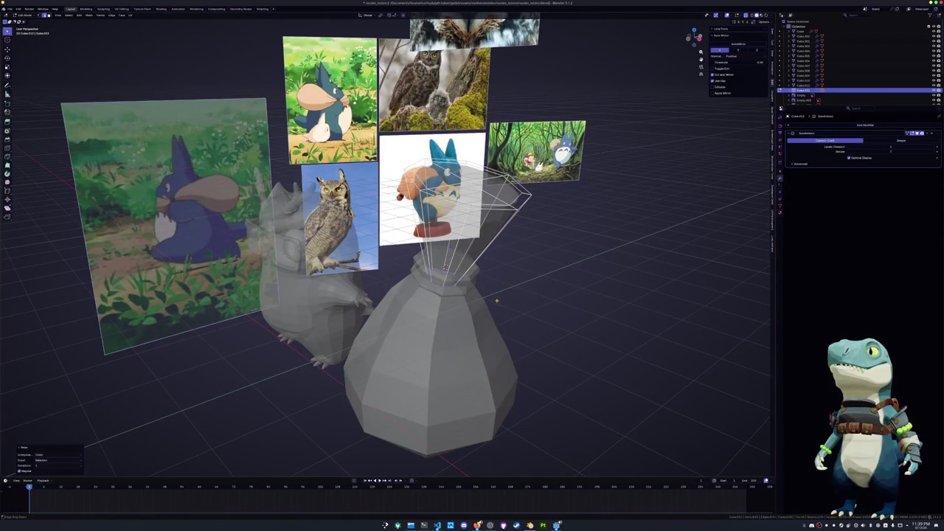
middle_click_drag(497, 301, 426, 293)
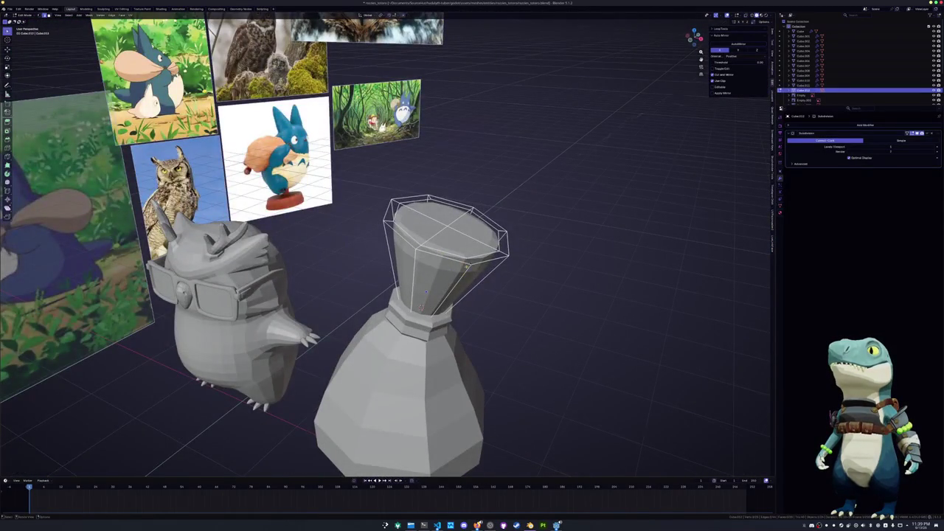
middle_click_drag(425, 293, 411, 304)
key("g")
key("y")
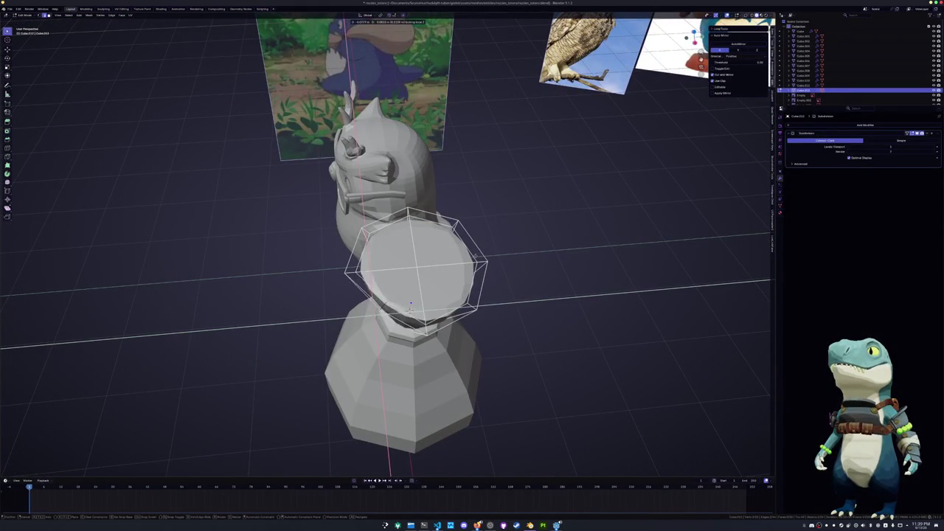
left_click(411, 304)
mouse_move(410, 304)
middle_mouse_down()
mouse_move(465, 283)
mouse_move(450, 253)
middle_mouse_up()
key("g")
key("y")
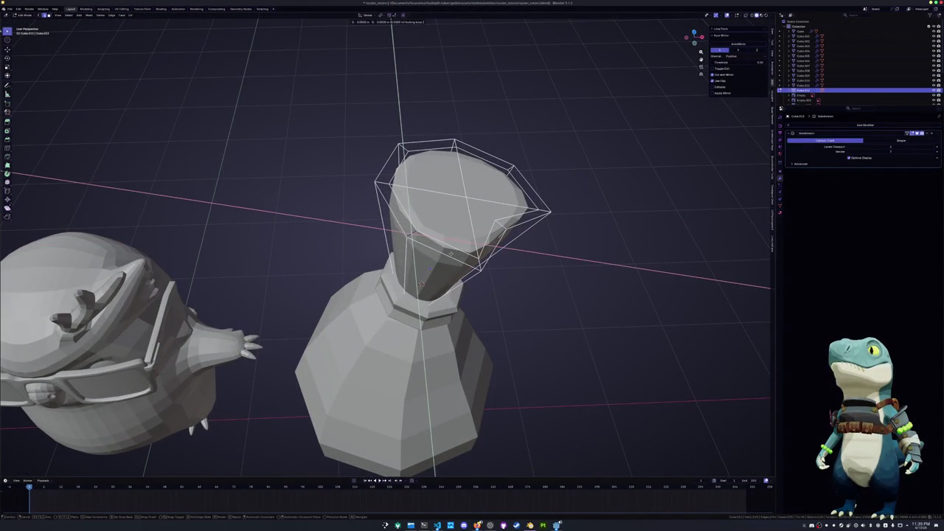
left_click(450, 253)
Select the faces across the sack's top and move them within the XY plane
middle_click_drag(450, 253, 443, 213)
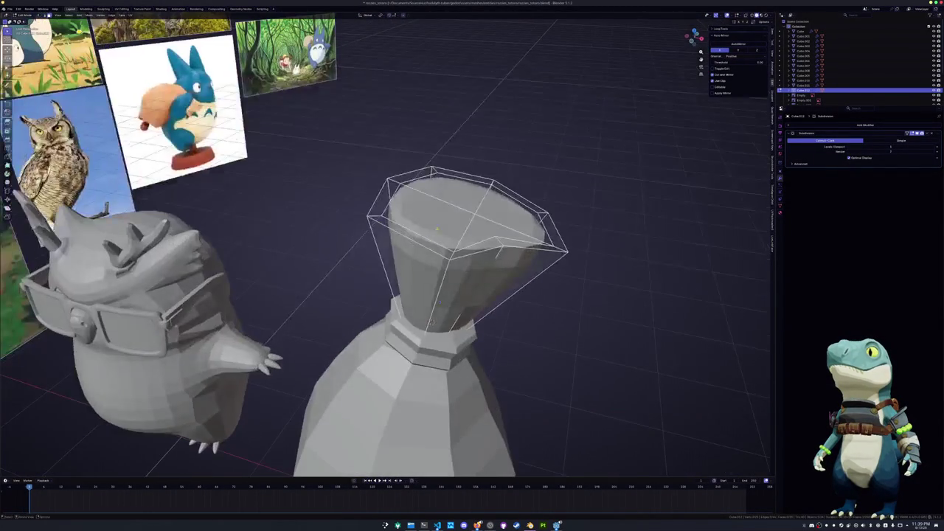
left_click(435, 206)
left_click(509, 215, "shift")
middle_click_drag(528, 185, 462, 267)
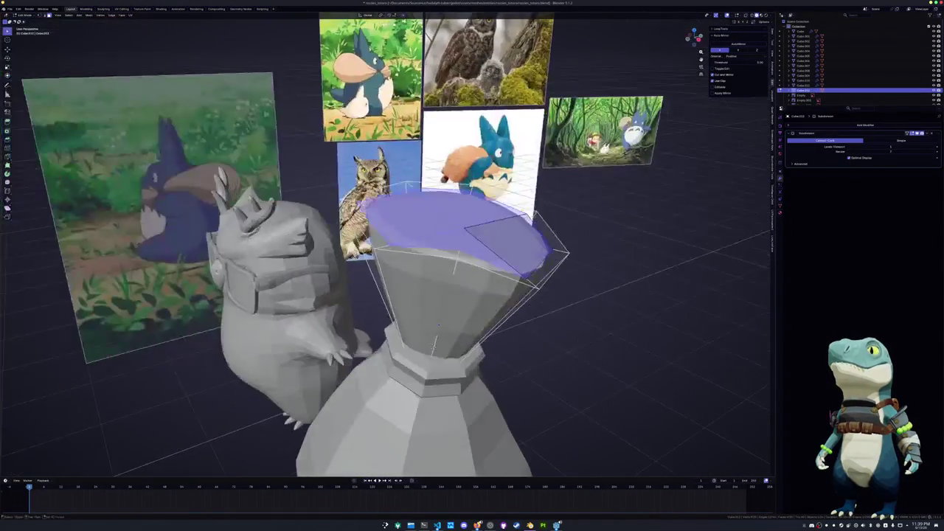
left_click(463, 267)
key("g")
key("shift+z")
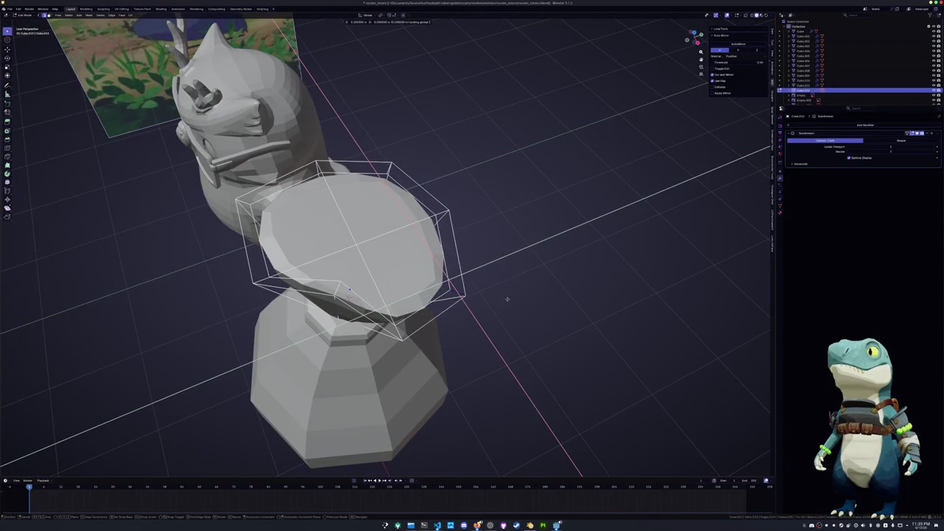
left_click(483, 276)
Add a loop cut around the sack's top and move it outward to flare the rim
middle_click_drag(482, 276, 472, 221)
mouse_move(349, 270)
middle_mouse_down()
mouse_move(310, 287)
mouse_move(356, 327)
middle_mouse_up()
key("ctrl+r")
left_click(302, 280)
key("g")
key("shift+z")
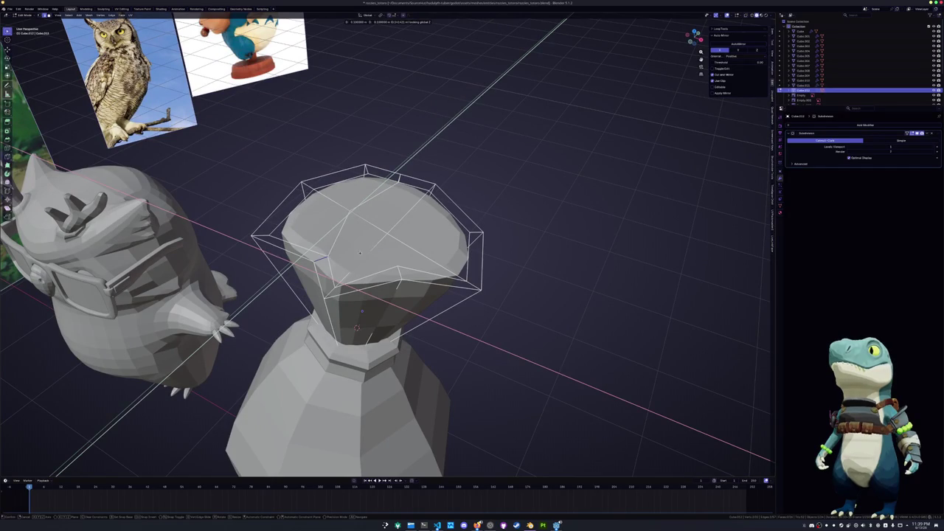
left_click(413, 223)
mouse_move(414, 223)
middle_mouse_down()
mouse_move(427, 262)
mouse_move(358, 225)
mouse_move(352, 259)
middle_mouse_up()
Raise the selection along Z, then slide a vertex on the lower front of the top
key("g")
key("z")
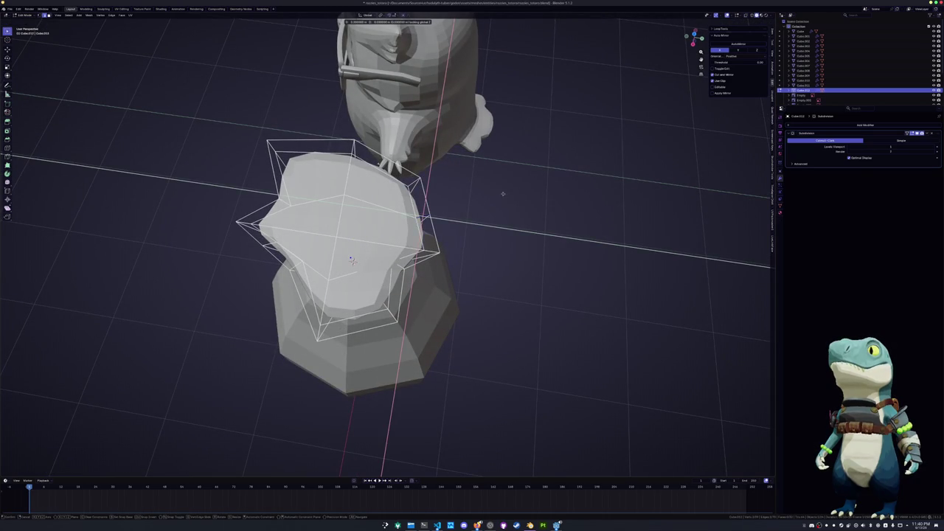
left_click(511, 183)
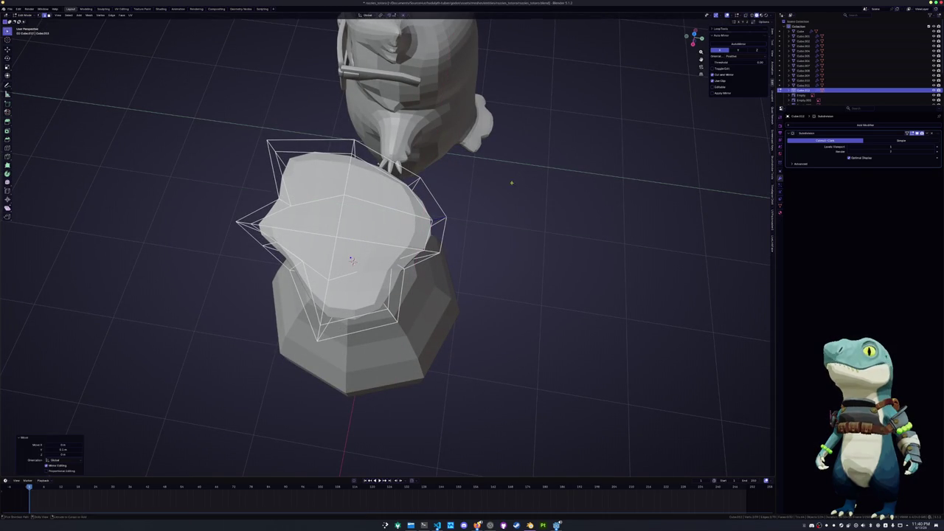
left_click(352, 260)
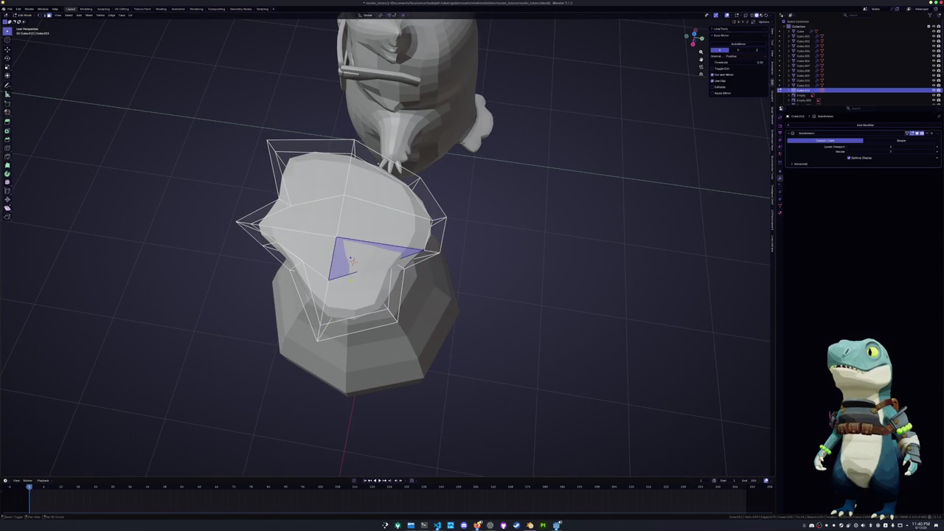
left_click(352, 259, "alt")
left_click(352, 260)
key("shift+v")
left_click(352, 259)
Select and grow the ring of top faces, then extrude them along their normals
key("3")
left_click(352, 259, "alt")
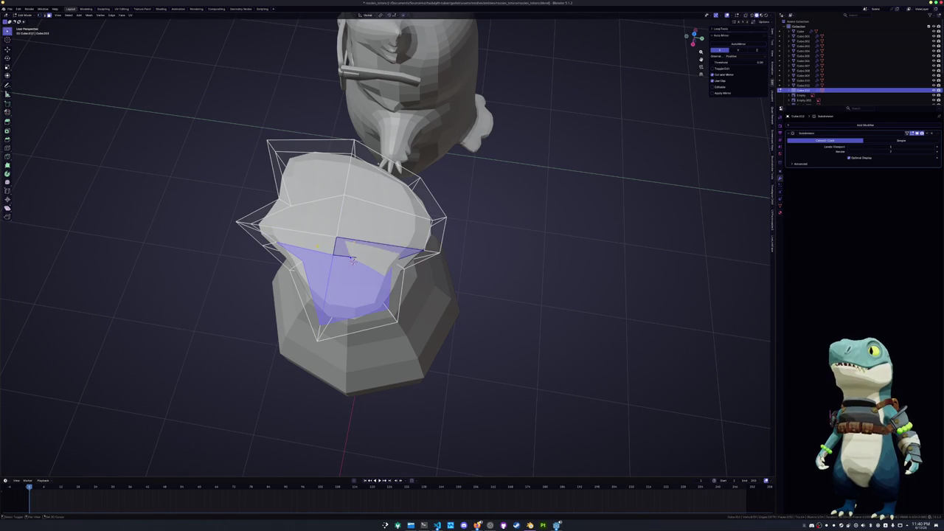
key("ctrl+KP_Add")
key("ctrl+KP_Add")
key("ctrl+KP_Add")
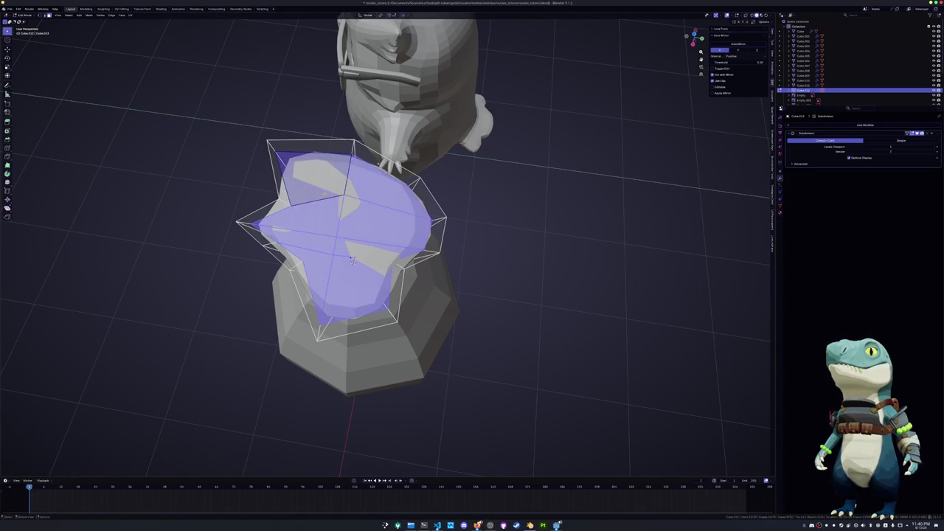
scroll(352, 260, "down", 3)
key("KP_Divide")
key("e")
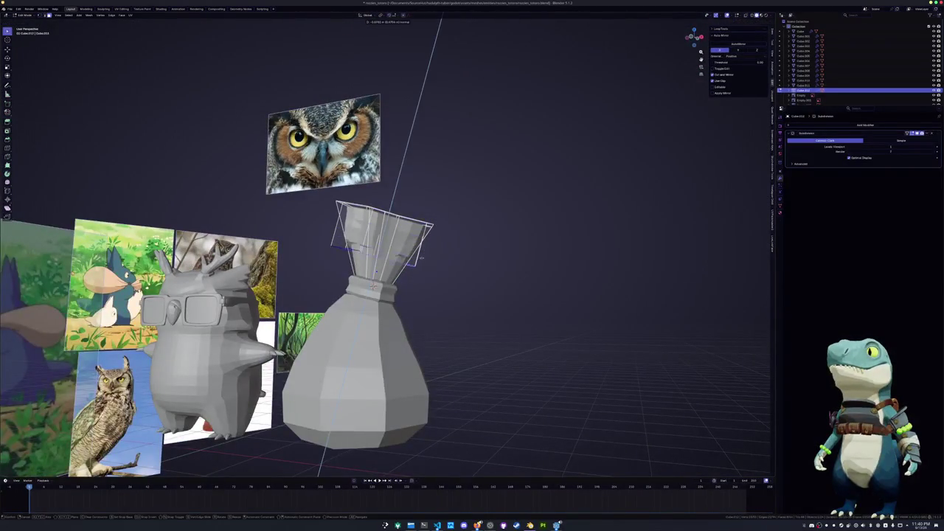
left_click(421, 258)
Scale the extruded faces twice and move the extruded top into place
key("s")
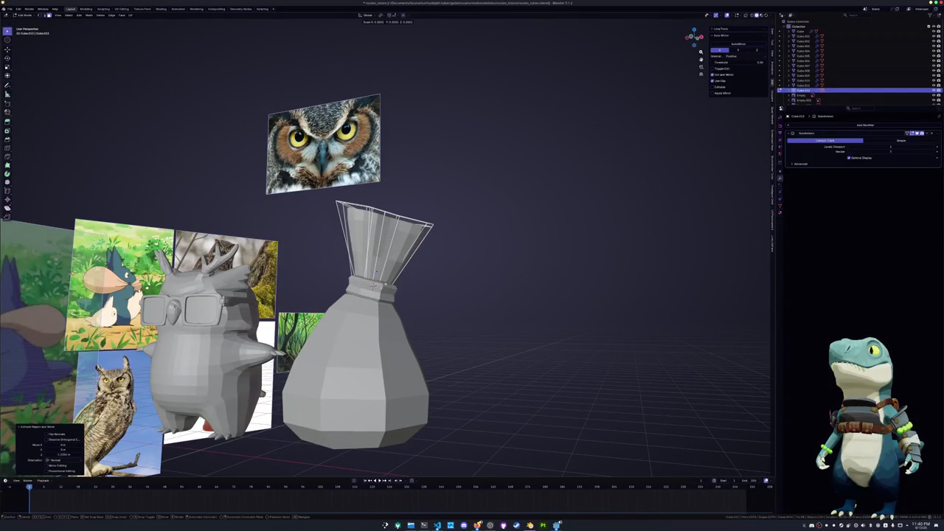
left_click(376, 273)
key("s")
left_click(429, 288)
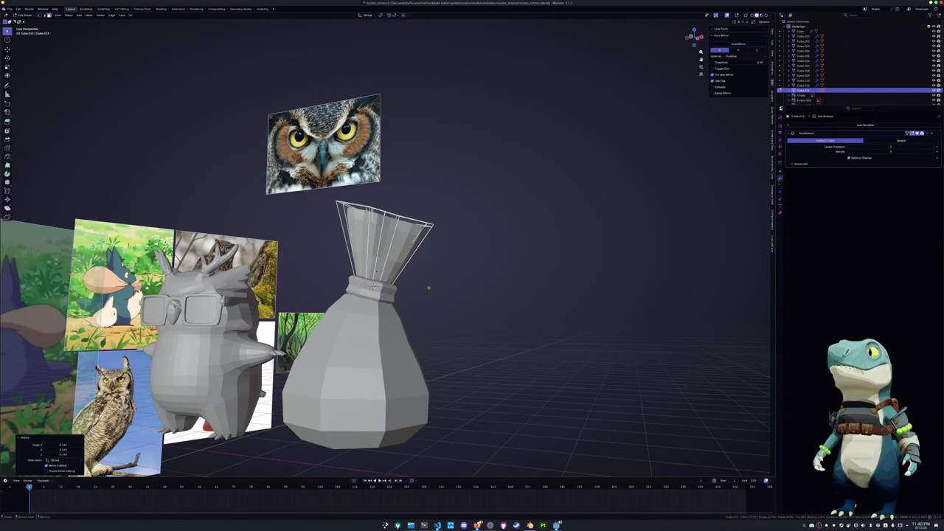
key("g")
mouse_move(445, 289)
middle_mouse_down()
mouse_move(427, 337)
mouse_move(441, 309)
middle_mouse_up()
left_click(430, 339)
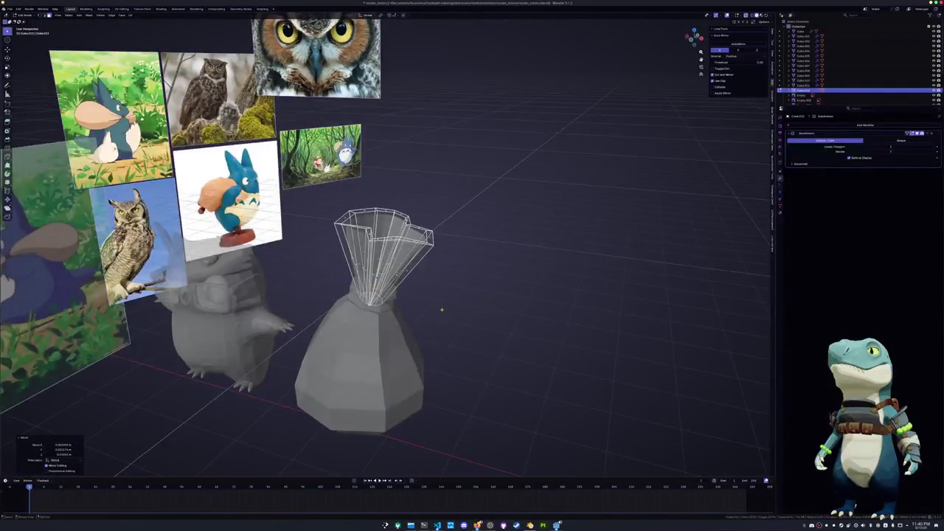
In front view, shrink, slightly tilt and axis-scale the cone top
key("KP_1")
key("3")
key("s")
left_click(477, 276)
key("r")
left_click(478, 291)
key("shift+z")
key("shift+z")
left_click(555, 286)
With see-through on, pull the inner vertices toward the centre to deepen the funnel
mouse_move(499, 295)
middle_mouse_down()
mouse_move(410, 334)
mouse_move(398, 328)
mouse_move(413, 324)
middle_mouse_up()
key("alt+z")
key("s")
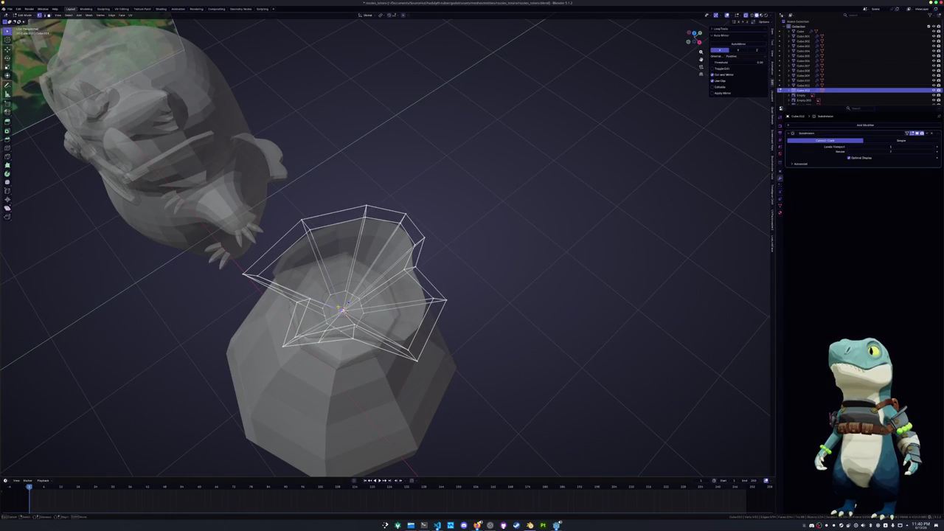
left_click(341, 310)
middle_click_drag(341, 310, 380, 344)
left_click(441, 262)
middle_click_drag(441, 262, 374, 293)
key("s")
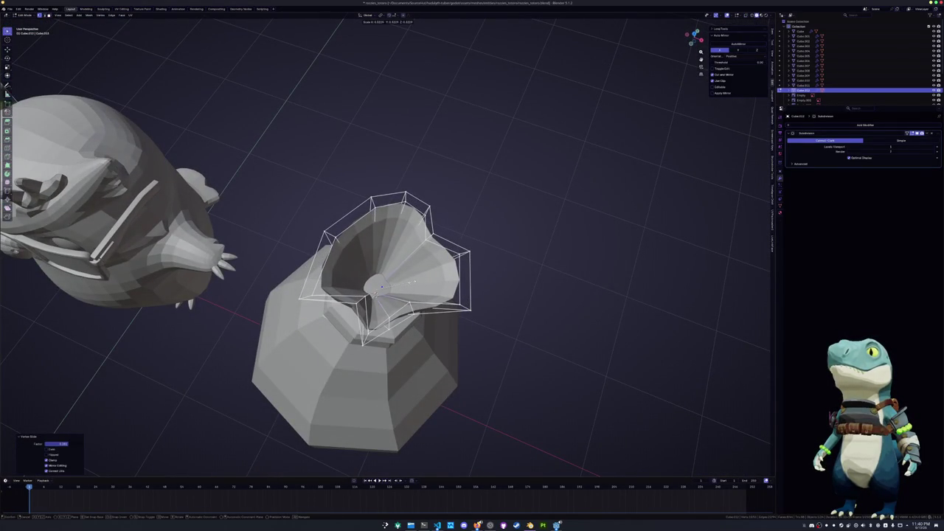
left_click(413, 281)
Add an edge loop inside the cone and scale it
left_click(417, 264)
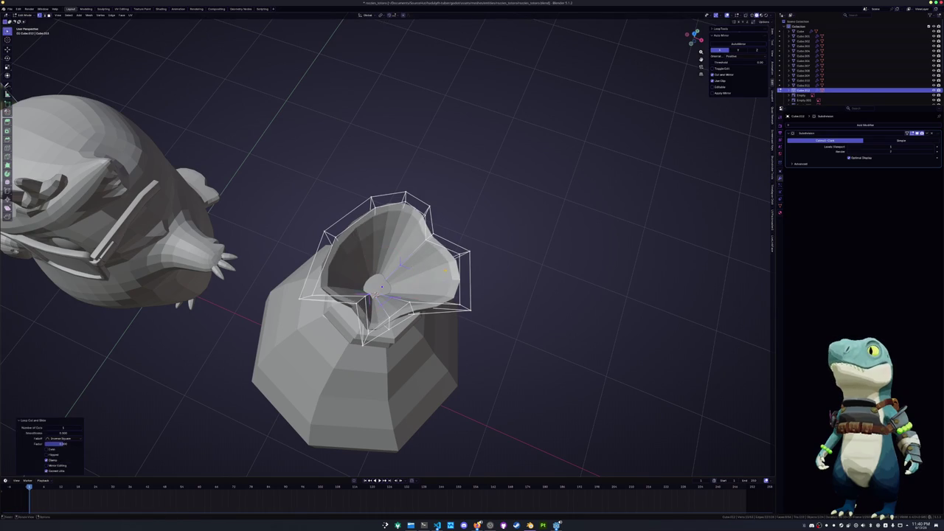
key("s")
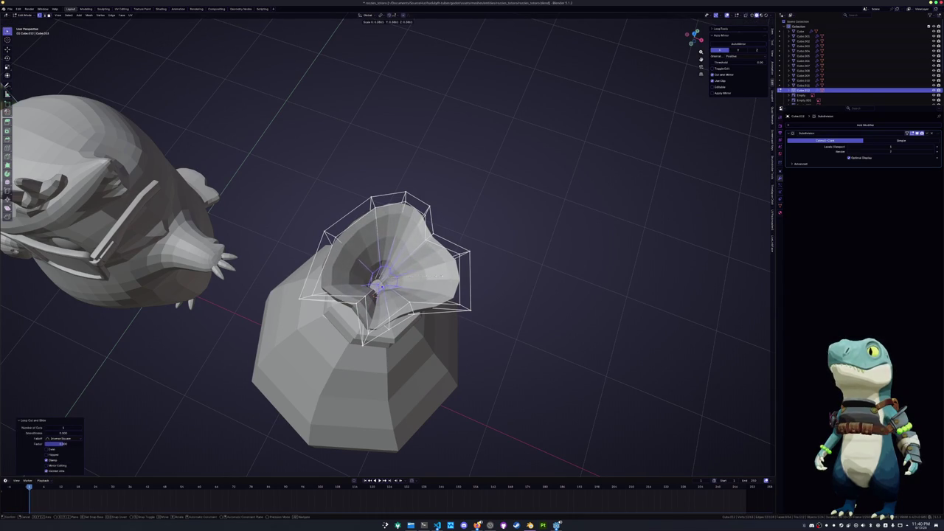
left_click(422, 277)
mouse_move(422, 277)
middle_mouse_down()
mouse_move(343, 316)
mouse_move(326, 267)
mouse_move(322, 315)
middle_mouse_up()
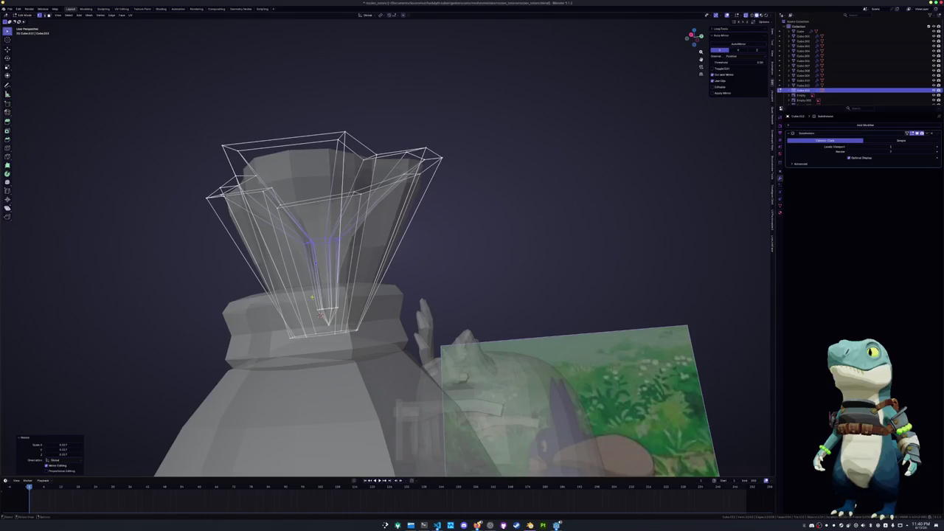
Shrink the selected vertices toward the tip, move them along Z and slide them
key("s")
left_click(382, 291)
key("g")
key("z")
left_click(367, 253)
middle_click_drag(367, 253, 334, 251)
key("g")
key("g")
left_click(340, 310)
mouse_move(340, 309)
middle_mouse_down()
mouse_move(346, 345)
mouse_move(355, 328)
mouse_move(410, 333)
mouse_move(457, 319)
middle_mouse_up()
scroll(345, 344, "up", 2)
Merge the cone tip at its centre and move it along Z
key("m")
left_click(313, 330)
key("g")
key("z")
left_click(355, 328)
scroll(409, 334, "down", 2)
scroll(409, 333, "up", 3)
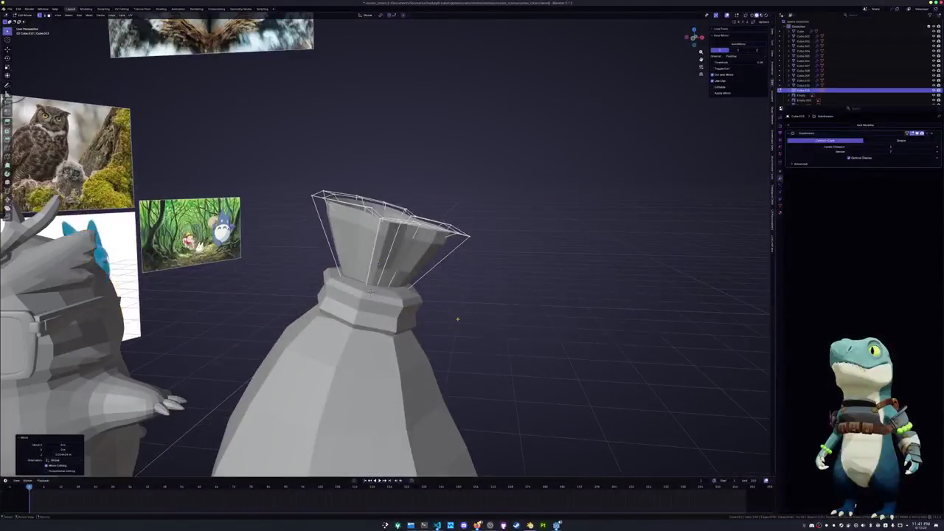
Add a centred loop near the cone's bottom and scale it
left_click(418, 267)
right_click(418, 267)
key("s")
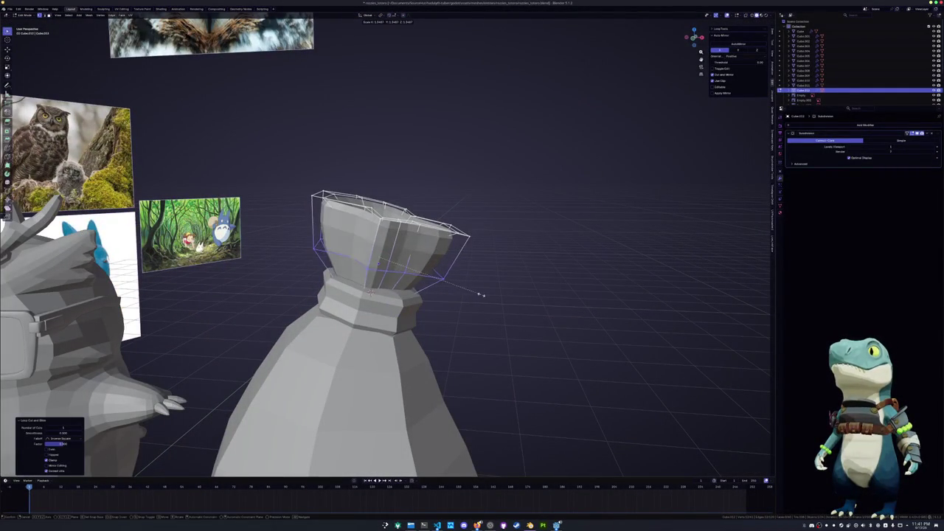
left_click(480, 294)
In front view, select the neck tip's top rim, then move and rotate it sideways
key("KP_1")
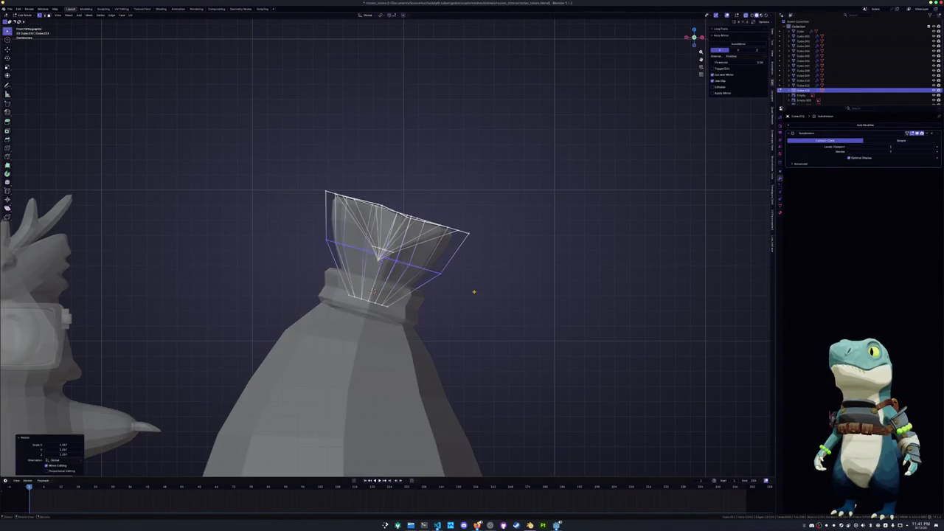
mouse_move(490, 246)
left_mouse_down()
mouse_move(398, 200)
mouse_move(421, 202)
left_mouse_up()
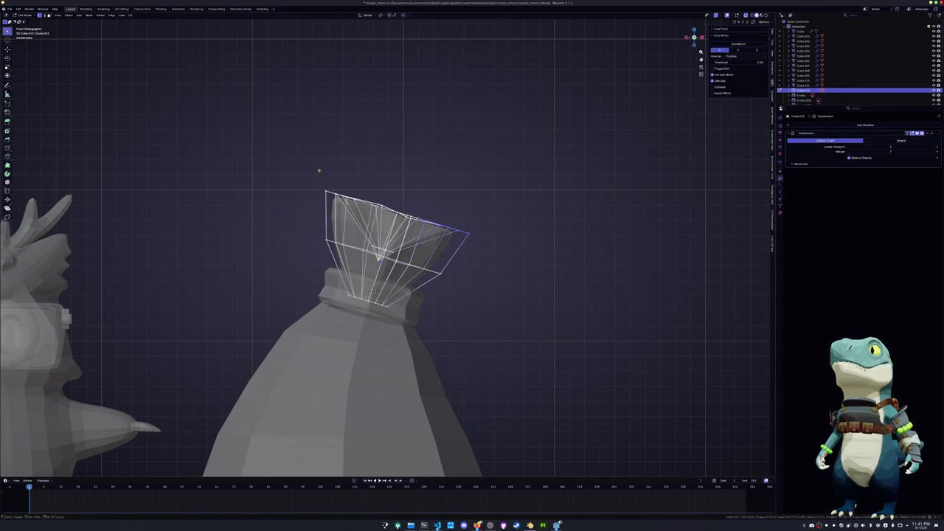
left_click_drag(316, 175, 436, 230, "shift")
key("g")
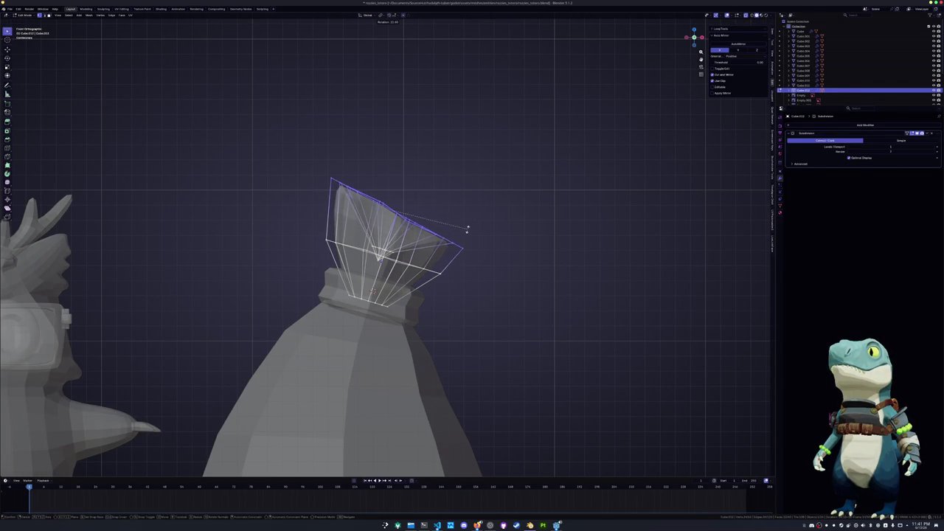
left_click(469, 229)
key("r")
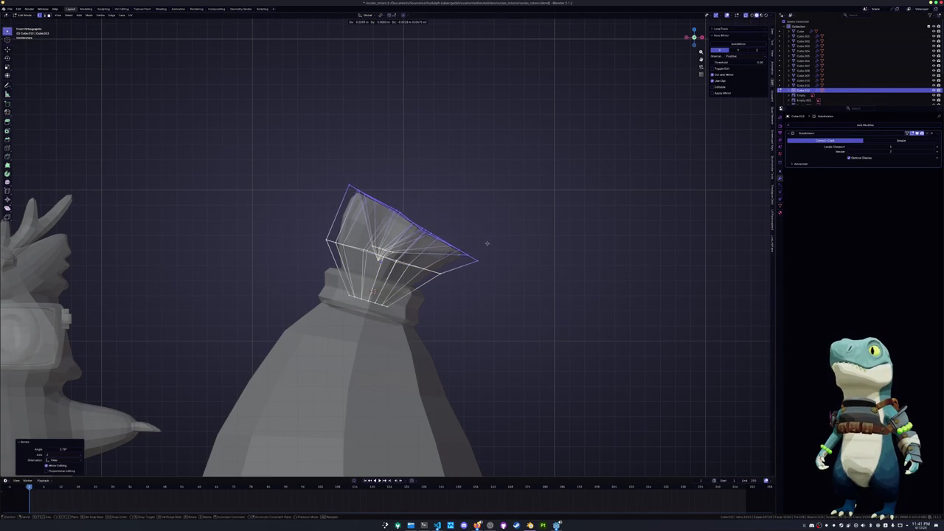
left_click(461, 250)
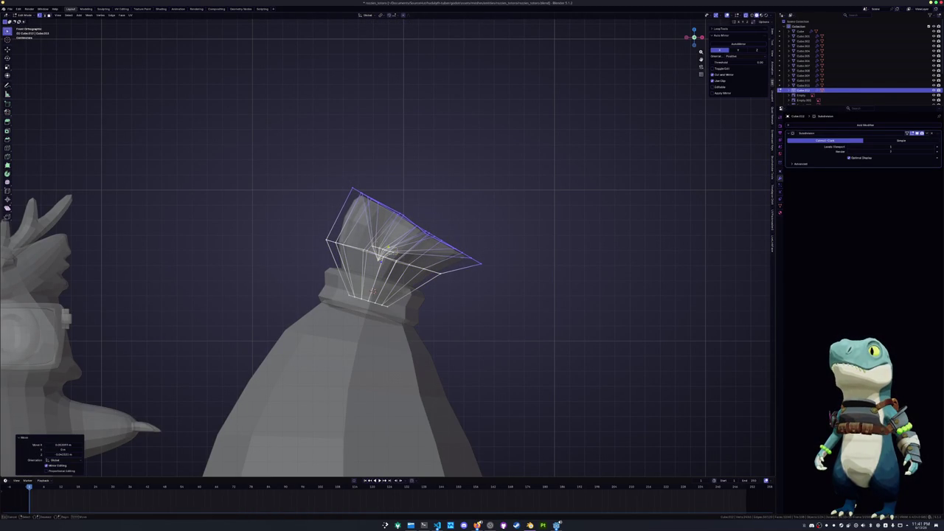
Fine-tune the bent tip by moving a vertex, a face and an edge
scroll(375, 289, "up", 4)
key("g")
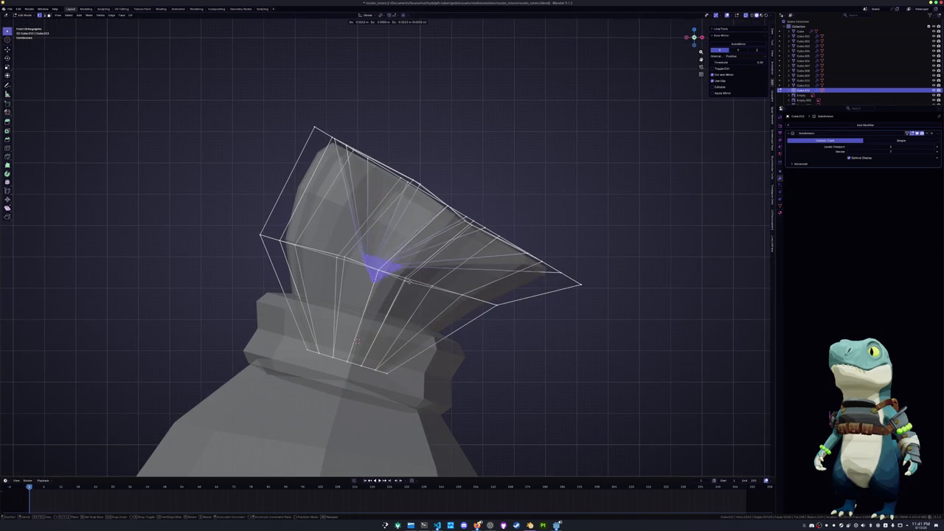
left_click(431, 293)
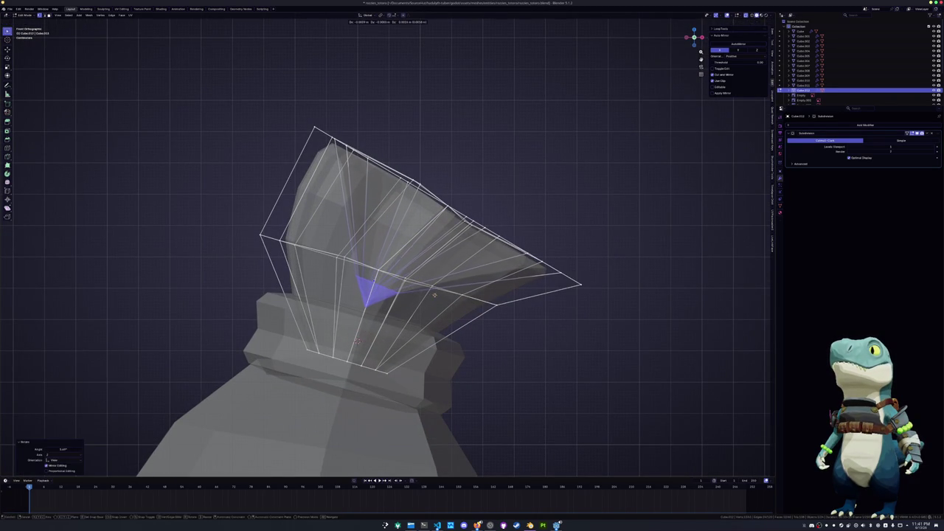
key("g")
left_click(450, 292)
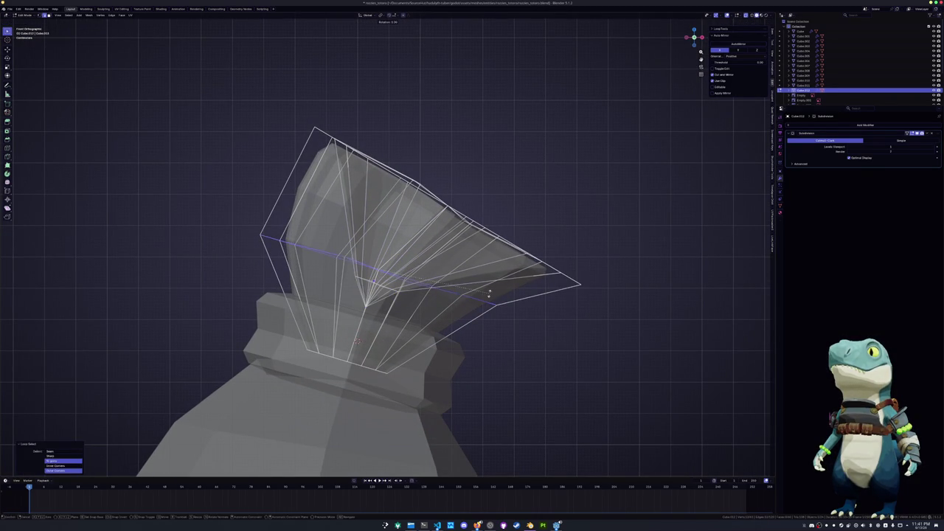
left_click(472, 308, "alt")
key("g")
left_click(476, 302)
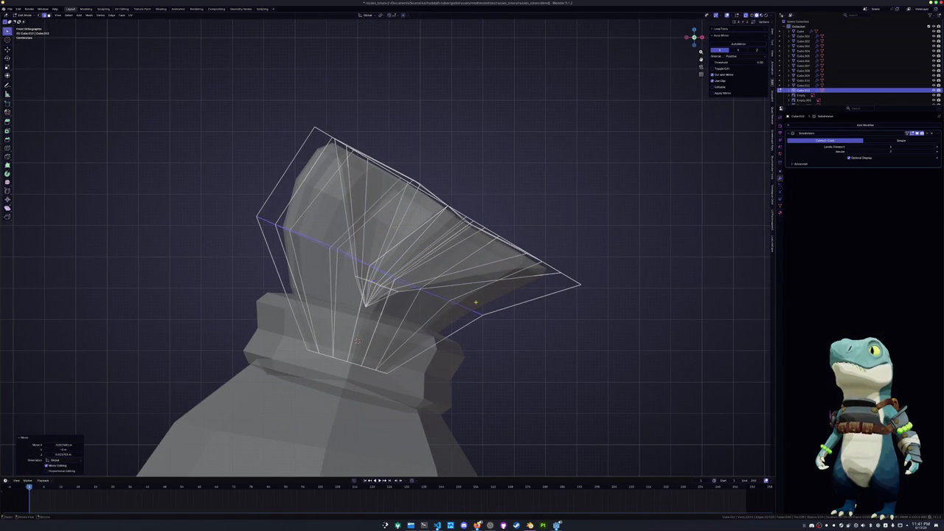
scroll(464, 325, "down", 6)
scroll(458, 343, "down", 4)
Make the sack body active and return to Object Mode
left_click(373, 310)
key("Tab")
scroll(397, 342, "up", 2)
scroll(396, 342, "up", 2)
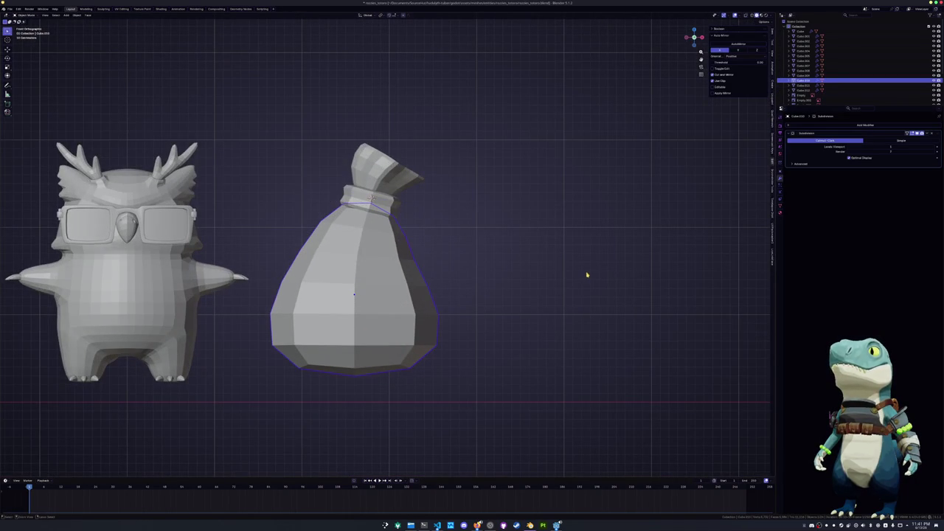
Apply the Subdivision modifier on the sack body and enter Edit Mode with see-through on
key("ctrl+a")
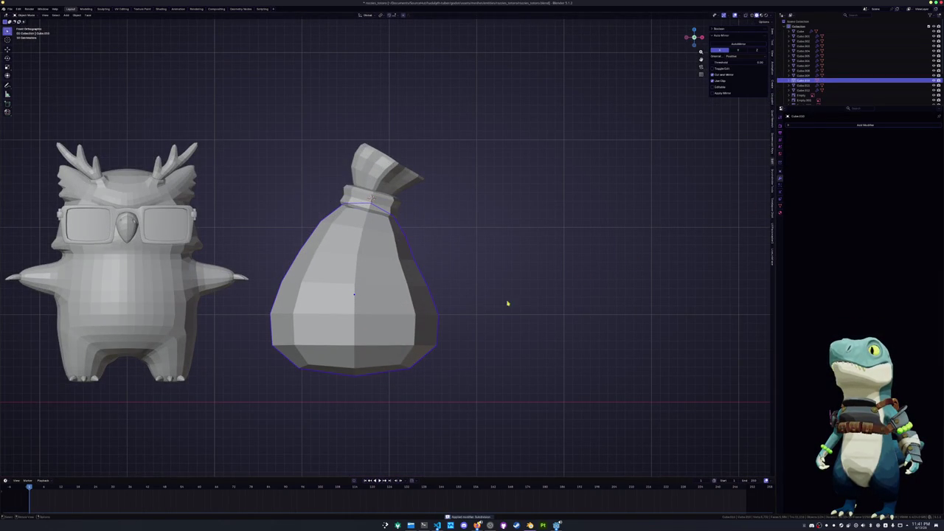
key("Tab")
middle_click_drag(410, 322, 425, 251, "shift")
key("z")
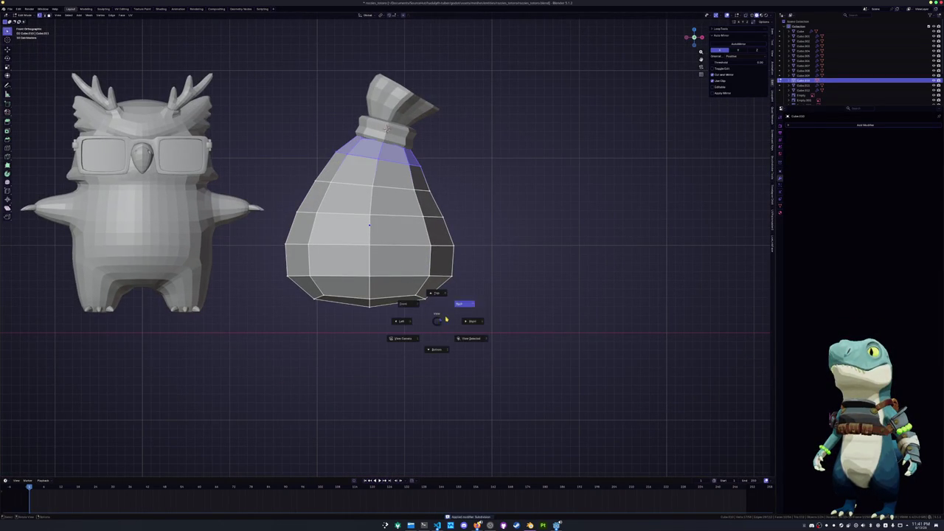
key("alt+z")
Box-select the sack's bottom faces, delete them, then undo and clear the selection
left_click_drag(464, 318, 340, 289)
key("3")
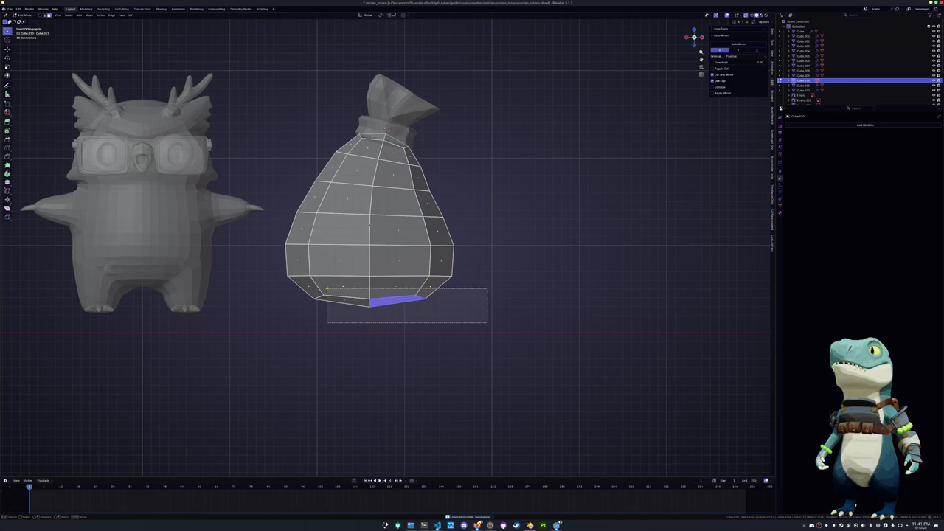
left_click_drag(489, 324, 263, 276)
key("x")
left_click(492, 255)
key("x")
key("ctrl+z")
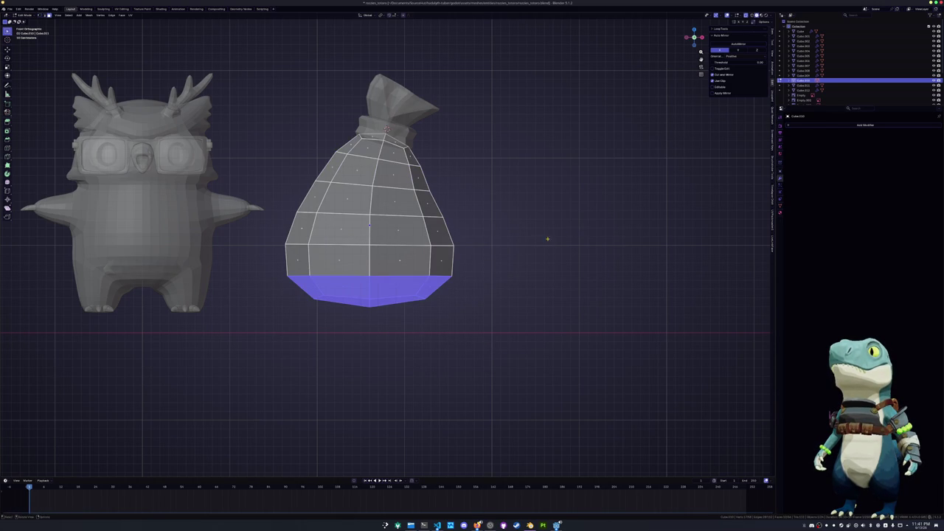
right_click(547, 238)
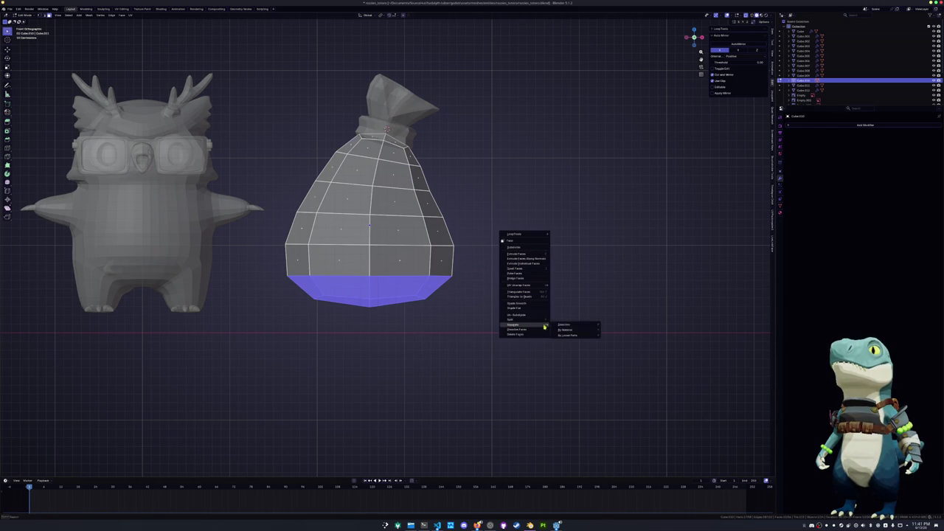
left_click(451, 313)
scroll(445, 313, "up", 3)
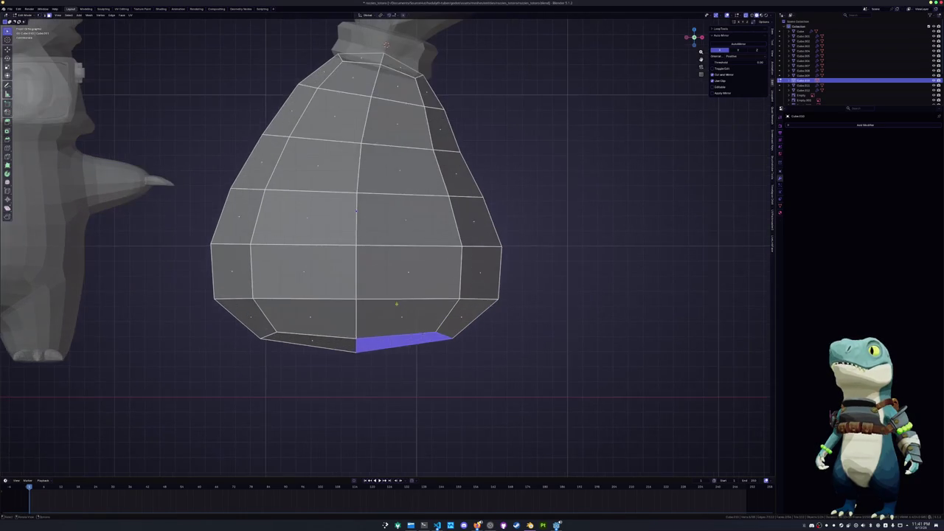
Select the sack's bottom edge loop and push it outward twice with Shrink/Fatten
left_click(399, 324, "alt")
key("alt+z")
middle_click_drag(399, 324, 488, 294)
key("alt+z")
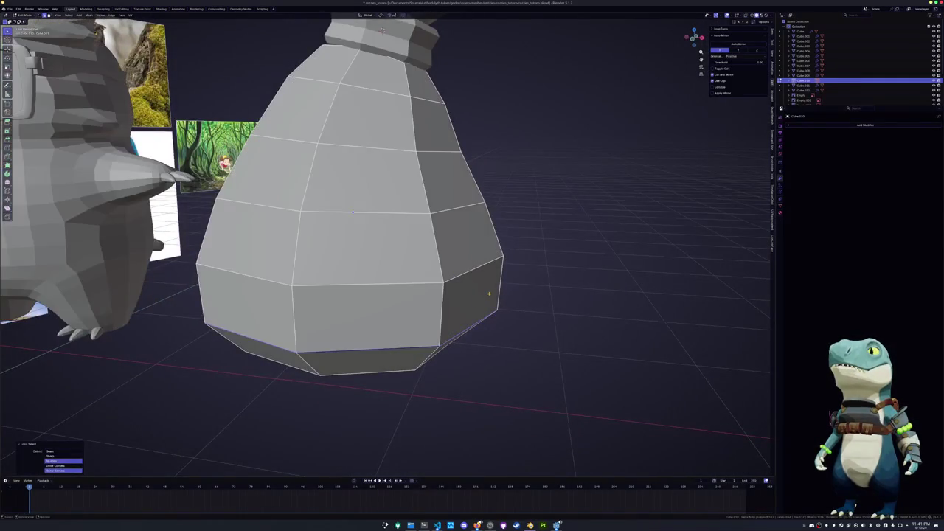
key("alt+s")
left_click(548, 285)
middle_click_drag(548, 285, 506, 320)
key("alt+s")
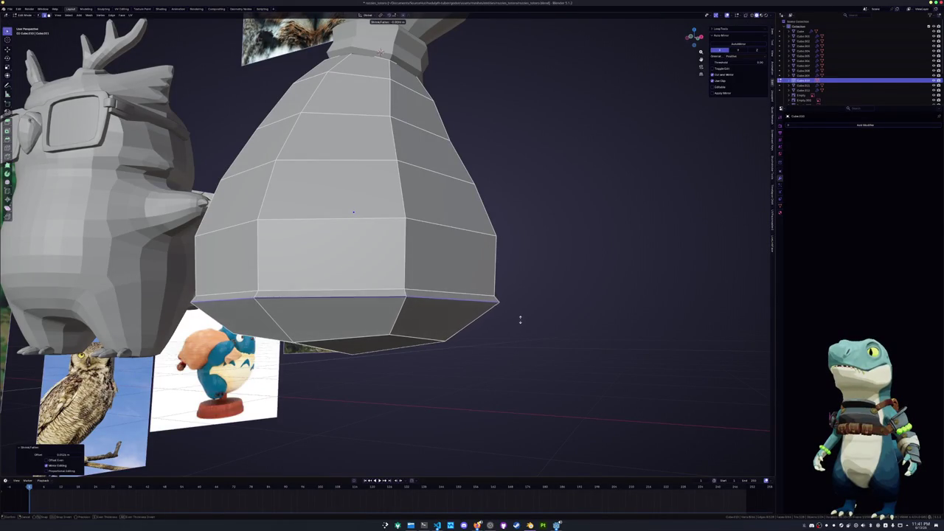
left_click(520, 318)
Select the central bottom faces and push them outward with Shrink/Fatten, then view from front
middle_click_drag(520, 318, 312, 327)
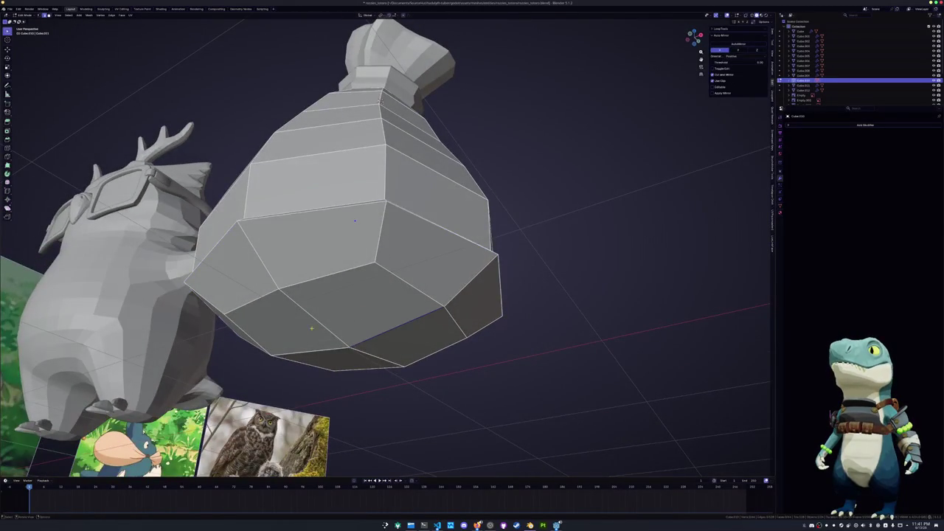
left_click(348, 318)
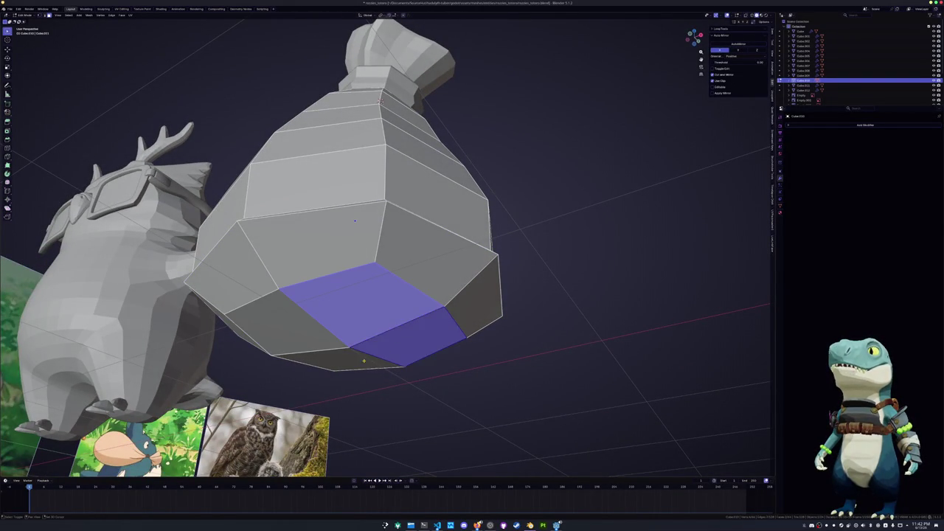
left_click(317, 343, "shift")
middle_click_drag(363, 360, 442, 354)
key("alt+s")
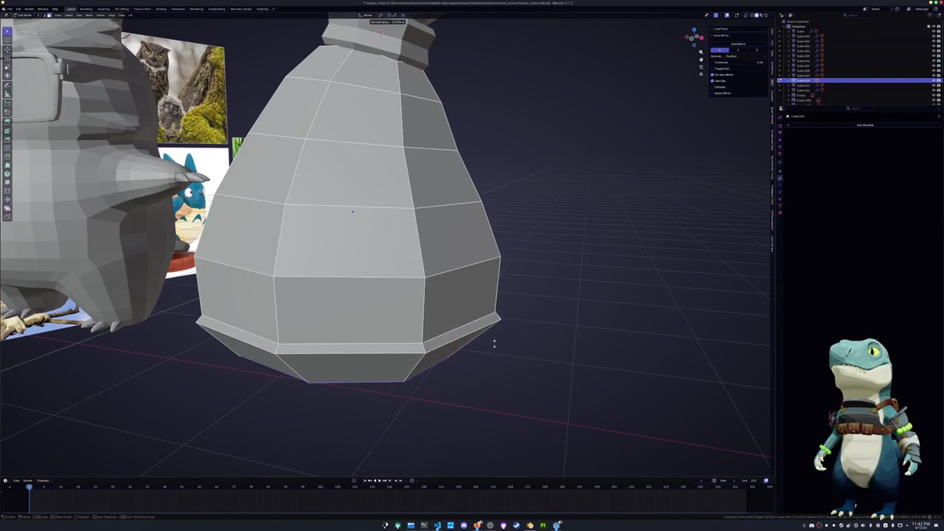
left_click(494, 343)
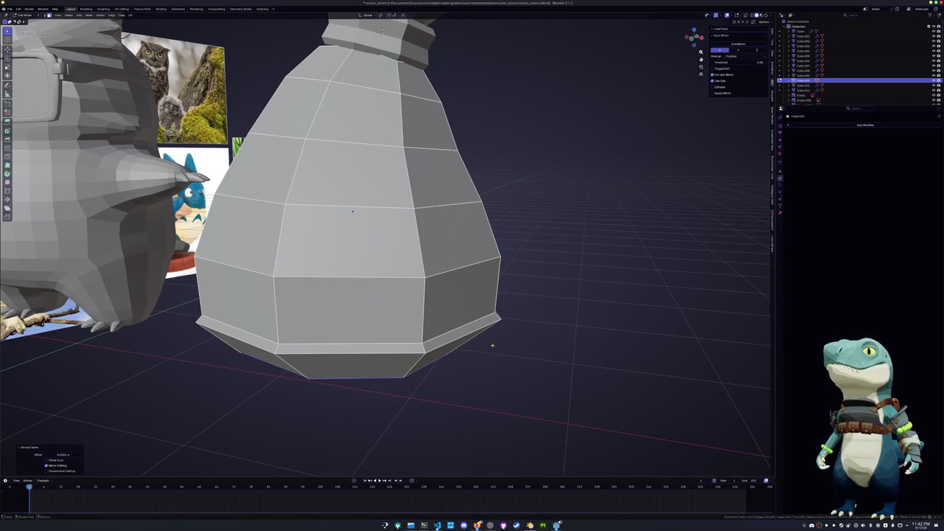
key("KP_1")
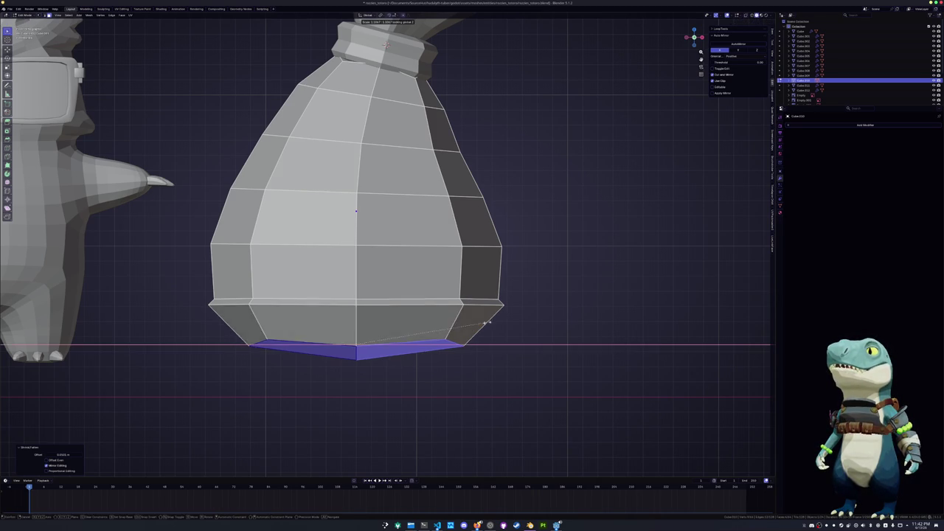
Flatten the sack's base along Z, then widen it without changing its height
left_click(474, 324)
key("s")
key("z")
left_click(492, 312)
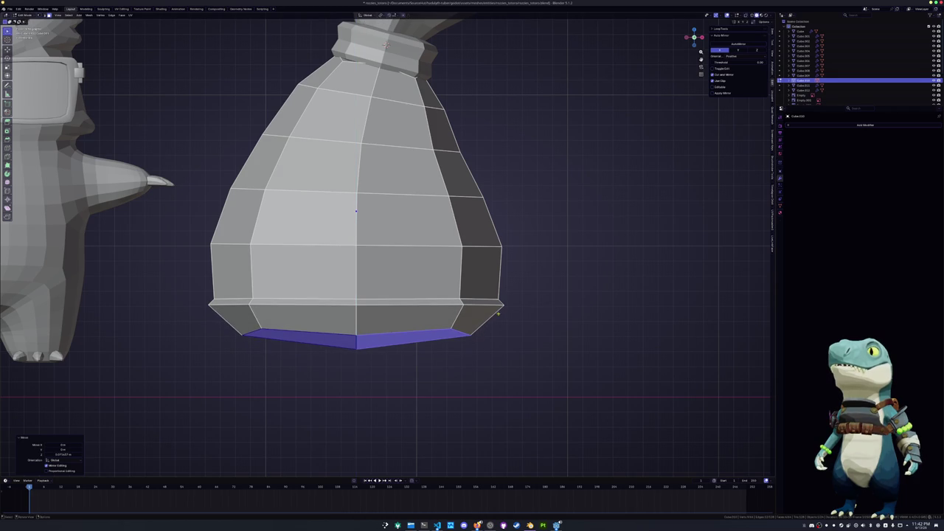
key("shift+z")
left_click(565, 307)
Cut a new edge loop above the base and scale it outward horizontally
key("ctrl+r")
left_click(517, 316)
left_click(512, 316)
key("s")
key("shift+z")
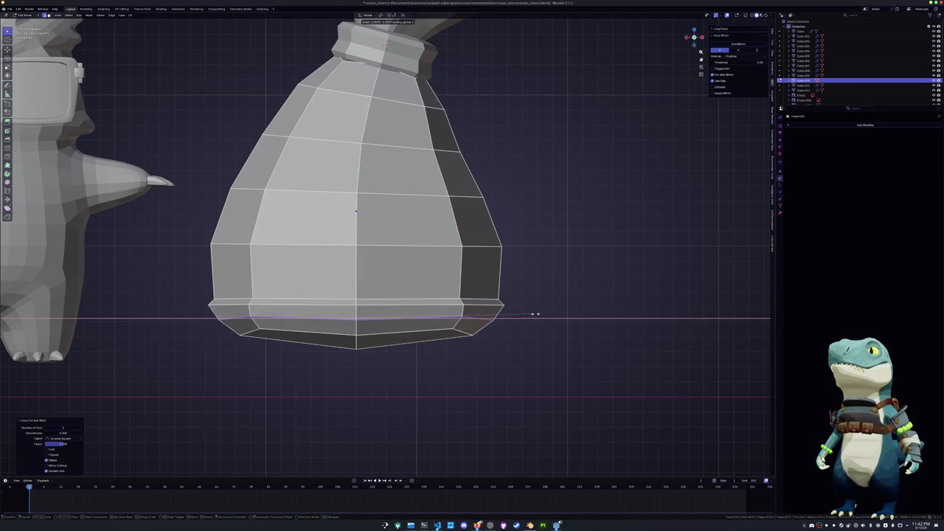
left_click(536, 313)
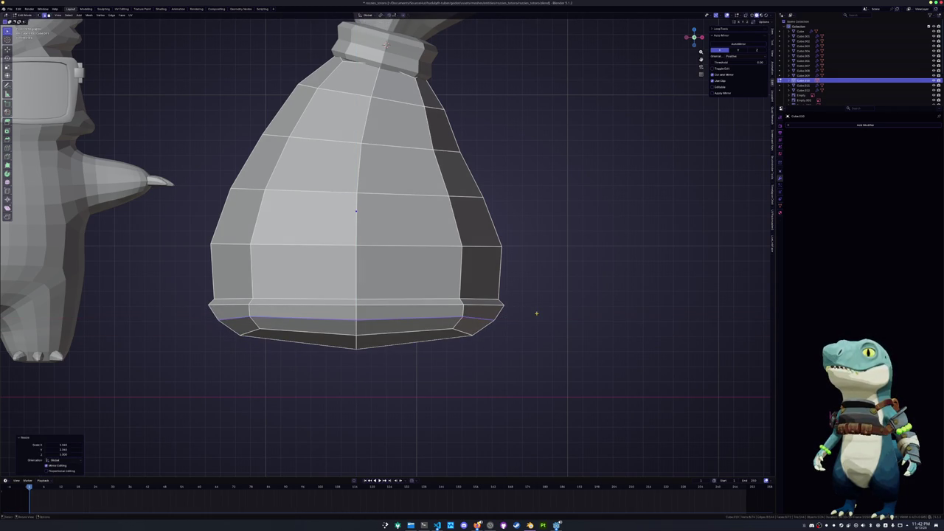
Select the edge loop just above the base and crease it with Shift+E
scroll(537, 314, "up", 1)
scroll(536, 317, "down", 4)
scroll(536, 316, "up", 5)
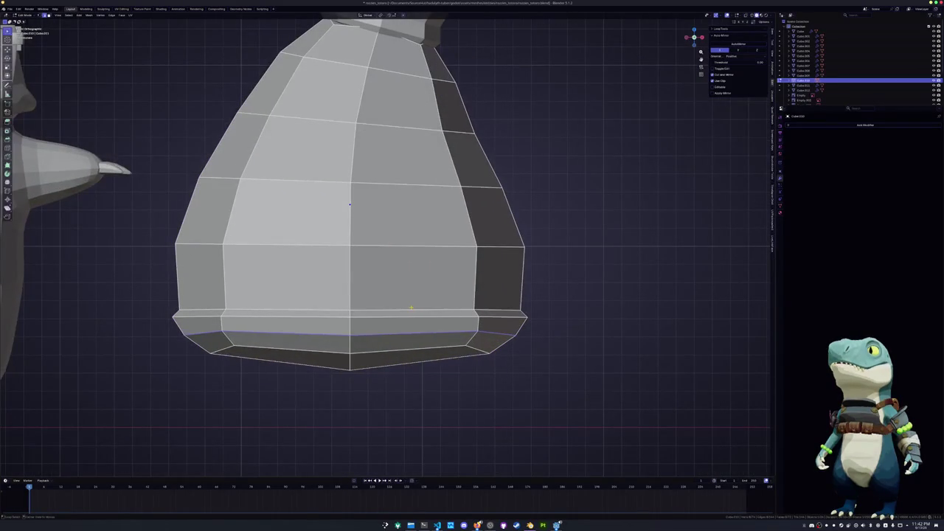
left_click(533, 298, "alt")
key("shift+e")
left_click(597, 274)
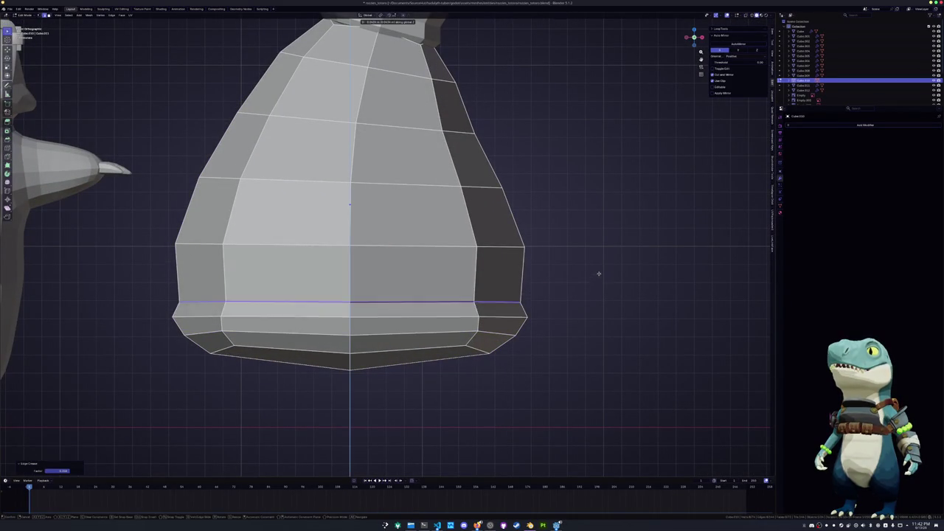
In see-through view, add another loop cut near the bottom, lower it along Z and scale it
scroll(523, 299, "down", 2)
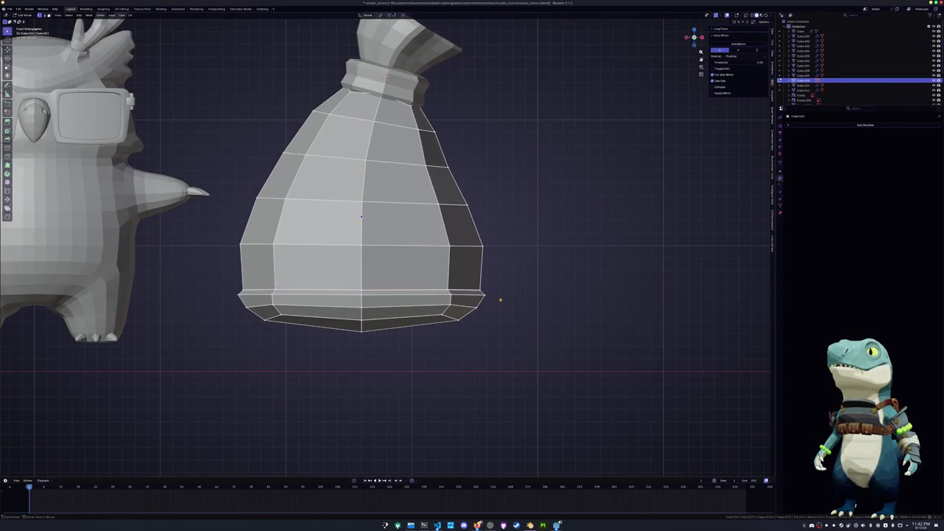
key("alt+z")
key("ctrl+r")
left_click(502, 287)
key("g")
key("z")
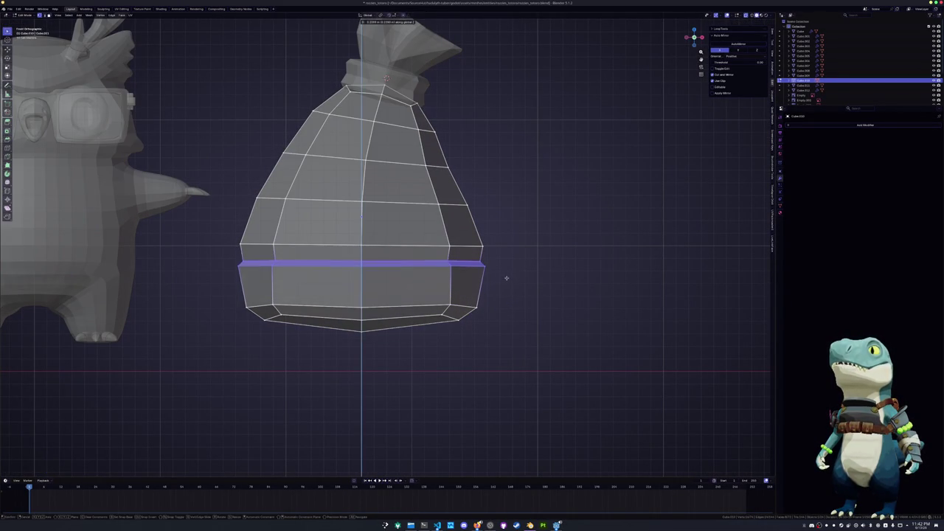
left_click(510, 285)
key("s")
left_click(516, 288)
Inspect the sack in object mode, then re-enter edit mode and select a horizontal loop around it
scroll(516, 288, "down", 2)
key("Tab")
key("alt+z")
scroll(413, 306, "down", 1)
mouse_move(418, 305)
middle_mouse_down()
mouse_move(288, 312)
mouse_move(362, 311)
mouse_move(435, 328)
middle_mouse_up()
key("Tab")
left_click(371, 281)
middle_click_drag(371, 281, 355, 278)
left_click(420, 253, "alt")
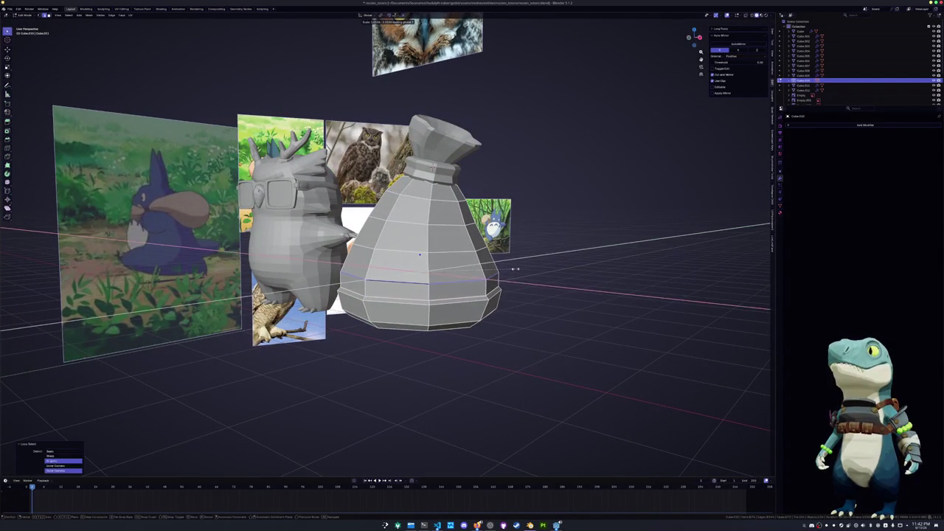
Scale the selected neck loop, then resize it along the X axis
key("s")
left_click(529, 246)
middle_click_drag(529, 246, 501, 260)
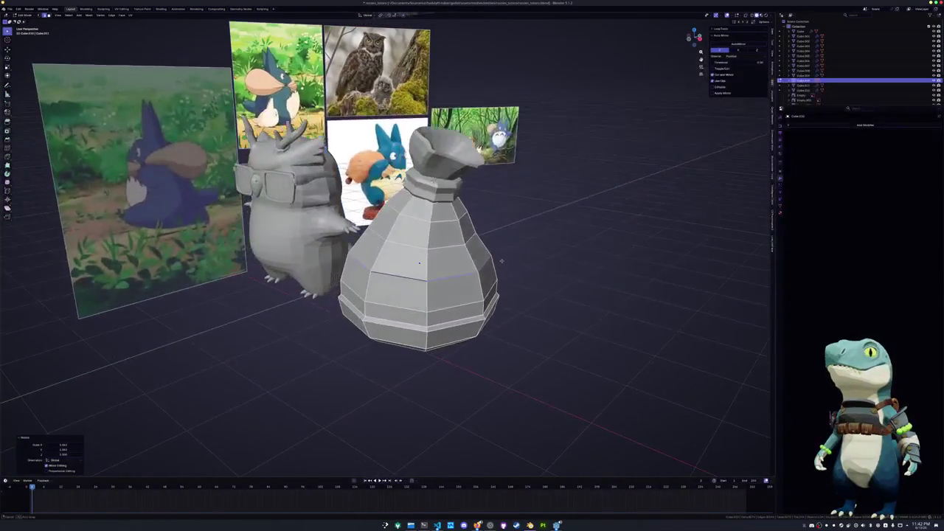
key("s")
key("x")
mouse_move(521, 253)
middle_mouse_down()
mouse_move(540, 253)
mouse_move(465, 304)
mouse_move(417, 267)
middle_mouse_up()
key("Escape")
Return to object mode with the bag selected and bring up the Add menu
key("Tab")
scroll(545, 253, "down", 4)
key("Tab")
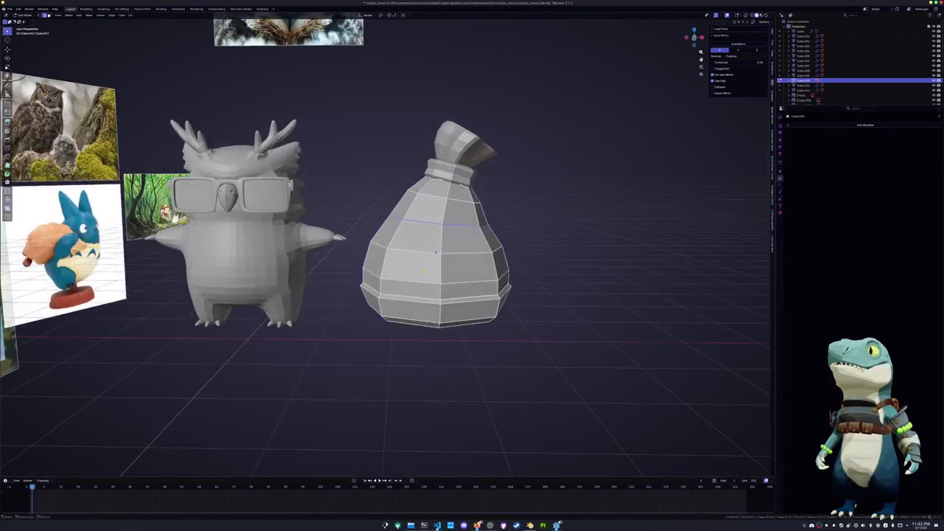
left_click(413, 267)
key("Tab")
key("shift+a")
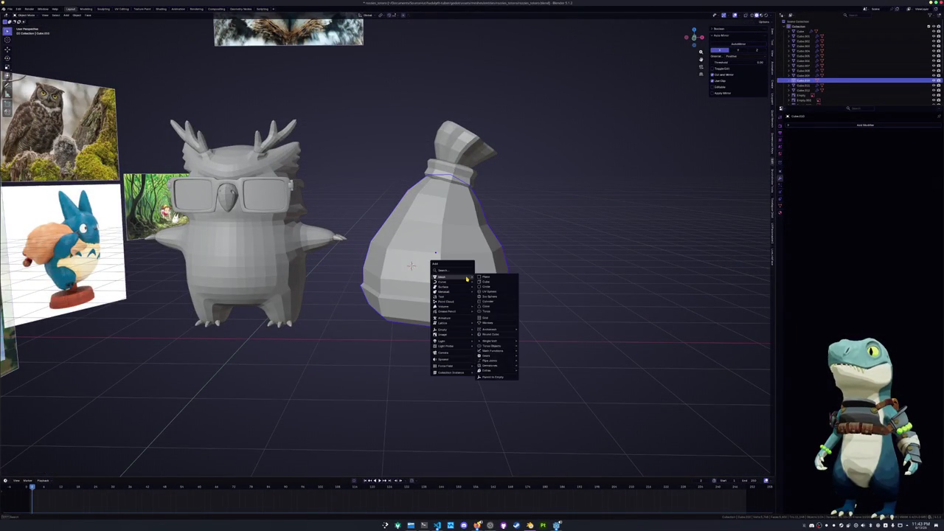
Add a plane, rotate it 90° about X to stand upright, and scale it to 0.2
left_click(486, 279)
key("KP_1")
type("rx90")
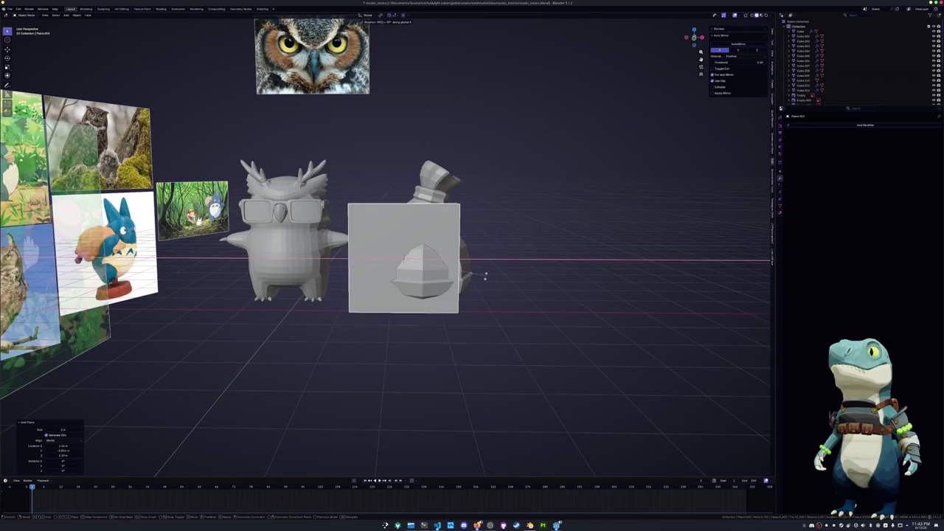
key("Return")
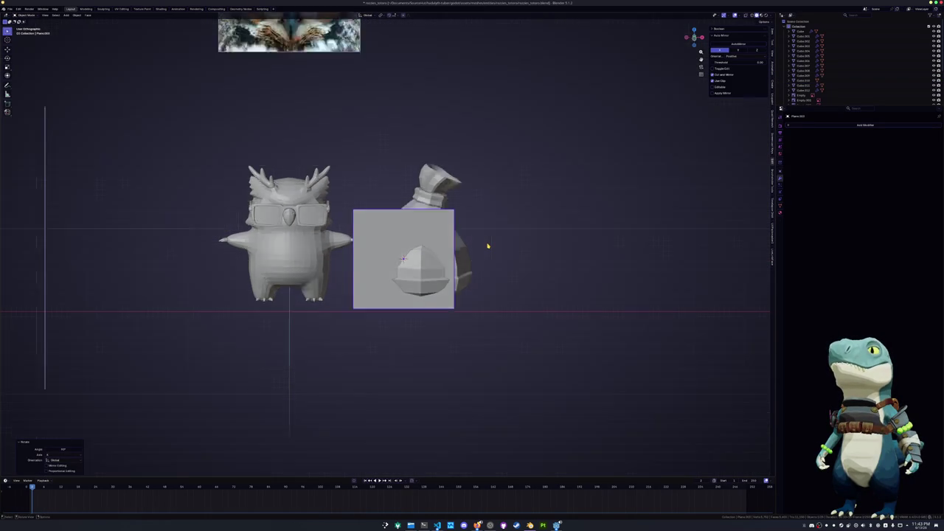
key("KP_7")
key("r")
left_click(478, 284)
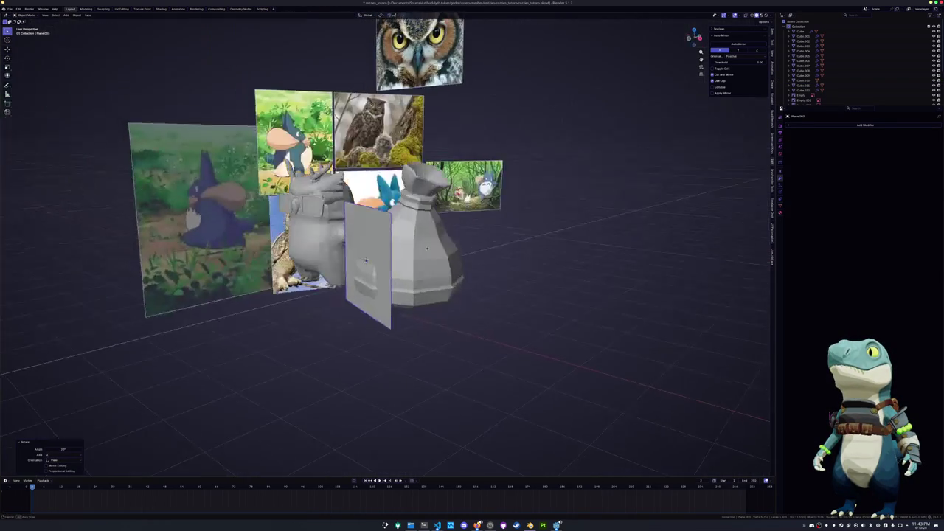
middle_click_drag(478, 284, 413, 276)
type("s.2")
key("Return")
Move the small plane along Z against the bag's front and enter edit mode
key("KP_3")
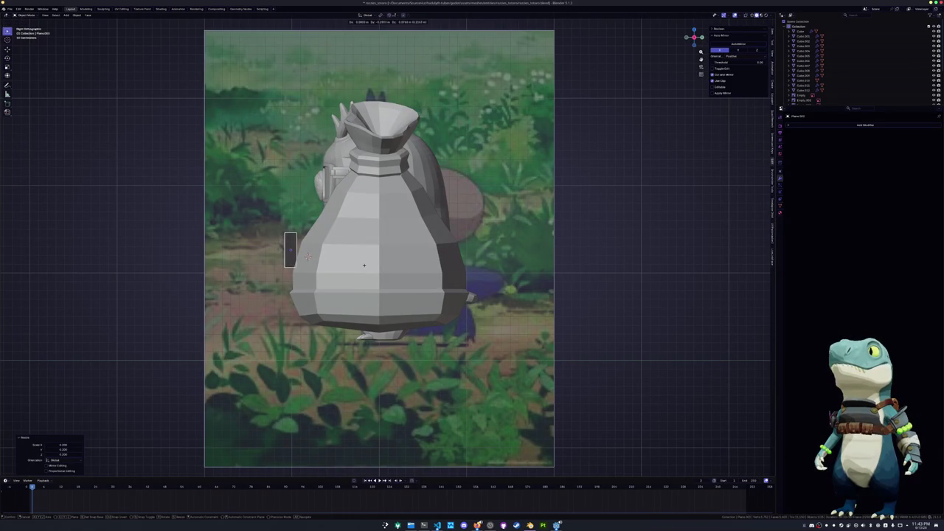
middle_click_drag(364, 264, 369, 267)
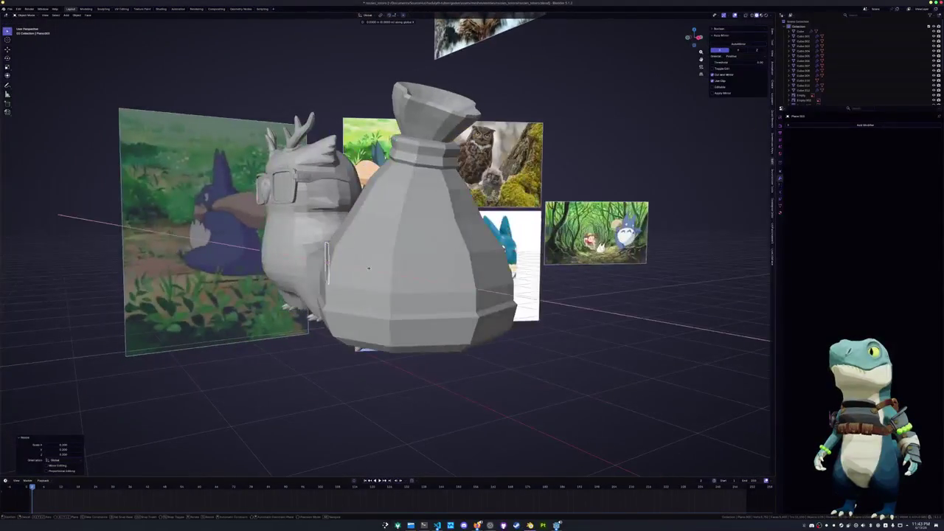
key("z")
key("z")
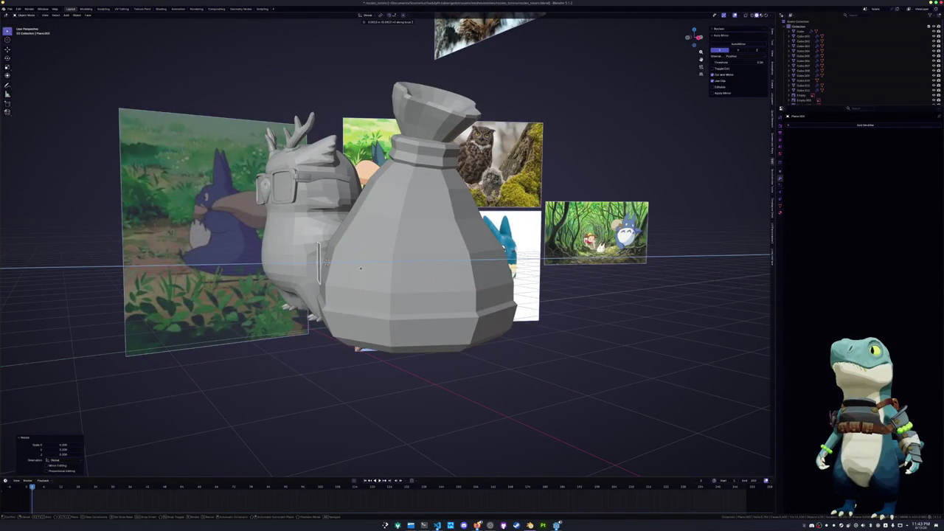
left_click(360, 268)
mouse_move(360, 268)
middle_mouse_down()
mouse_move(405, 282)
mouse_move(420, 266)
middle_mouse_up()
key("Tab")
Slide the plane's top edge and raise the selected edges vertically along Z
key("g")
key("g")
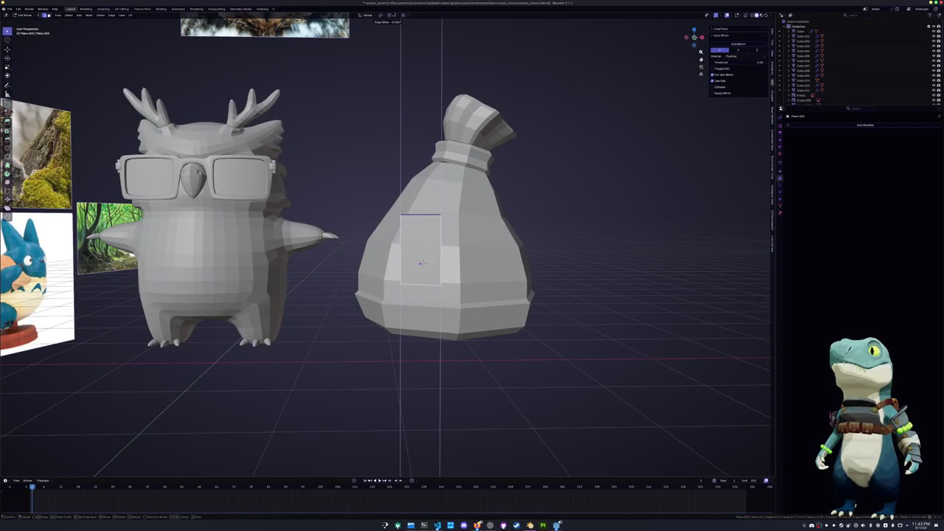
left_click(420, 264)
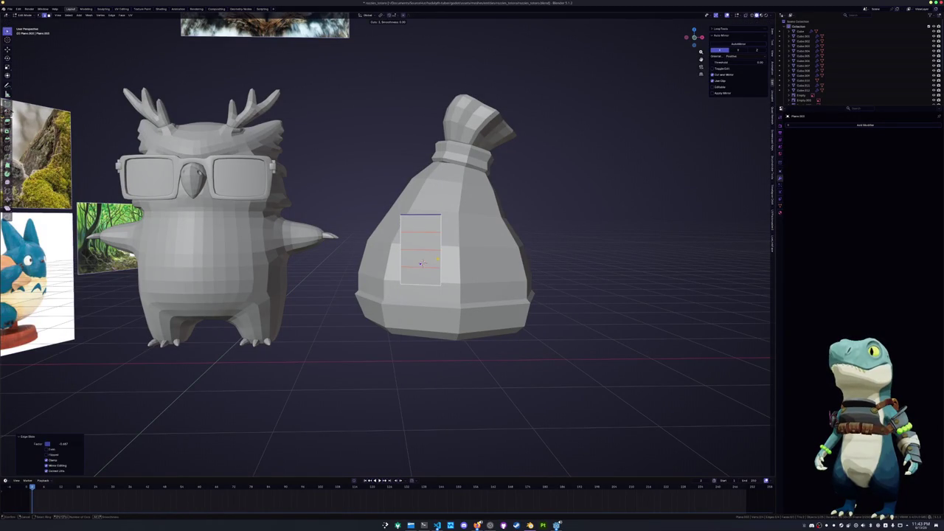
middle_click_drag(421, 263, 383, 248)
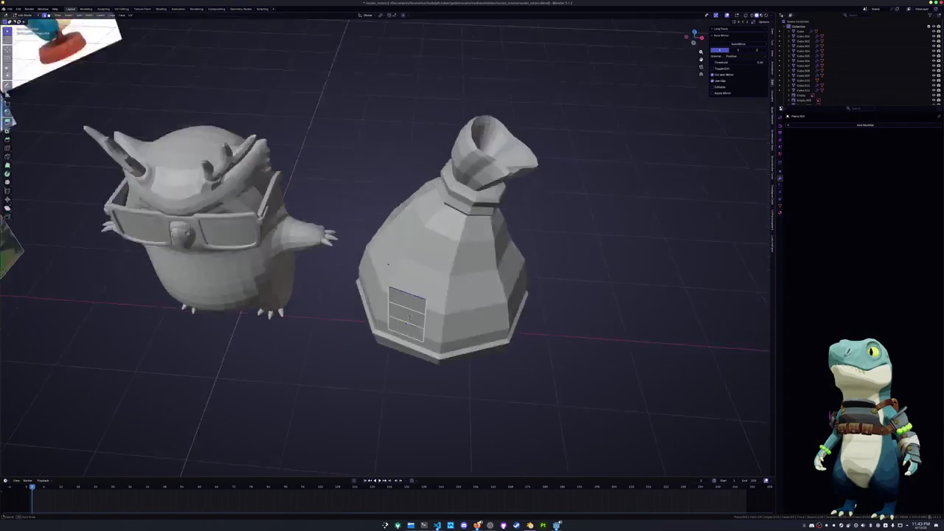
key("g")
key("z")
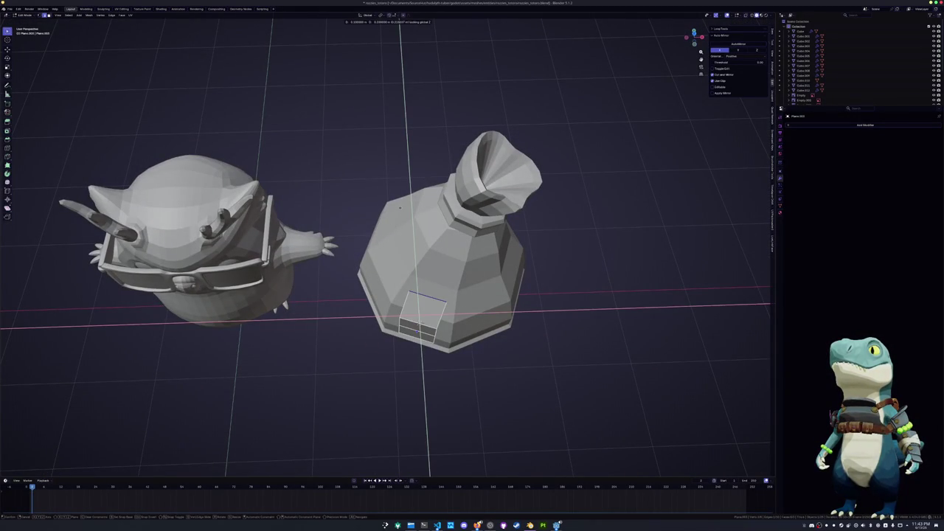
left_click(443, 129)
Vertex-slide and edge-slide the strip, then move its face along Z to follow the bag
mouse_move(443, 129)
middle_mouse_down()
mouse_move(421, 293)
mouse_move(419, 281)
mouse_move(376, 273)
mouse_move(424, 259)
mouse_move(398, 252)
mouse_move(330, 270)
middle_mouse_up()
key("shift+v")
left_click(418, 281)
key("g")
key("g")
left_click(376, 274)
key("g")
key("z")
left_click(397, 252)
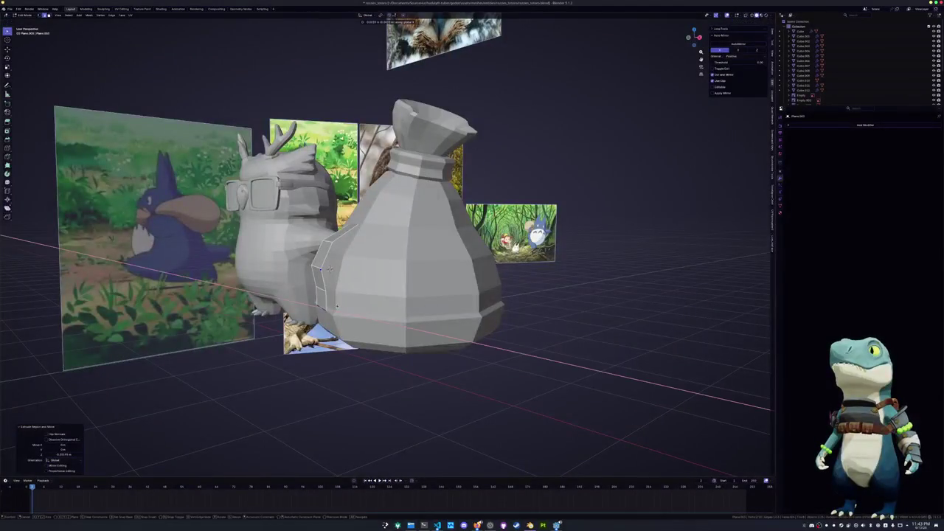
Reposition the strip along Z and slide one of its vertices
key("z")
key("y")
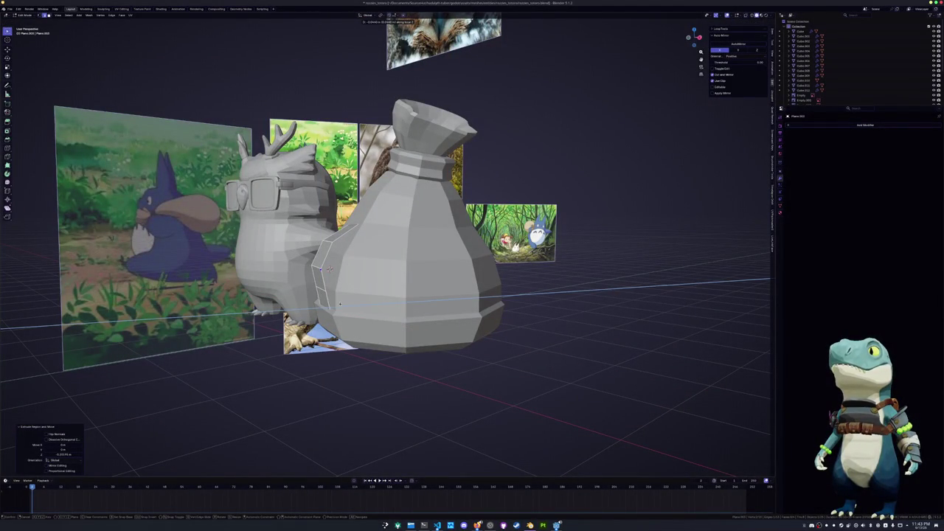
key("z")
left_click(341, 302)
mouse_move(341, 302)
middle_mouse_down()
mouse_move(405, 313)
mouse_move(389, 309)
mouse_move(299, 354)
middle_mouse_up()
key("g")
key("g")
left_click(404, 314)
scroll(389, 308, "up", 2)
mouse_move(380, 271)
middle_mouse_down()
mouse_move(395, 263)
mouse_move(360, 255)
mouse_move(368, 238)
mouse_move(361, 252)
middle_mouse_up()
Select an edge loop across the strip and shift the strap face sideways along X
key("alt+z")
left_click(368, 235, "alt")
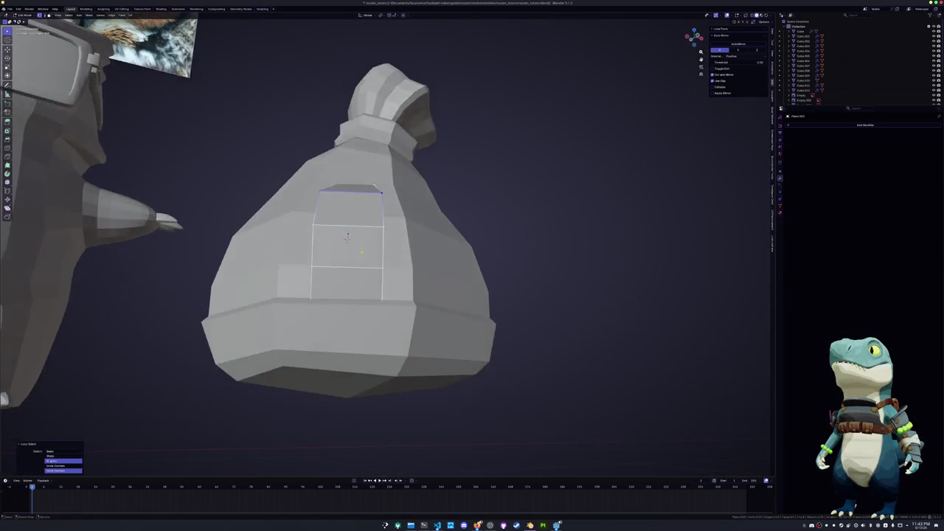
key("Tab")
middle_click_drag(428, 263, 433, 289)
scroll(431, 273, "down", 3)
key("Tab")
key("g")
key("x")
left_click(389, 300)
key("Tab")
middle_click_drag(389, 301, 334, 272)
Add a Solidify modifier with Offset 0, apply scale, and set thickness to about 0.076 m
left_click(826, 125)
type("s")
key("Return")
key("ctrl+a")
left_click(537, 204)
type("0")
key("Return")
left_click_drag(890, 147, 908, 146)
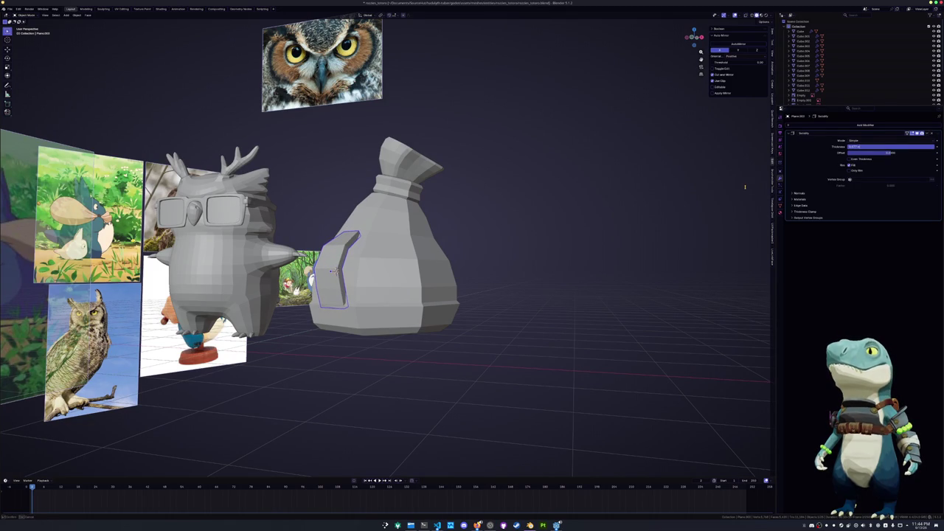
Commit the 0.076 m strap thickness and extrude the strap's top section up over the bag
key("Return")
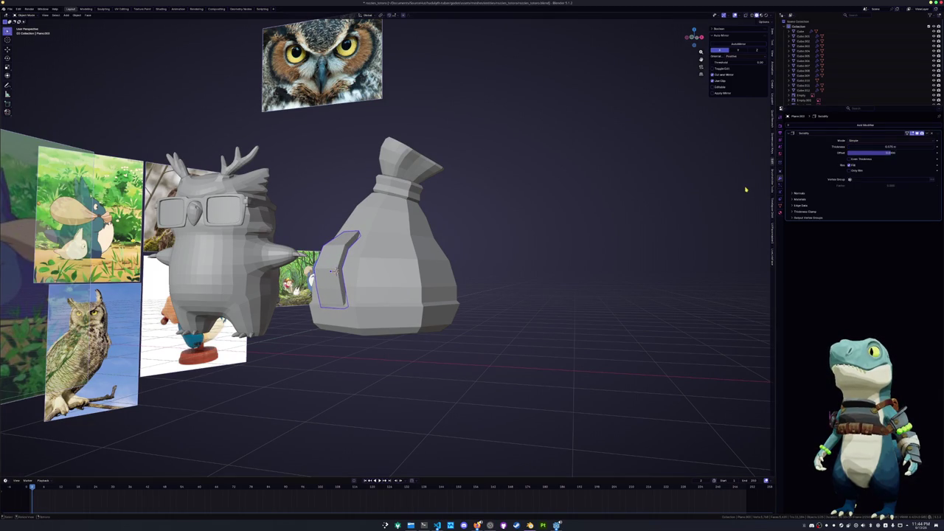
key("KP_Decimal")
key("Tab")
mouse_move(382, 361)
middle_mouse_down()
mouse_move(398, 353)
mouse_move(409, 273)
middle_mouse_up()
key("g")
left_click(414, 341)
key("g")
key("z")
key("z")
left_click(417, 273)
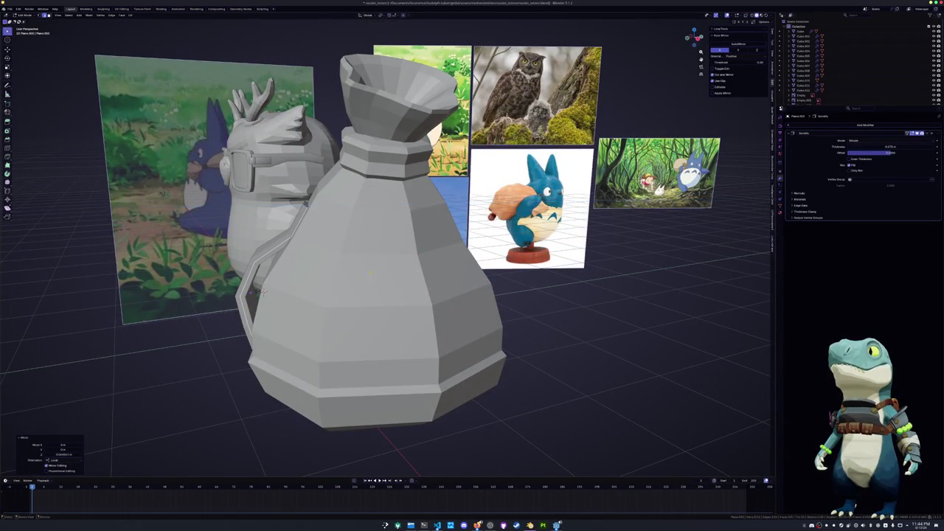
Slide the vertices at the strip's top along their edges to shape the strap
middle_click_drag(416, 273, 372, 355)
key("g")
key("g")
key("Return")
key("g")
key("g")
key("Return")
key("g")
key("g")
key("Return")
key("g")
key("g")
key("Return")
key("g")
key("g")
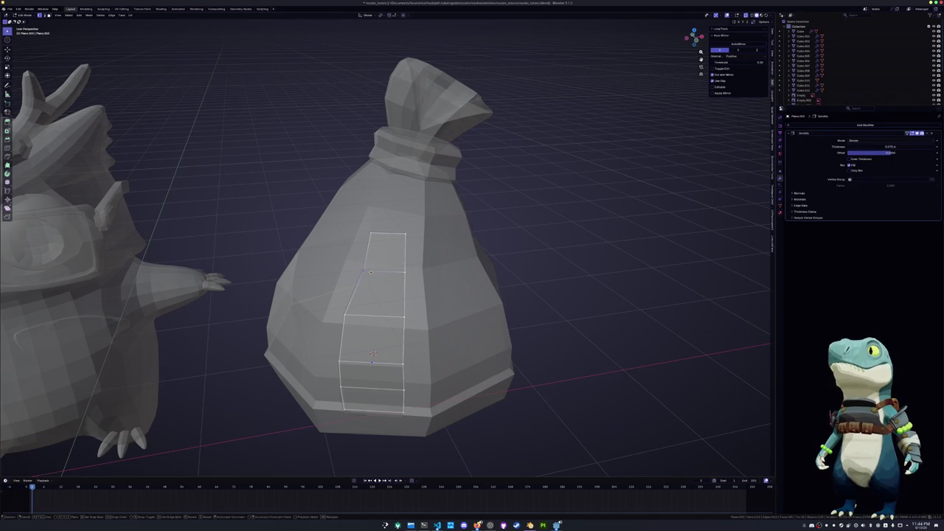
key("Return")
Mirror the selected strip vertices along the X axis
mouse_move(372, 354)
middle_mouse_down()
mouse_move(386, 219)
mouse_move(413, 184)
mouse_move(423, 305)
middle_mouse_up()
key("ctrl+m")
key("x")
key("shift+z")
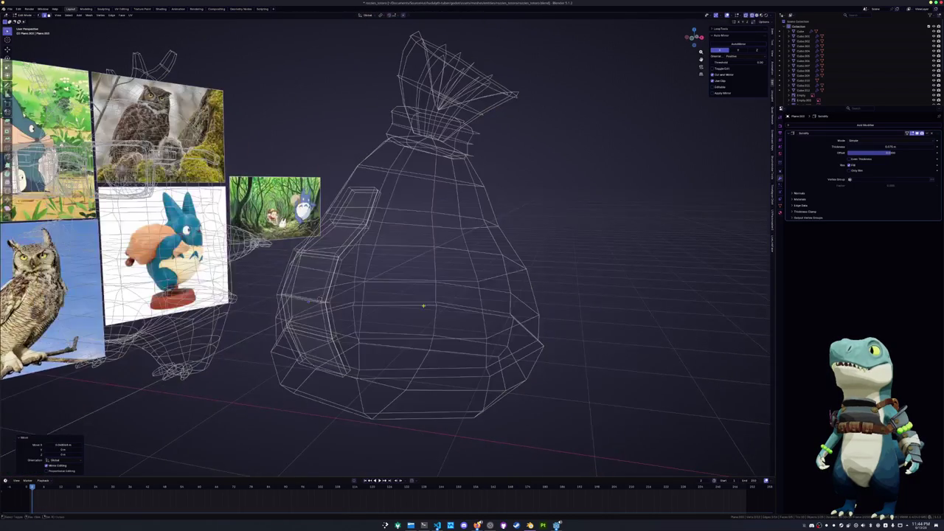
key("shift+z")
key("shift+z")
key("shift+z")
key("shift+z")
key("shift+z")
key("shift+z")
key("shift+z")
Move the strip selection along local Z and flatten the selected vertices
mouse_move(308, 301)
middle_mouse_down()
mouse_move(359, 329)
mouse_move(427, 273)
middle_mouse_up()
key("g")
key("z")
key("z")
left_click(358, 329)
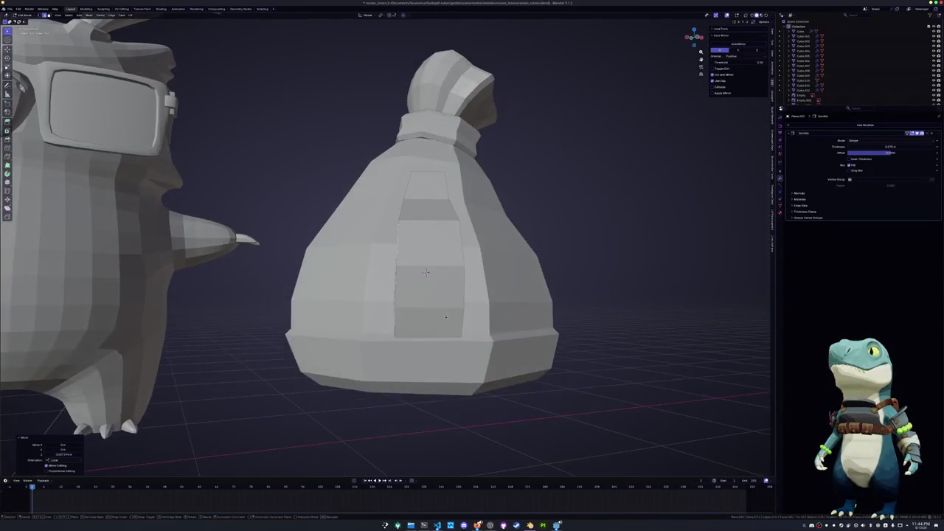
left_click(426, 273)
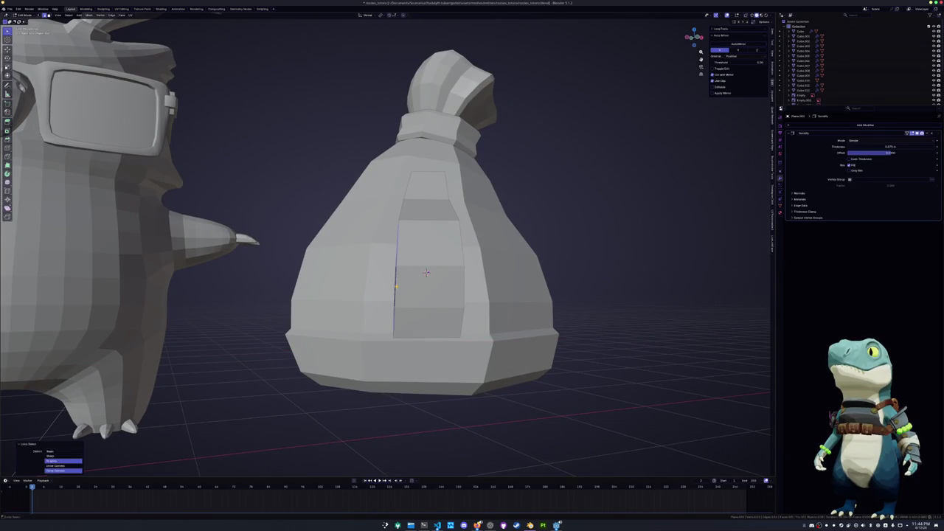
mouse_move(426, 273)
middle_mouse_down()
mouse_move(376, 272)
mouse_move(342, 292)
mouse_move(374, 276)
middle_mouse_up()
Push the strip and one of its edge loops outward from the bag with Alt+S
key("alt+s")
left_click(378, 275)
left_click(377, 275, "alt")
key("alt+z")
key("alt+s")
left_click(378, 275)
Give the bag auto smooth and smooth shading
key("Tab")
scroll(377, 275, "down", 2)
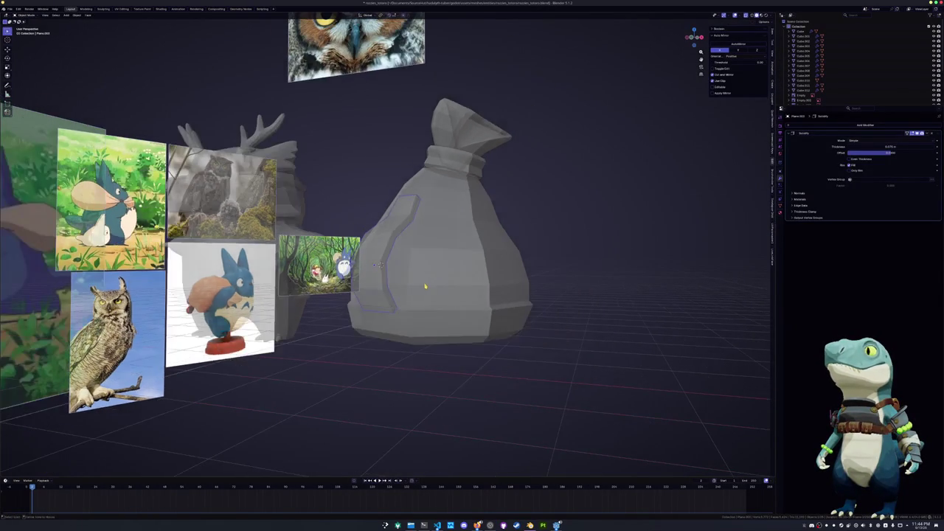
key("alt+z")
mouse_move(378, 275)
middle_mouse_down()
mouse_move(402, 292)
mouse_move(404, 282)
mouse_move(346, 276)
mouse_move(415, 274)
middle_mouse_up()
right_click(398, 293)
left_click(376, 332)
right_click(402, 286)
left_click(402, 289)
right_click(404, 282)
left_click(409, 273)
Shade the bag's top piece smooth
left_click(414, 148)
right_click(421, 147)
left_click(424, 152)
right_click(420, 137)
left_click(424, 136)
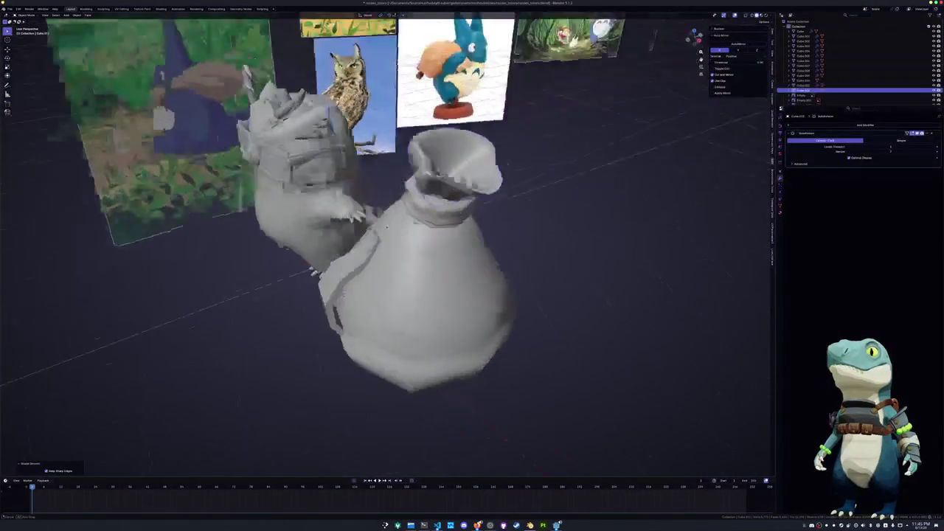
Apply auto smooth shading to the strap from its object menu
left_click(410, 270)
right_click(392, 258)
left_click(392, 255)
middle_click_drag(392, 254, 382, 264)
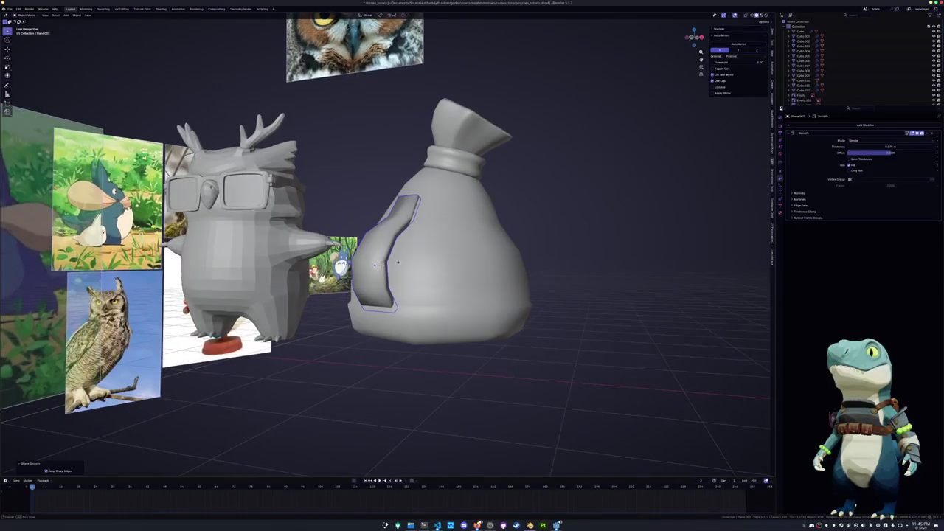
right_click(382, 264)
left_click(374, 271)
Mark the bag's lower edge loop as sharp
left_click(437, 260)
key("Tab")
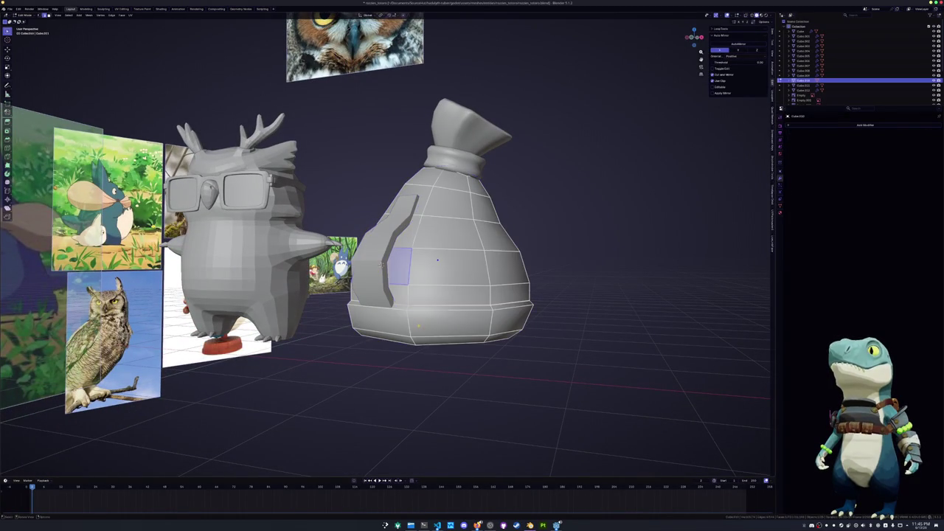
left_click(420, 303, "alt")
right_click(405, 383)
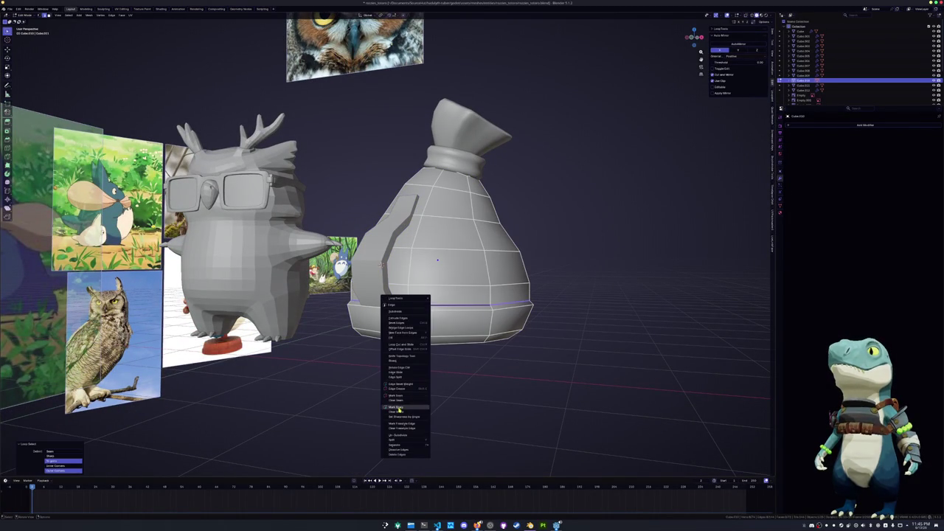
left_click(399, 410)
right_click(398, 311)
key("Tab")
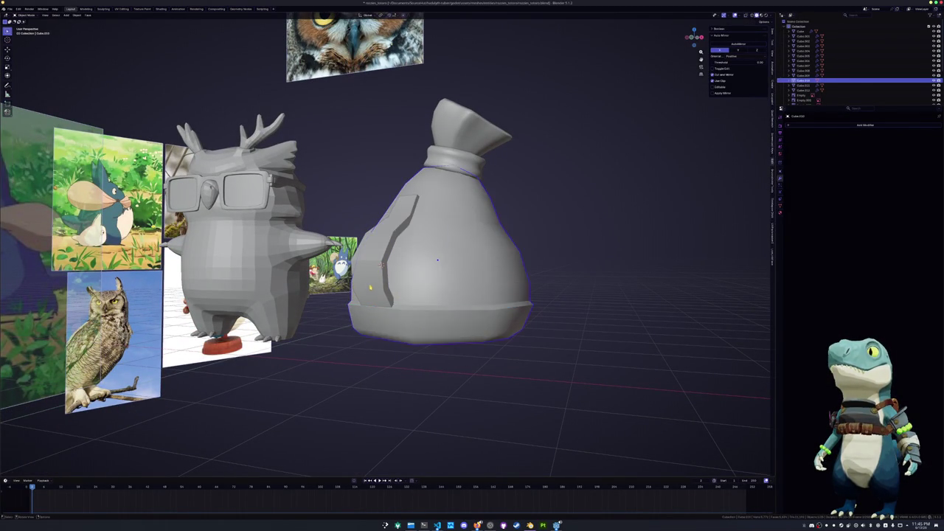
Edit the strap mesh with see-through shading to reach its hidden edges
left_click(382, 264)
key("Tab")
key("alt+z")
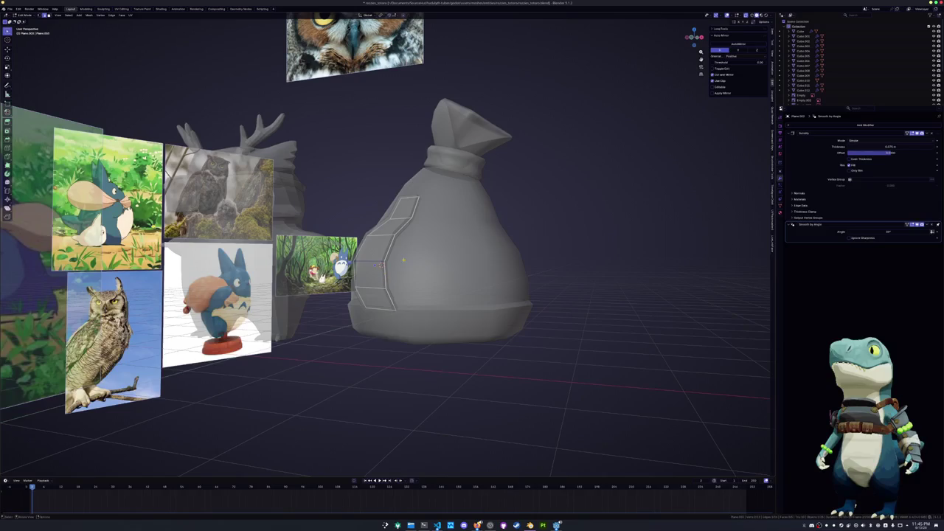
key("Tab")
middle_click_drag(345, 267, 325, 267)
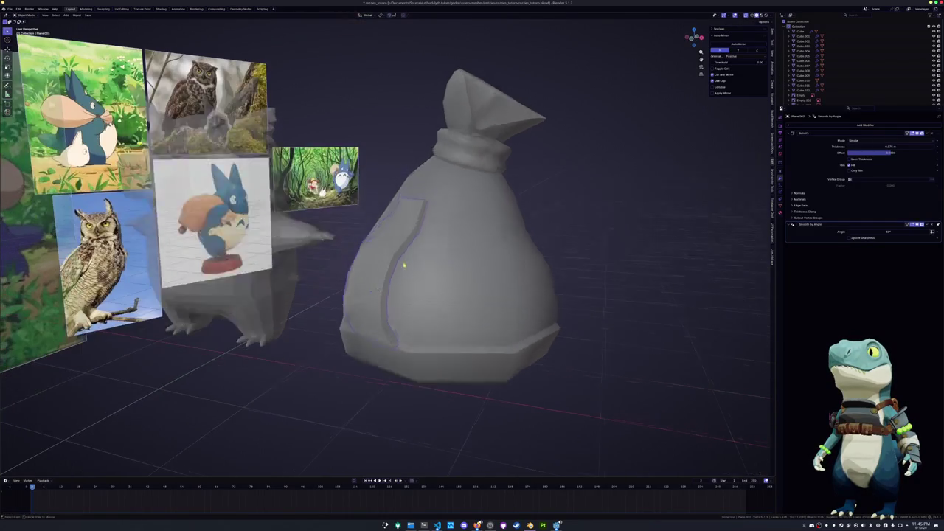
key("alt+z")
key("Tab")
key("alt+z")
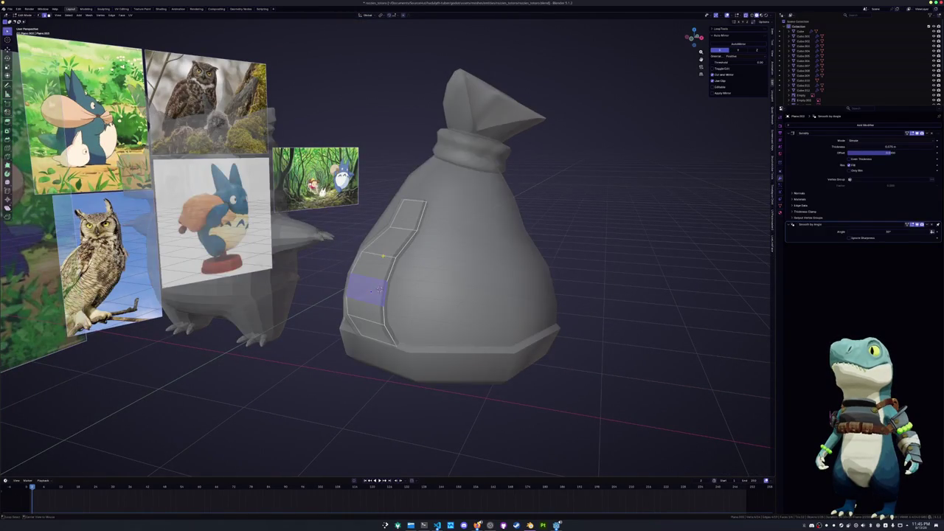
Bevel a face loop along the strap to round its borders
left_click(379, 288, "alt")
key("ctrl+b")
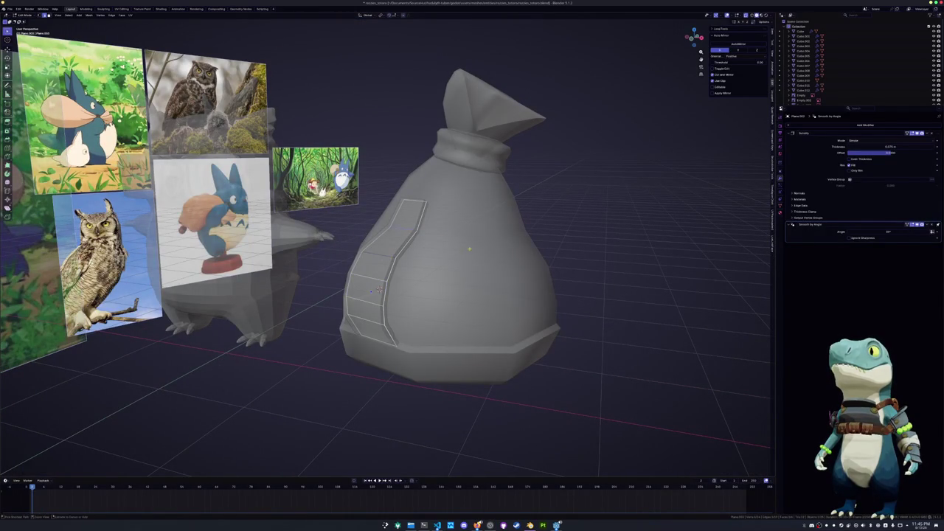
left_click(485, 246)
key("Tab")
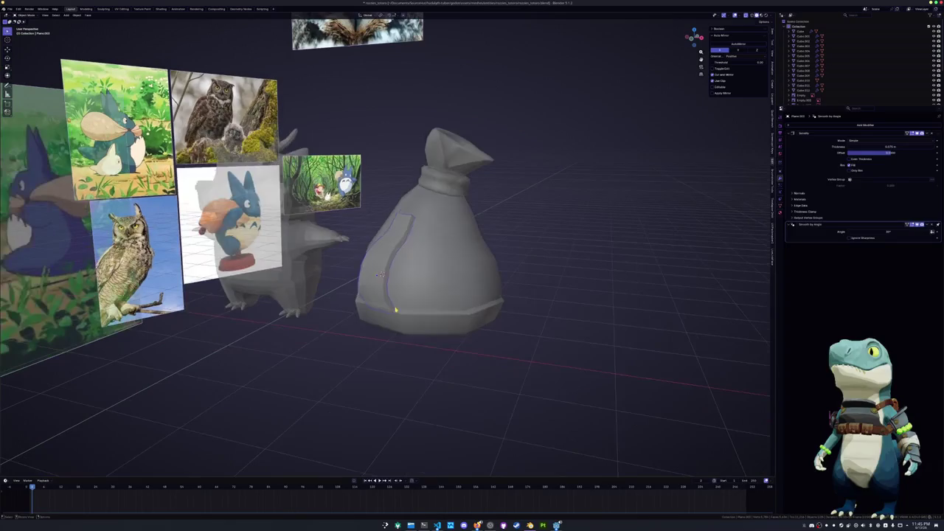
mouse_move(333, 365)
middle_mouse_down()
mouse_move(308, 363)
mouse_move(347, 318)
middle_mouse_up()
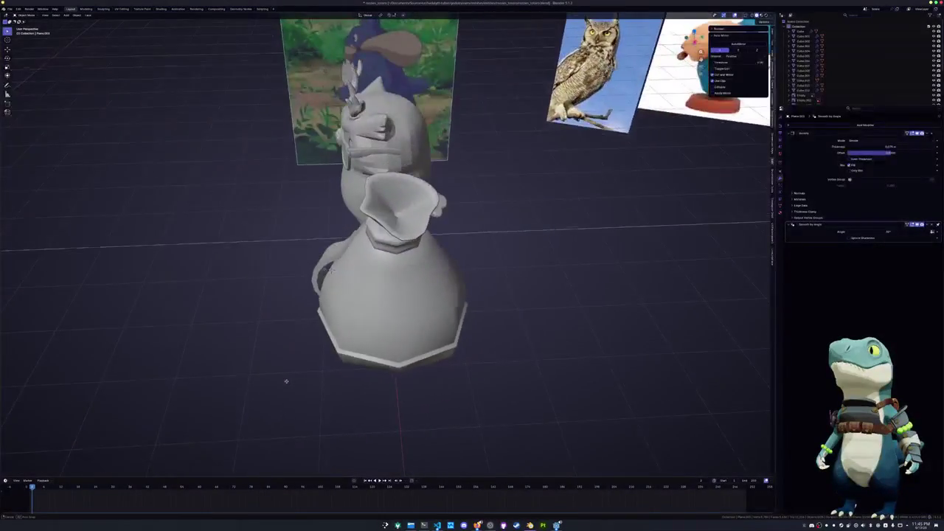
left_click(352, 275)
Add a level-1 Subdivision modifier to the sack body
middle_click_drag(353, 275, 352, 274)
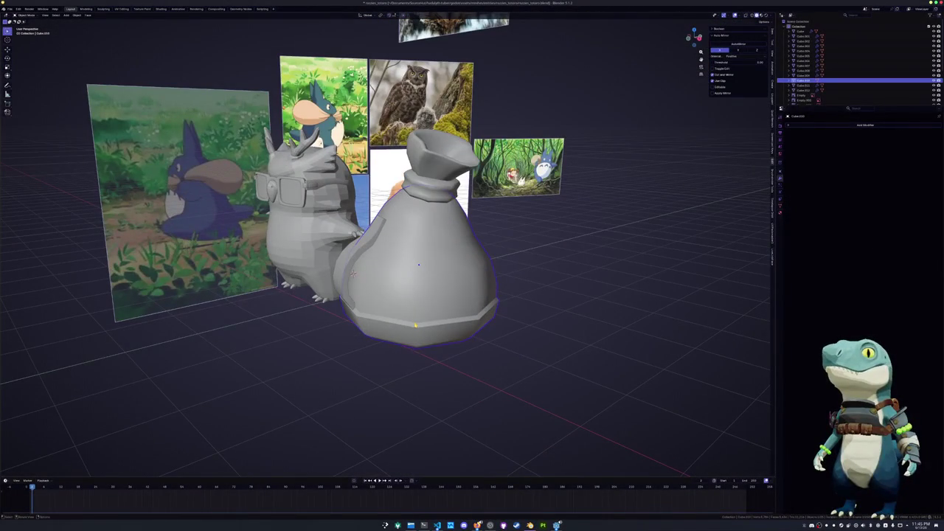
key("ctrl+1")
middle_click_drag(427, 323, 428, 314)
Scale the whole sack mesh wider in X and Y, keeping its height
key("Tab")
left_click(428, 284, "alt")
key("a")
key("s")
key("shift+z")
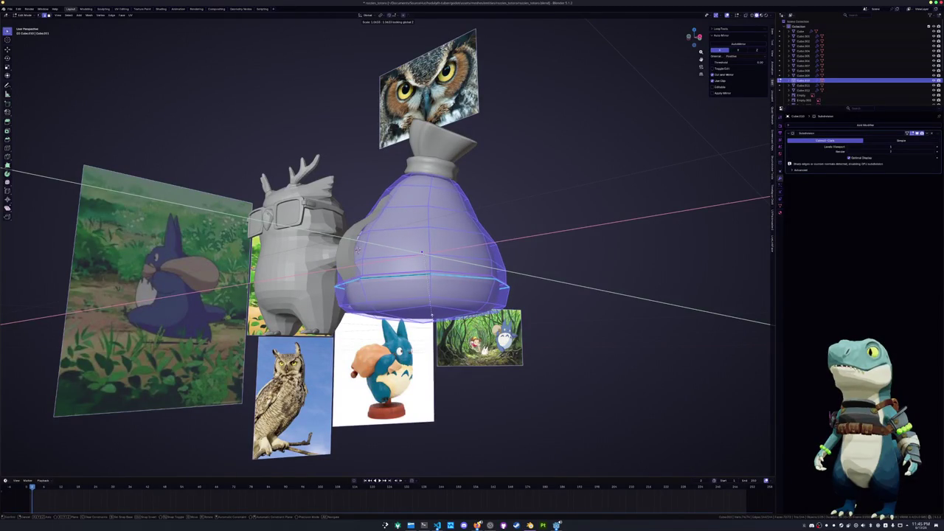
left_click(431, 315)
Give the sack's bottom edge loop a full crease to keep it crisp
middle_click_drag(432, 316, 428, 342)
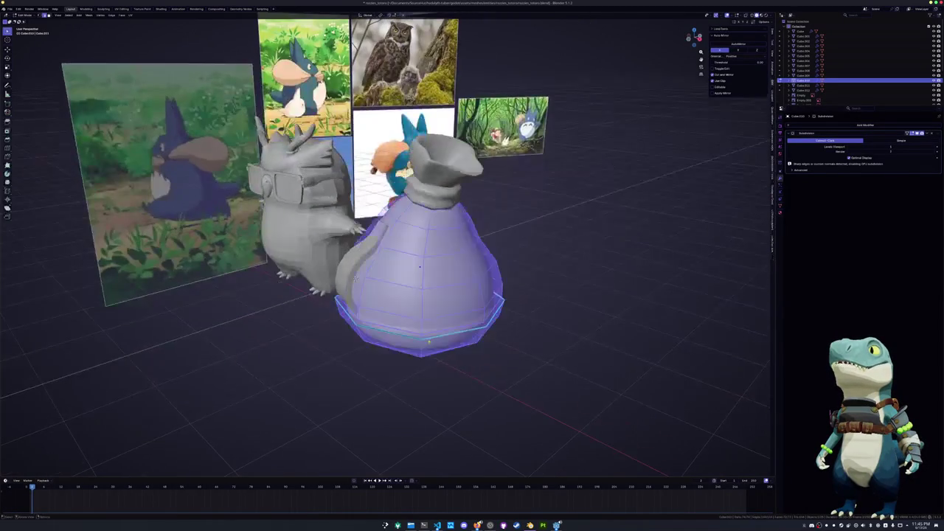
left_click(397, 324, "alt")
key("shift+e")
left_click(641, 315)
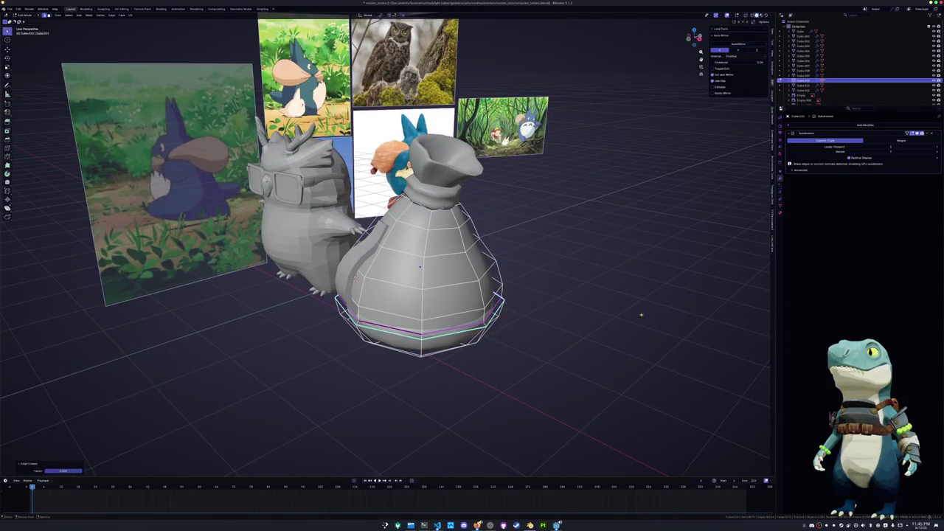
left_click(529, 331)
key("Tab")
mouse_move(502, 347)
middle_mouse_down()
mouse_move(405, 352)
mouse_move(486, 347)
mouse_move(467, 304)
middle_mouse_up()
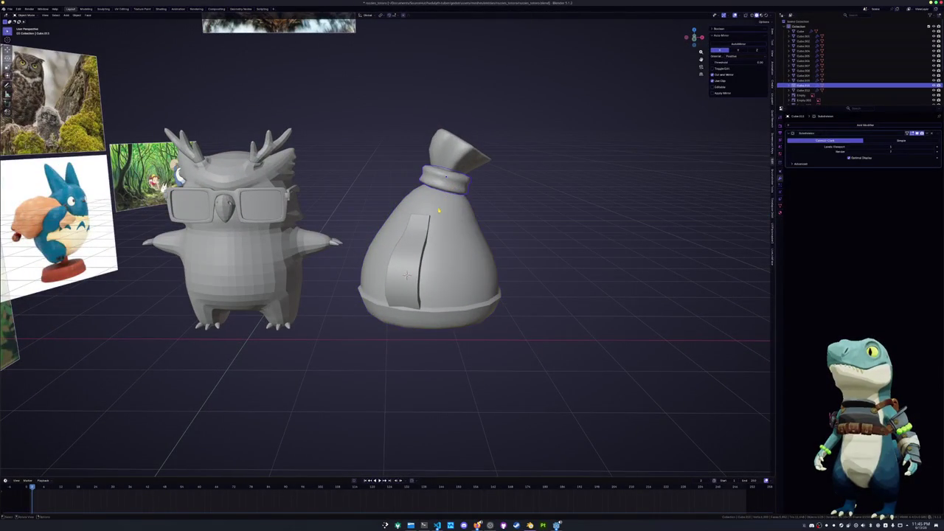
Rotate the sack's tied top piece in front view to tilt it
left_click(446, 177)
key("KP_1")
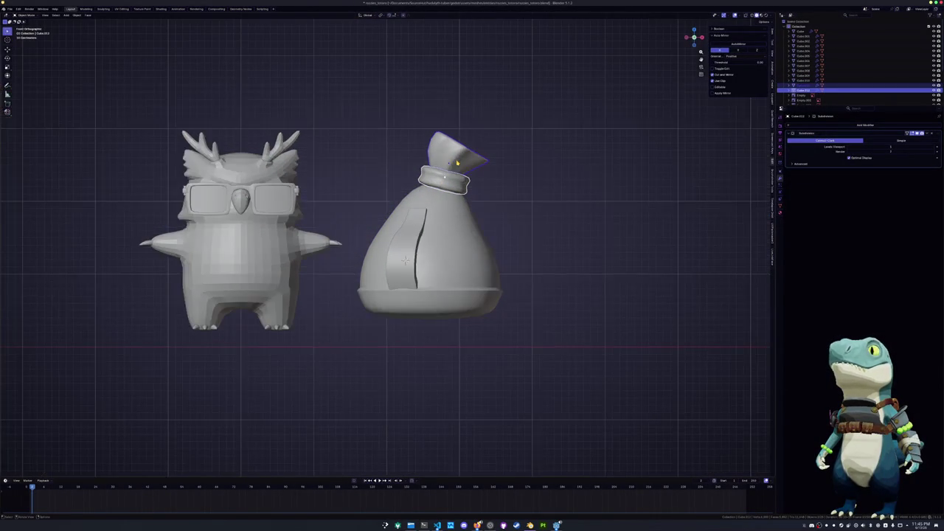
key("r")
left_click(523, 173)
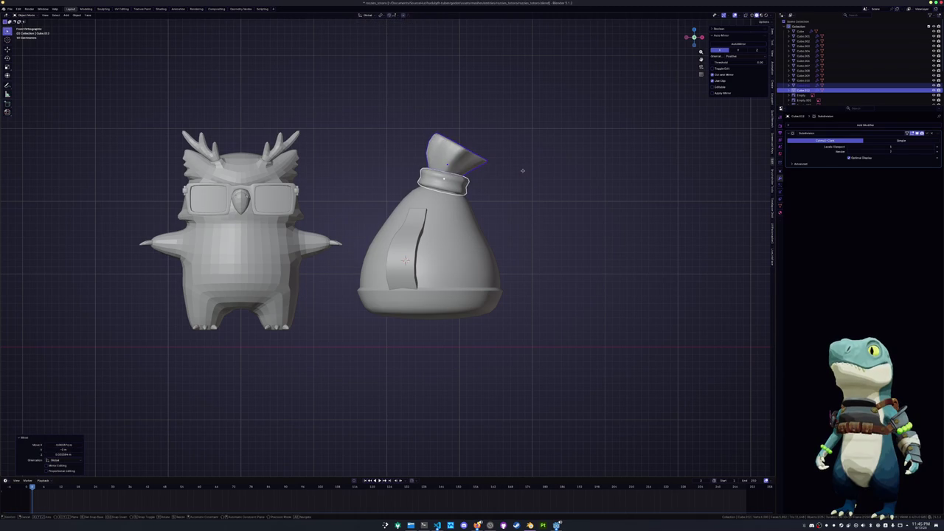
key("Escape")
left_click(508, 194)
Toggle off the sack's subdivision to compare, then restore it
left_click(444, 300)
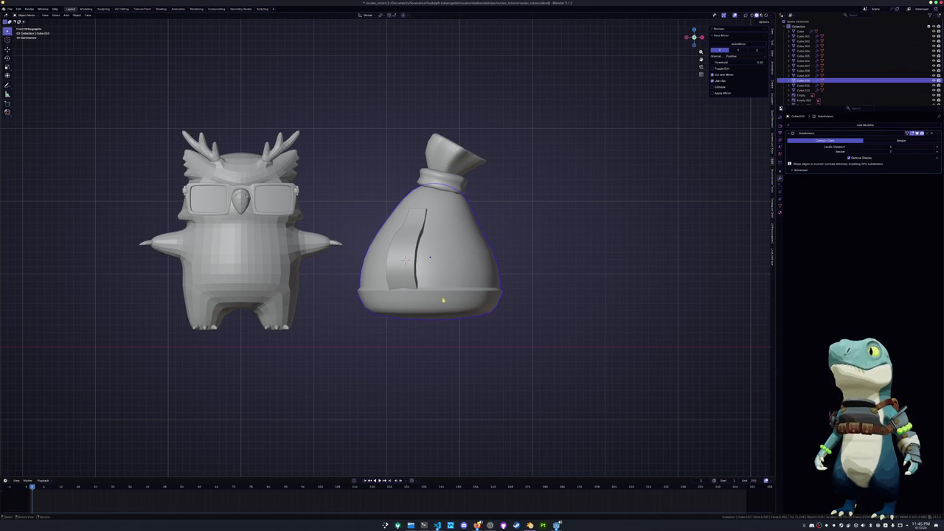
left_click(932, 133)
key("ctrl+z")
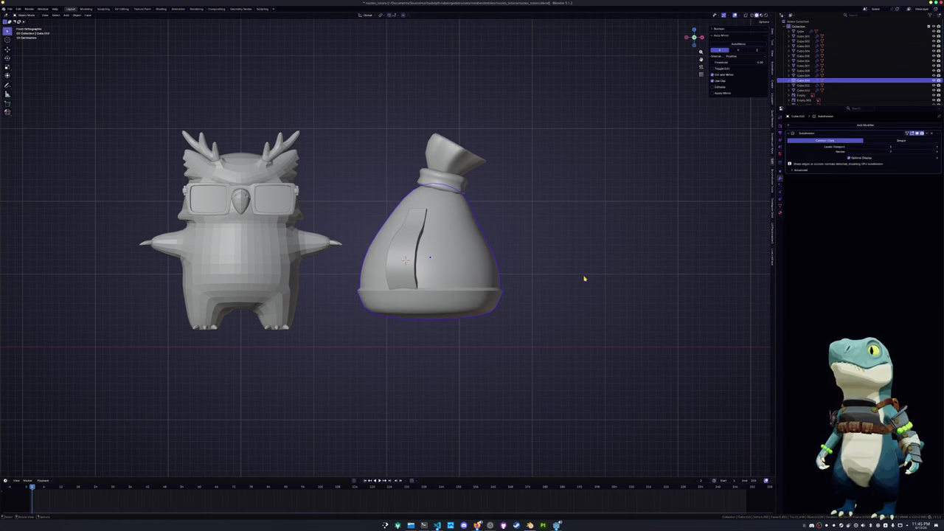
mouse_move(477, 317)
middle_mouse_down()
mouse_move(331, 337)
mouse_move(404, 334)
mouse_move(432, 316)
middle_mouse_up()
Add an edge loop across the strap and push it outward with Shrink/Fatten
left_click(432, 256)
key("Tab")
scroll(433, 257, "up", 3)
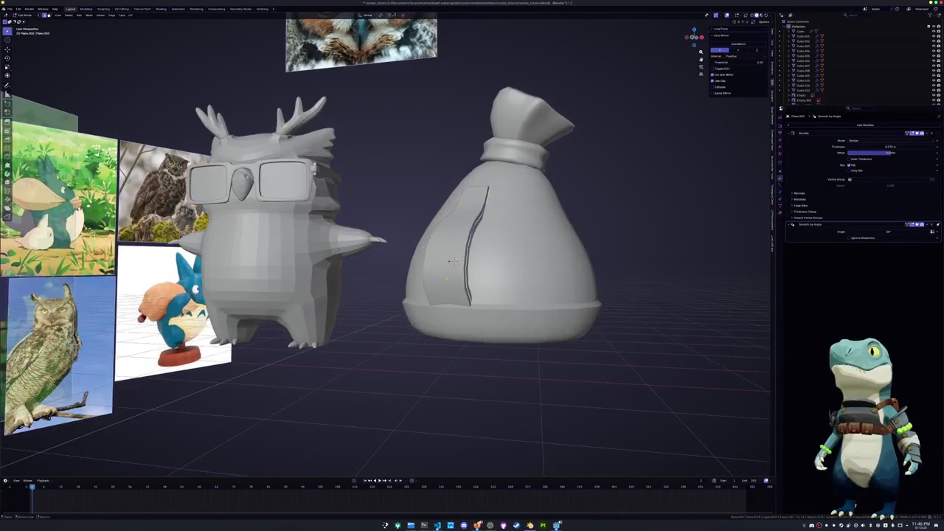
key("alt+z")
left_click(449, 256)
key("alt+s")
left_click(452, 261)
key("alt+z")
middle_click_drag(451, 261, 422, 259)
scroll(429, 267, "down", 5)
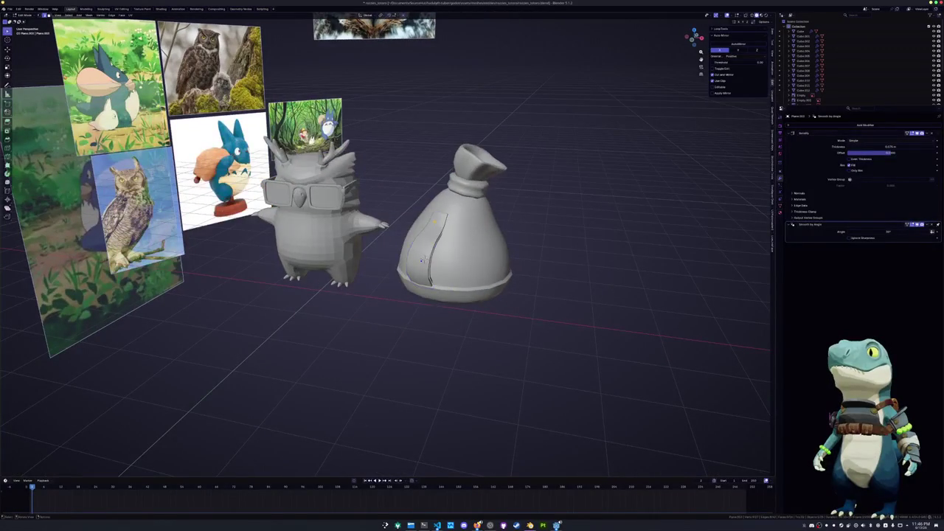
key("alt+z")
key("Tab")
key("shift+a")
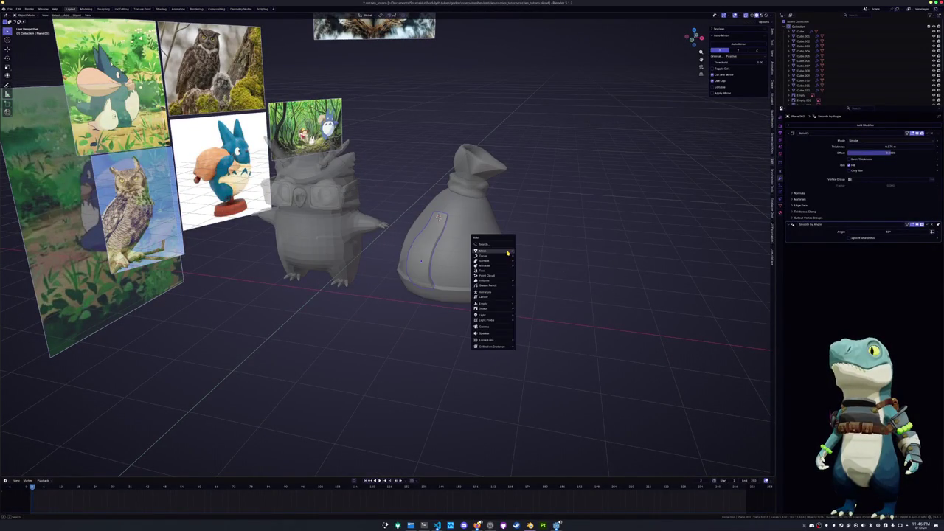
Add a cylinder at the sack and rotate it 90° on X and 90° on Z
left_click(536, 276)
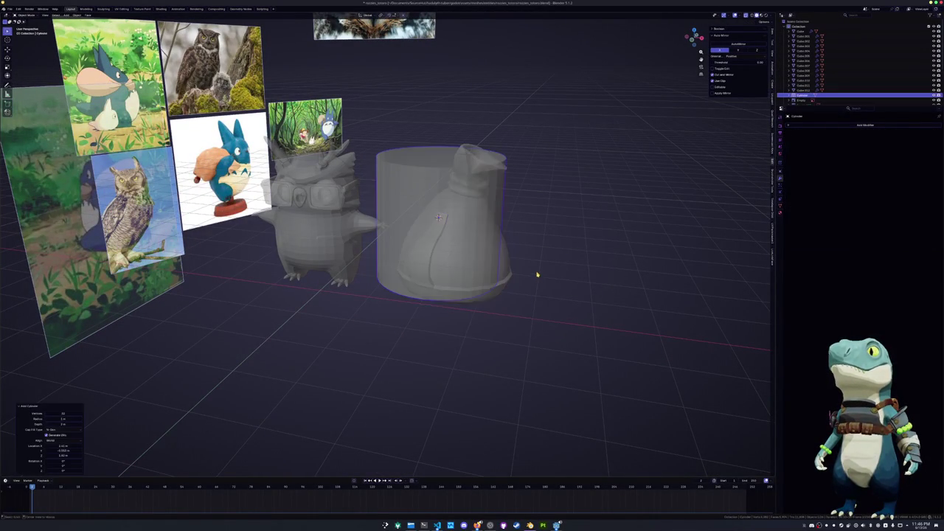
scroll(535, 272, "up", 3)
key("r")
key("x")
key("9")
key("0")
key("Return")
key("r")
key("z")
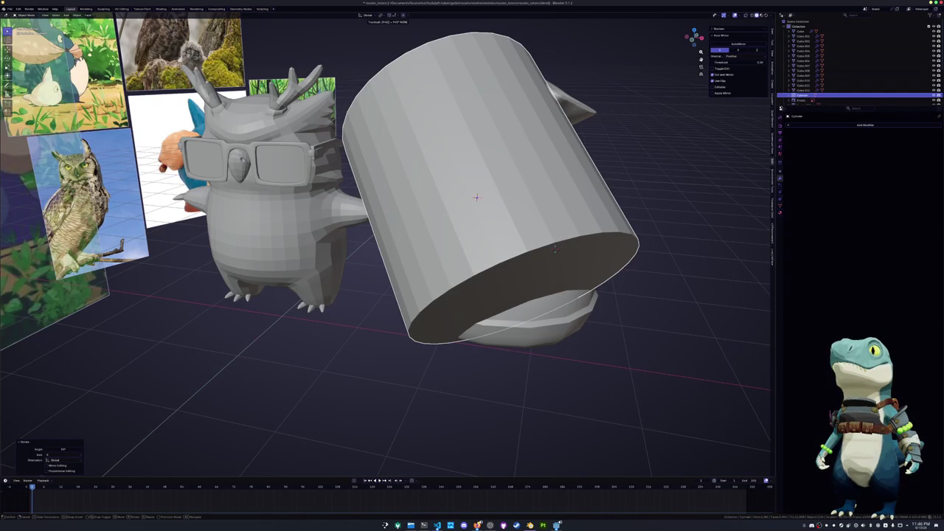
type("z")
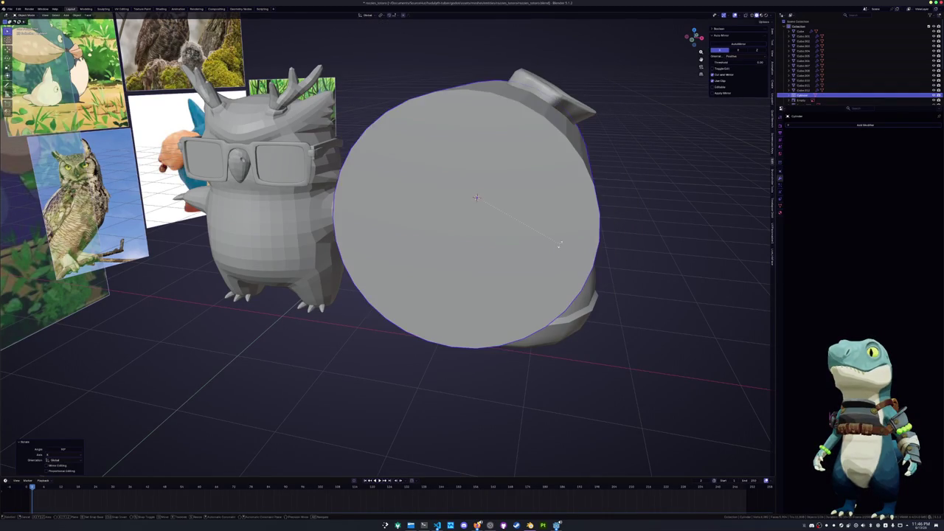
type("90")
key("Return")
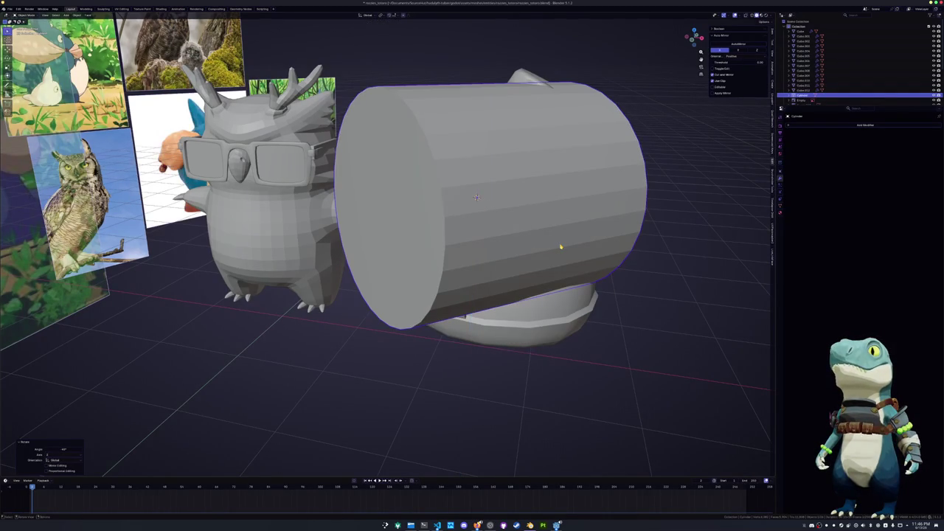
Shrink the cylinder into a small, thin button disc
key("s")
left_click(518, 211)
middle_click_drag(519, 212, 544, 261)
scroll(565, 275, "up", 3)
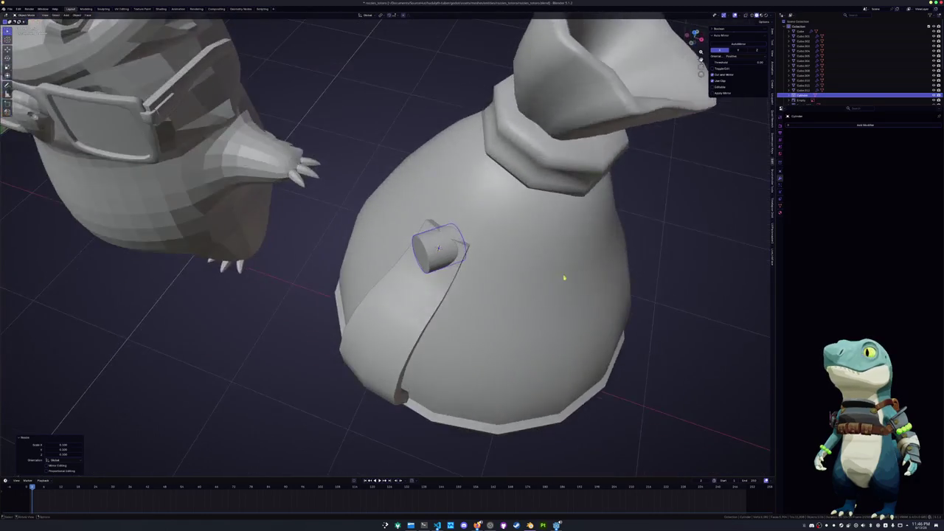
key("r")
key("z")
left_click(560, 231)
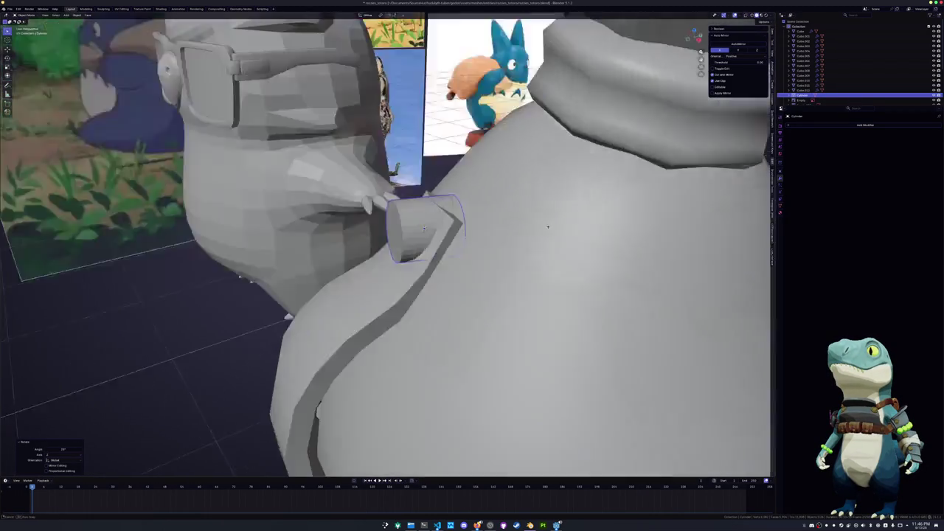
middle_click_drag(560, 231, 552, 227)
key("s")
key("z")
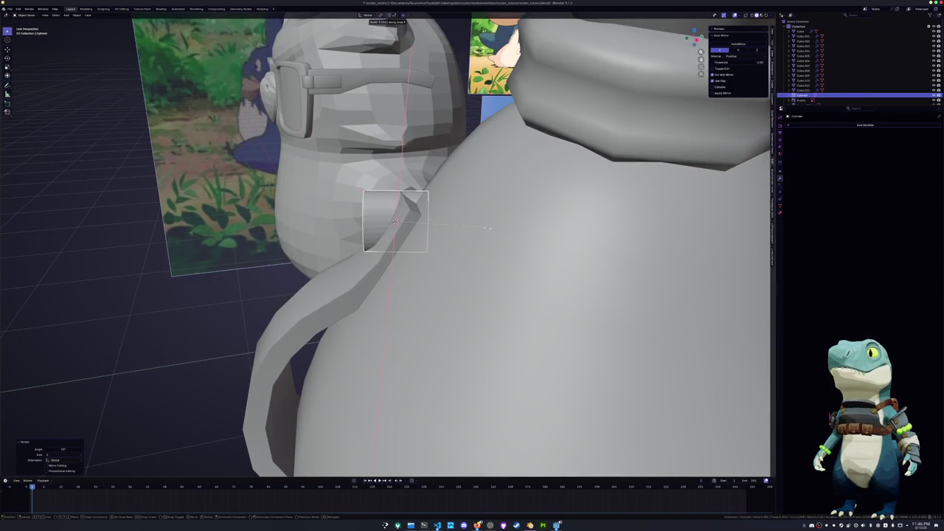
key("z")
left_click(476, 233)
Rotate and move the button so it rests on the strap's upper end
key("KP_3")
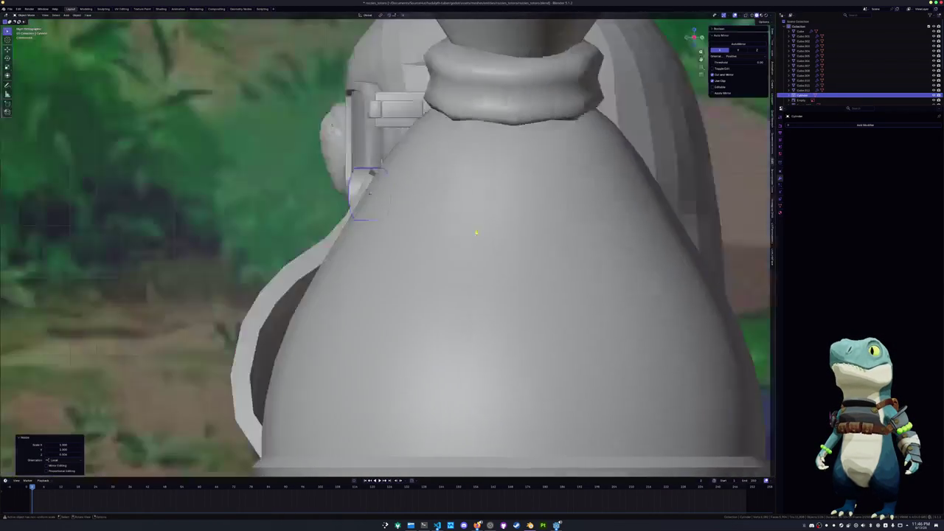
key("KP_4")
key("r")
left_click(475, 209)
key("g")
key("z")
key("z")
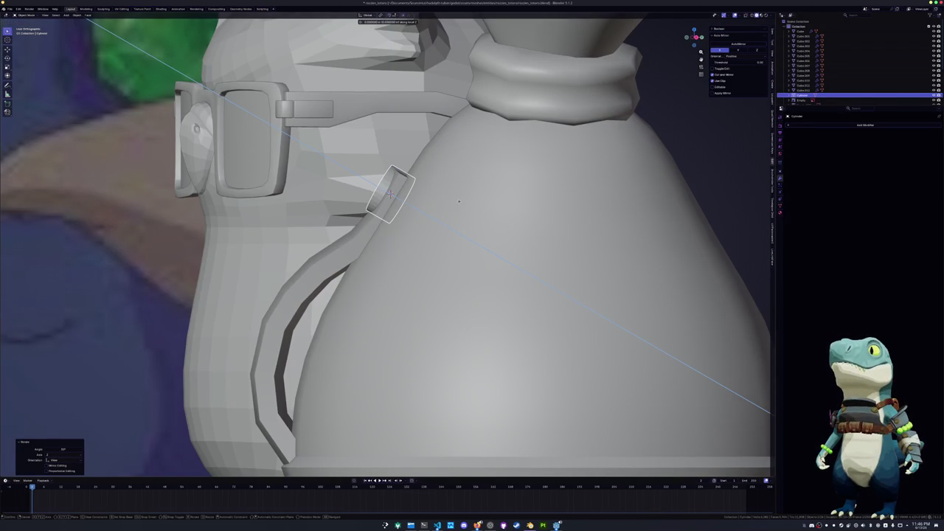
left_click(430, 205)
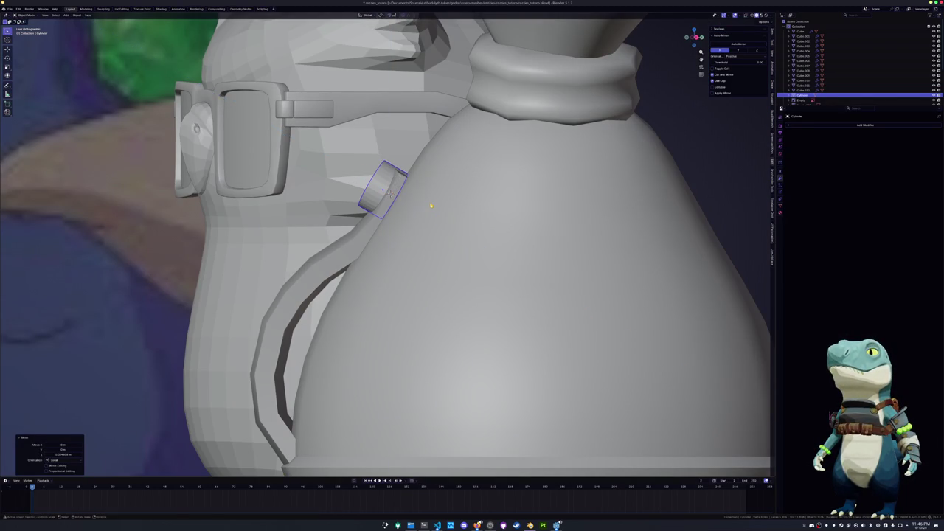
key("KP_7")
key("r")
key("x")
key("x")
key("y")
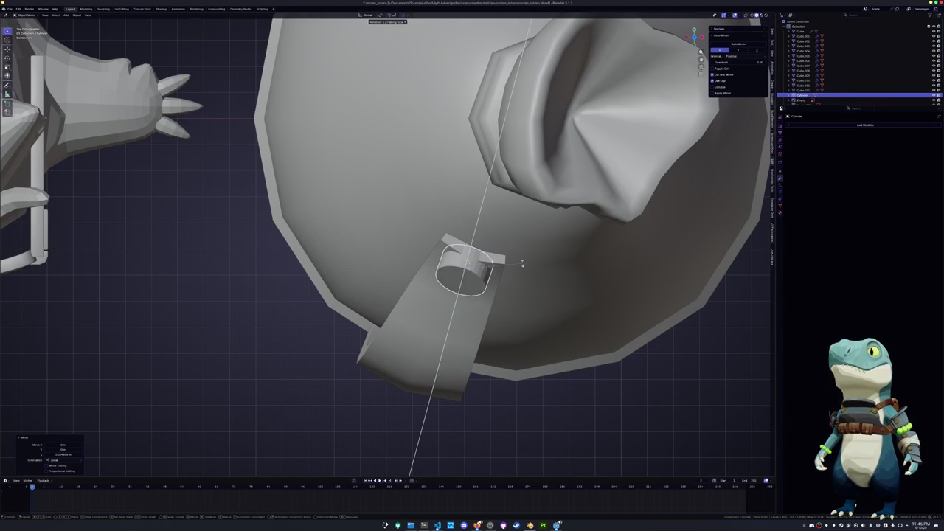
middle_click_drag(522, 263, 497, 240)
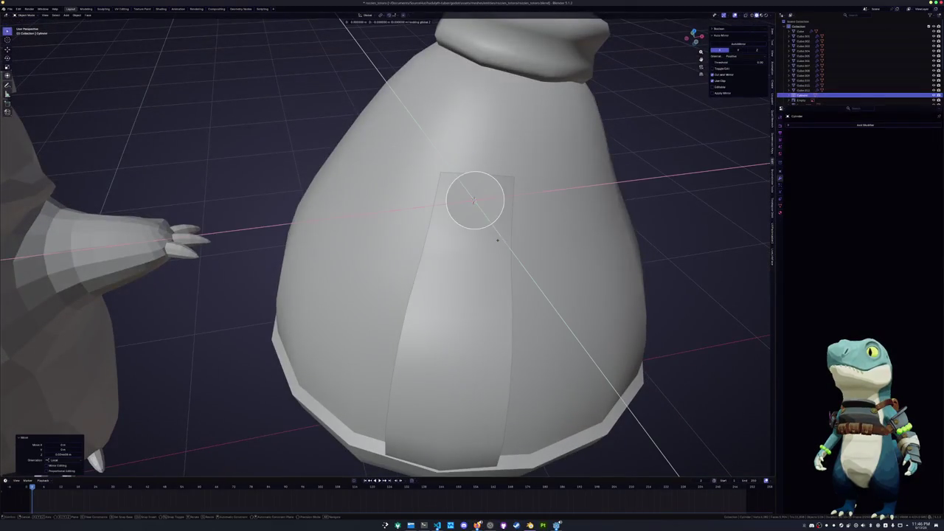
left_click(499, 244)
In Edit Mode with X-ray on, edge-slide one of the button's edge rings
mouse_move(476, 270)
middle_mouse_down()
mouse_move(426, 239)
mouse_move(472, 214)
mouse_move(390, 221)
mouse_move(396, 228)
mouse_move(430, 212)
mouse_move(455, 228)
mouse_move(472, 221)
middle_mouse_up()
key("Tab")
key("g")
key("g")
left_click(480, 210)
key("alt+z")
key("alt+z")
key("g")
key("g")
key("Escape")
key("ctrl+a")
Apply the button's scale and add a Bevel modifier with a widened amount
left_click(439, 222)
left_click(848, 125)
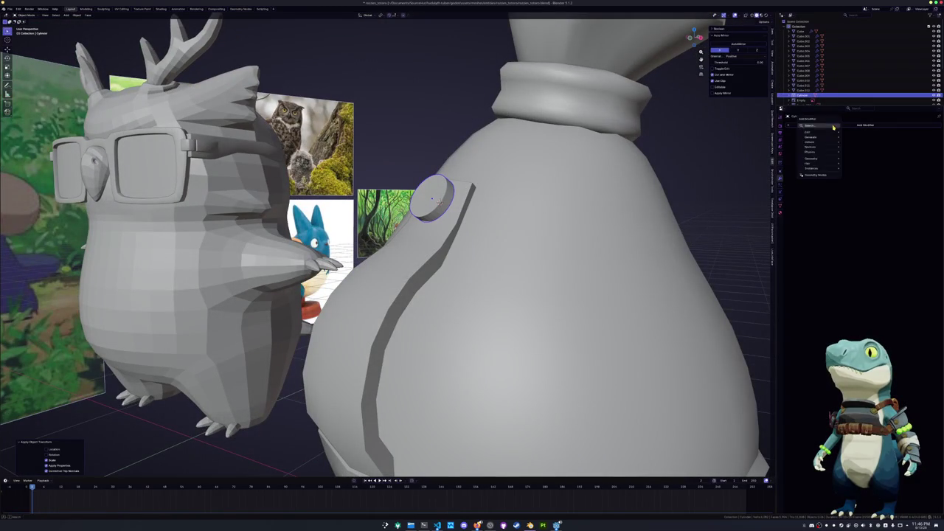
left_click(851, 143)
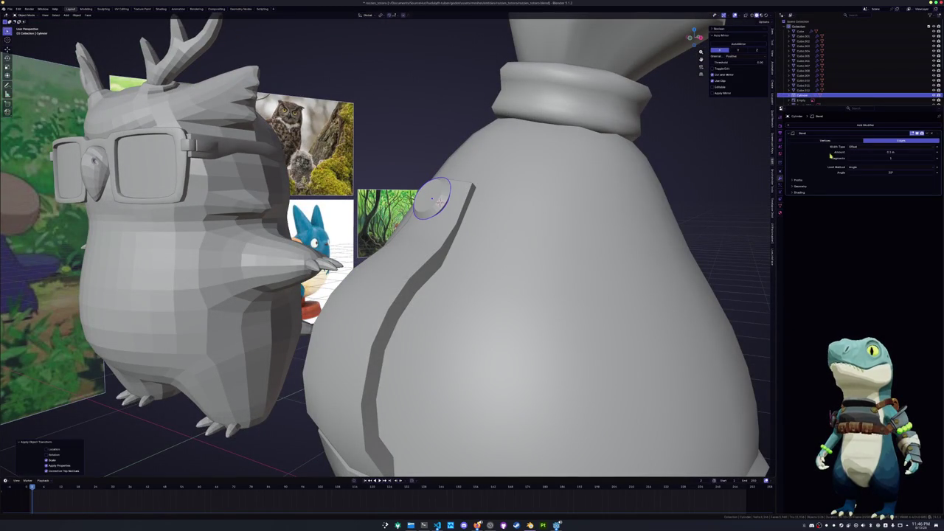
left_click_drag(891, 152, 891, 153)
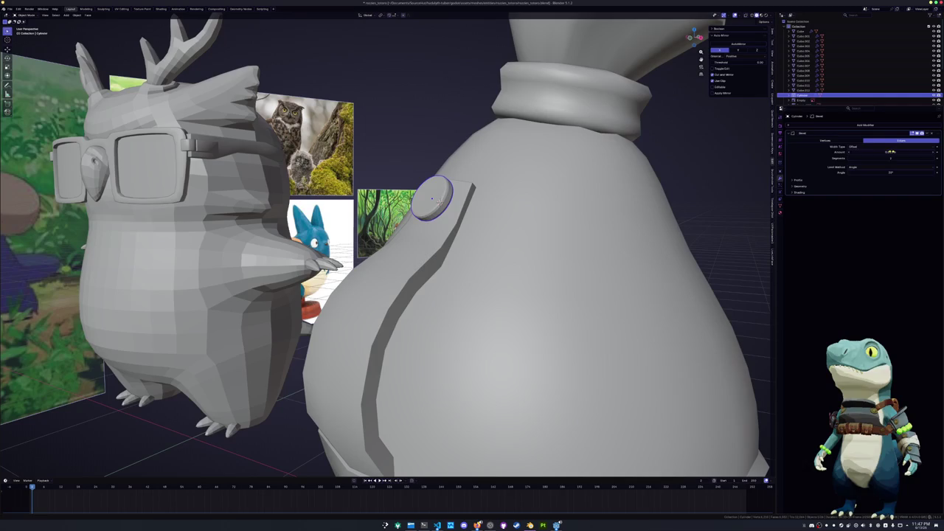
Shade the button Smooth by Angle, then select the bag's strap
right_click(413, 186)
left_click(413, 198)
mouse_move(413, 198)
middle_mouse_down()
mouse_move(442, 221)
mouse_move(475, 222)
mouse_move(413, 258)
mouse_move(345, 273)
middle_mouse_up()
scroll(475, 232, "up", 2)
left_click(474, 232)
scroll(452, 255, "up", 2)
scroll(451, 256, "down", 5)
scroll(413, 258, "down", 3)
Shade the owl body, the beak and another owl part smooth one by one
left_click(345, 273)
right_click(337, 262)
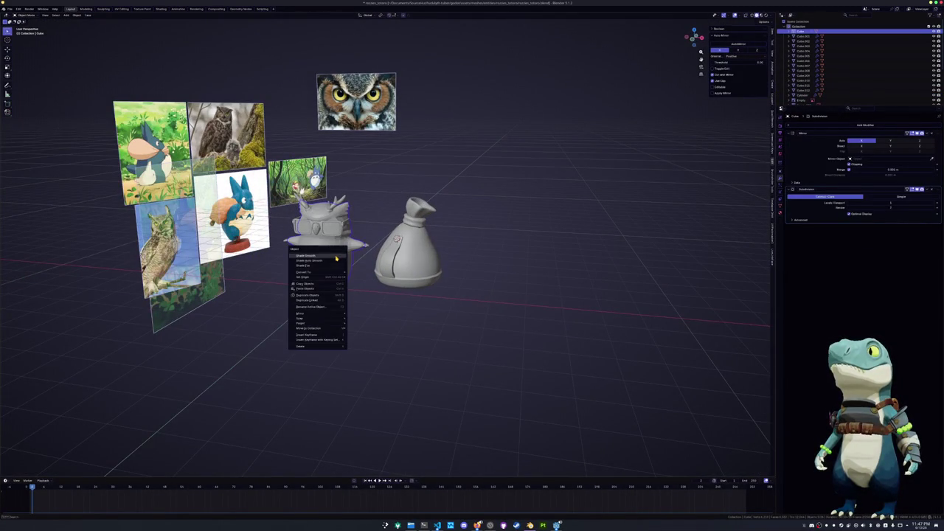
left_click(336, 257)
scroll(383, 243, "up", 4)
left_click(406, 229)
right_click(406, 228)
left_click(406, 228)
left_click(408, 226)
right_click(406, 228)
left_click(407, 229)
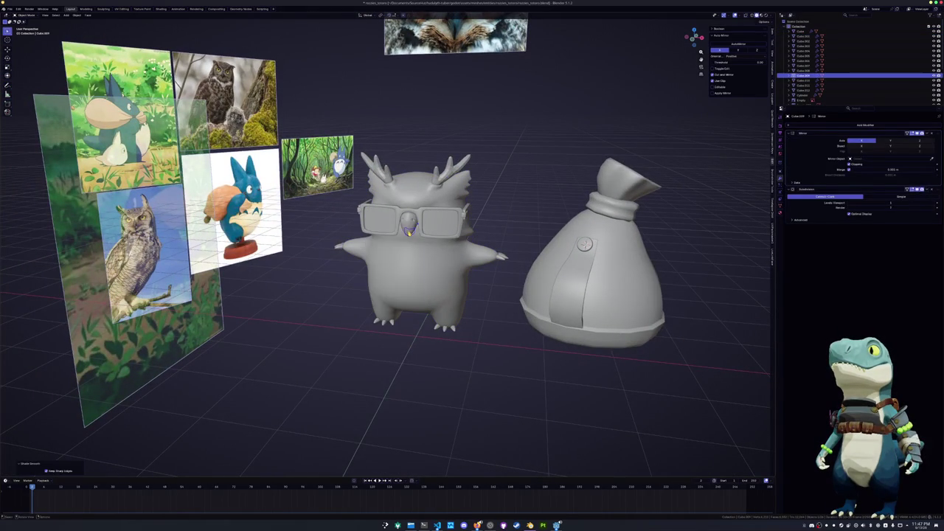
left_click(447, 177)
In Front Orthographic view, box-select all owl parts and shade them smooth
key("KP_1")
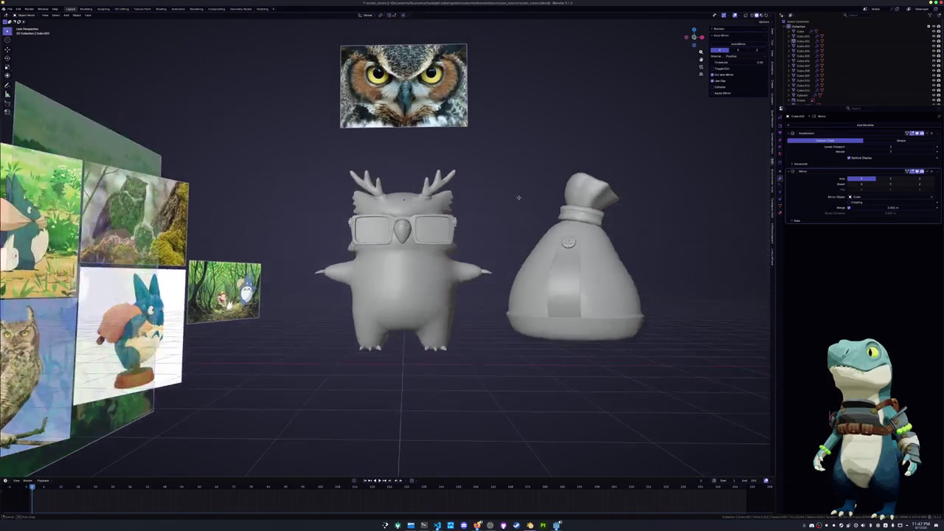
scroll(508, 211, "up", 1)
key("KP_1")
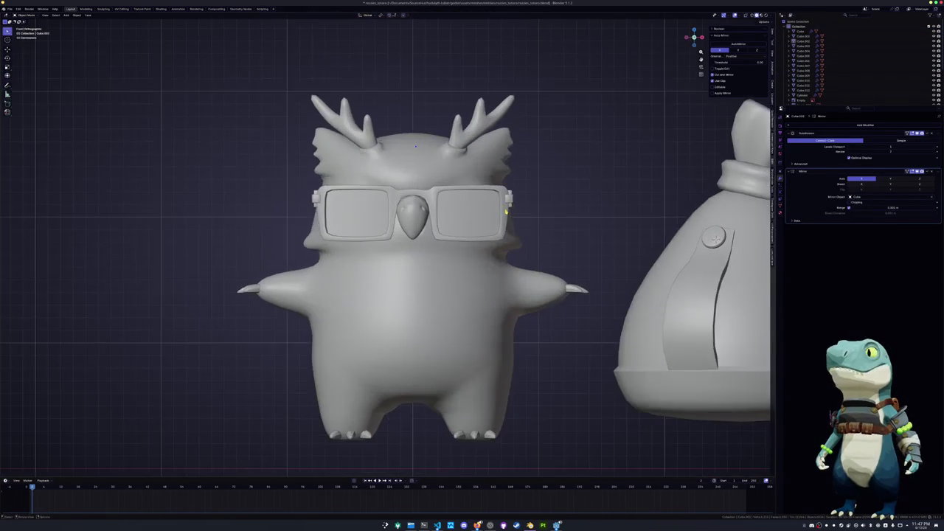
scroll(506, 211, "down", 2)
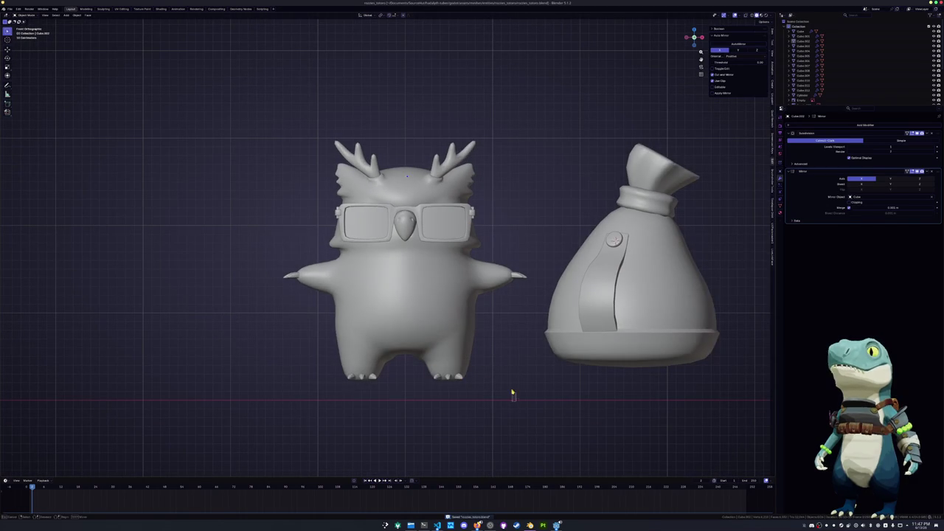
left_click_drag(513, 395, 500, 248)
right_click(391, 352)
left_click(384, 363)
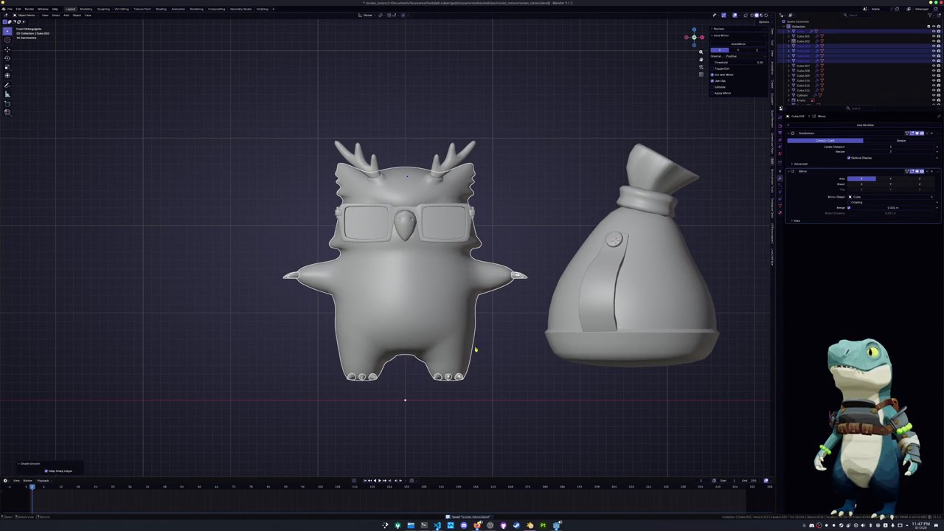
left_click(509, 345)
key("shift+a")
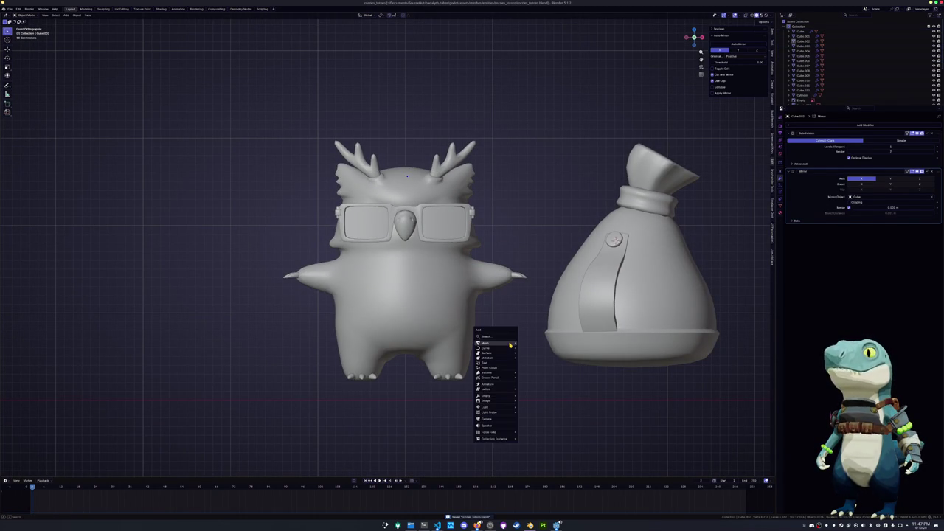
Add a cube, reset its location, raise it to the owl's head and shrink it
key("shift+a")
left_click(531, 244)
scroll(505, 205, "down", 3)
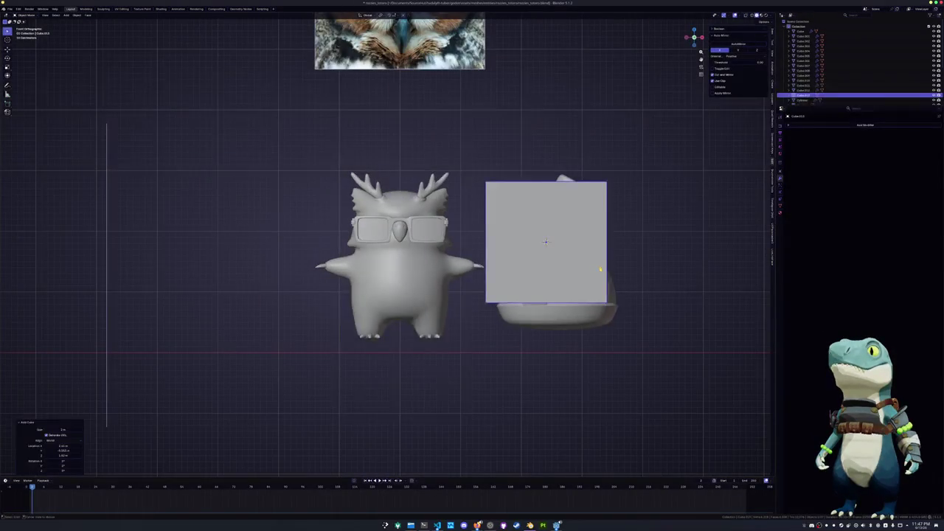
key("alt+g")
key("g")
key("z")
left_click(495, 176)
key("s")
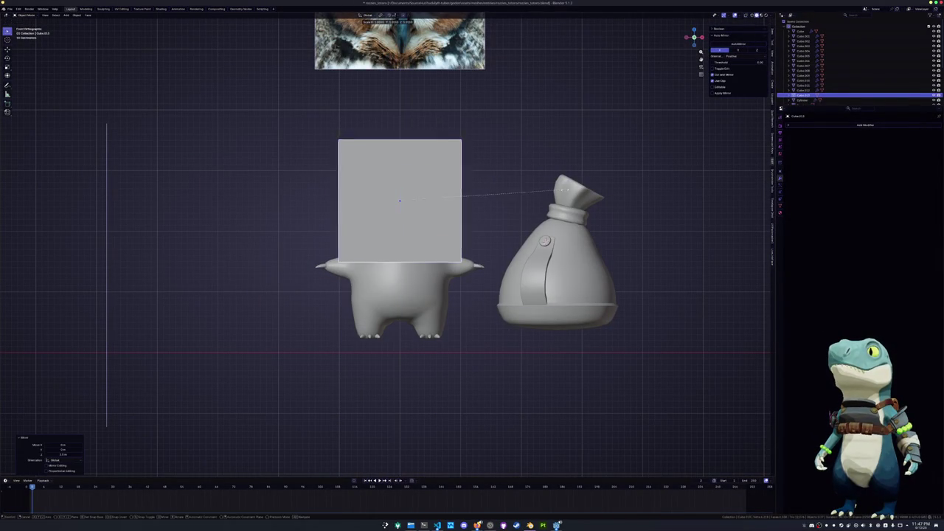
left_click(434, 191)
In side view, tilt the cube −45°, shrink it further and set it against the forehead
key("KP_3")
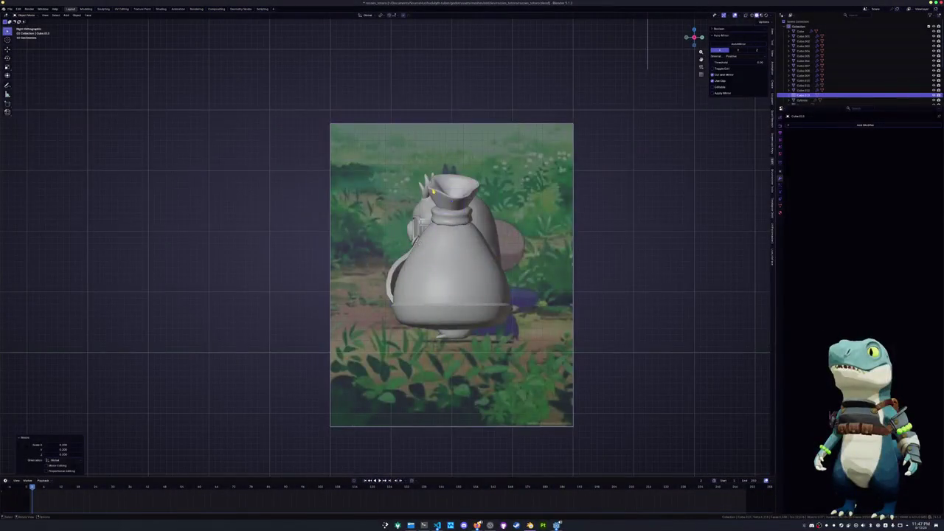
scroll(458, 222, "up", 3)
key("g")
left_click(390, 219)
key("r")
left_click(389, 219)
key("g")
left_click(402, 203)
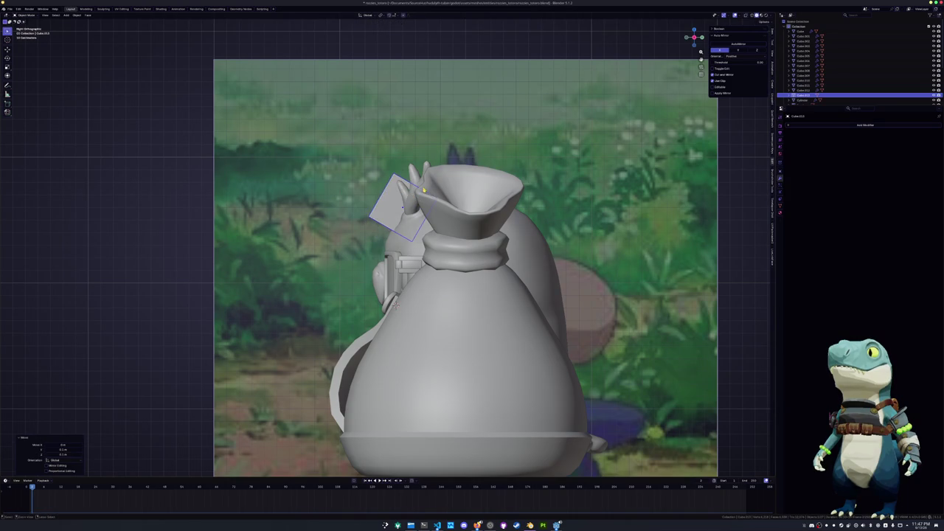
key("s")
left_click(428, 200)
key("g")
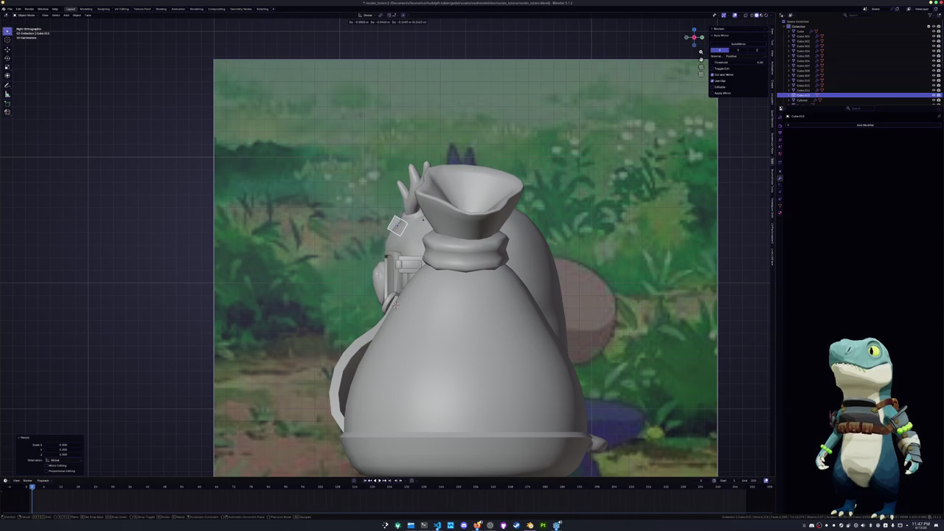
left_click(422, 219)
key("KP_1")
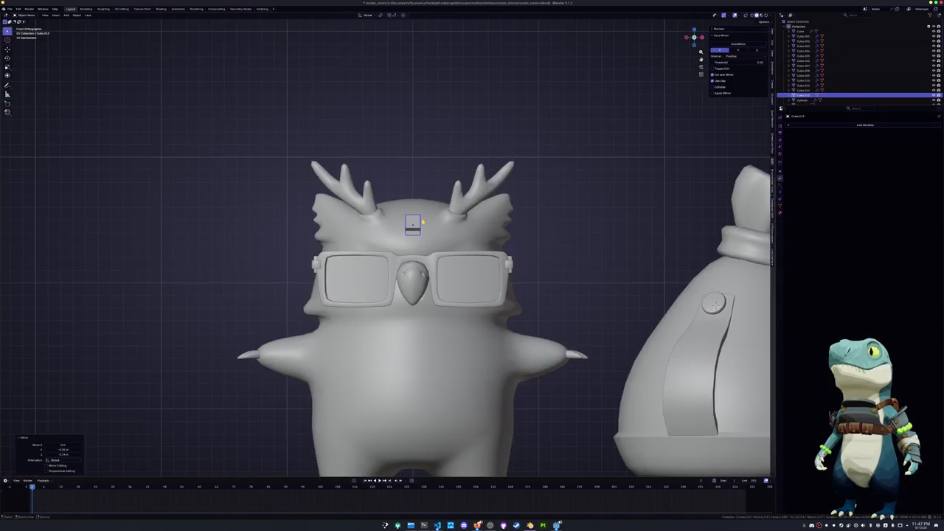
scroll(422, 221, "up", 3)
Centre the cube on the forehead along X and enter Edit Mode in side view
key("g")
key("x")
left_click(425, 212)
key("Tab")
middle_click_drag(413, 222, 441, 221)
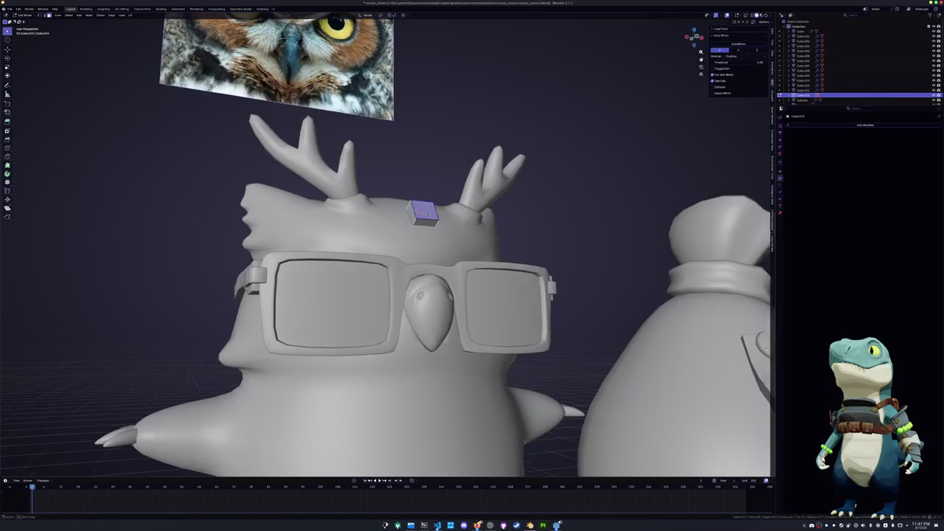
key("Tab")
key("Tab")
key("KP_3")
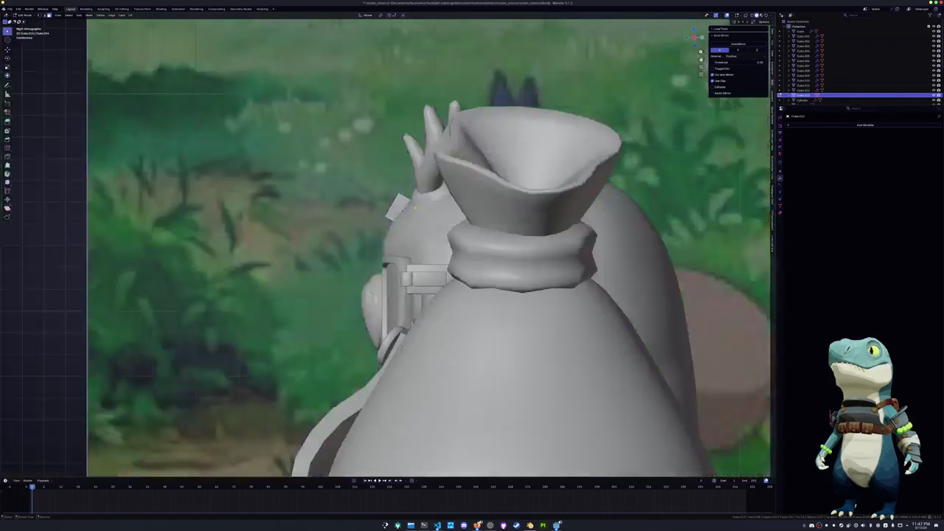
scroll(415, 208, "up", 1)
Extrude the cube's face into a tilted segment and rotate an edge loop
key("e")
left_click(403, 204)
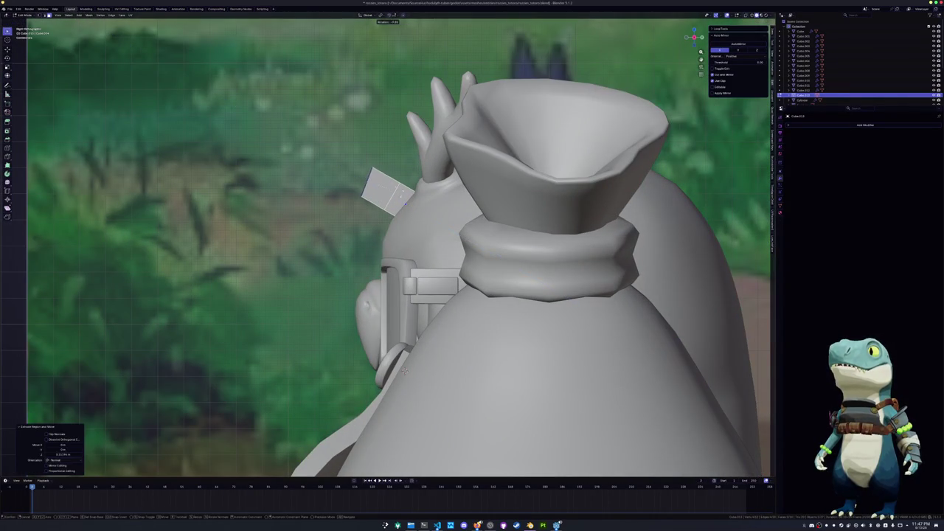
left_click(400, 174)
key("2")
left_click(395, 189, "alt")
key("r")
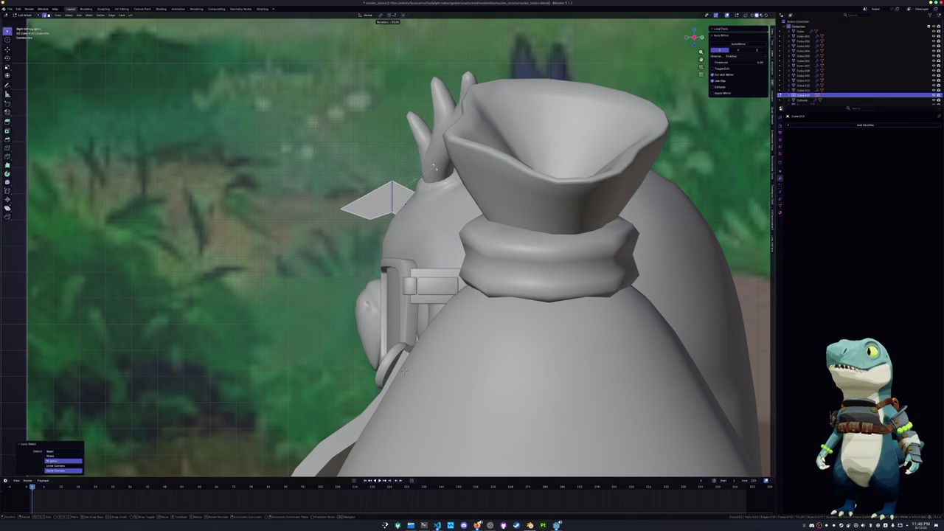
middle_click_drag(434, 169, 463, 179)
scroll(463, 179, "up", 5)
Rotate and rescale the tuft's front face
left_click(413, 183)
key("r")
left_click(498, 217)
key("s")
left_click(464, 212)
middle_click_drag(463, 212, 457, 207)
key("KP_3")
Extrude another segment and bend it downward into a curl
key("e")
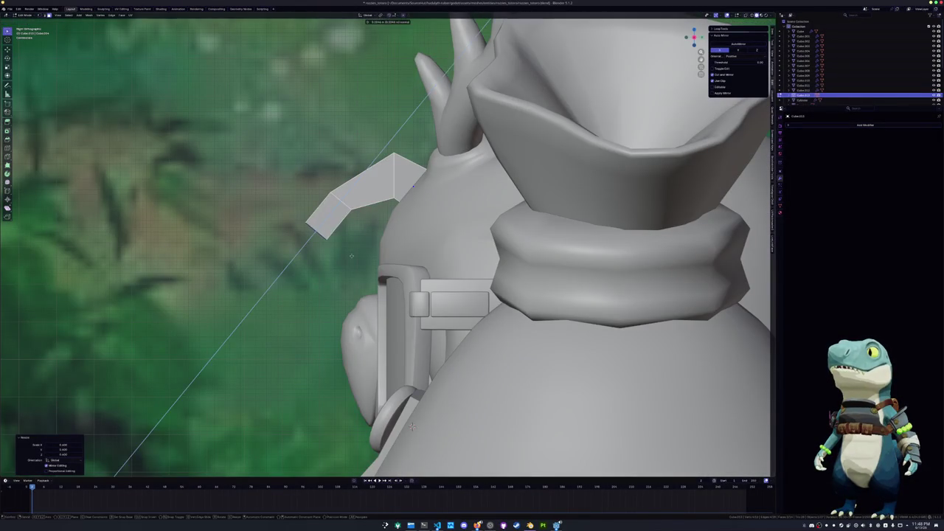
left_click(347, 221)
key("r")
left_click(343, 214)
key("g")
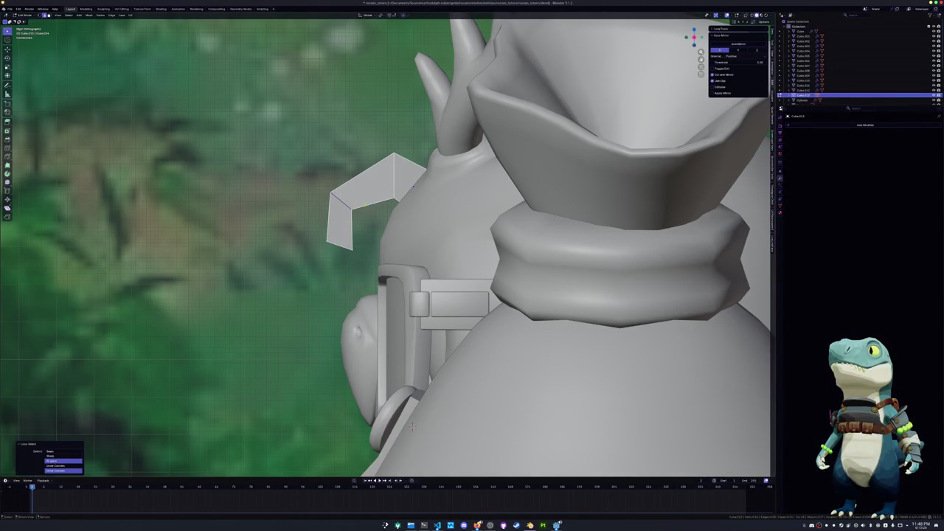
left_click(412, 426)
middle_click_drag(411, 426, 450, 417, "shift")
Lower, rotate and taper the tuft's tip, then add a Subdivision Surface modifier
key("alt+z")
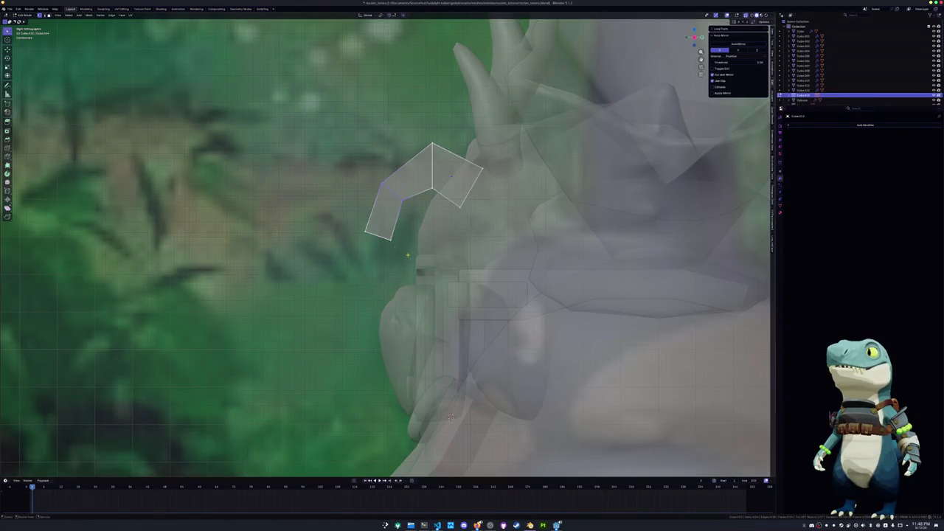
key("g")
key("z")
key("z")
left_click(415, 253)
key("r")
left_click(406, 264)
key("s")
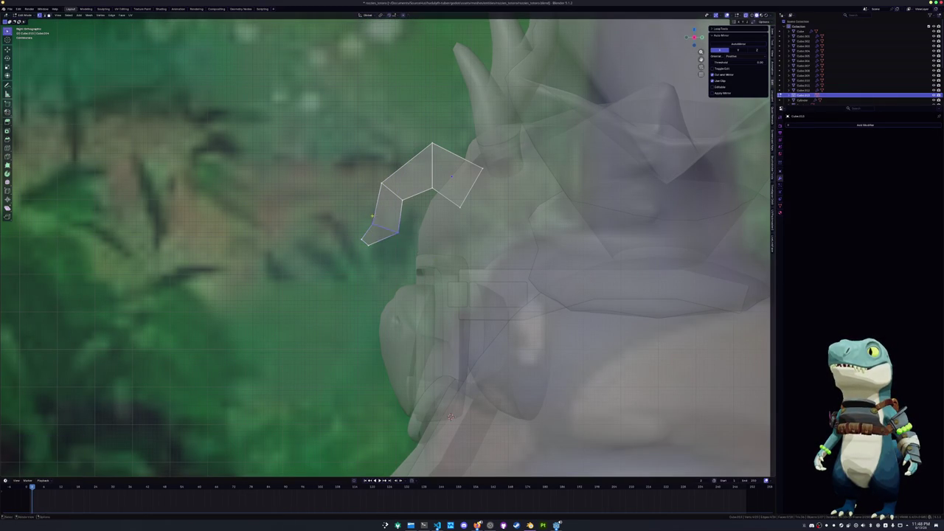
left_click(441, 235)
key("ctrl+1")
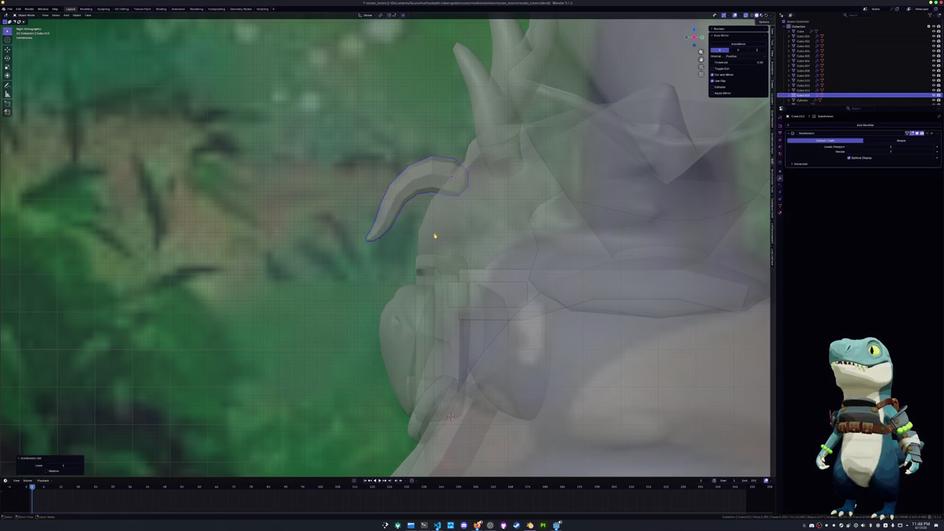
Delete the selected faces of the tuft
mouse_move(450, 417)
middle_mouse_down()
mouse_move(503, 198)
mouse_move(450, 417)
middle_mouse_up()
key("x")
left_click(504, 196)
In X-ray right view, raise the tuft's top vertex straight up
key("KP_3")
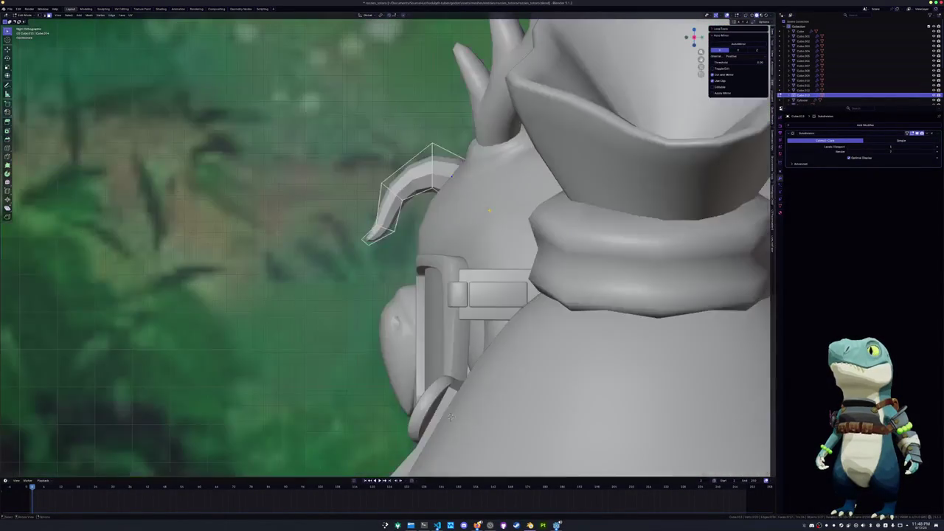
key("alt+z")
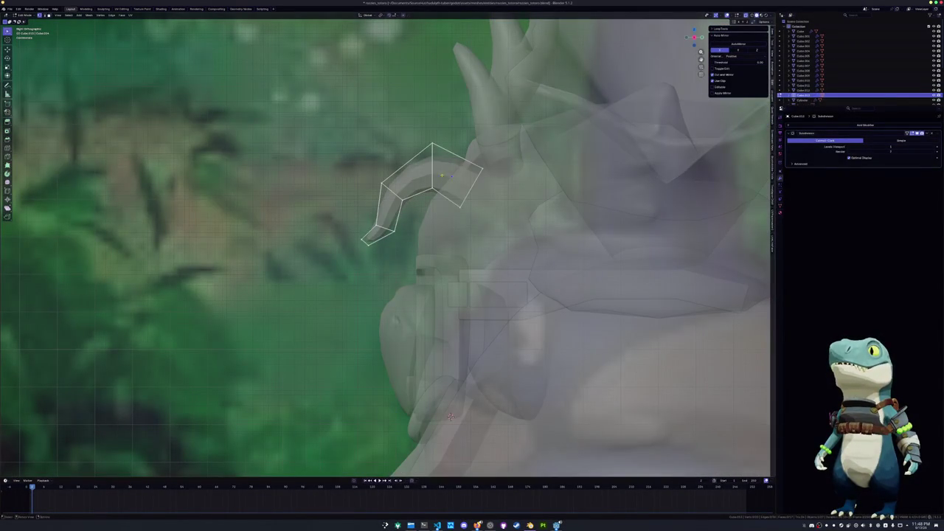
key("g")
key("z")
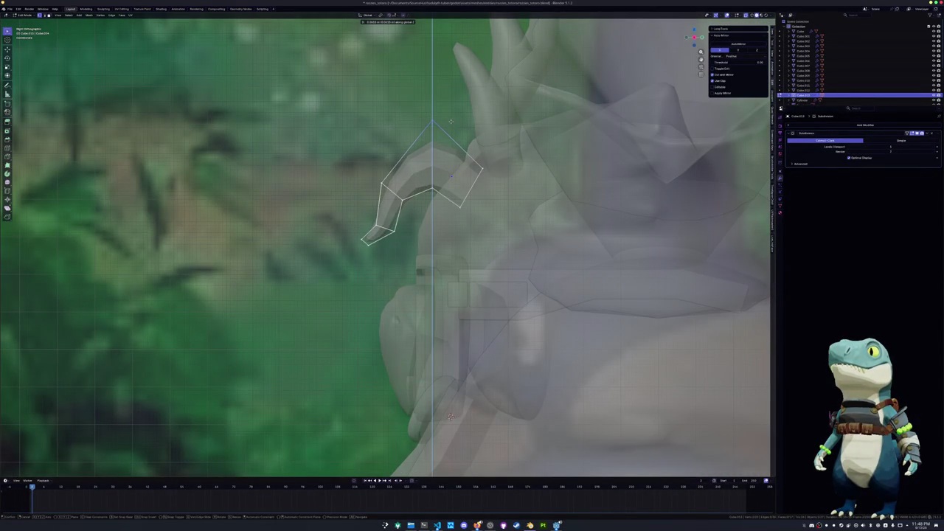
left_click(450, 121)
Move and rotate the tuft's tip and tip face to bend it into a curl
key("g")
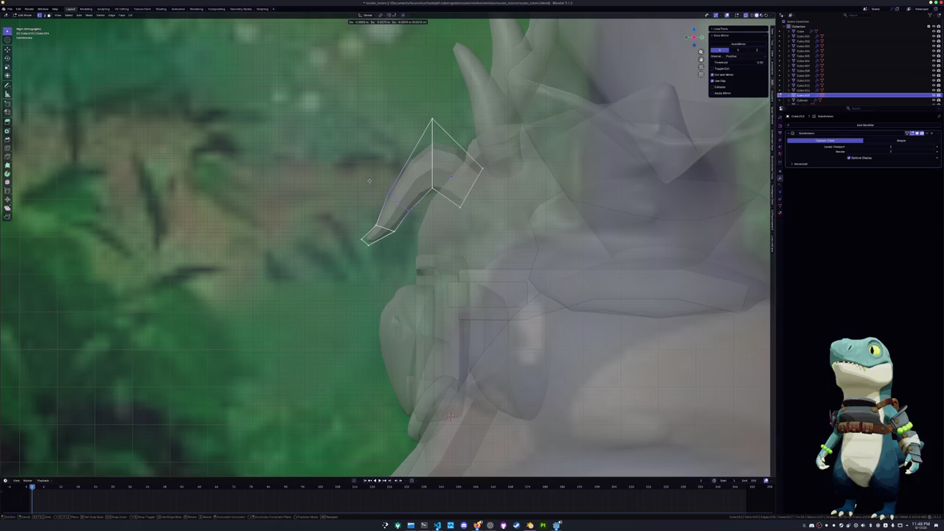
key("r")
left_click(368, 181)
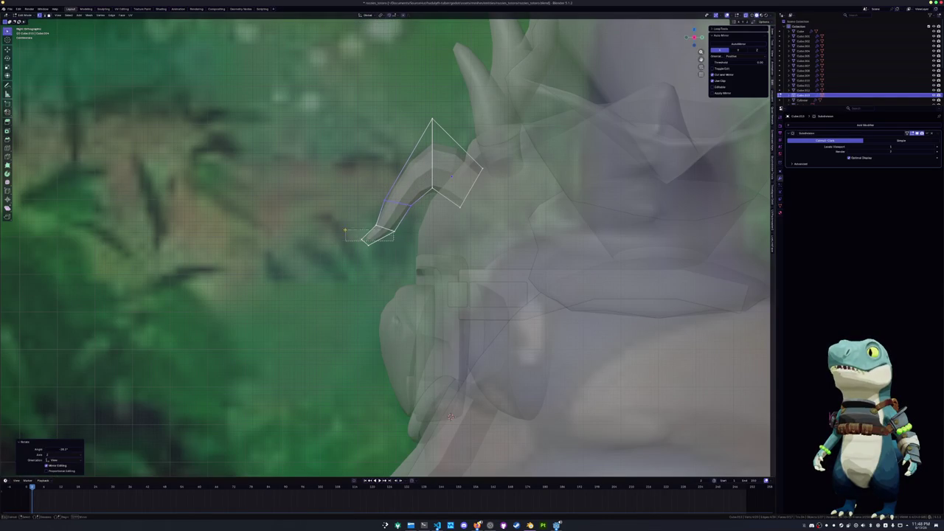
left_click_drag(345, 230, 345, 231)
key("g")
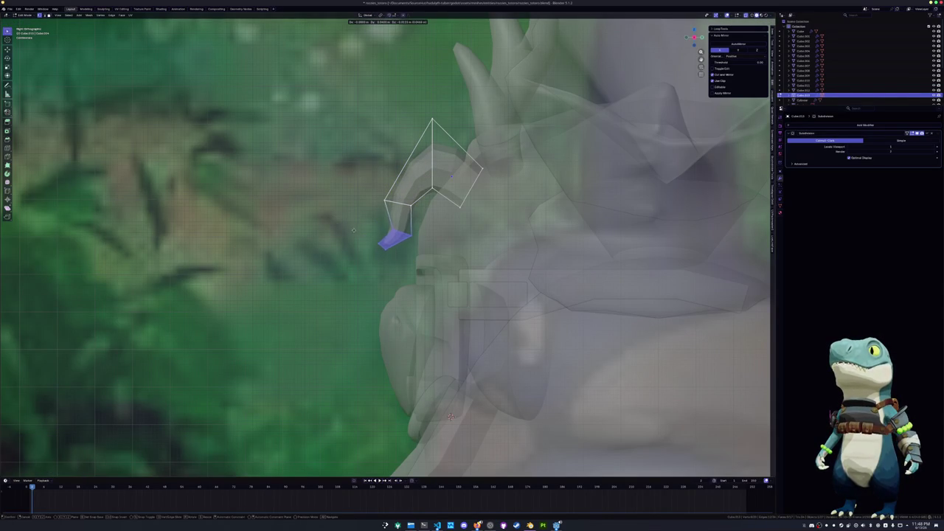
key("r")
left_click(354, 230)
key("g")
left_click(445, 190)
Scale the tuft spike so it flares wider toward the tip
key("Tab")
scroll(433, 194, "down", 3)
key("Tab")
mouse_move(433, 193)
middle_mouse_down()
mouse_move(472, 222)
mouse_move(512, 195)
mouse_move(576, 199)
middle_mouse_up()
key("s")
left_click(511, 196)
Crease one tuft edge and an edge loop around the tuft with Shift+E
left_click(472, 169)
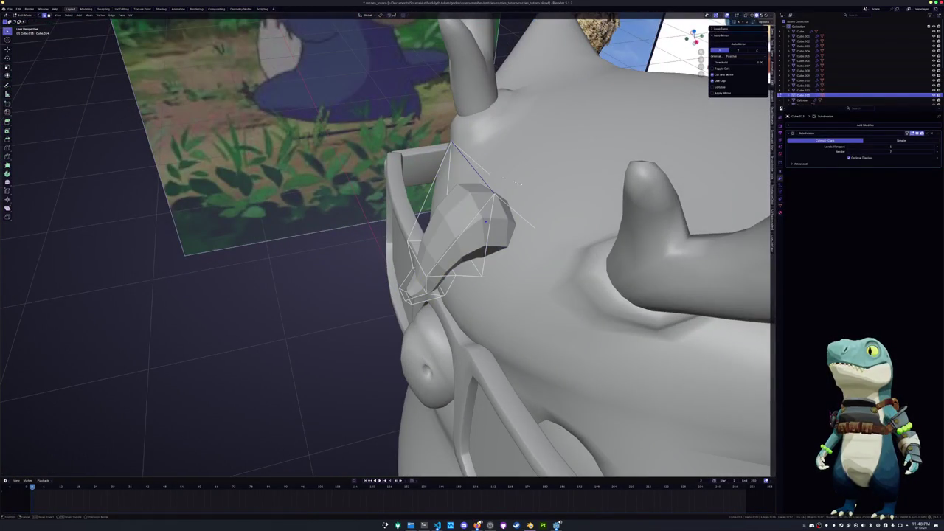
key("shift+e")
left_click(535, 179)
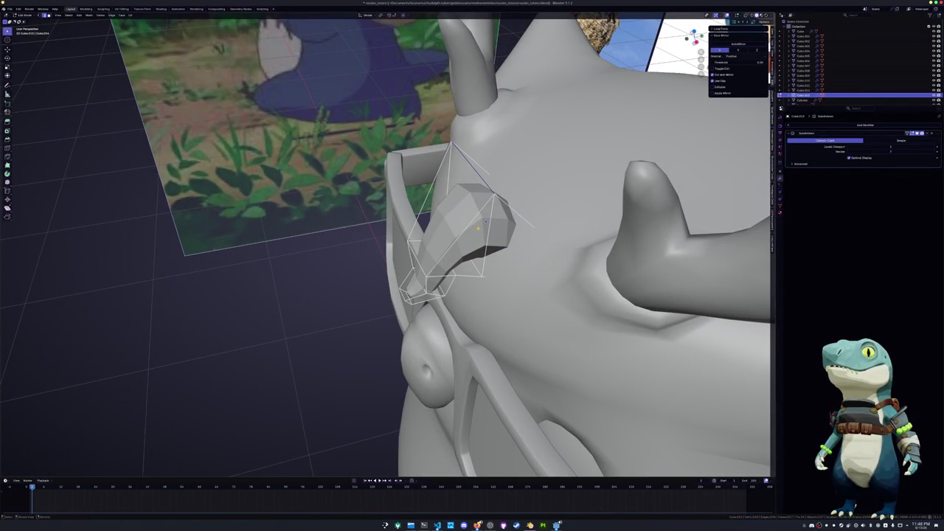
left_click(504, 199, "alt")
key("shift+e")
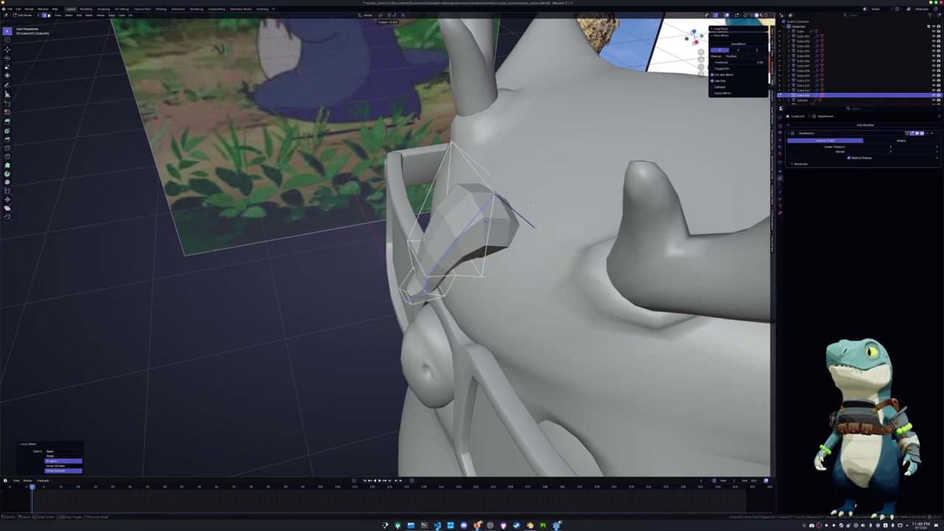
right_click(438, 191)
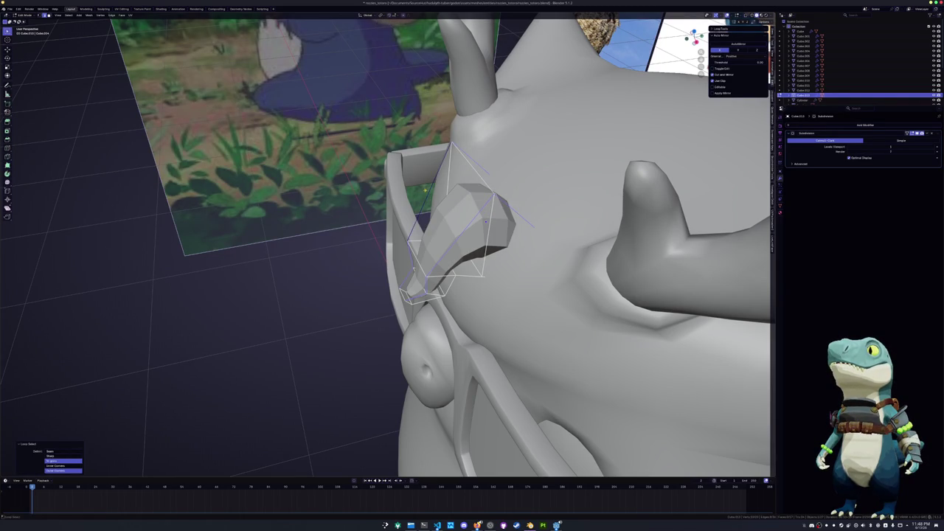
key("shift+e")
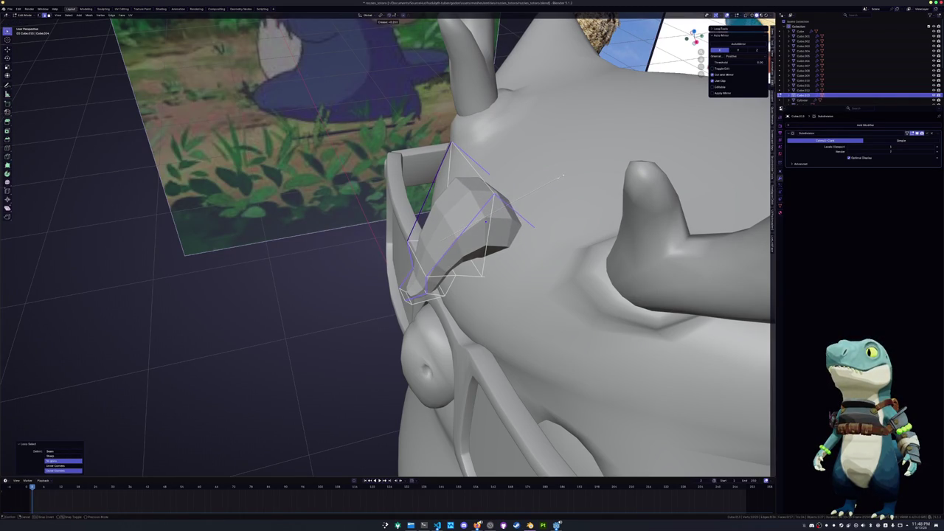
left_click(564, 177)
mouse_move(565, 177)
middle_mouse_down()
mouse_move(552, 176)
mouse_move(548, 192)
middle_mouse_up()
Rotate the whole tuft in top view, shift it along X, and raise it onto the forehead
key("a")
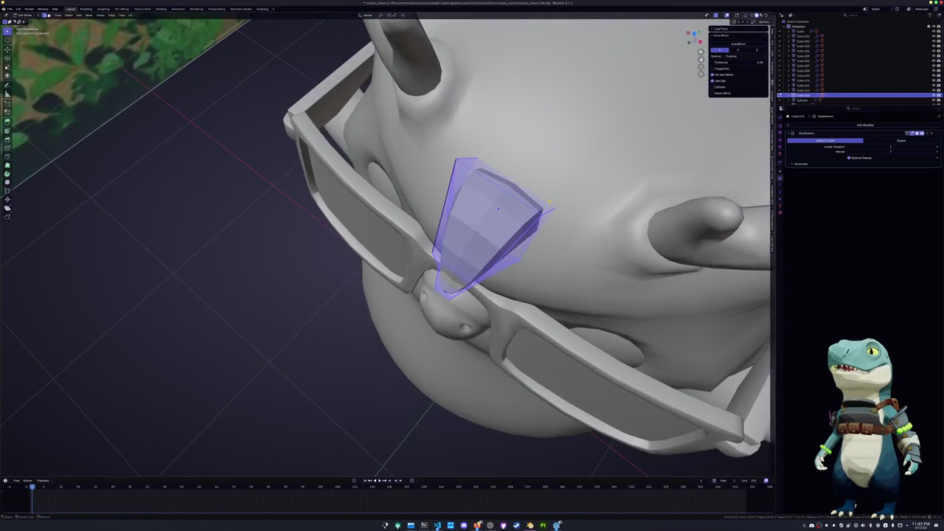
key("KP_7")
key("r")
left_click(564, 184)
key("r")
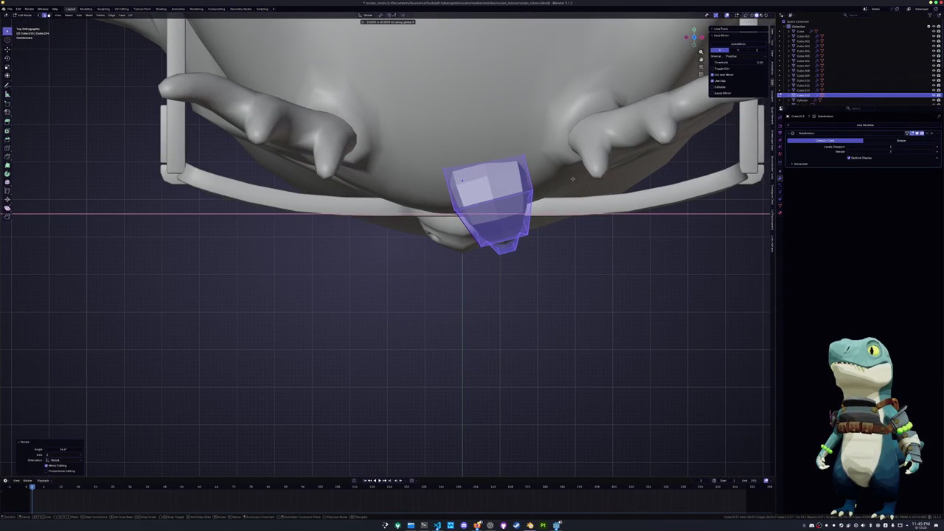
key("g")
key("x")
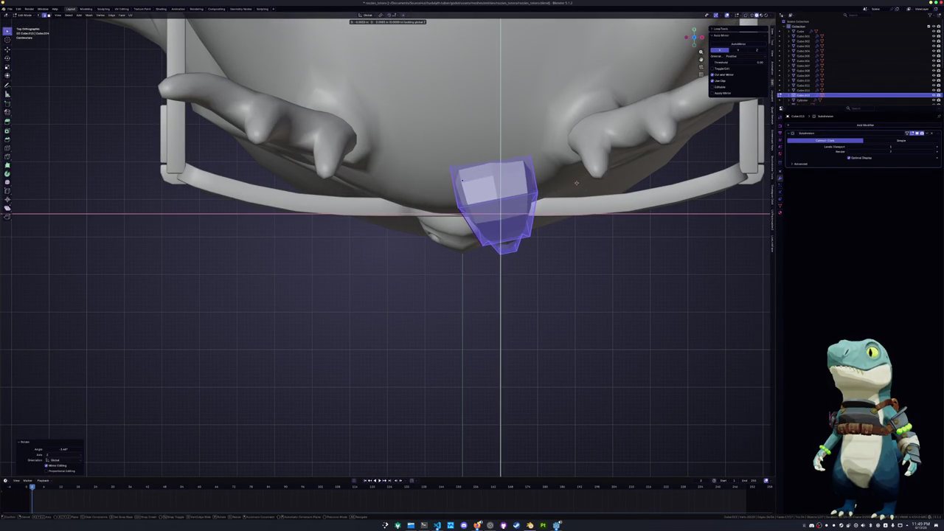
left_click(575, 178)
key("KP_1")
key("g")
left_click(593, 187)
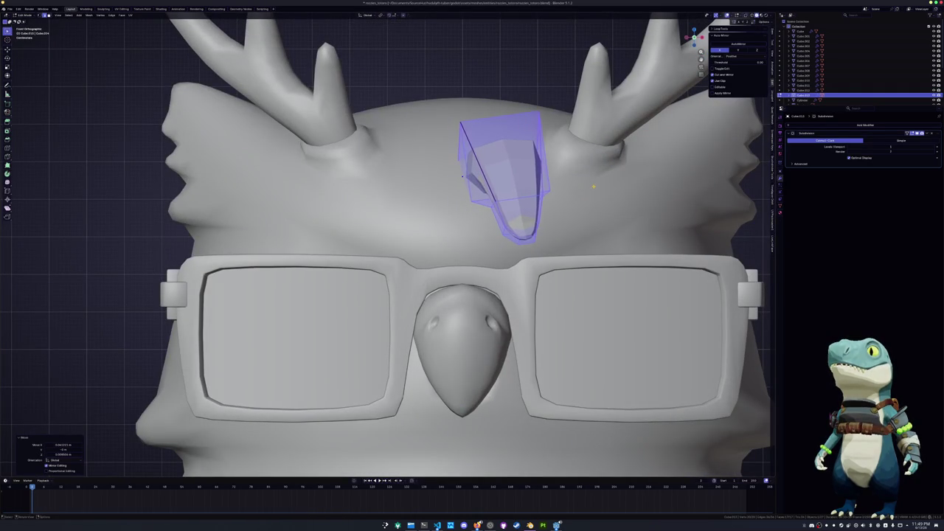
Scale an edge loop on the tuft to resize its profile
middle_click_drag(593, 187, 478, 235)
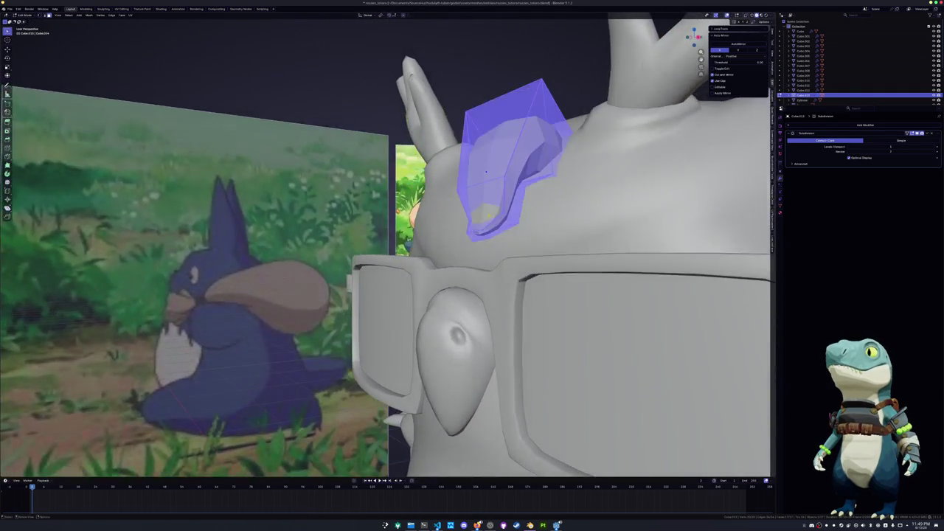
left_click(478, 235)
middle_click_drag(485, 171, 509, 191)
left_click(495, 185, "alt")
mouse_move(552, 164)
middle_mouse_down()
mouse_move(581, 157)
mouse_move(518, 205)
middle_mouse_up()
key("s")
left_click(577, 157)
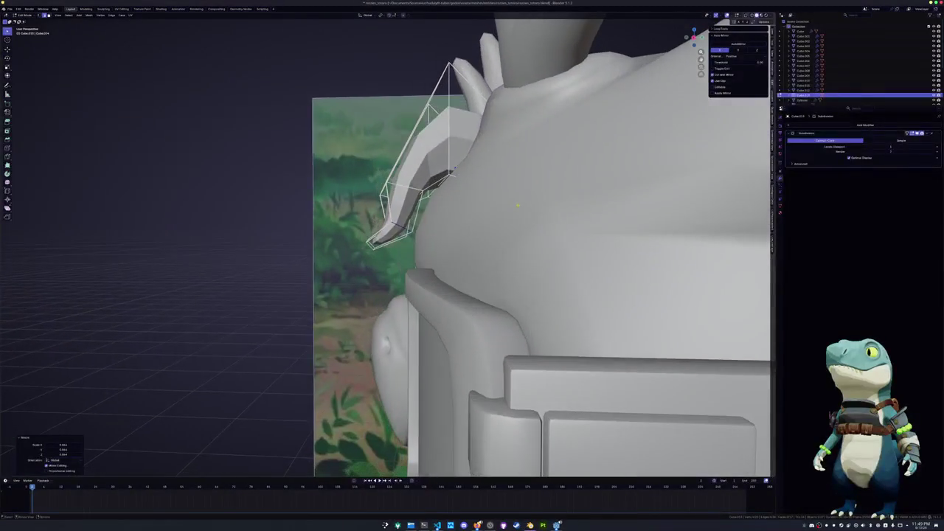
In X-ray side view, pull the tip vertices down and reposition an edge loop in the curl
key("alt+z")
key("KP_3")
scroll(443, 222, "up", 3)
left_click_drag(474, 276, 385, 230)
key("g")
left_click(400, 217)
left_click(451, 192, "alt")
key("g")
left_click(506, 166)
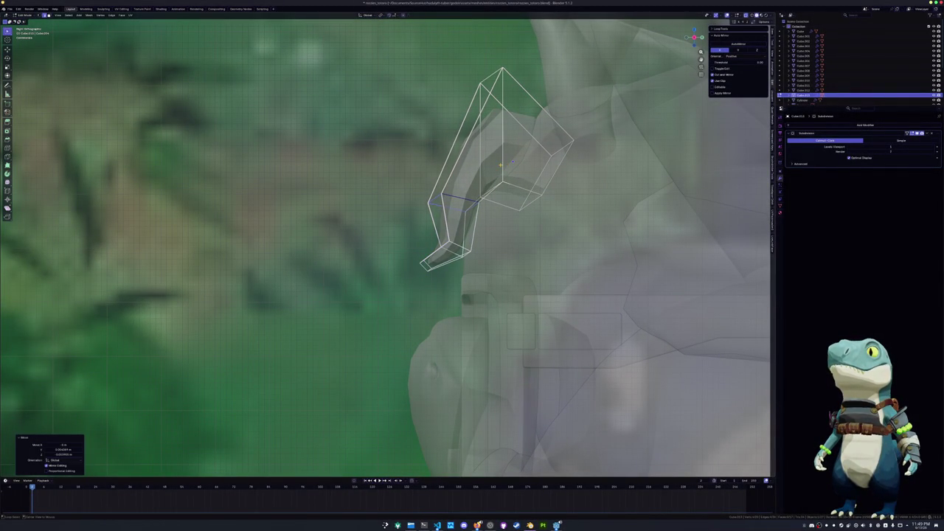
key("alt+z")
mouse_move(512, 161)
middle_mouse_down()
mouse_move(482, 199)
mouse_move(383, 210)
middle_mouse_up()
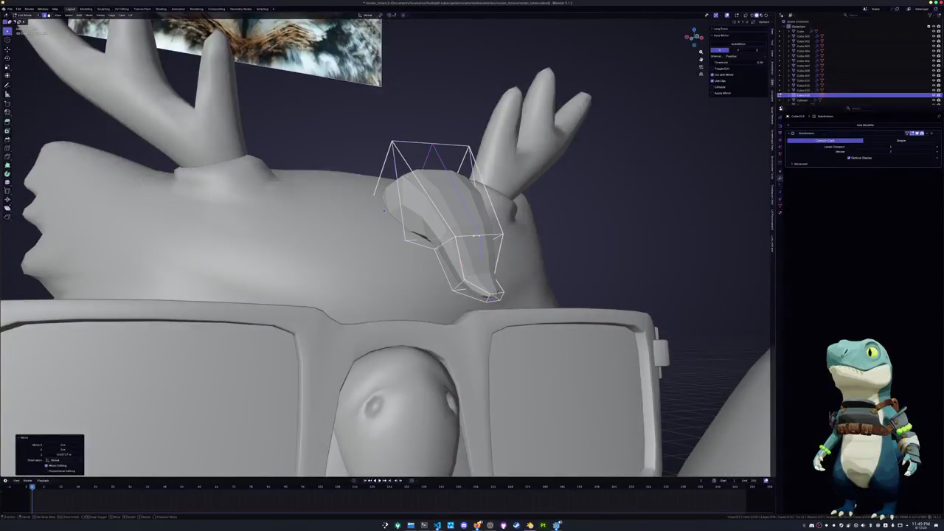
Thicken the tuft with Alt+S Shrink/Fatten twice for a fuller teardrop shape
left_click(478, 230)
mouse_move(383, 210)
middle_mouse_down()
mouse_move(356, 156)
mouse_move(493, 181)
middle_mouse_up()
key("alt+s")
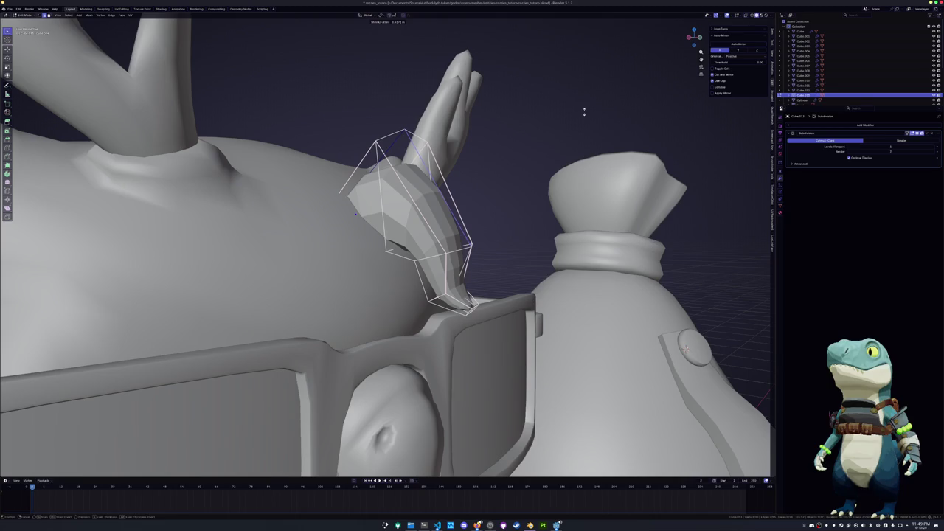
left_click(583, 111)
scroll(475, 258, "up", 1)
mouse_move(370, 218)
middle_mouse_down()
mouse_move(365, 162)
mouse_move(411, 157)
middle_mouse_up()
scroll(365, 162, "up", 3)
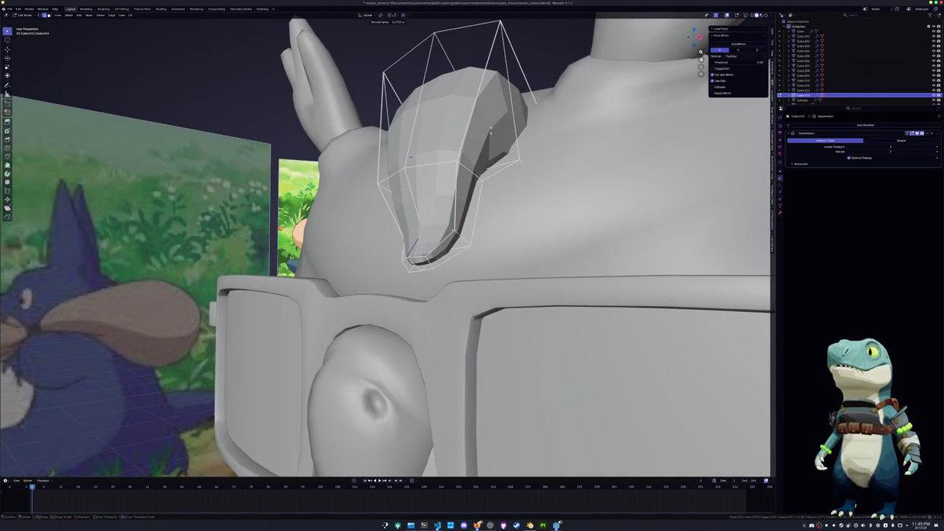
left_click(411, 157)
mouse_move(411, 157)
middle_mouse_down()
mouse_move(411, 225)
mouse_move(413, 192)
middle_mouse_up()
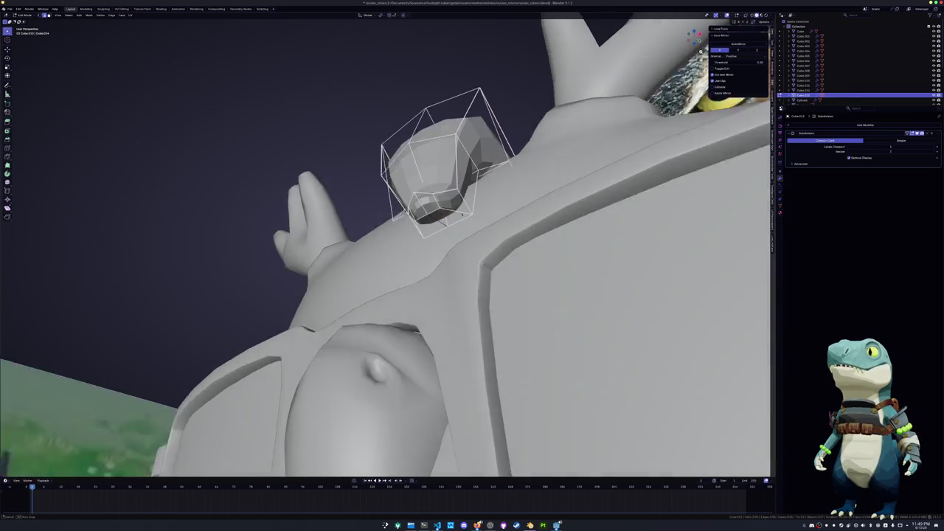
key("alt+s")
left_click(425, 118)
middle_click_drag(424, 118, 444, 231)
scroll(435, 169, "down", 3)
Apply Shade Smooth to the tuft, check the body mesh, then reselect the tuft
key("Tab")
key("KP_1")
key("Tab")
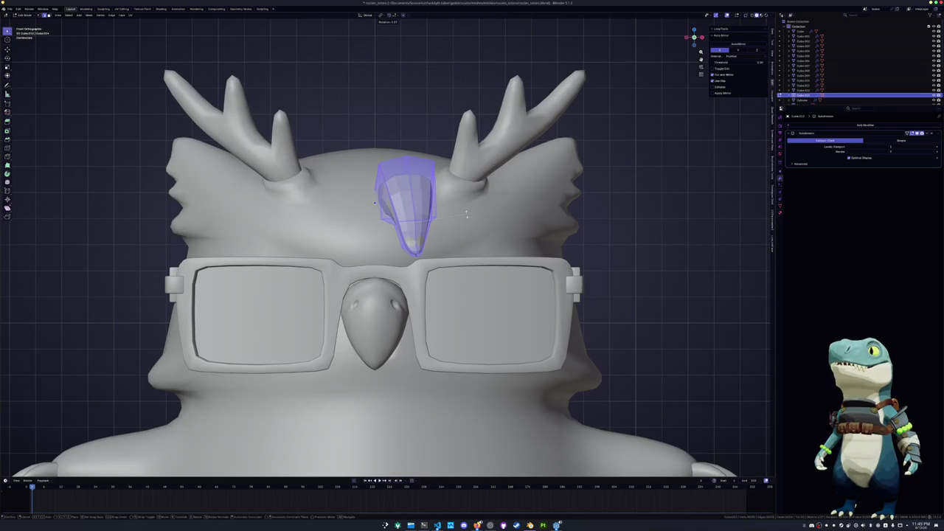
key("Tab")
right_click(466, 214)
left_click(467, 212)
mouse_move(468, 212)
middle_mouse_down()
mouse_move(447, 237)
mouse_move(472, 221)
mouse_move(458, 243)
mouse_move(420, 224)
mouse_move(481, 213)
middle_mouse_up()
left_click(472, 222)
key("Tab")
key("Tab")
left_click(421, 222)
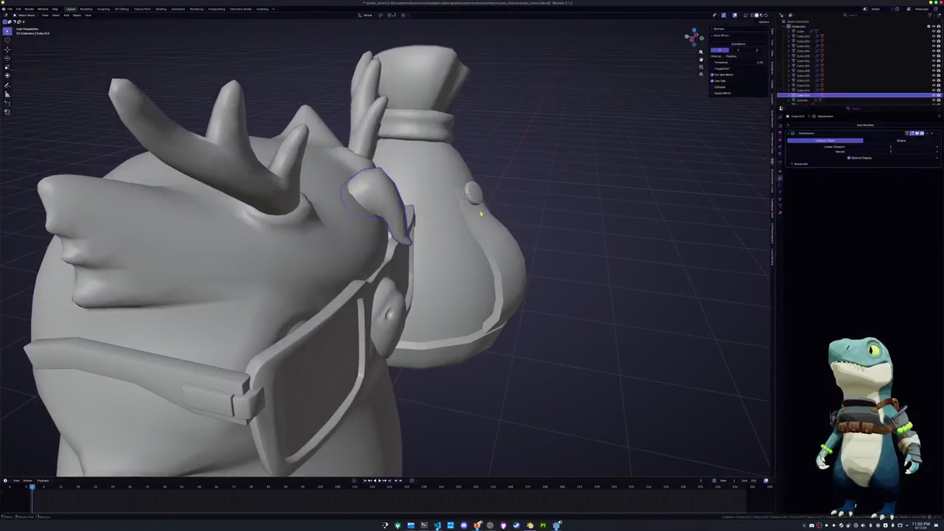
Move the tuft along its local Z, then along X to center it between the antlers
key("g")
key("z")
key("z")
left_click(430, 177)
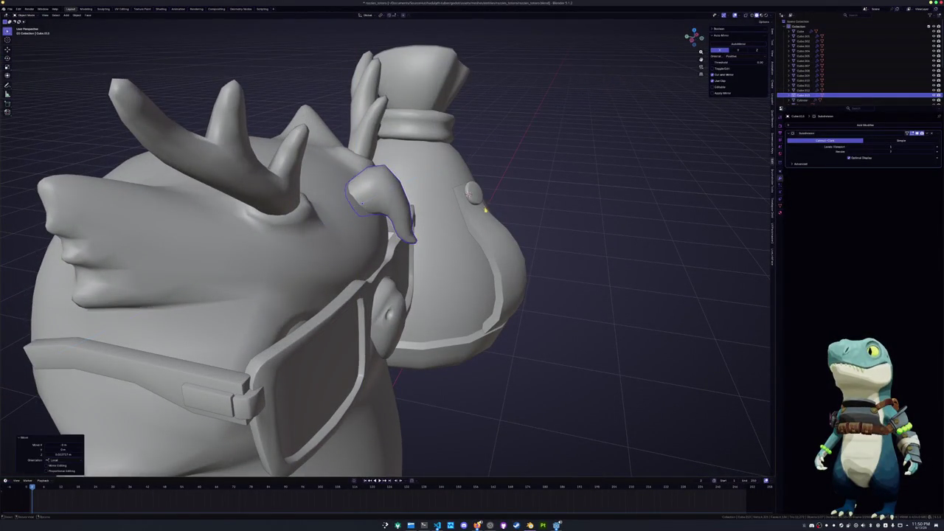
middle_click_drag(430, 177, 430, 172)
key("g")
key("x")
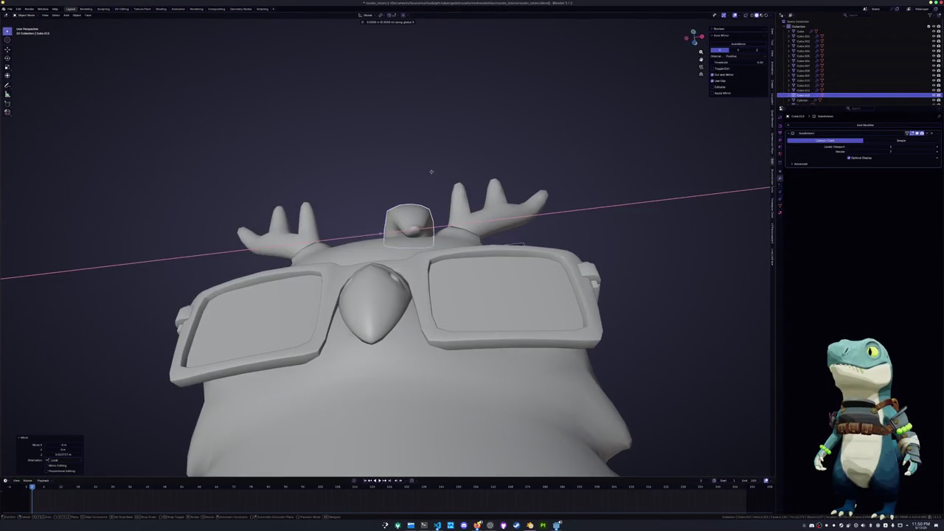
left_click(436, 171)
mouse_move(436, 170)
middle_mouse_down()
mouse_move(437, 233)
mouse_move(413, 371)
middle_mouse_up()
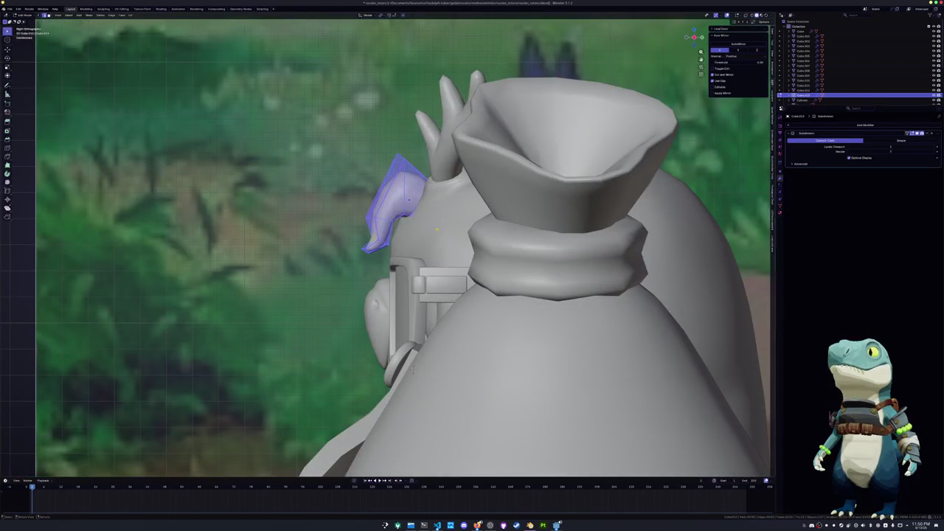
In X-ray view, move the tuft's bottom face further down and forward
scroll(413, 370, "up", 4)
key("alt+z")
left_click_drag(329, 248, 324, 245)
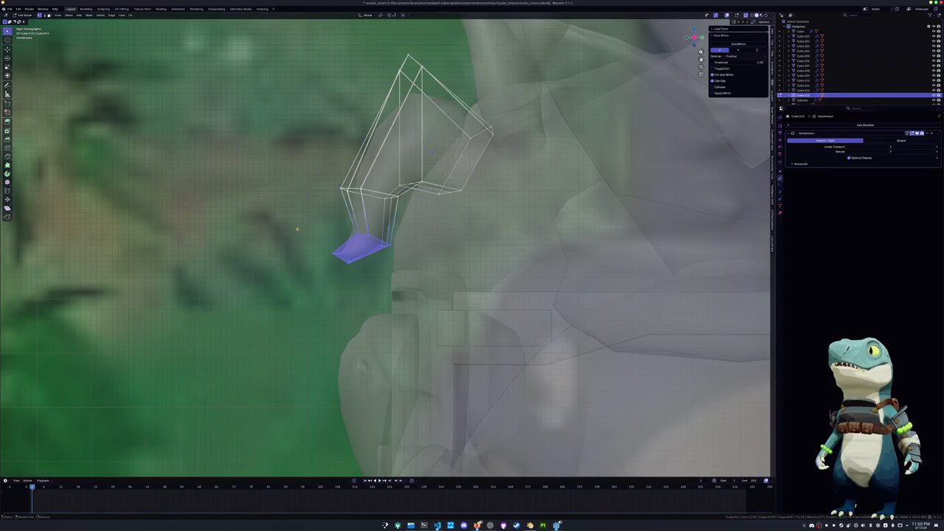
key("g")
left_click(311, 233)
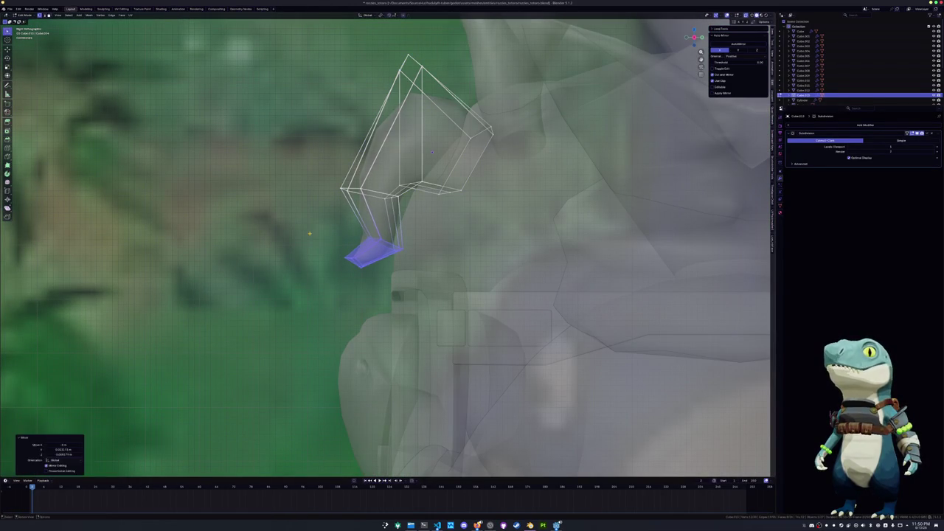
Reposition the mid-curl and vertical edge loops, then select the loop near the tip
left_click(380, 198, "alt")
key("g")
left_click(433, 151)
left_click(432, 152, "alt")
key("g")
left_click(434, 161)
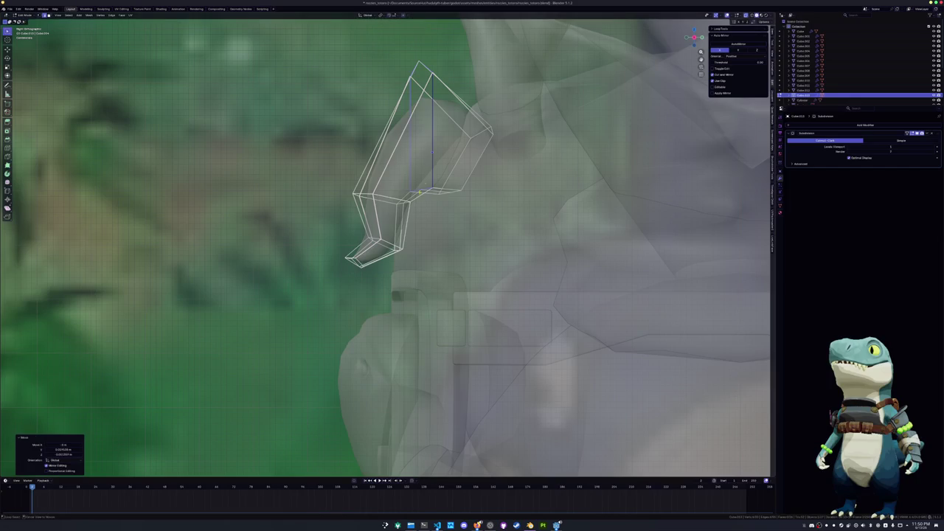
key("alt+z")
left_click(393, 244, "alt")
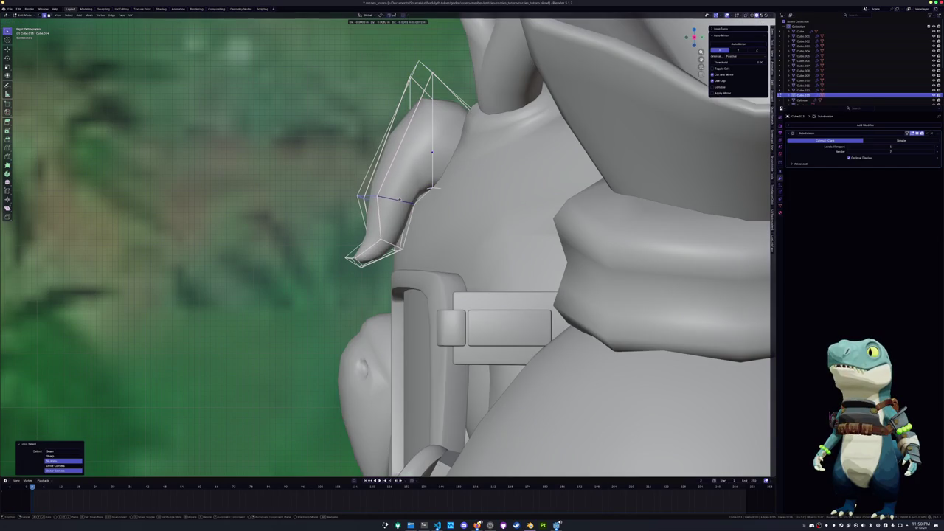
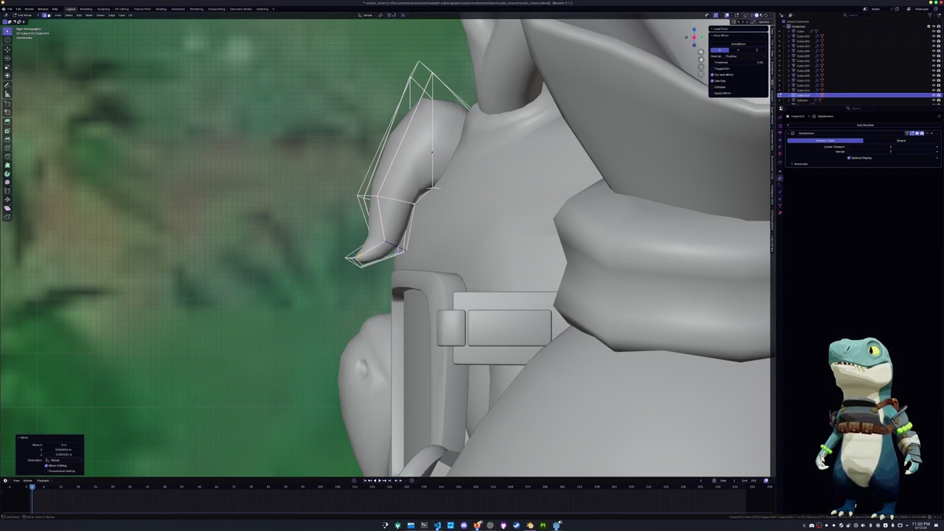
Select the vertices at the tuft tip and nudge them slightly
key("ctrl+KP_Add")
left_click_drag(323, 248, 325, 251)
key("g")
left_click(325, 251)
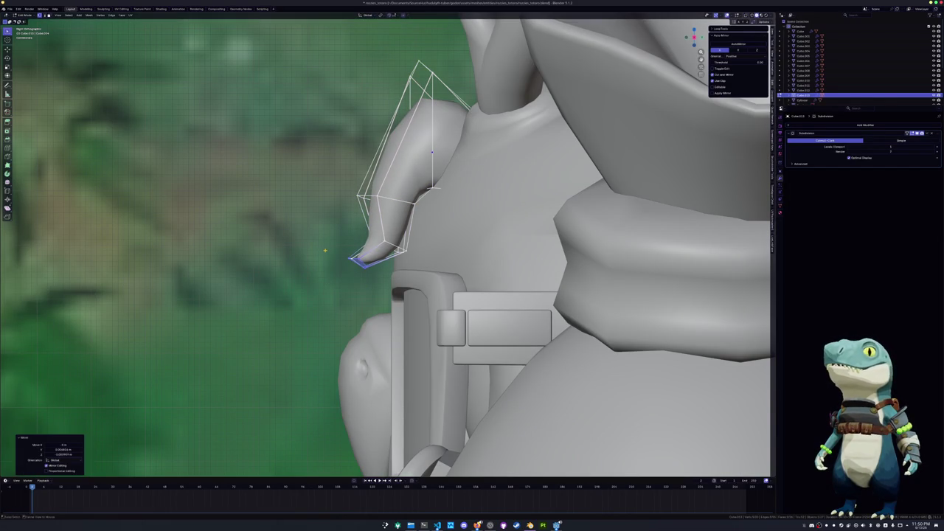
In a see-through front view, pull the tuft tip forward with two Y-axis moves
key("KP_1")
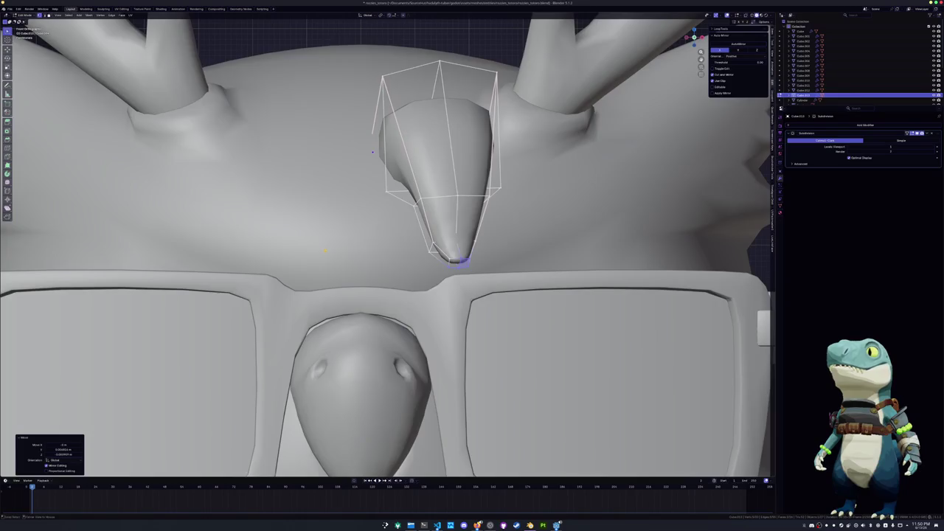
key("alt+z")
middle_click_drag(325, 251, 301, 267)
key("g")
key("y")
left_click(321, 265)
key("g")
key("y")
left_click(361, 251)
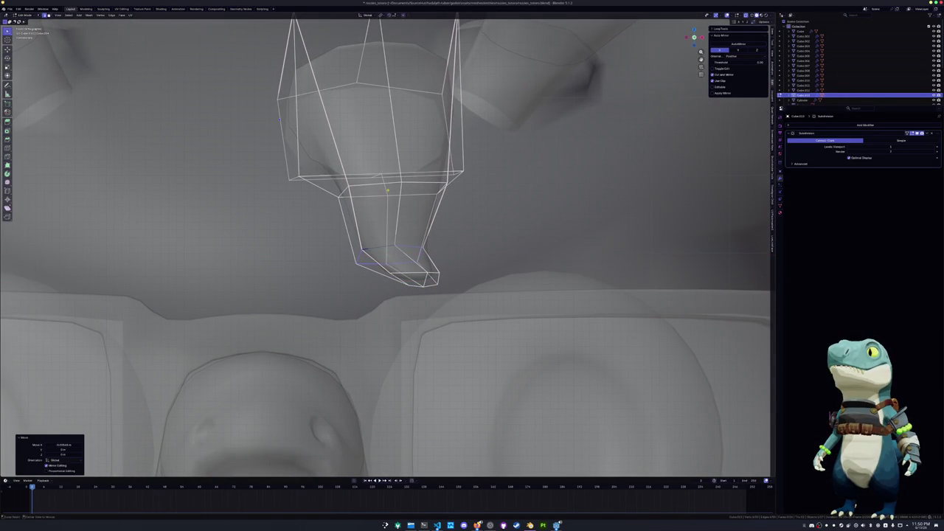
Shift the tuft's upper edge loop along X, then return to solid front view
left_click(387, 184, "alt")
key("g")
key("x")
left_click(395, 186)
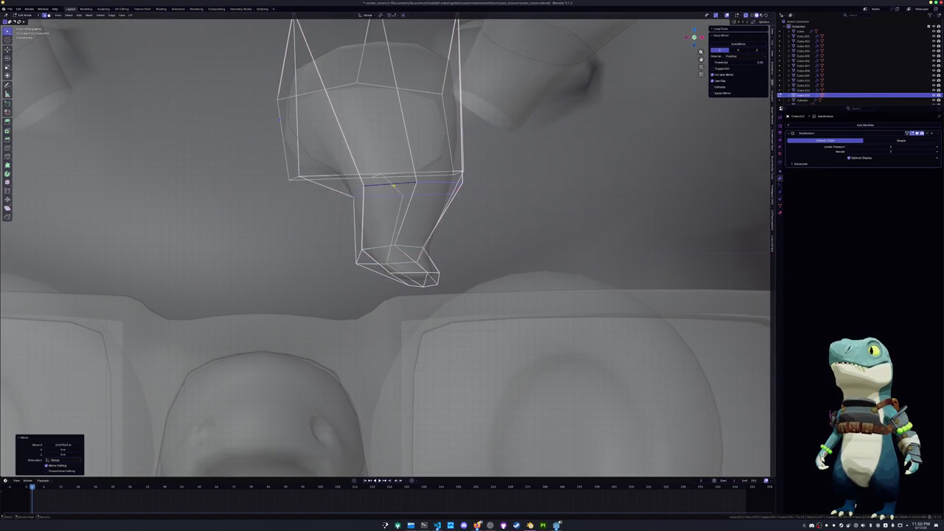
key("alt+z")
key("KP_1")
Cut a new edge loop across the tuft with Ctrl+R and position it along X
key("ctrl+r")
left_click(393, 212)
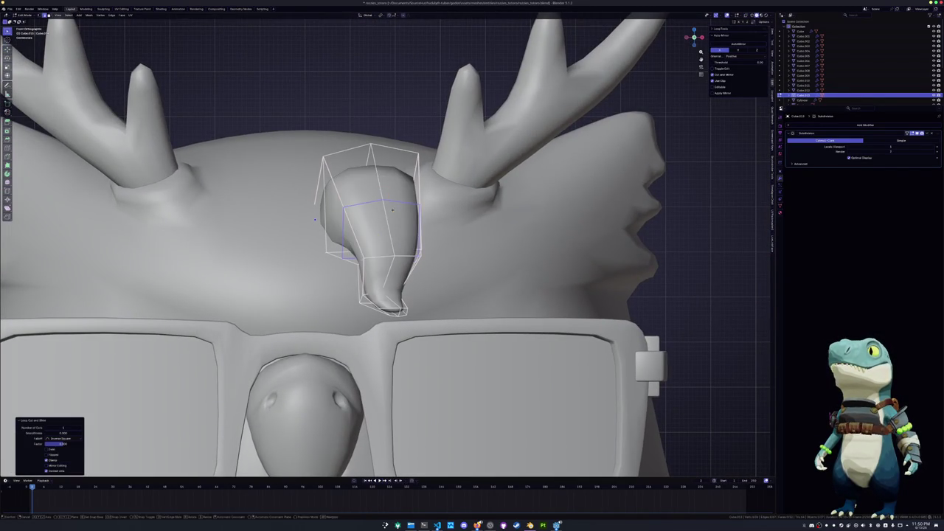
key("g")
key("x")
left_click(403, 209)
mouse_move(403, 209)
middle_mouse_down()
mouse_move(371, 207)
mouse_move(353, 221)
mouse_move(376, 211)
middle_mouse_up()
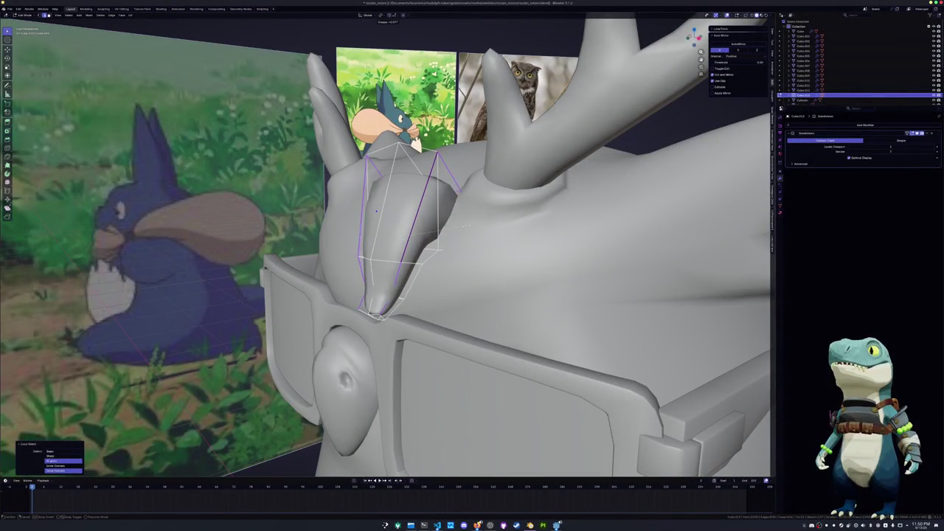
Apply the edge crease to the selected tuft loop and inspect it from several angles
left_click(480, 220)
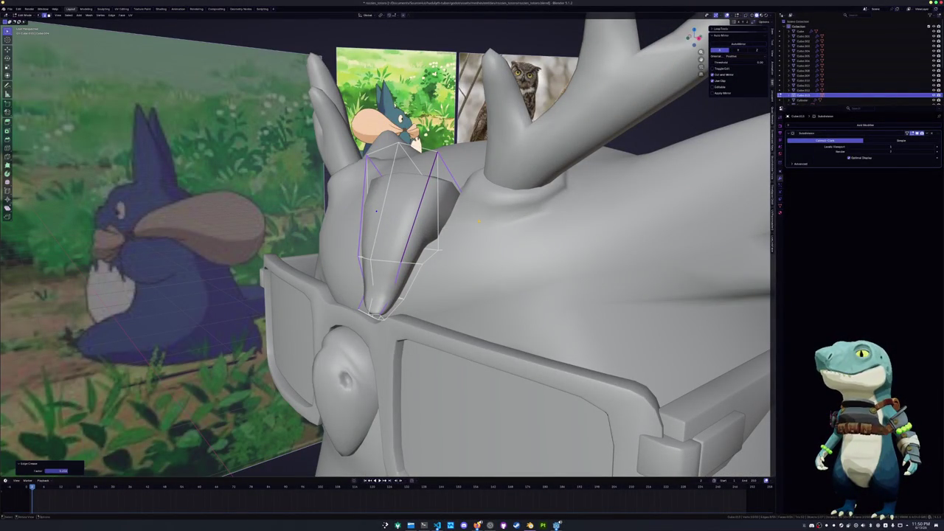
mouse_move(376, 212)
middle_mouse_down()
mouse_move(449, 234)
mouse_move(329, 270)
middle_mouse_up()
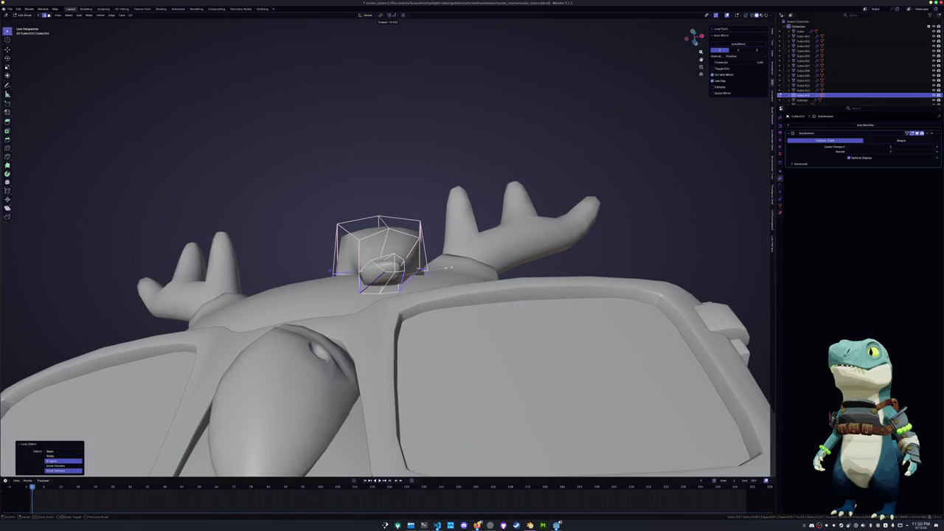
middle_click_drag(450, 266, 429, 251)
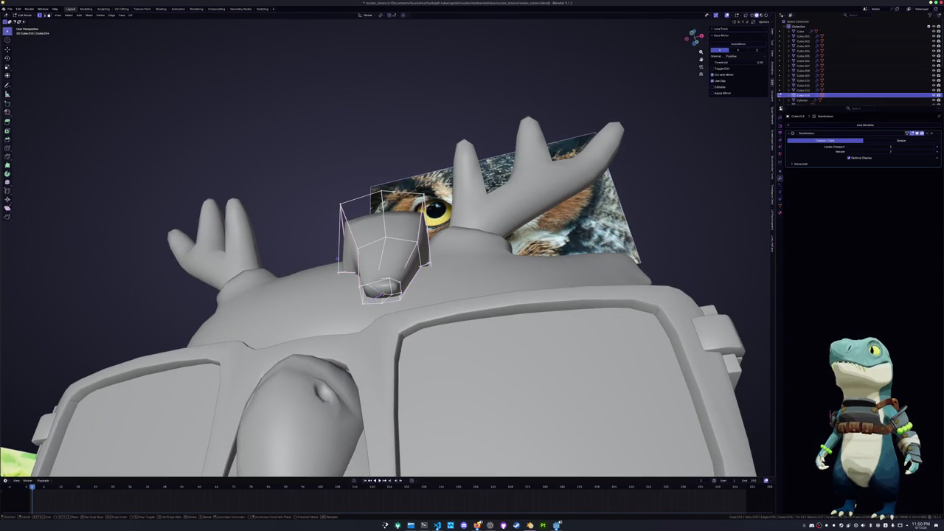
mouse_move(337, 259)
middle_mouse_down()
mouse_move(330, 208)
mouse_move(330, 232)
mouse_move(425, 312)
middle_mouse_up()
scroll(331, 208, "up", 3)
Move the selected tuft geometry along Z
key("g")
key("z")
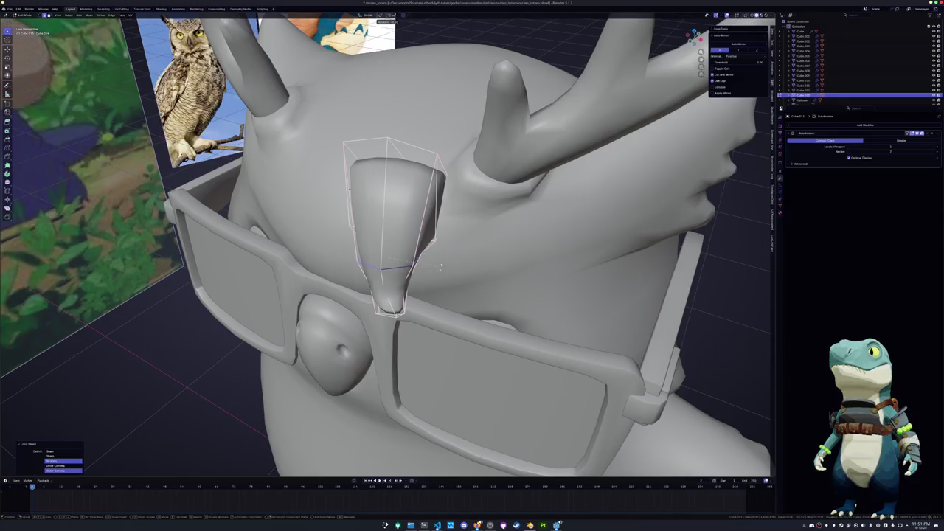
left_click(446, 267)
middle_click_drag(447, 267, 425, 273)
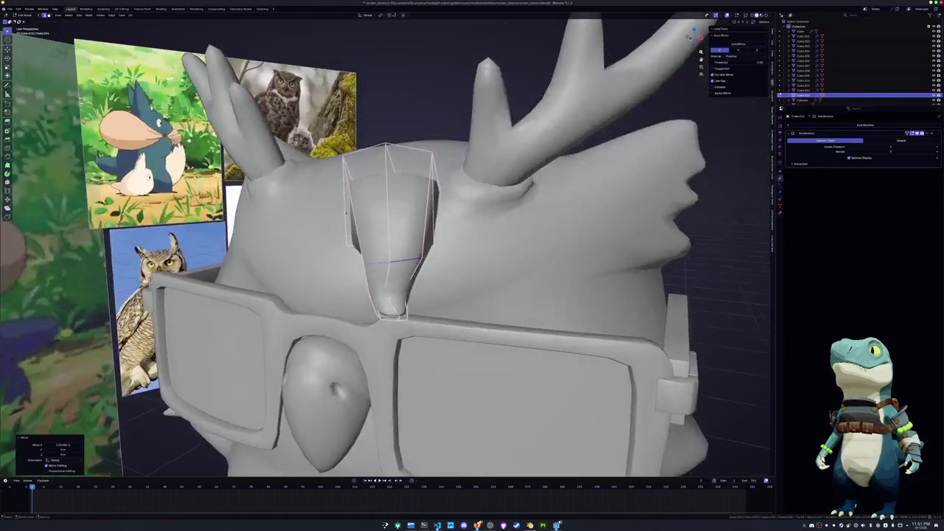
key("alt+z")
key("alt+z")
middle_click_drag(335, 223, 317, 223)
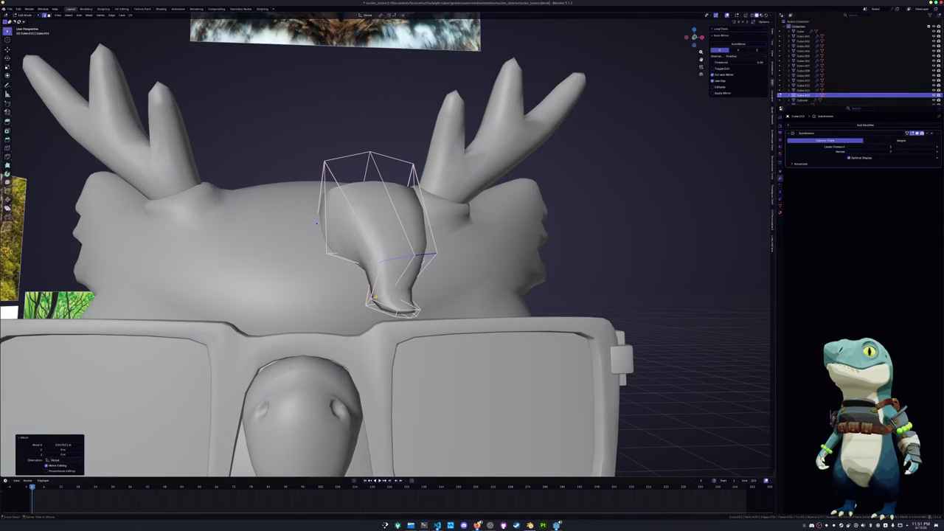
Mirror a selected tuft edge loop across the X axis
left_click(317, 222, "alt")
key("alt+z")
mouse_move(318, 223)
middle_mouse_down()
mouse_move(293, 218)
mouse_move(314, 223)
middle_mouse_up()
key("alt+z")
key("ctrl+m")
key("x")
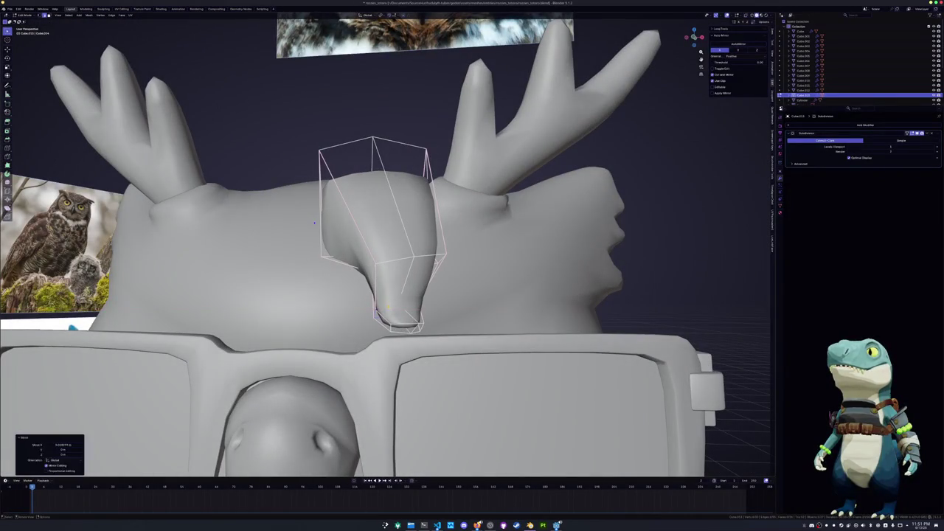
left_click(315, 223)
mouse_move(314, 223)
middle_mouse_down()
mouse_move(317, 243)
mouse_move(390, 258)
mouse_move(413, 244)
middle_mouse_up()
Make two edge slides along the tuft to taper it
key("g")
key("g")
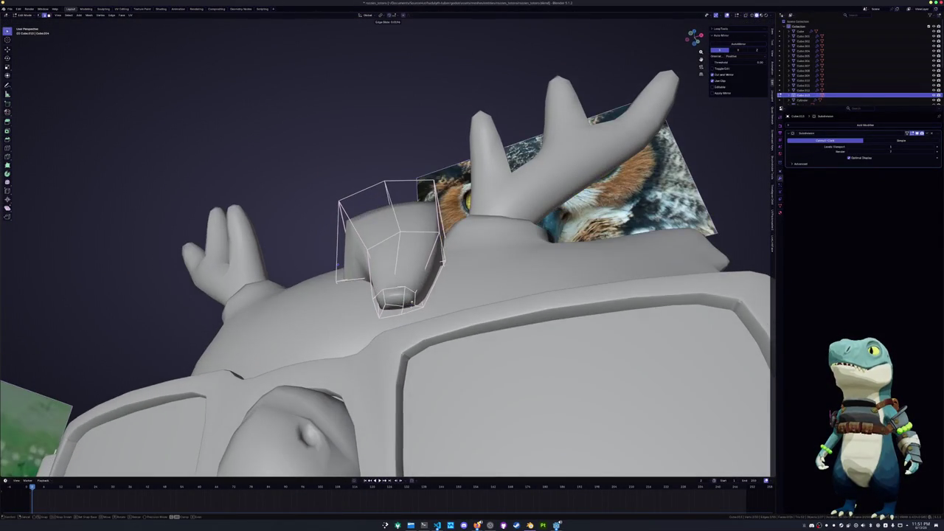
left_click(402, 298)
mouse_move(402, 298)
middle_mouse_down()
mouse_move(398, 314)
mouse_move(476, 283)
middle_mouse_up()
key("g")
key("g")
left_click(403, 301)
Move the tuft's bottom face and slide a vertex along its edge
left_click(397, 315)
key("g")
left_click(477, 283)
key("g")
left_click(418, 293)
Shift the selected tuft geometry along X and zoom out to the full scene
middle_click_drag(417, 293, 408, 330)
key("g")
key("x")
left_click(413, 329)
scroll(413, 329, "down", 5)
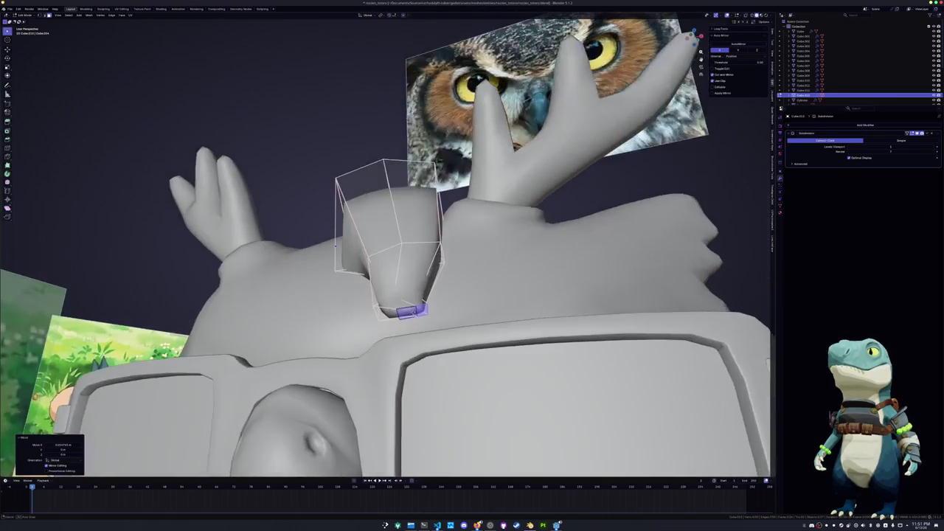
scroll(418, 324, "up", 1)
scroll(417, 324, "down", 5)
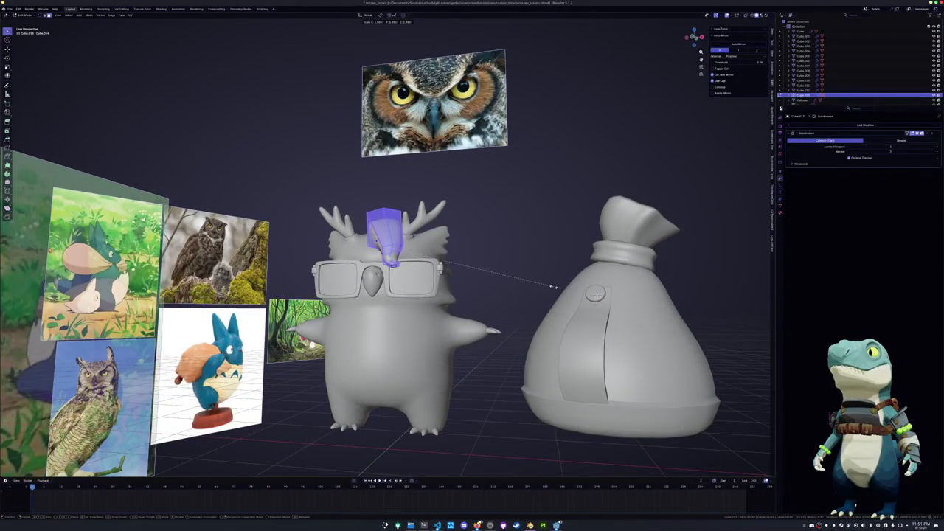
Scale the tuft, then move one of its edge loops along X
left_click(540, 292)
mouse_move(540, 291)
middle_mouse_down()
mouse_move(309, 445)
mouse_move(391, 236)
mouse_move(446, 225)
middle_mouse_up()
left_click(391, 236, "alt")
key("g")
key("x")
Add a new edge loop across the tuft and shift it along X
key("x")
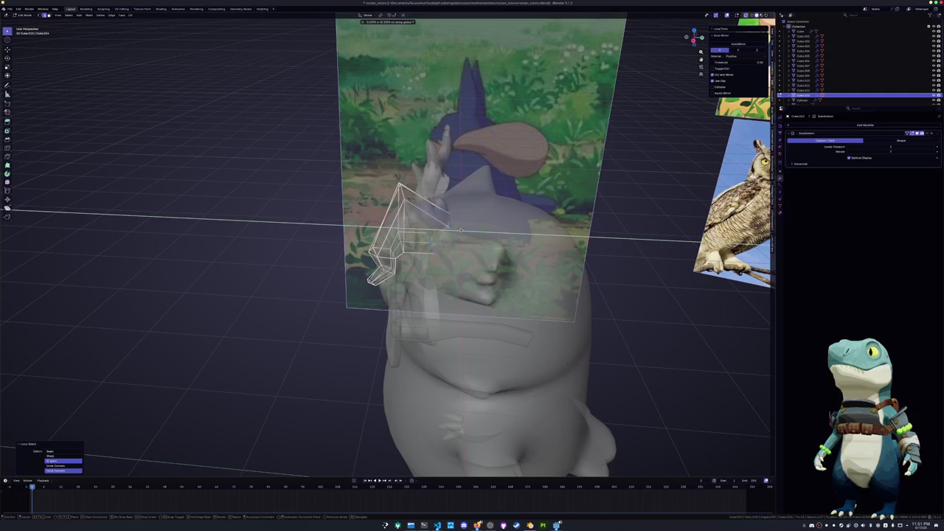
left_click(461, 231)
mouse_move(461, 231)
middle_mouse_down()
mouse_move(392, 228)
mouse_move(316, 248)
mouse_move(378, 219)
mouse_move(415, 235)
mouse_move(380, 236)
mouse_move(400, 214)
mouse_move(423, 259)
mouse_move(462, 259)
middle_mouse_up()
left_click(424, 230)
left_click(424, 230)
key("g")
Move the selection along X again, cancelling a final move in see-through view
key("x")
left_click(314, 249)
key("g")
key("x")
left_click(380, 237)
key("alt+z")
Switch to Object Mode to check the owl and sack together
key("alt+z")
key("alt+z")
key("x")
key("g")
key("x")
left_click(468, 258)
key("Tab")
key("alt+z")
mouse_move(375, 295)
middle_mouse_down()
mouse_move(413, 280)
mouse_move(384, 295)
middle_mouse_up()
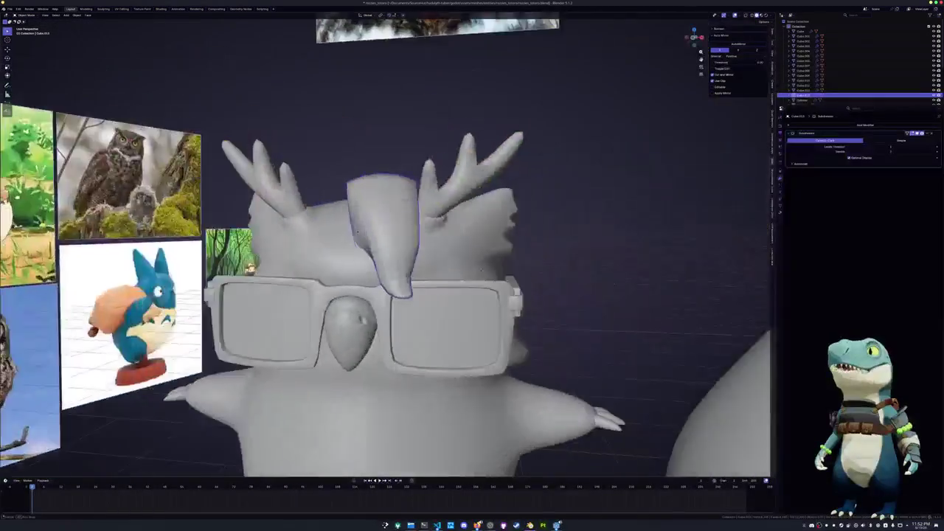
mouse_move(486, 266)
middle_mouse_down()
mouse_move(505, 260)
mouse_move(479, 288)
mouse_move(475, 270)
middle_mouse_up()
scroll(505, 260, "down", 3)
Re-enter Edit Mode, frame the tuft closely and select one of its edge loops
key("Tab")
key("KP_Decimal")
middle_click_drag(384, 258, 472, 236)
left_click(323, 191, "alt")
middle_click_drag(322, 191, 440, 202)
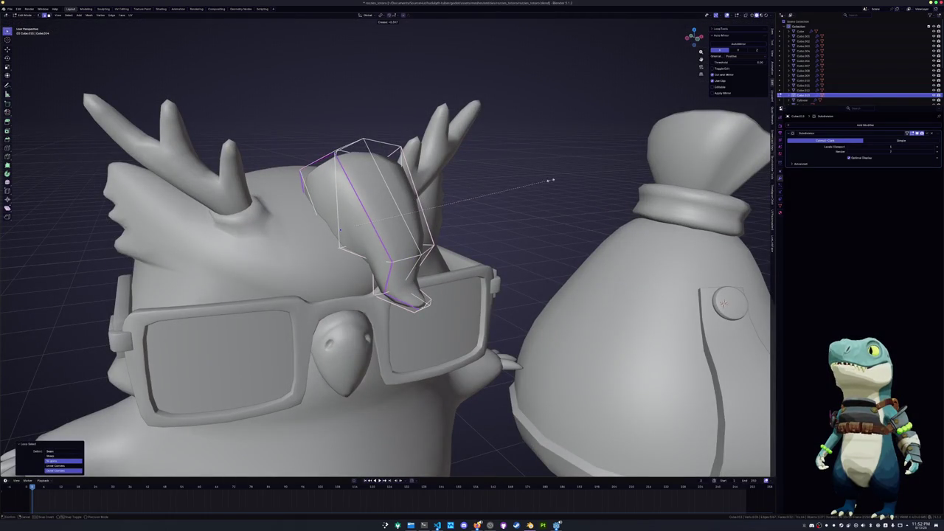
Edge-slide the selected tuft loop in a straight-on front view
middle_click_drag(550, 180, 457, 192)
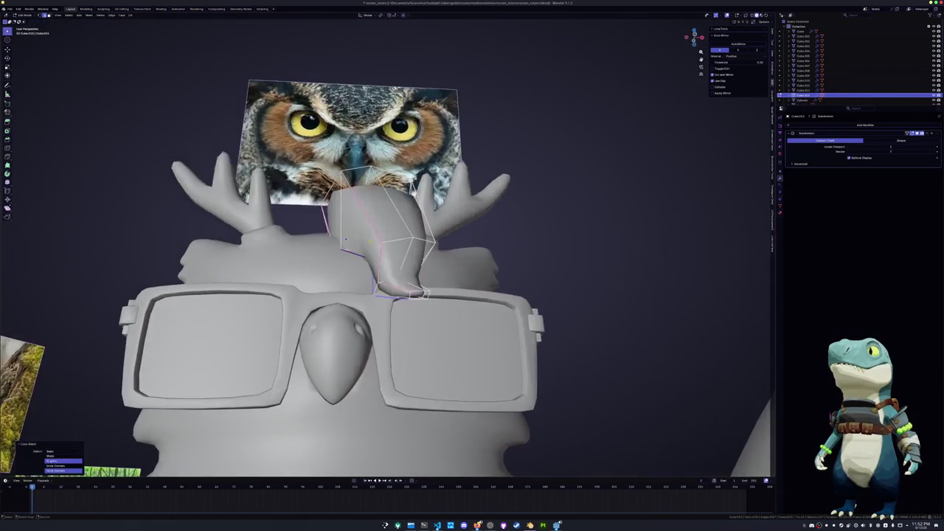
key("alt+z")
middle_click_drag(379, 272, 391, 273)
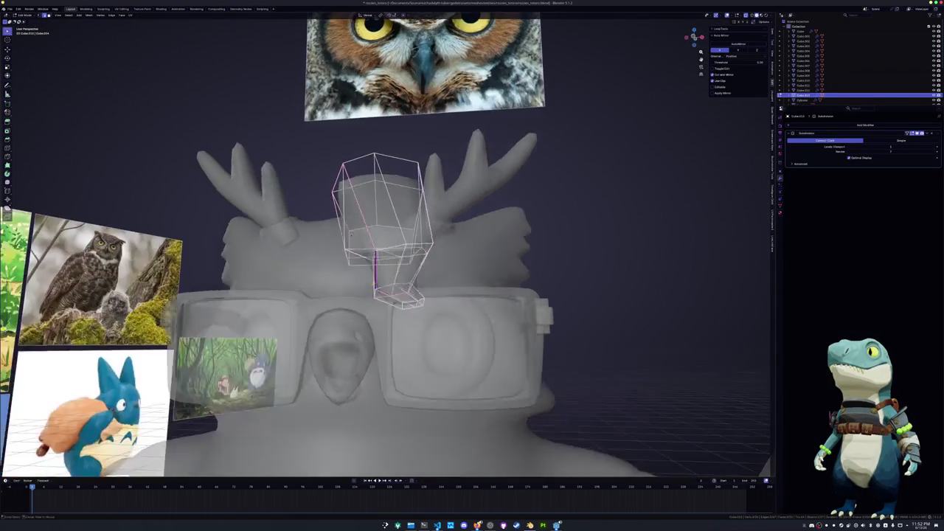
key("alt+z")
key("g")
key("x")
key("g")
left_click(382, 272)
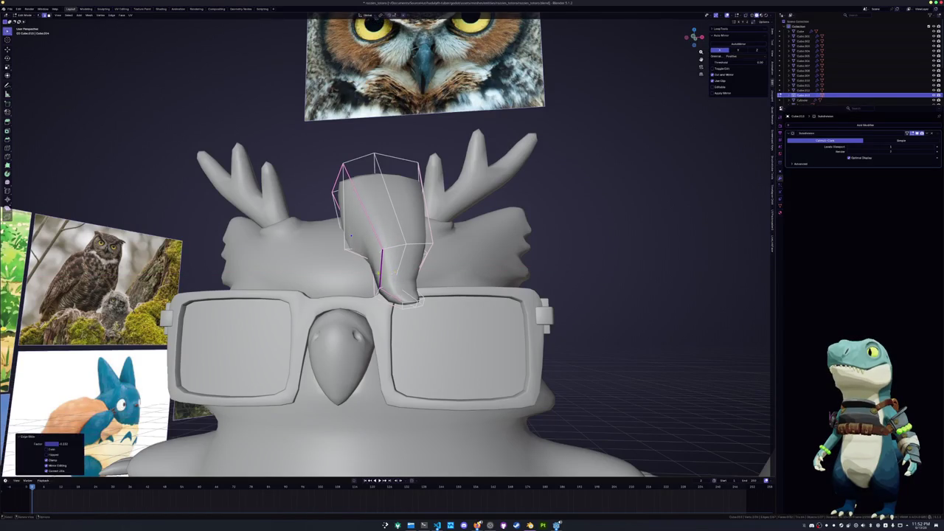
middle_click_drag(381, 271, 381, 270)
Select a strip of faces at the tuft base, try flattening it, then undo
left_click(382, 272, "alt")
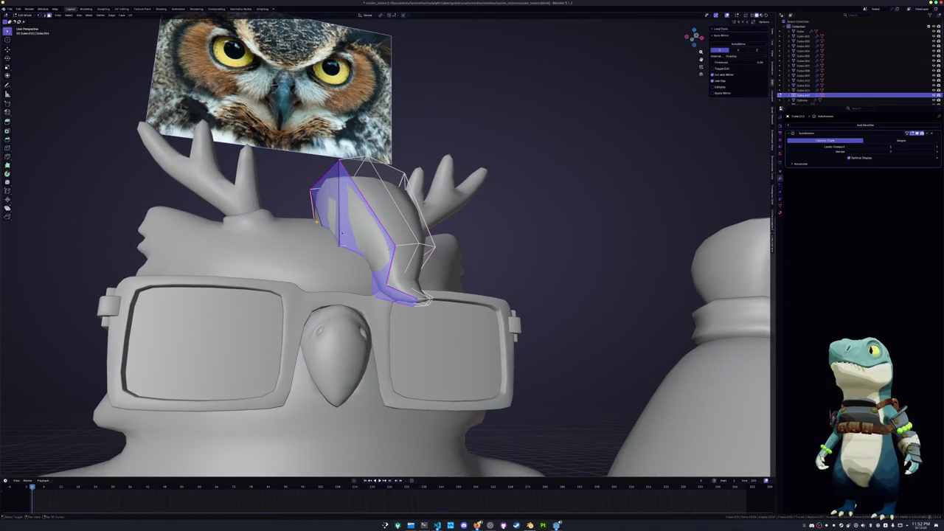
mouse_move(342, 233)
middle_mouse_down()
mouse_move(354, 243)
mouse_move(346, 228)
middle_mouse_up()
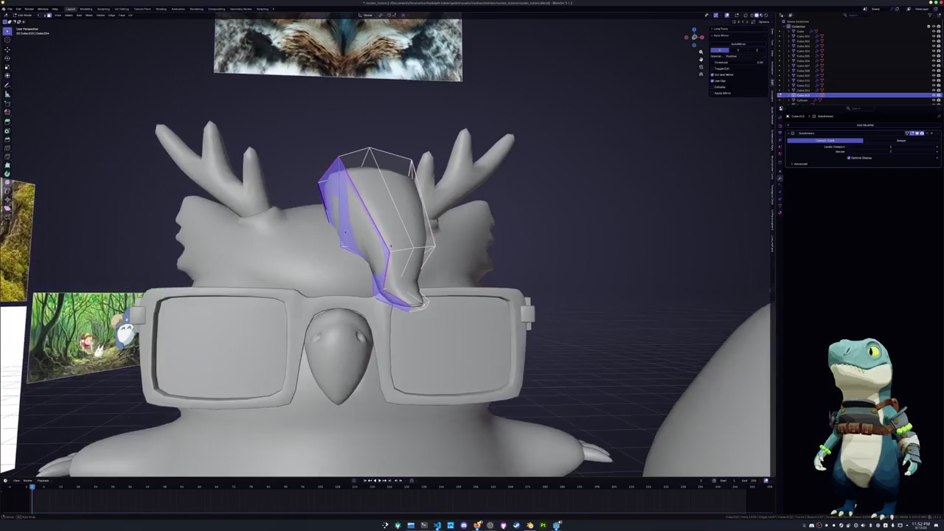
key("ctrl+z")
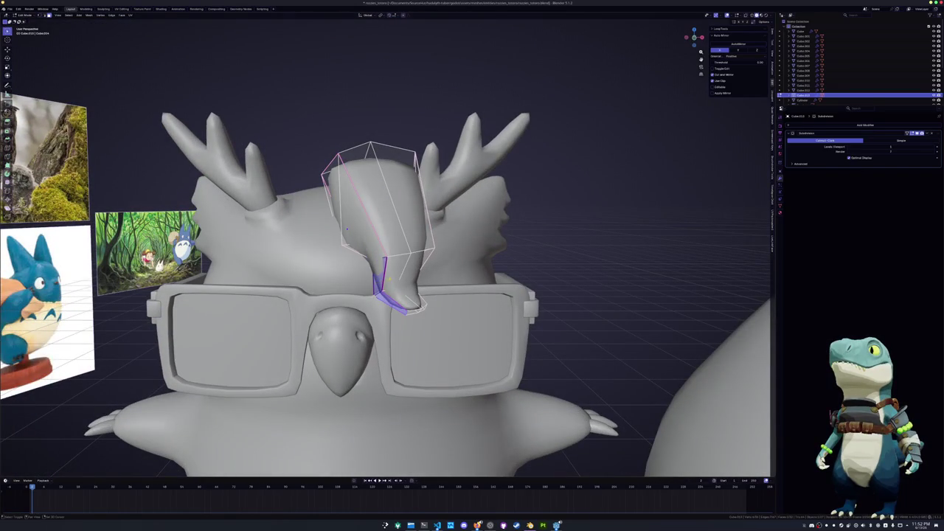
middle_click_drag(347, 228, 351, 229)
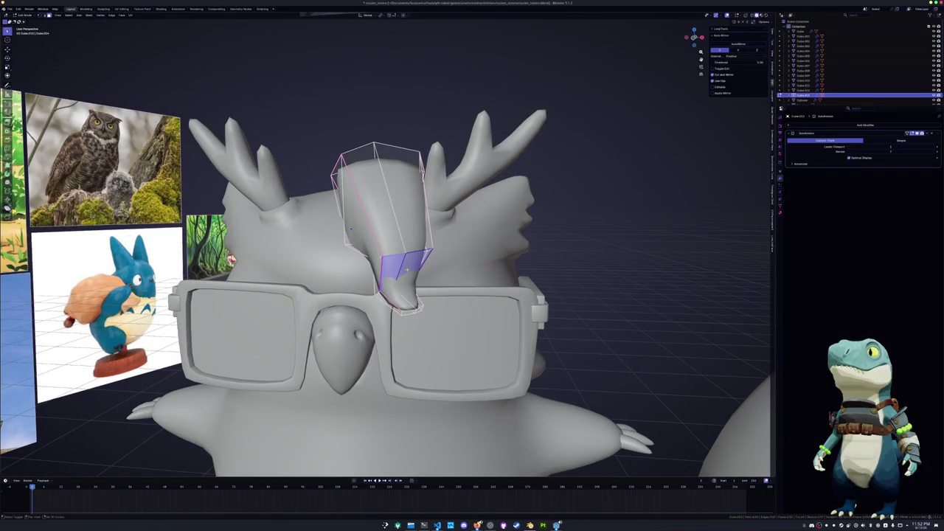
middle_click_drag(351, 228, 373, 205)
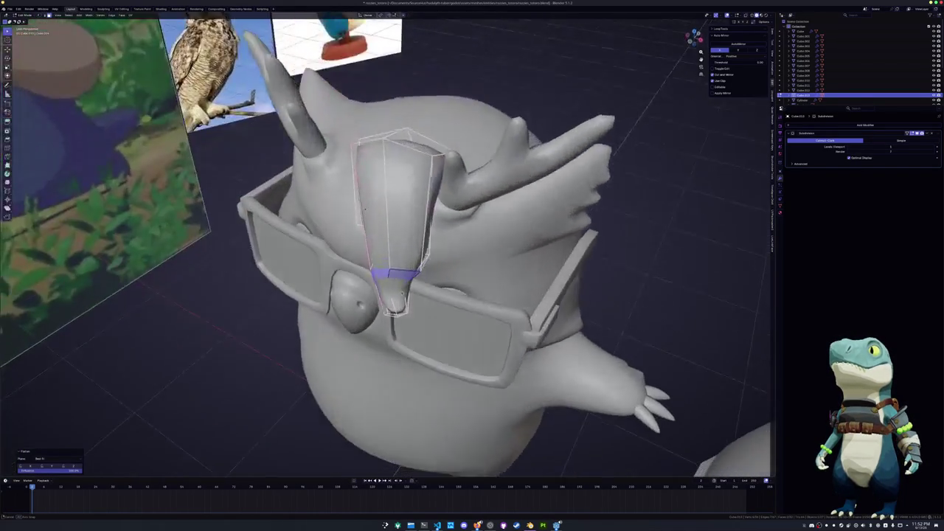
key("ctrl+z")
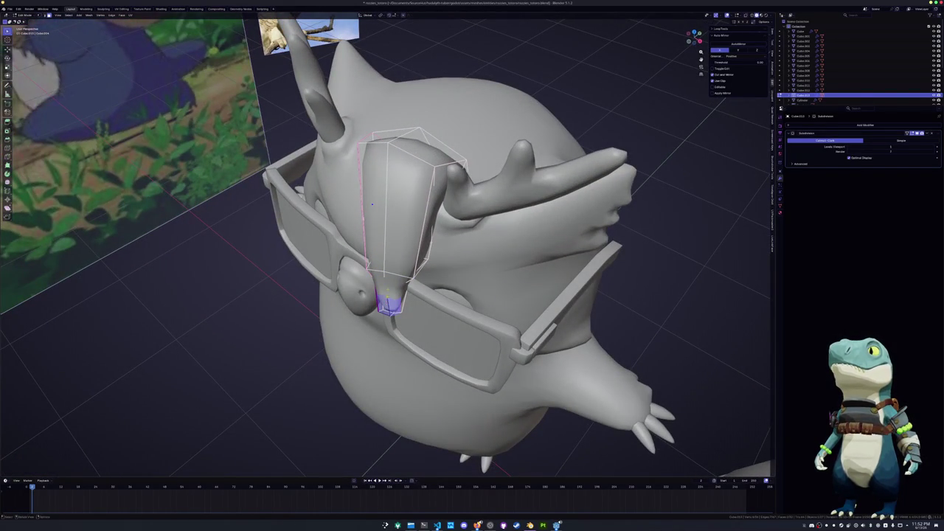
Flatten the tuft cage's side faces and top face one by one with LoopTools Flatten
left_click(428, 190)
left_click(391, 211)
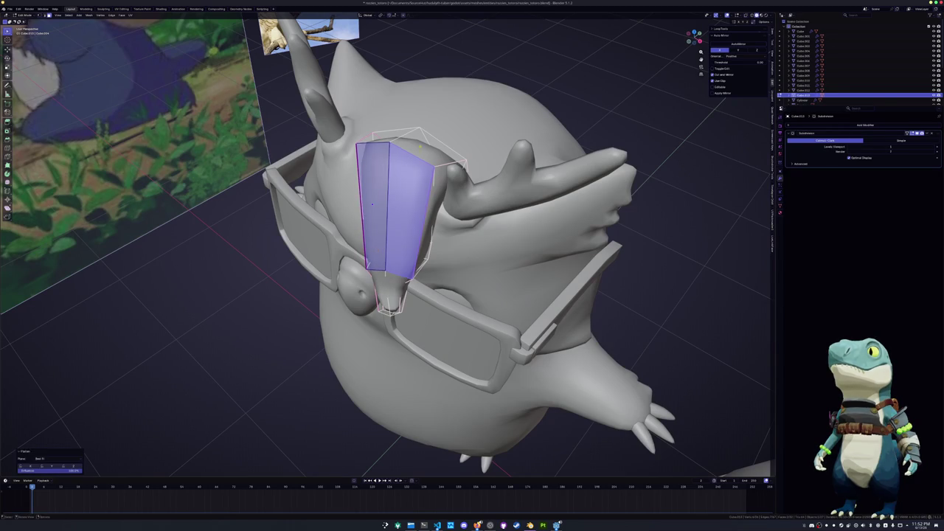
left_click(427, 147)
mouse_move(373, 205)
middle_mouse_down()
mouse_move(382, 220)
mouse_move(413, 216)
middle_mouse_up()
left_click(415, 214)
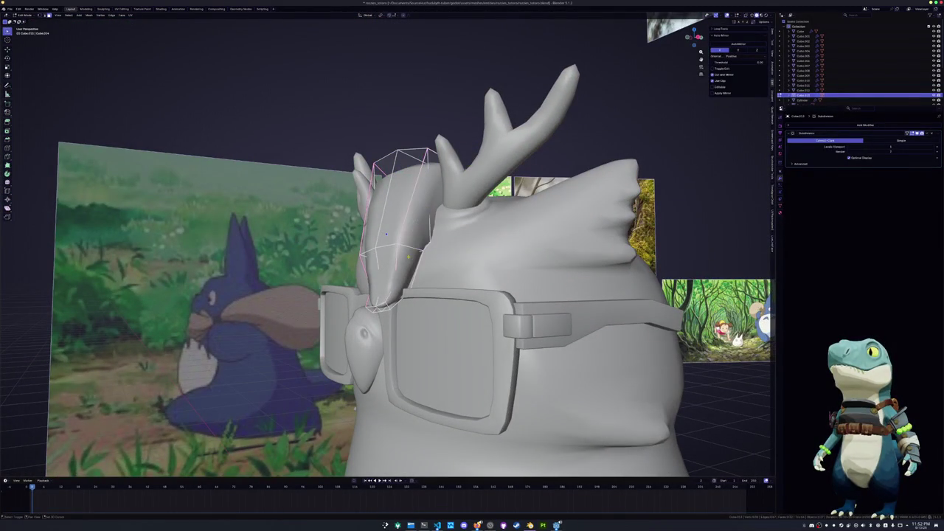
key("shift+r")
left_click(413, 221)
key("shift+r")
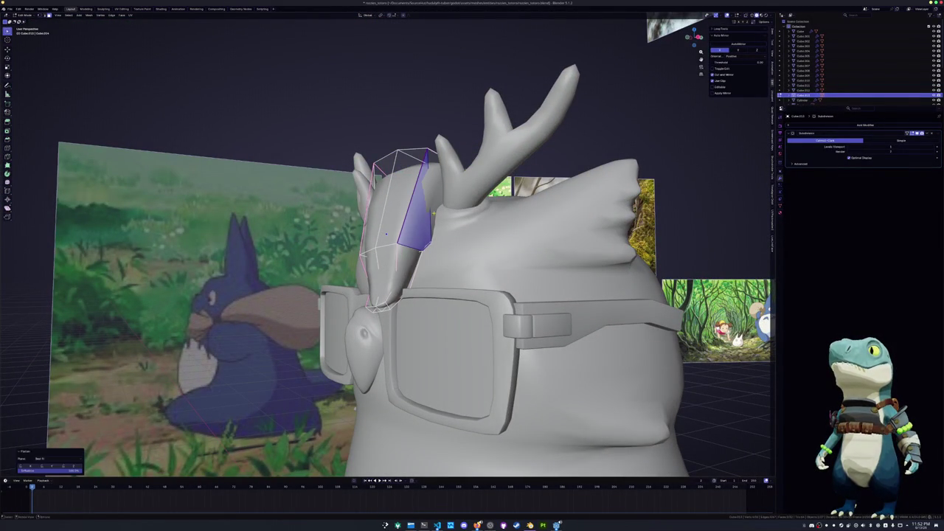
left_click(430, 157)
key("shift+r")
Flatten the tuft's bottom face and one more face, then select an edge loop around the cage
mouse_move(385, 234)
middle_mouse_down()
mouse_move(374, 250)
mouse_move(432, 225)
mouse_move(433, 245)
mouse_move(435, 234)
middle_mouse_up()
left_click(385, 290)
key("shift+r")
left_click(442, 225)
key("shift+r")
left_click(433, 245, "alt")
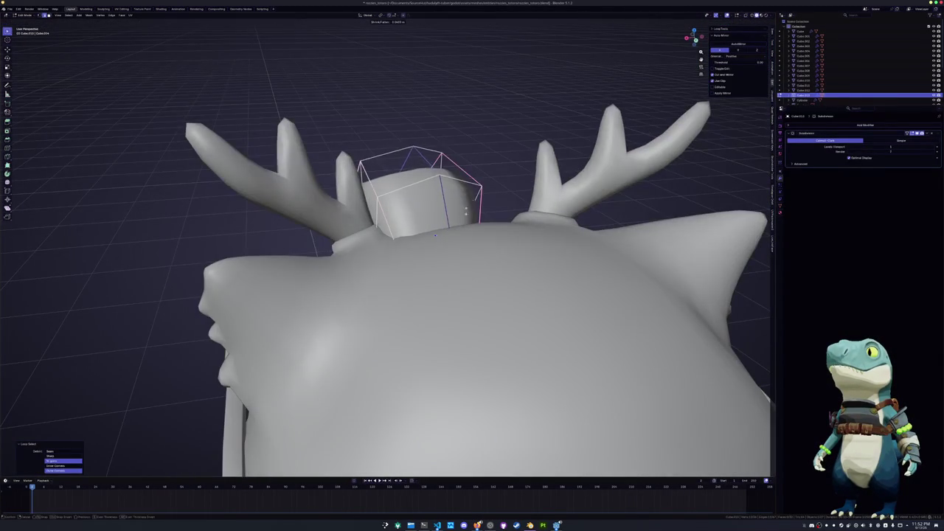
Thicken the selected tuft loop, then slide an edge and a top vertex along the cage
left_click(492, 174)
middle_click_drag(497, 167, 472, 174)
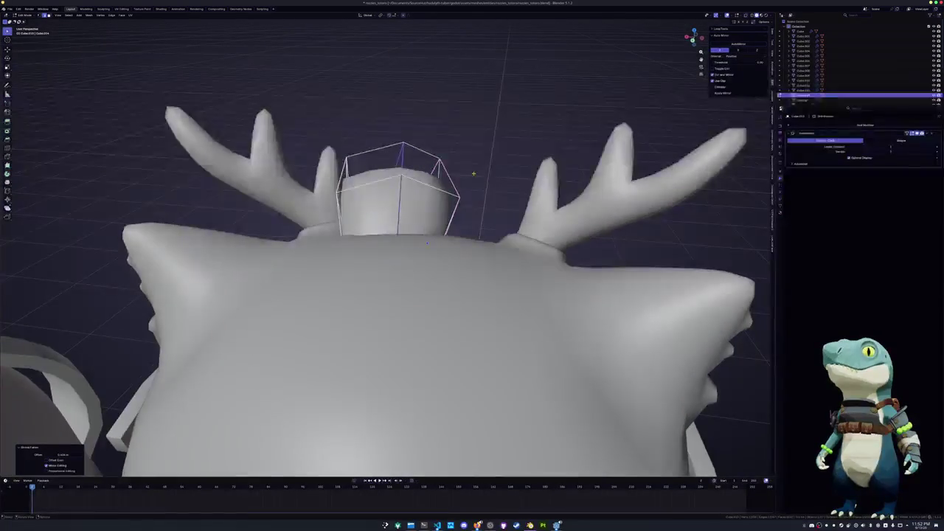
scroll(473, 174, "up", 1)
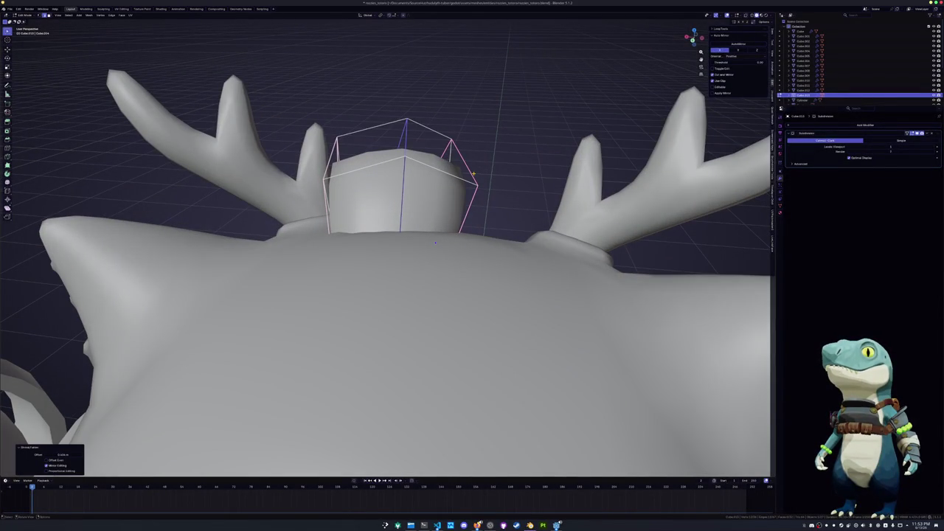
key("g")
key("g")
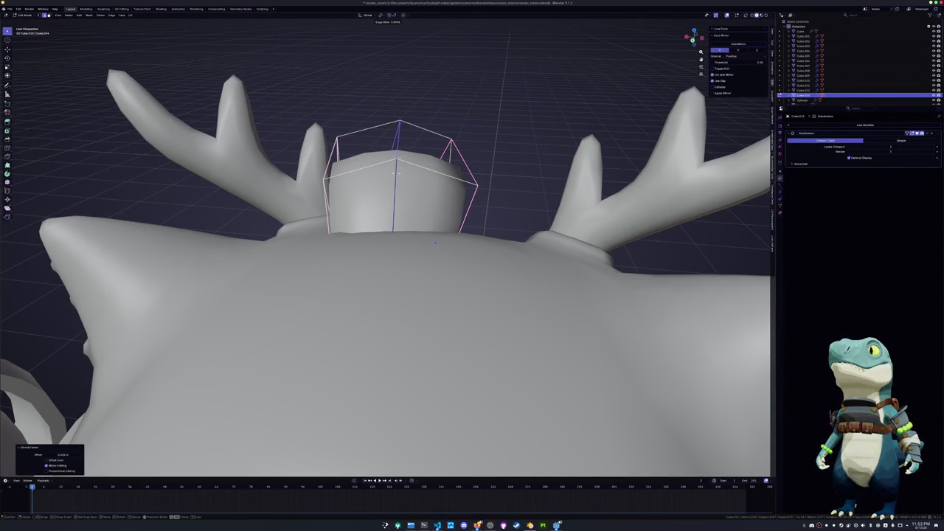
left_click(394, 174)
left_click(398, 124)
key("g")
key("g")
left_click(385, 98)
Slide another vertex along its edge and squash a tuft loop vertically
middle_click_drag(435, 242, 308, 208)
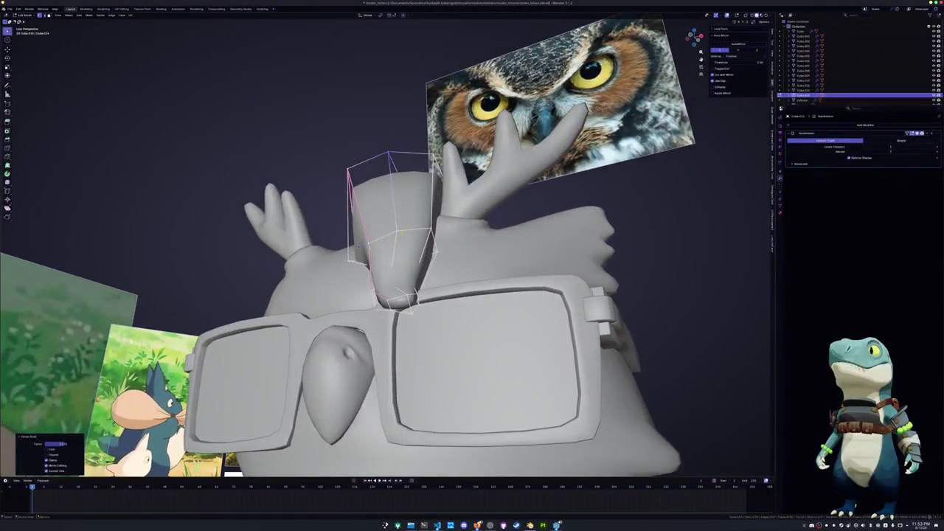
mouse_move(402, 233)
middle_mouse_down()
mouse_move(398, 209)
mouse_move(428, 195)
middle_mouse_up()
key("g")
key("g")
left_click(402, 203)
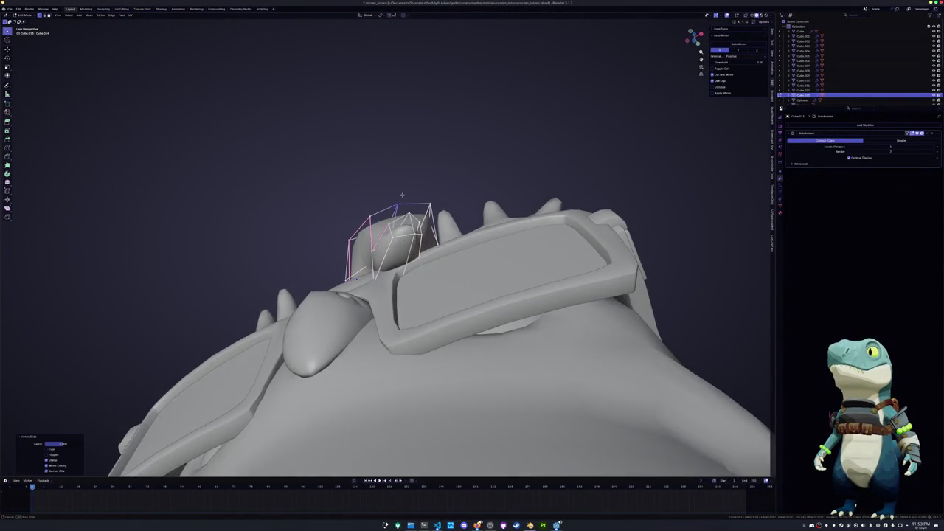
left_click(427, 195, "alt")
key("s")
key("z")
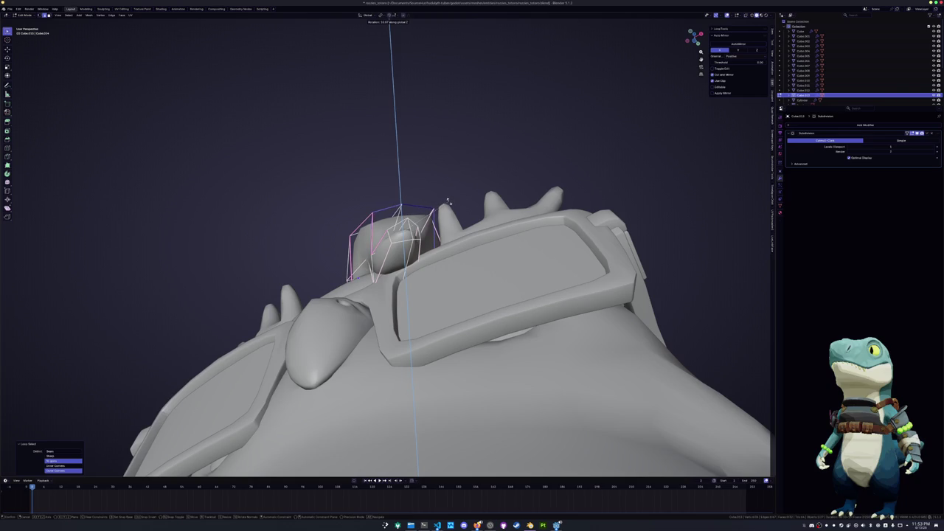
left_click(427, 203)
Rotate the loop slightly, shift it along X, and tilt it by 14.8°
mouse_move(428, 203)
middle_mouse_down()
mouse_move(418, 207)
mouse_move(415, 146)
middle_mouse_up()
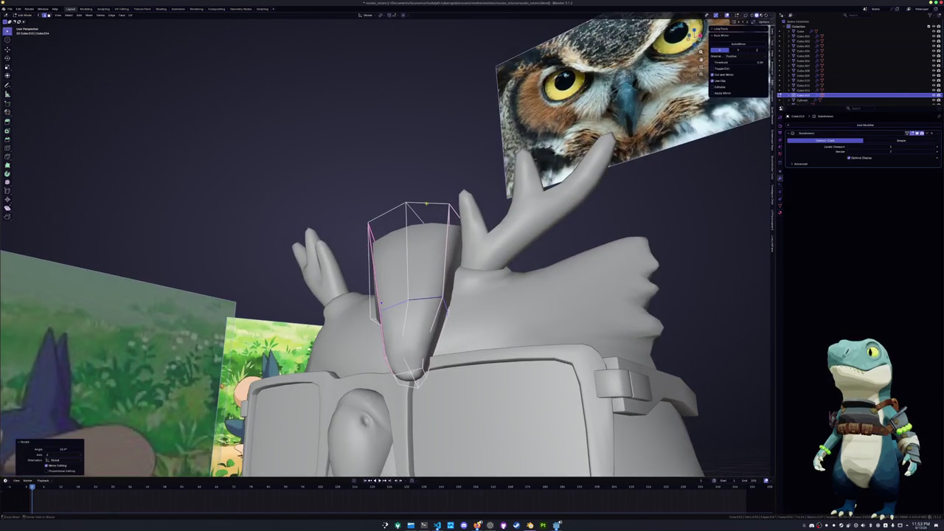
middle_click_drag(426, 203, 443, 177)
key("r")
left_click(447, 190)
key("g")
key("x")
left_click(451, 189)
middle_click_drag(450, 189, 451, 221)
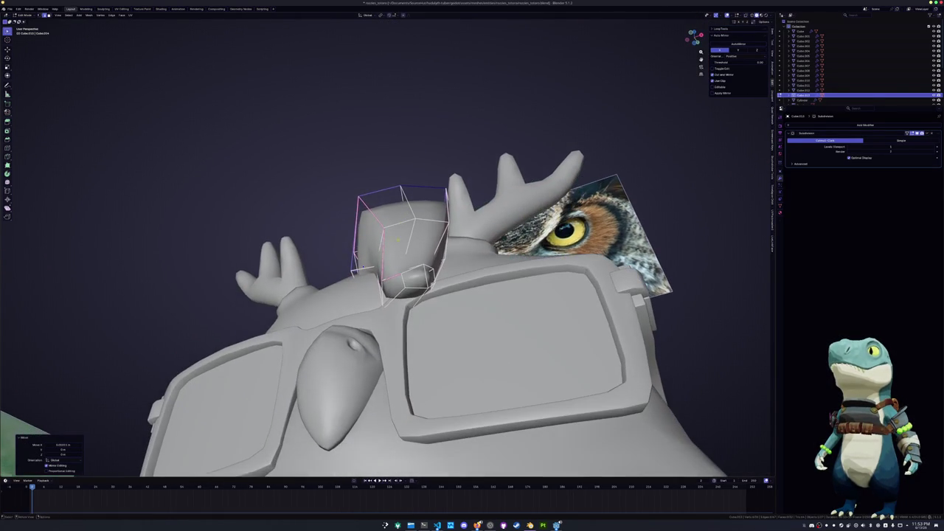
key("r")
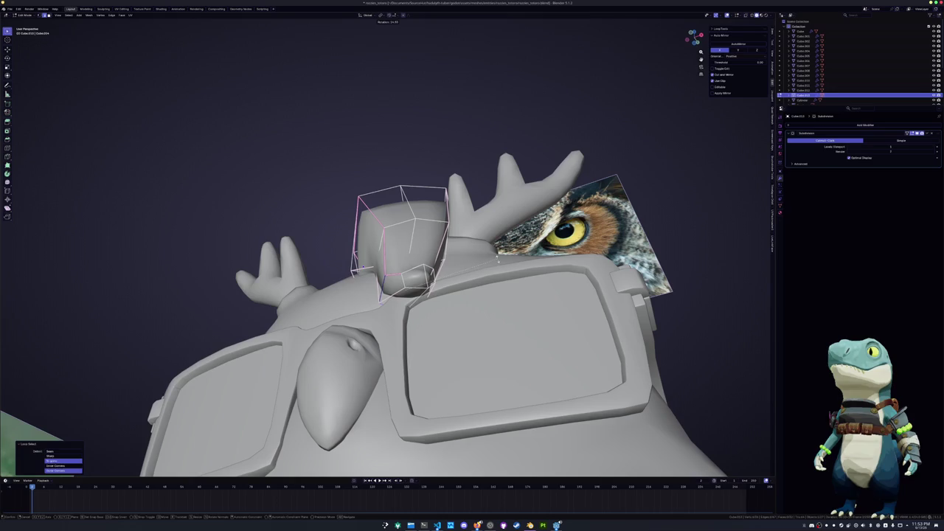
key("Return")
Tilt and nudge another loop, then grow it into a face band and move it vertically
left_click(410, 274, "alt")
middle_click_drag(409, 274, 409, 243)
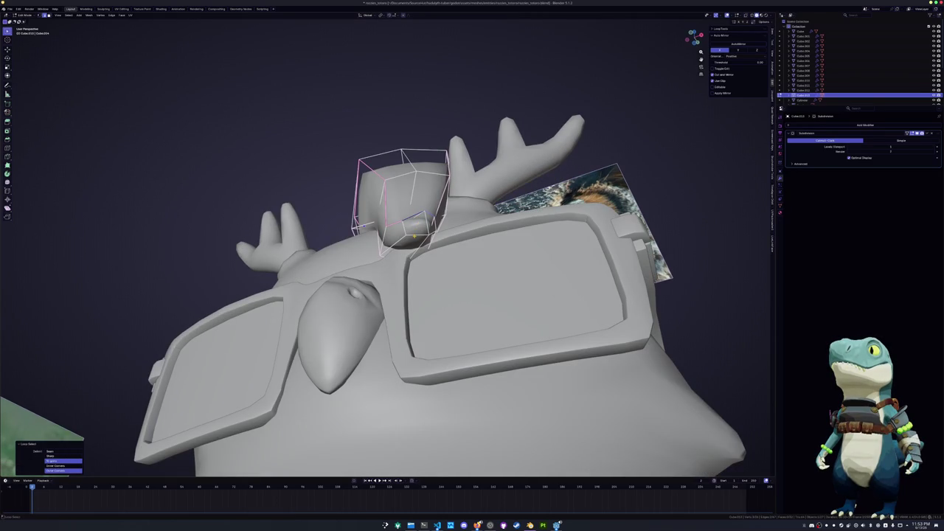
key("r")
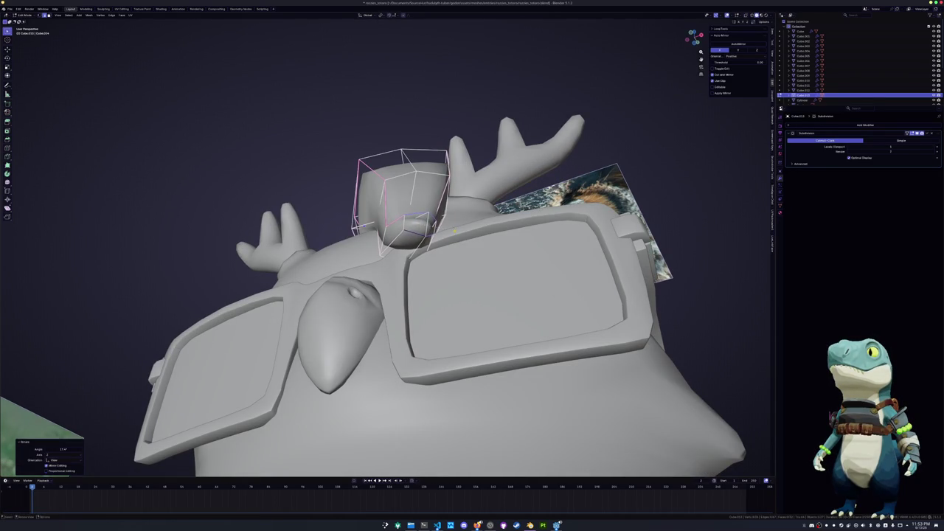
key("Return")
middle_click_drag(434, 224, 426, 254)
key("g")
key("Return")
key("ctrl+KP_Add")
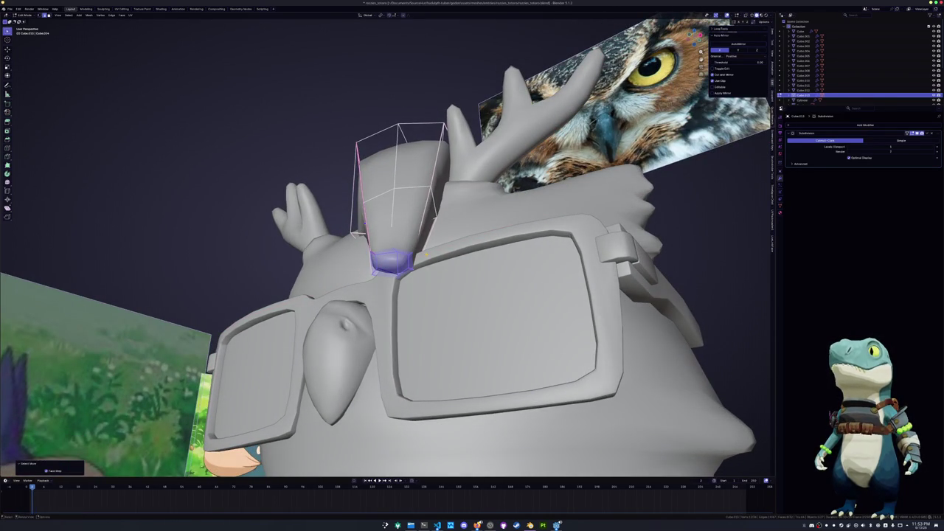
key("g")
key("z")
key("Return")
Check the whole owl in Object Mode, then reselect the tuft cage for editing
middle_click_drag(428, 254, 363, 213)
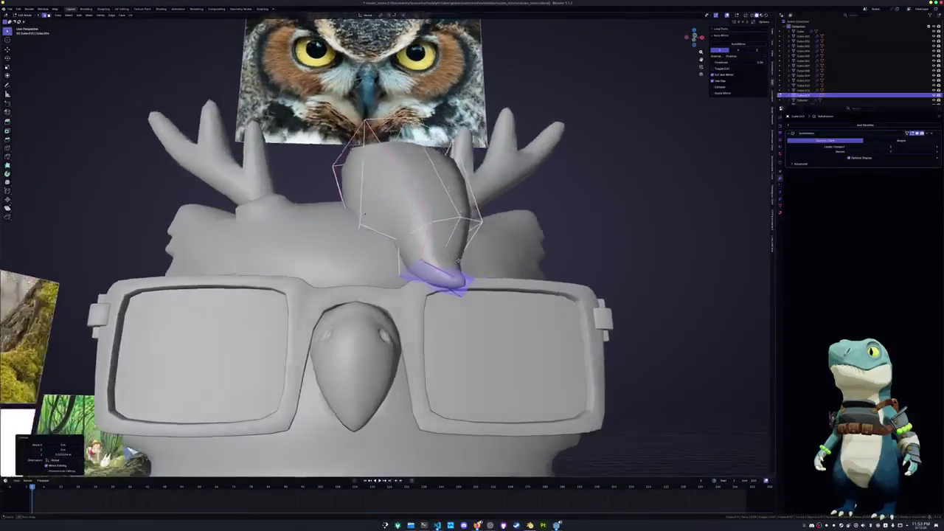
key("Tab")
scroll(364, 214, "down", 5)
scroll(543, 232, "down", 2)
middle_click_drag(544, 231, 541, 242)
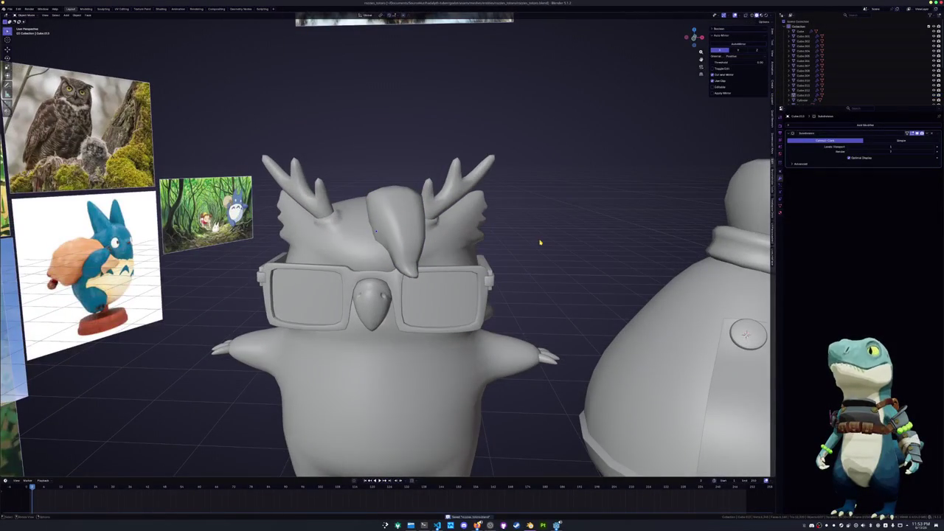
left_click(375, 230)
middle_click_drag(375, 230, 452, 254)
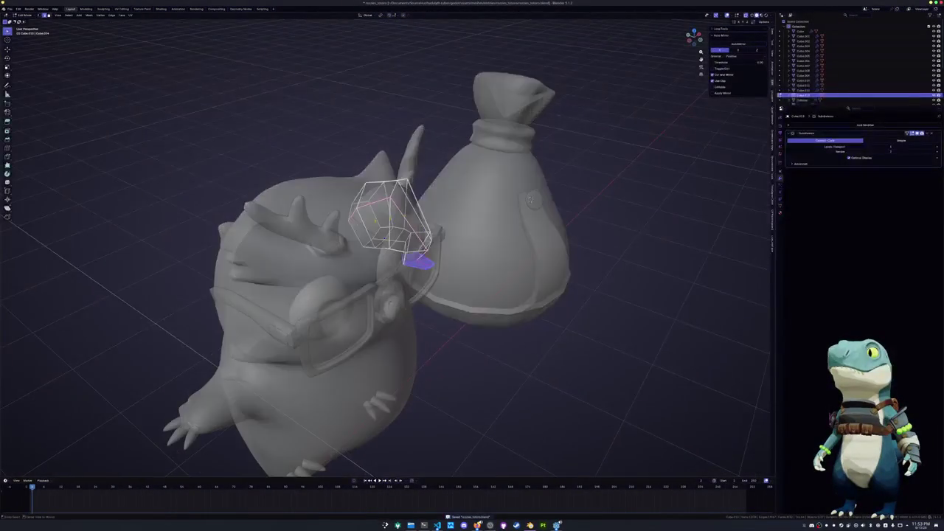
key("Tab")
Thicken the loop near the tuft's tip and push it forward along Y
left_click(319, 183, "alt")
mouse_move(319, 183)
middle_mouse_down()
mouse_move(433, 175)
mouse_move(371, 230)
middle_mouse_up()
key("alt+s")
left_click(433, 174)
key("g")
key("z")
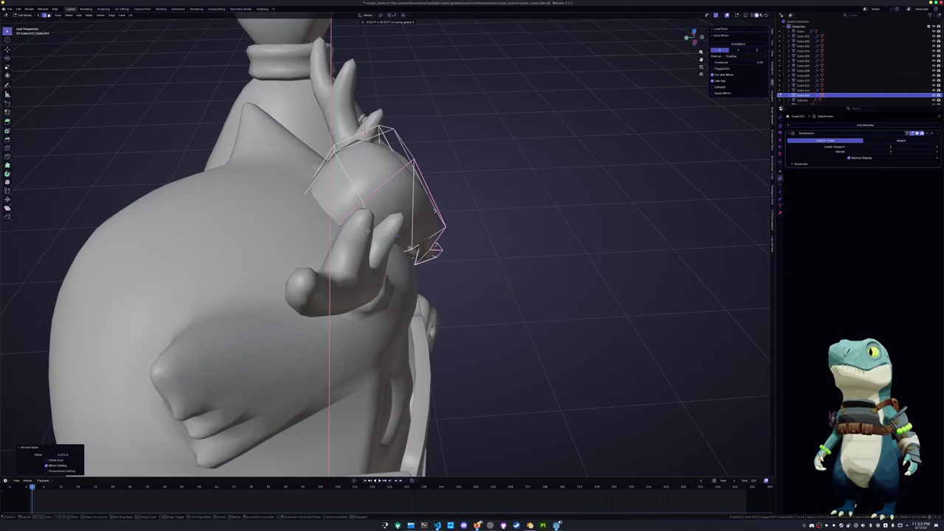
key("y")
left_click(348, 230)
mouse_move(348, 230)
middle_mouse_down()
mouse_move(383, 222)
mouse_move(372, 244)
mouse_move(384, 256)
middle_mouse_up()
key("g")
key("z")
key("Escape")
Slide another tuft loop and a cage vertex to refine the curve
left_click(373, 243, "alt")
key("g")
key("g")
left_click(357, 229)
mouse_move(357, 229)
middle_mouse_down()
mouse_move(331, 182)
mouse_move(342, 157)
middle_mouse_up()
left_click(331, 181)
key("g")
key("g")
left_click(331, 182)
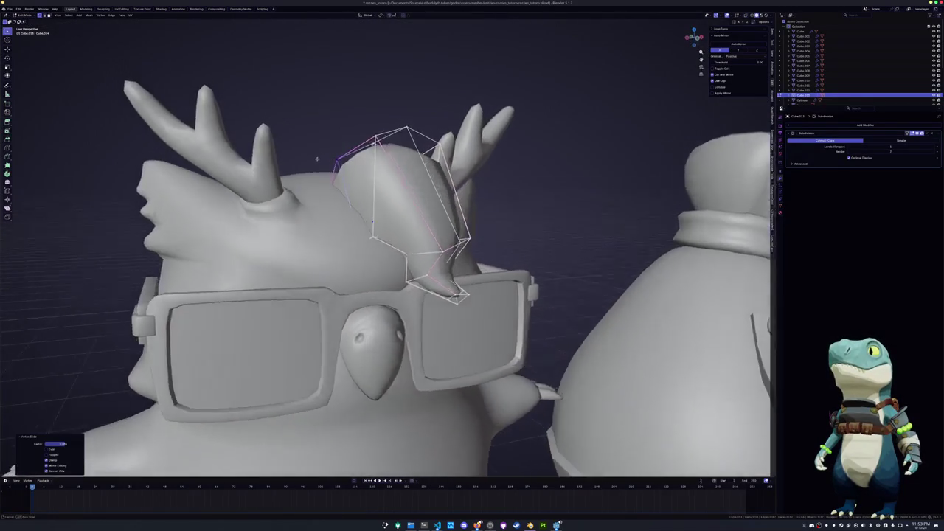
Set the crease on the tuft's edges to -0.474
key("shift+e")
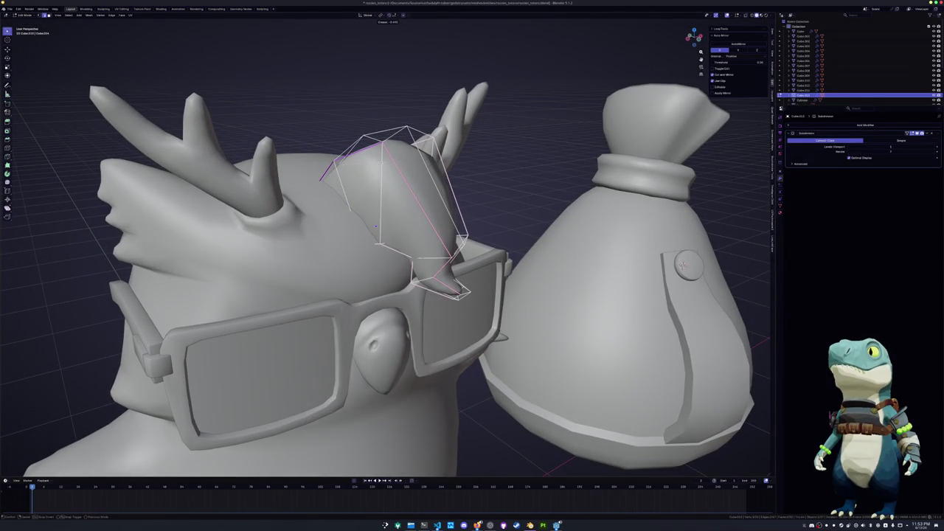
left_click(362, 166)
mouse_move(361, 166)
middle_mouse_down()
mouse_move(406, 199)
mouse_move(520, 179)
middle_mouse_up()
key("shift+e")
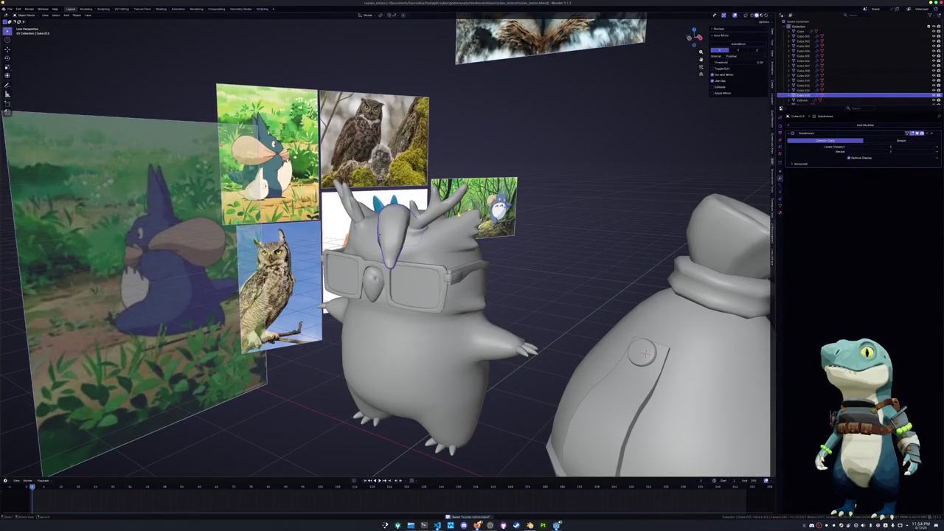
View the owl and sack from the front and box-select the tuft's top vertices in X-ray
left_click(527, 260)
middle_click_drag(528, 260, 546, 257)
key("KP_1")
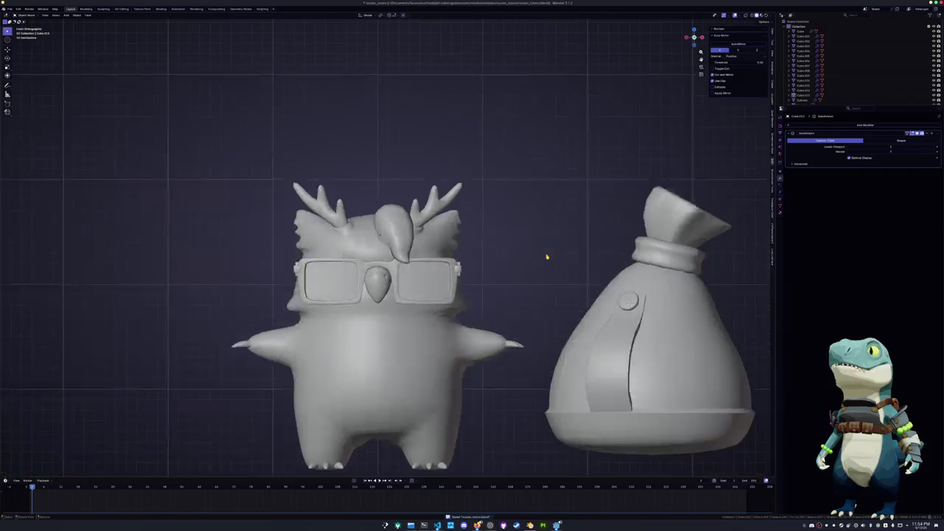
left_click(389, 221)
key("Tab")
key("KP_Decimal")
key("alt+z")
left_click_drag(466, 177, 346, 112)
key("Tab")
key("alt+z")
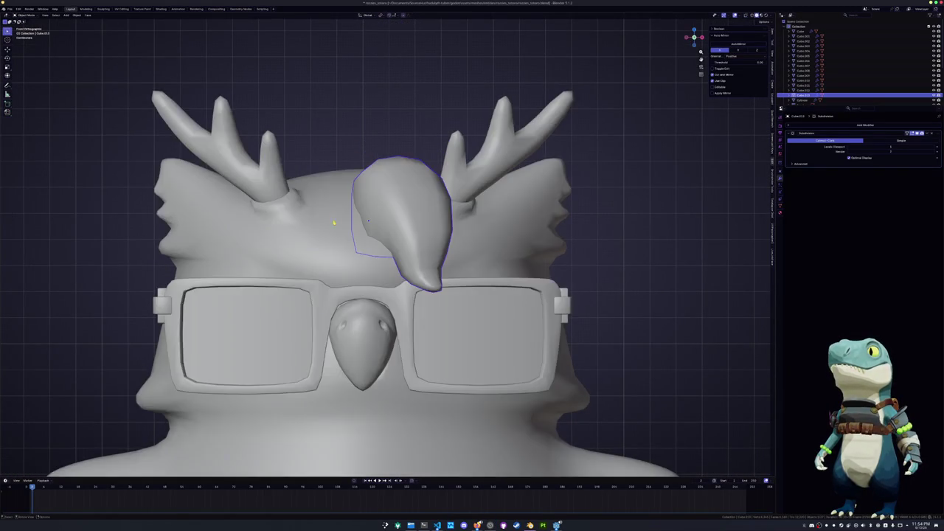
Re-enter Edit Mode on the framed tuft with X-ray on to inspect its loops
scroll(334, 222, "down", 2)
mouse_move(333, 228)
middle_mouse_down()
mouse_move(344, 219)
mouse_move(483, 244)
middle_mouse_up()
left_click(482, 245)
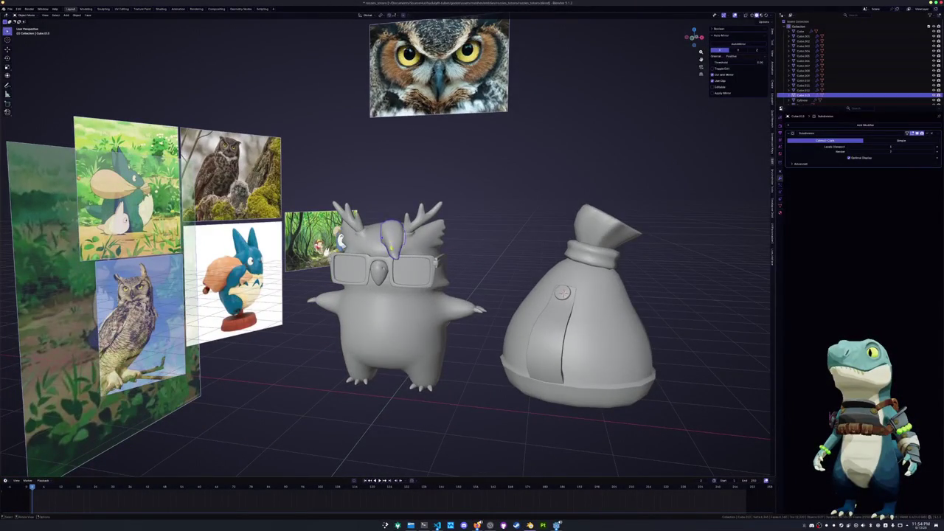
left_click(382, 234)
key("Tab")
key("KP_Decimal")
left_click(402, 269, "alt")
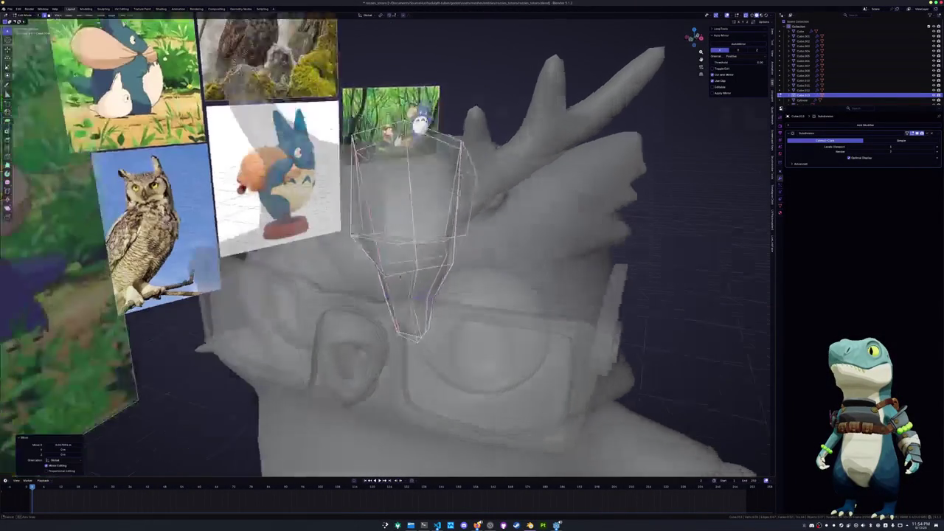
middle_click_drag(402, 269, 481, 263)
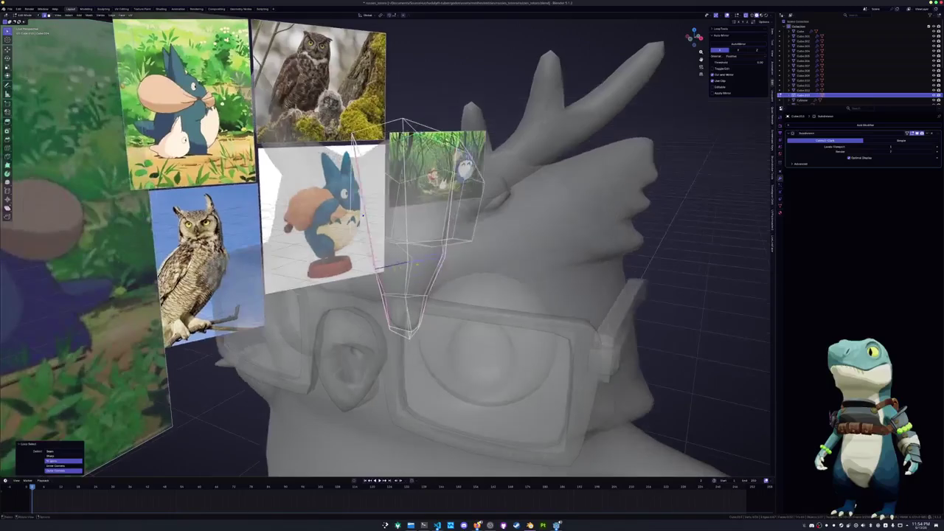
mouse_move(362, 216)
middle_mouse_down()
mouse_move(378, 223)
mouse_move(401, 141)
middle_mouse_up()
key("alt+z")
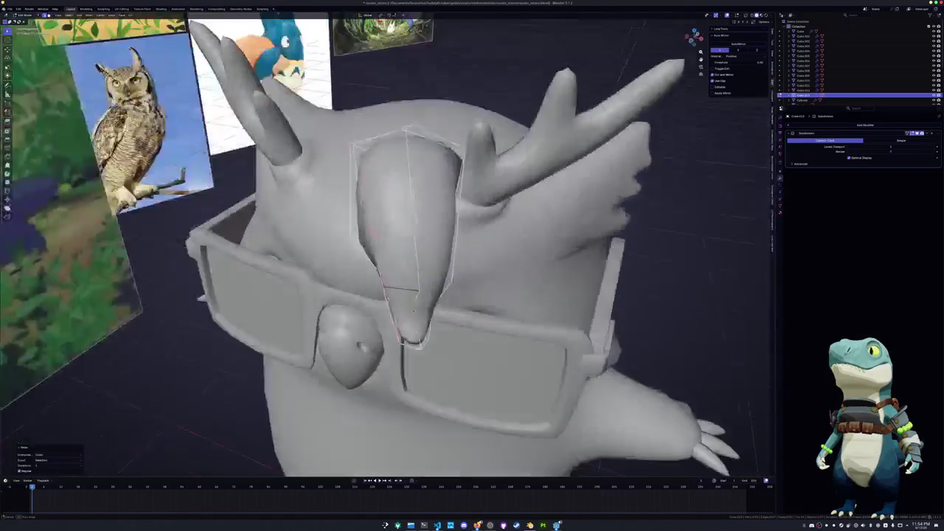
key("alt+z")
key("alt+z")
mouse_move(412, 175)
middle_mouse_down()
mouse_move(401, 195)
mouse_move(410, 259)
middle_mouse_up()
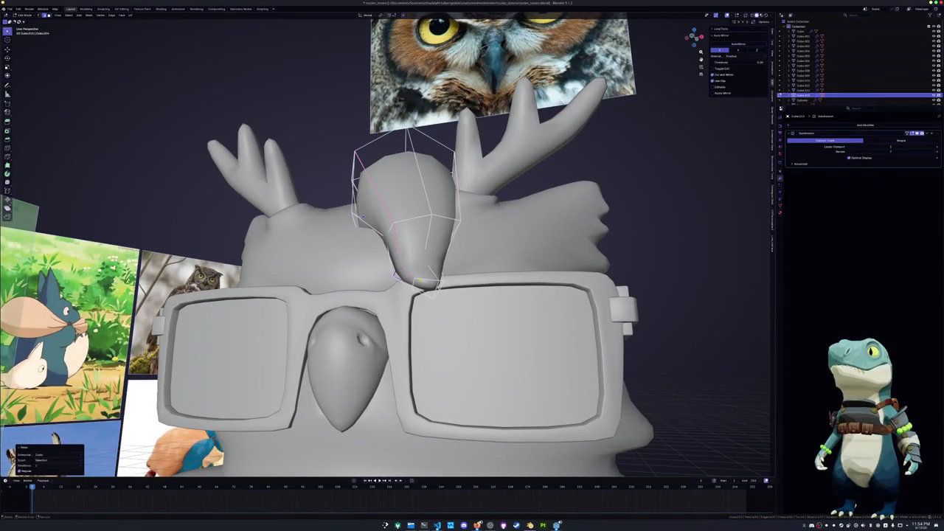
Relax the tuft's base edge loop with LoopTools and return to Object Mode
left_click(426, 284, "alt")
mouse_move(419, 293)
middle_mouse_down()
mouse_move(418, 309)
mouse_move(369, 325)
middle_mouse_up()
key("shift+r")
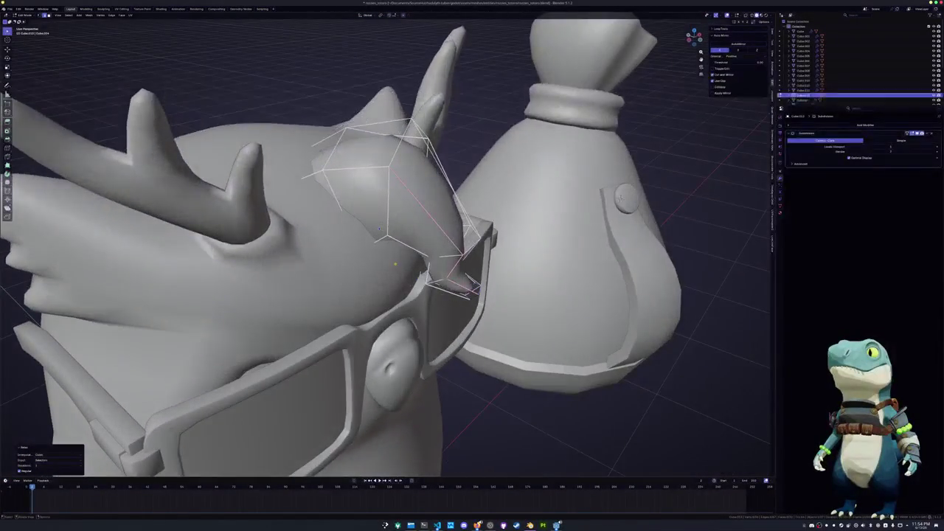
key("alt+z")
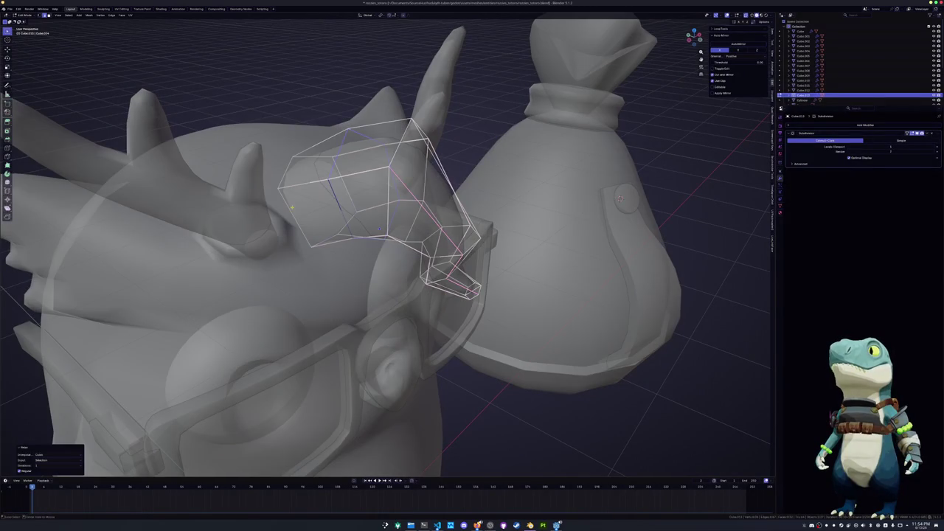
key("alt+z")
key("Tab")
Inspect the owl's head from front and side, then select the owl body
middle_click_drag(312, 227, 302, 249)
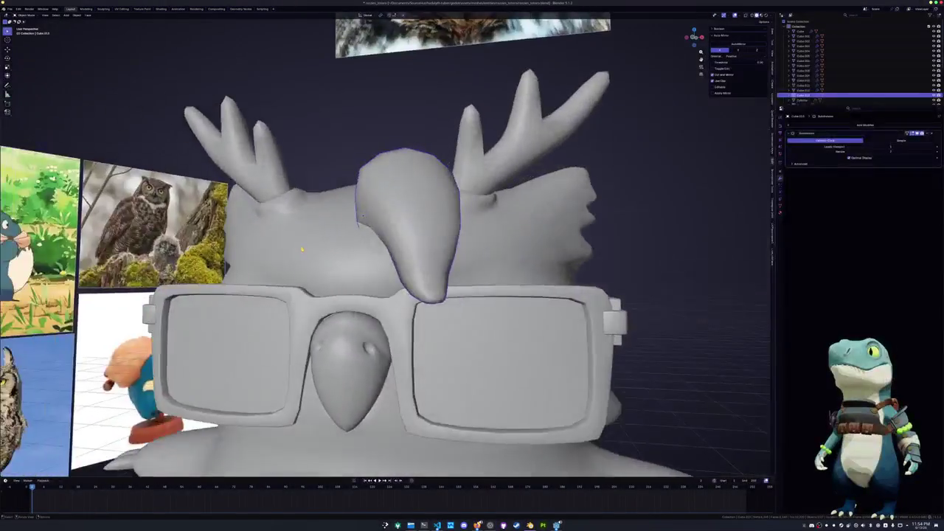
scroll(302, 250, "down", 5)
scroll(472, 259, "down", 3)
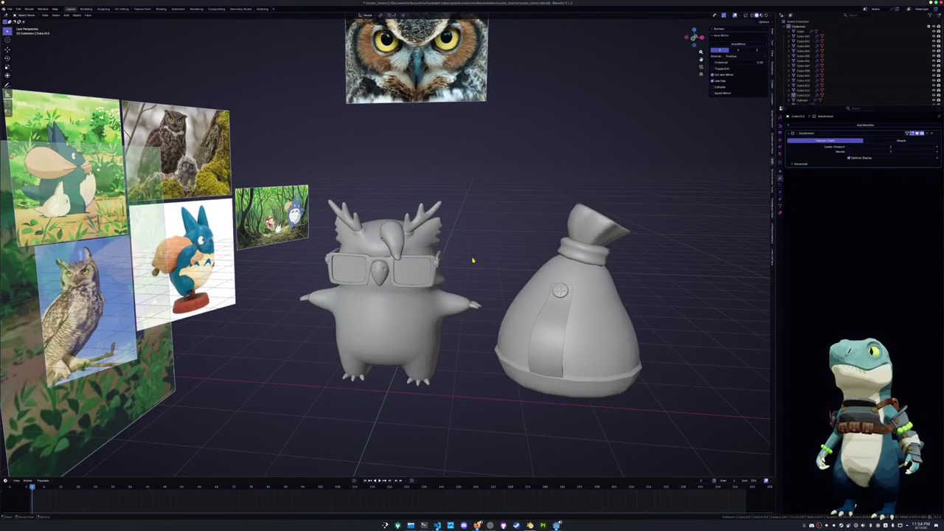
scroll(386, 213, "up", 3)
scroll(386, 212, "up", 3)
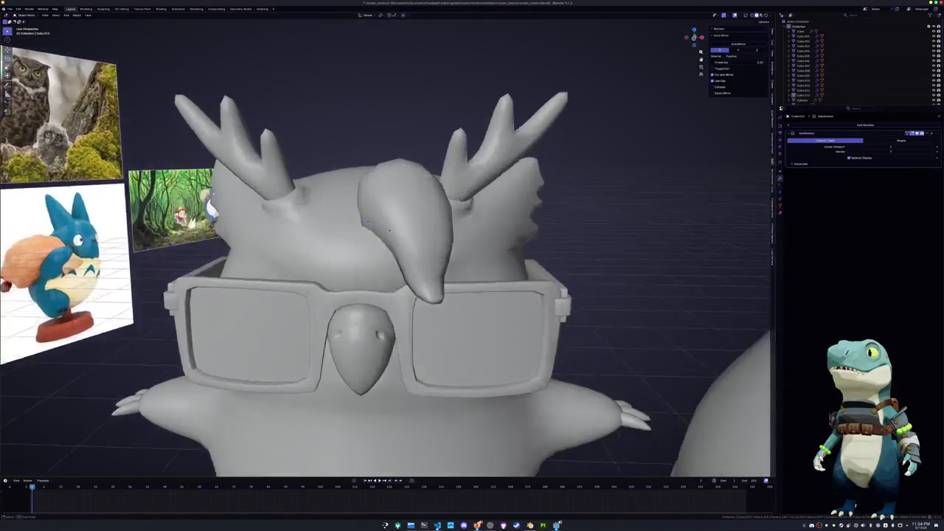
middle_click_drag(386, 212, 390, 251)
left_click(390, 251)
Add a Normal Edit modifier to the forehead tuft, then delete it
left_click(399, 241)
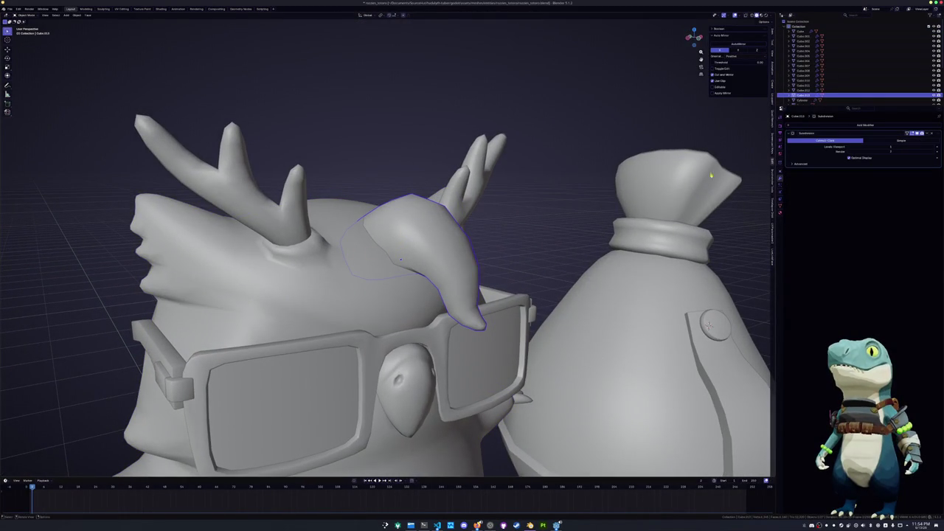
left_click(809, 125)
type("normal")
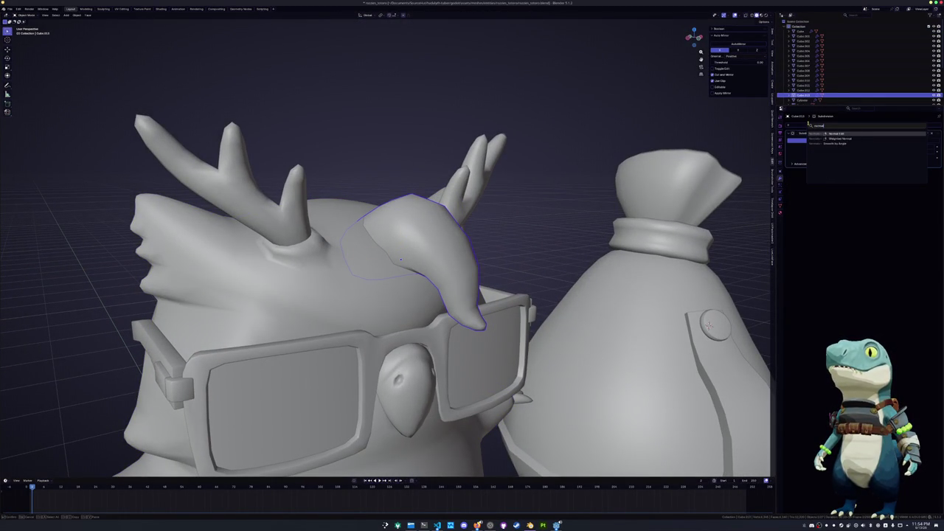
key("Return")
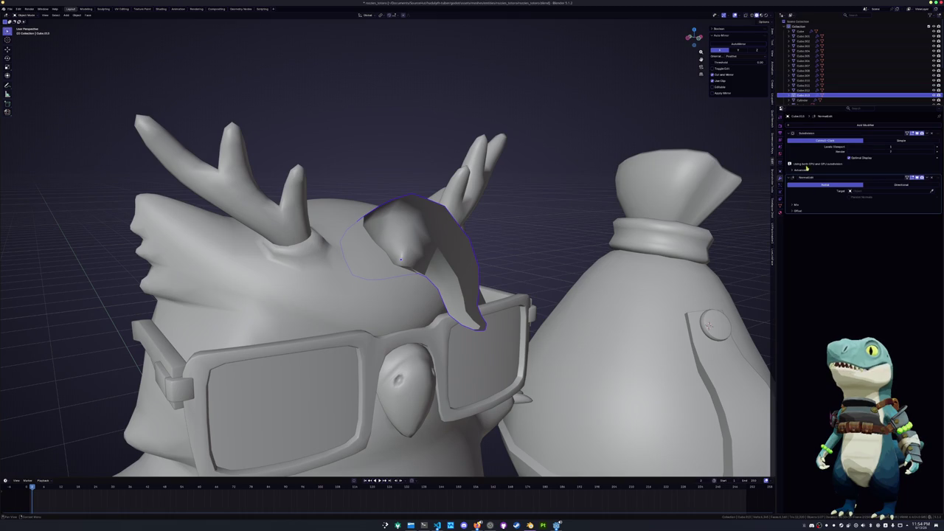
left_click(936, 179)
Add a Data Transfer modifier with vertex data and face-corner Custom Normals enabled
left_click(850, 126)
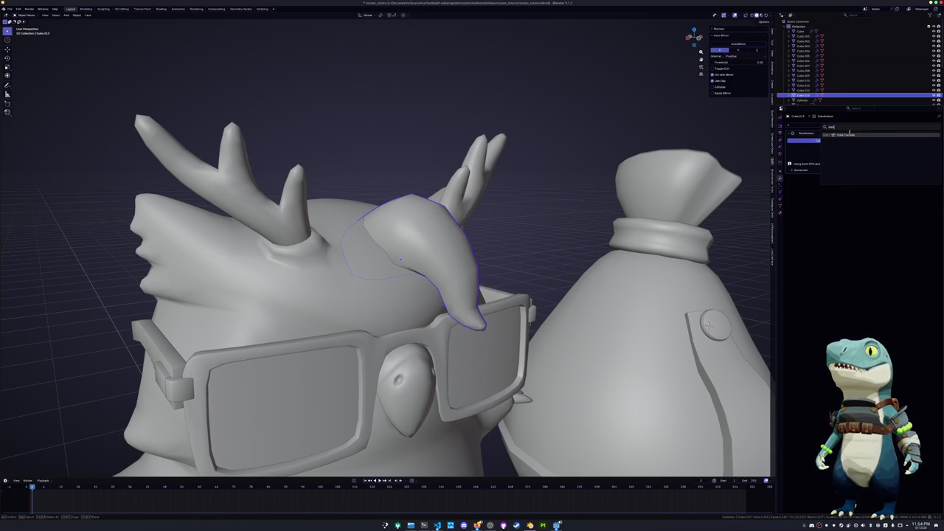
left_click(841, 170)
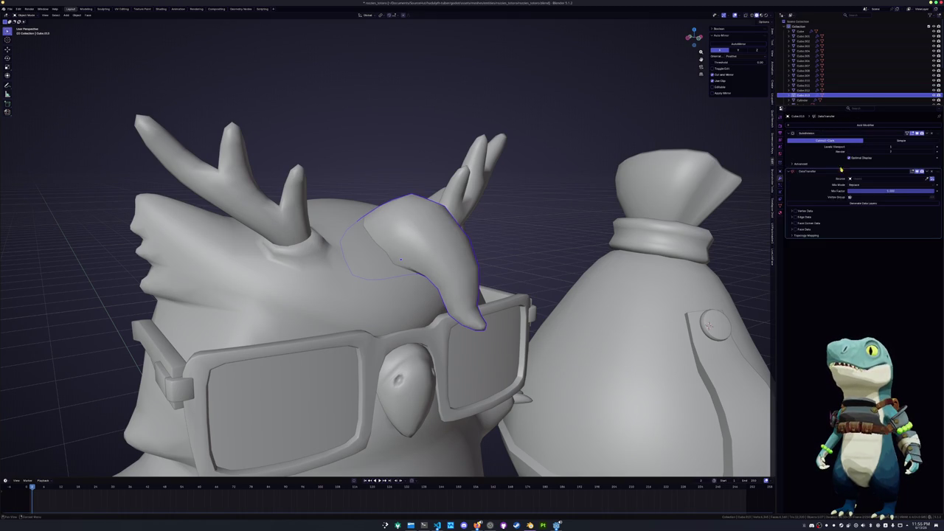
left_click(793, 211)
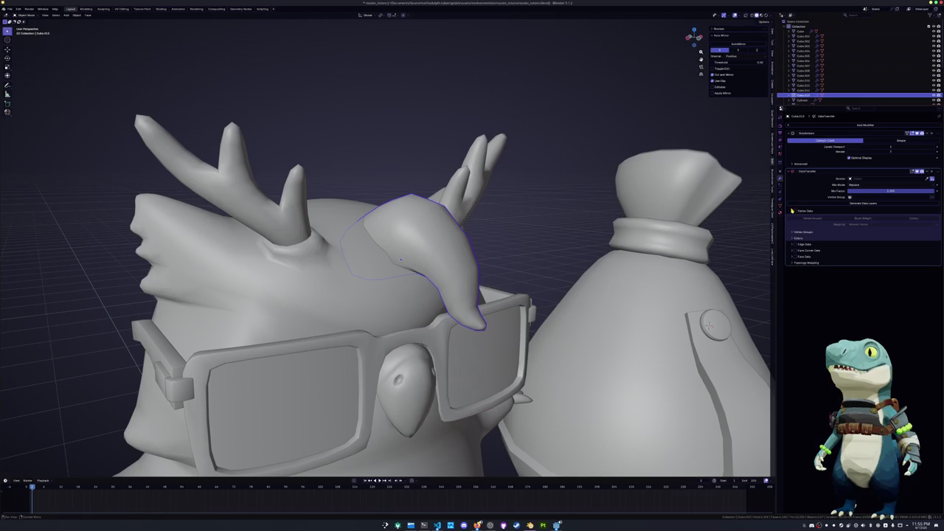
left_click(791, 244)
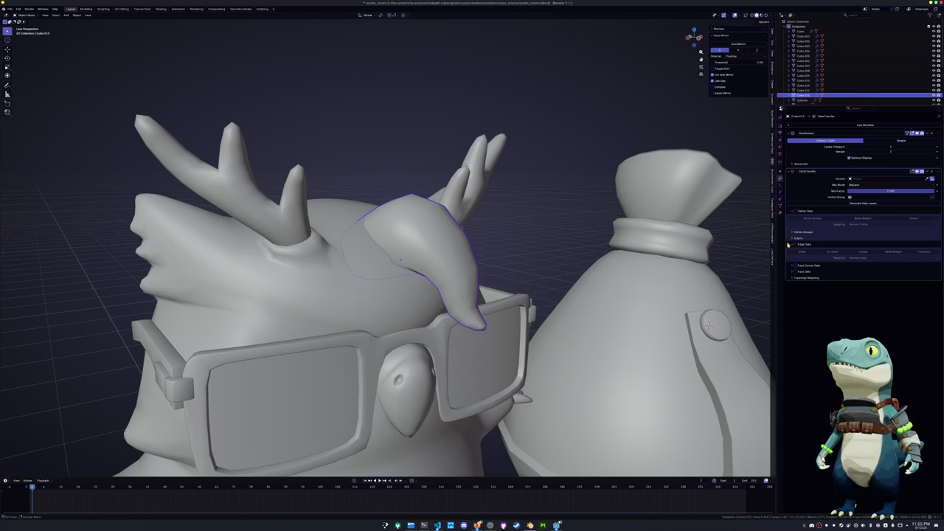
left_click(789, 266)
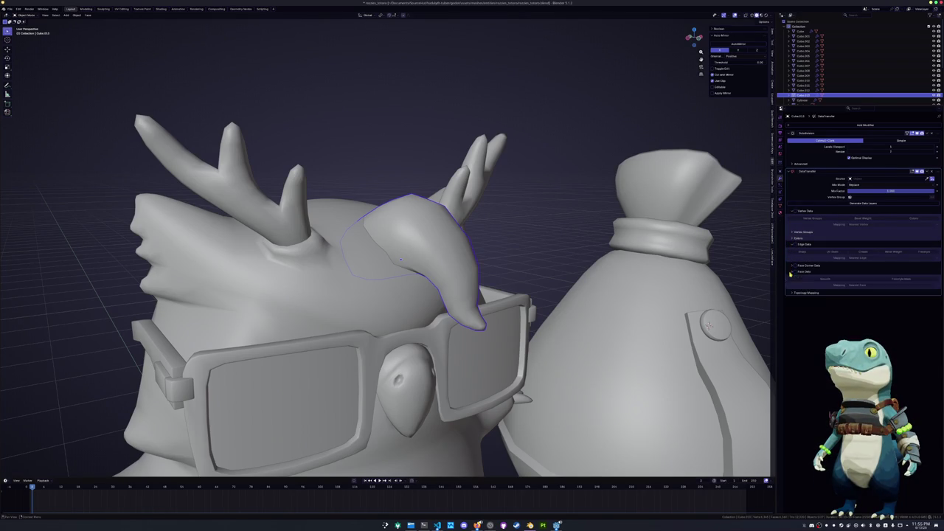
left_click(792, 268)
left_click(795, 266)
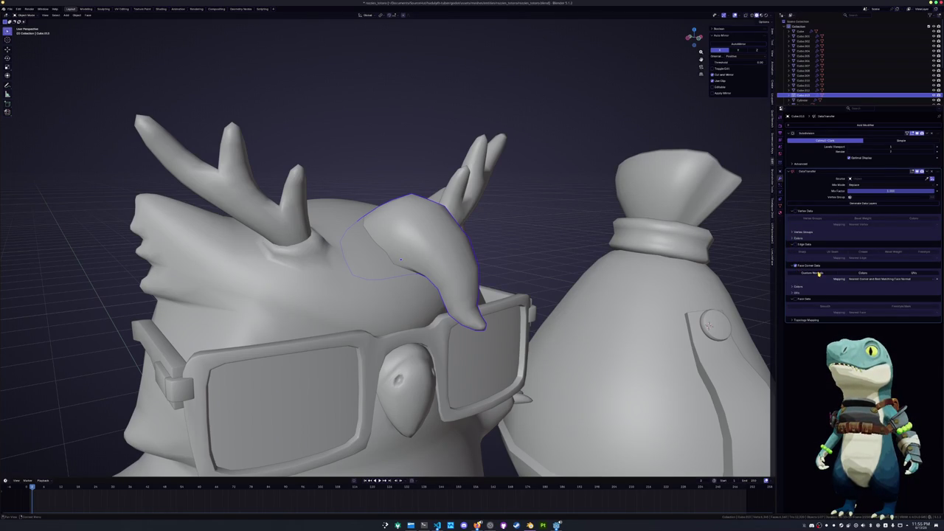
left_click(821, 273)
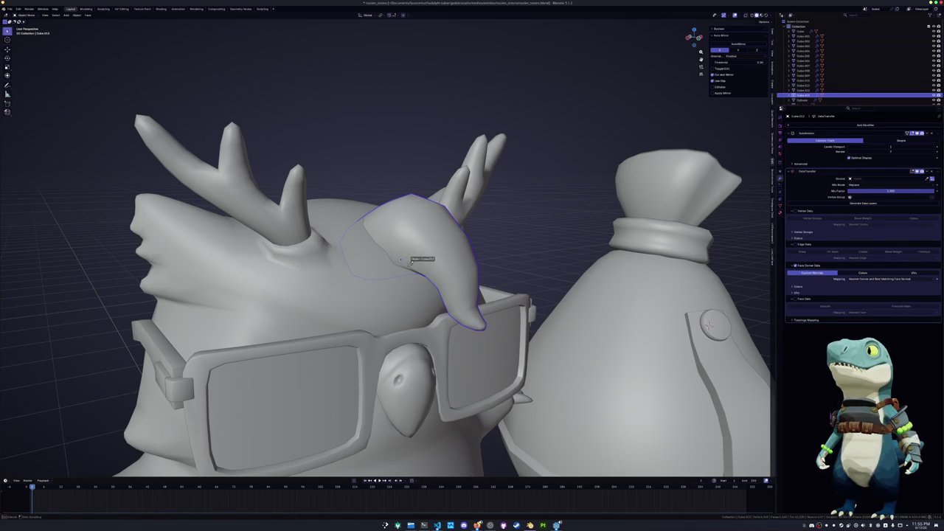
Try transferring face smooth shading in the Data Transfer modifier, then disable it again
mouse_move(411, 262)
middle_mouse_down()
mouse_move(464, 279)
mouse_move(446, 275)
middle_mouse_up()
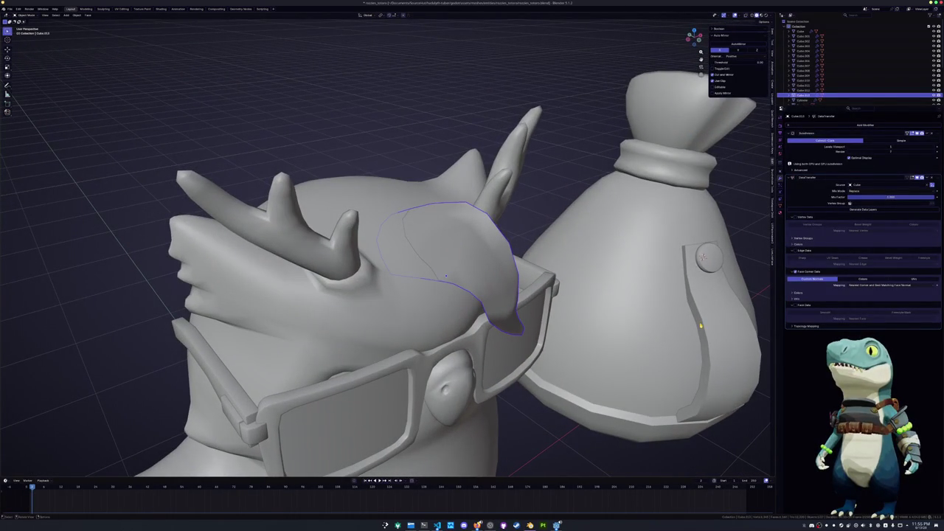
left_click(796, 304)
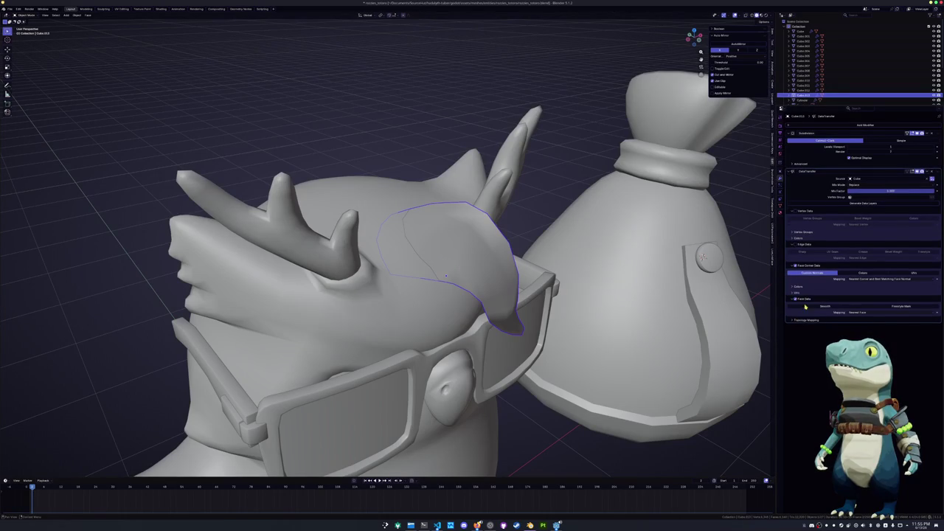
left_click(830, 308)
left_click(799, 299)
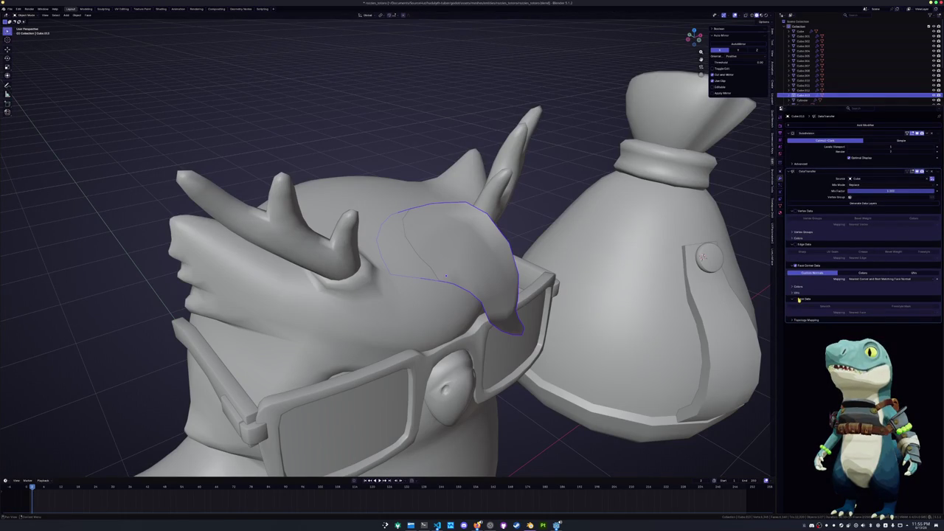
Create a new vertex group on the tuft and set it as the modifier's Vertex Group
left_click(853, 197)
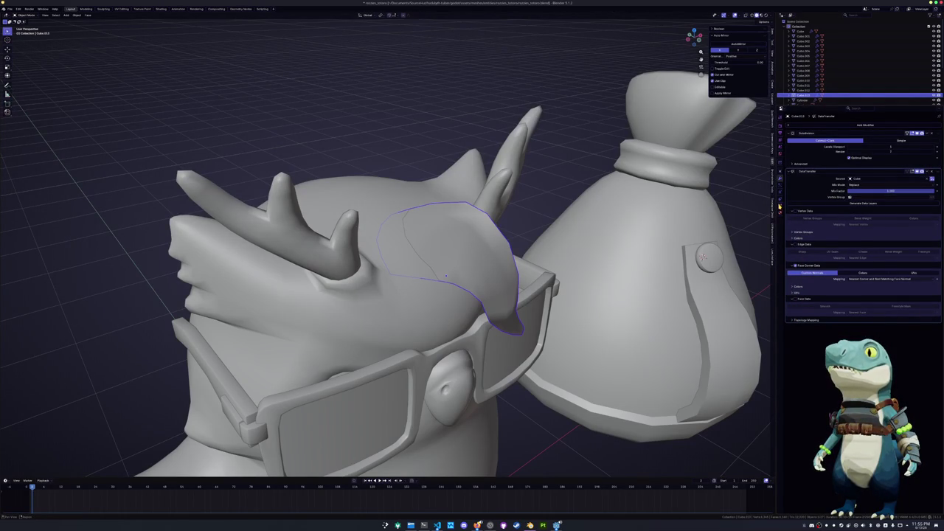
left_click(780, 209)
left_click(938, 141)
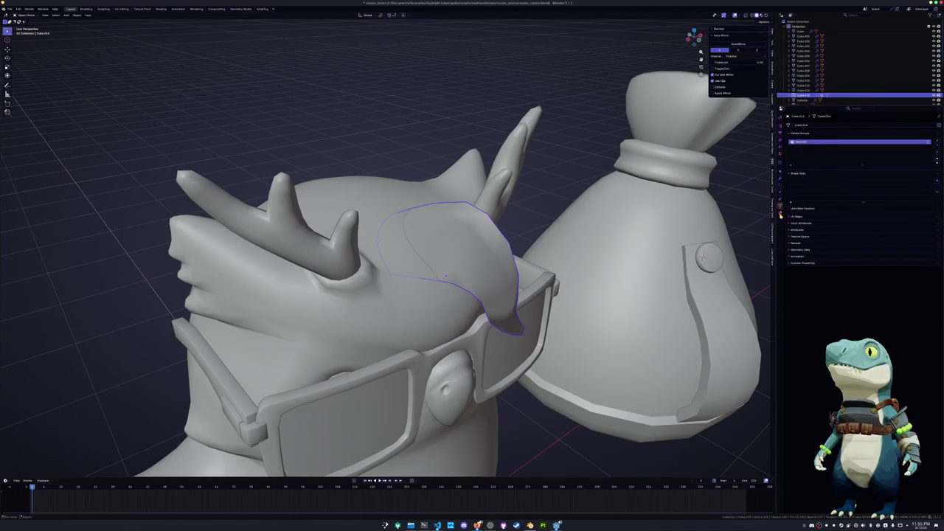
left_click(781, 178)
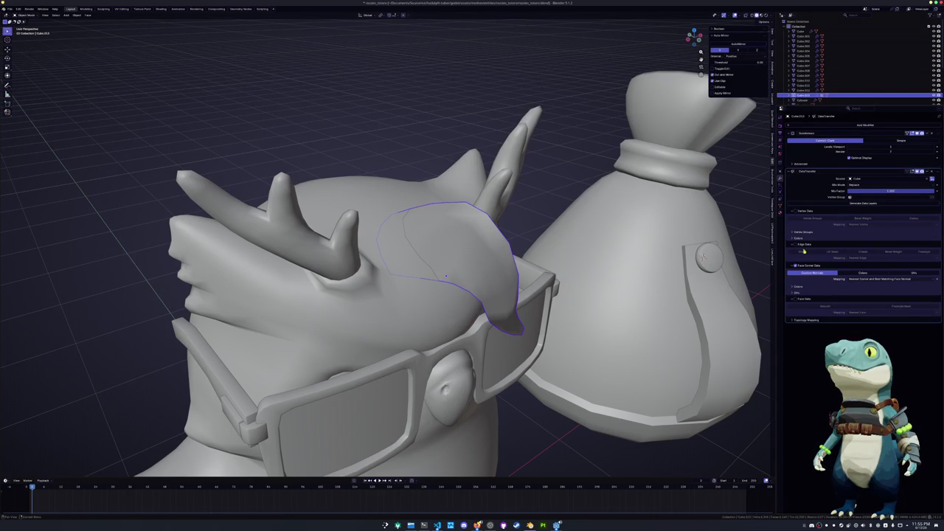
left_click(885, 197)
left_click(882, 225)
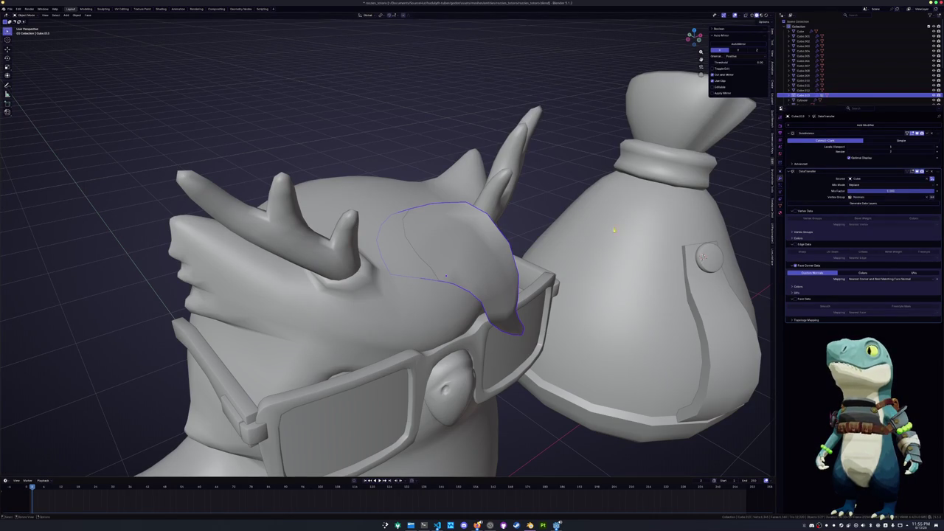
left_click(781, 200)
key("ctrl+Tab")
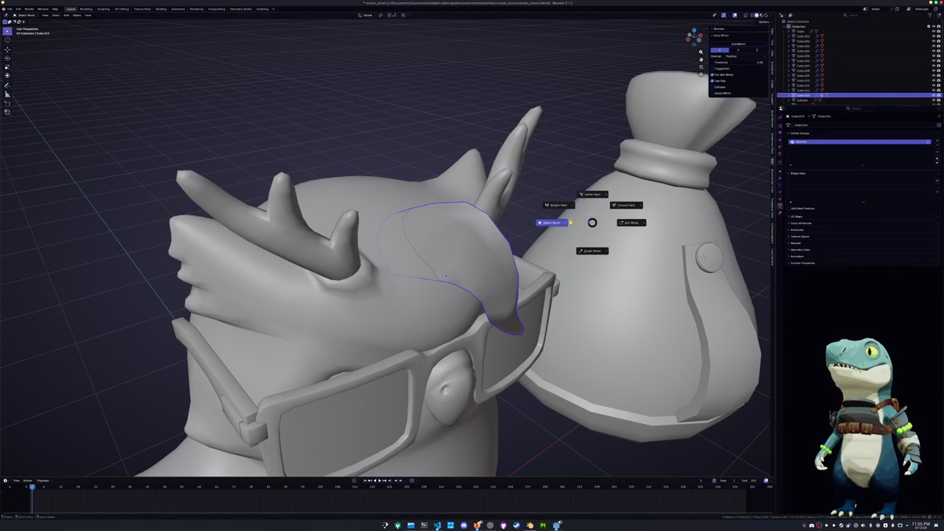
Paint an initial weight stroke on the tuft's upper-left edge in Weight Paint
left_click(552, 207)
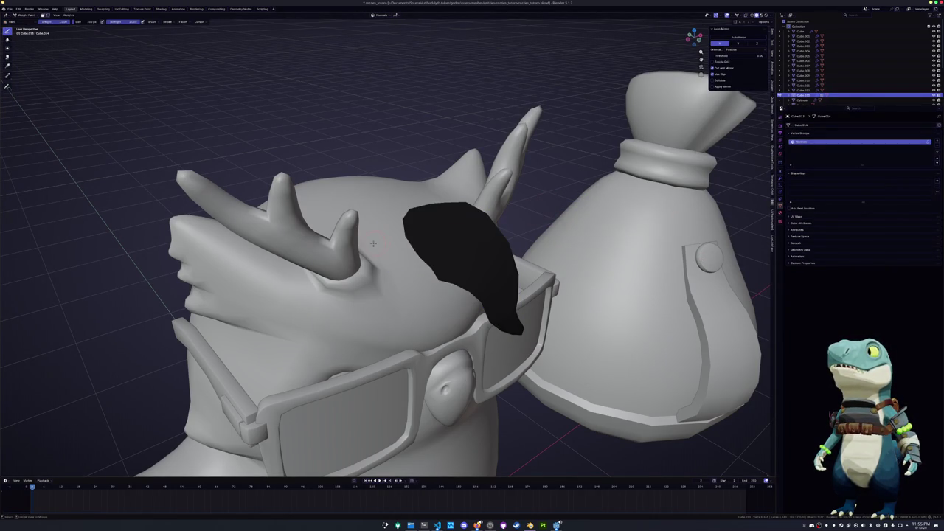
left_click_drag(417, 229, 424, 260)
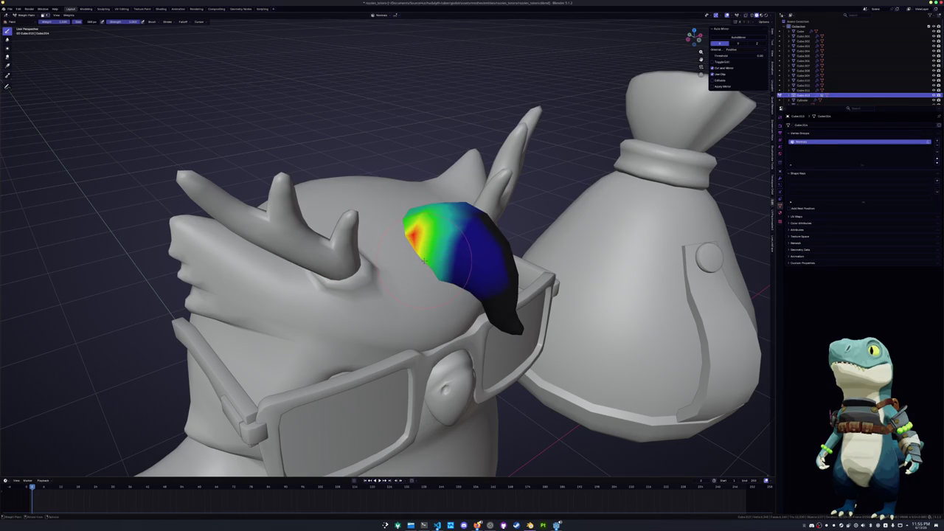
key("ctrl+Tab")
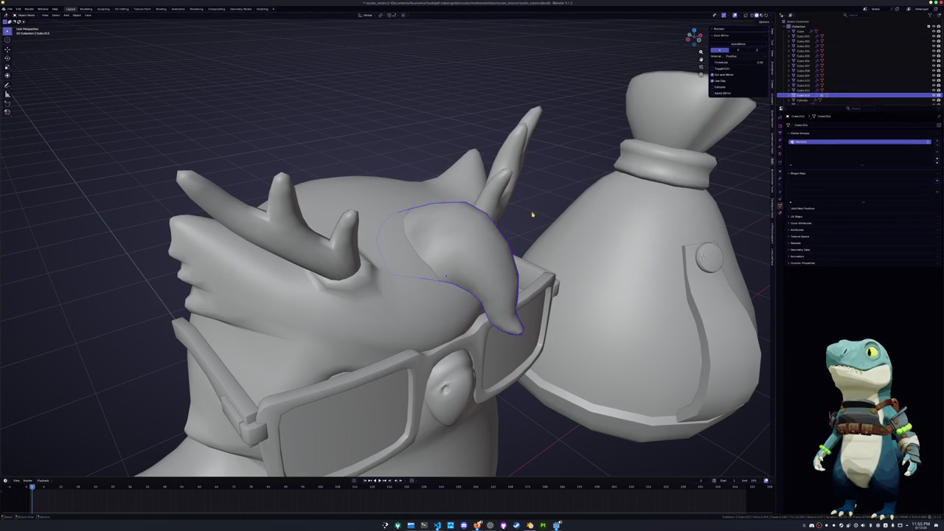
key("alt+z")
key("alt+z")
mouse_move(538, 215)
middle_mouse_down()
mouse_move(475, 286)
mouse_move(481, 313)
middle_mouse_up()
scroll(475, 286, "up", 4)
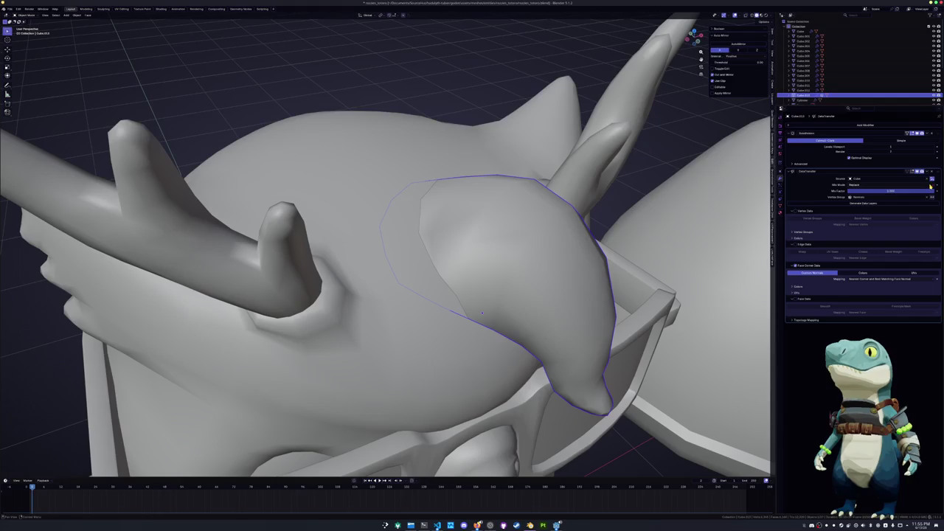
Toggle the vertex group influence on and off to compare the tuft's shading
left_click(931, 198)
left_click(931, 197)
left_click(932, 198)
left_click(931, 198)
middle_click_drag(590, 221, 569, 209)
Back in Weight Paint, paint reddish weight along the tuft's upper-left and left side
key("ctrl+Tab")
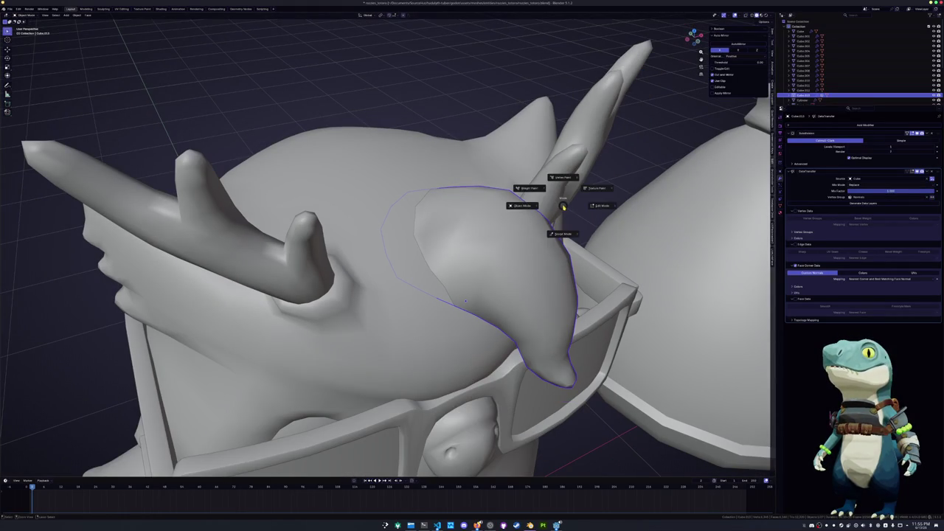
left_click(563, 234)
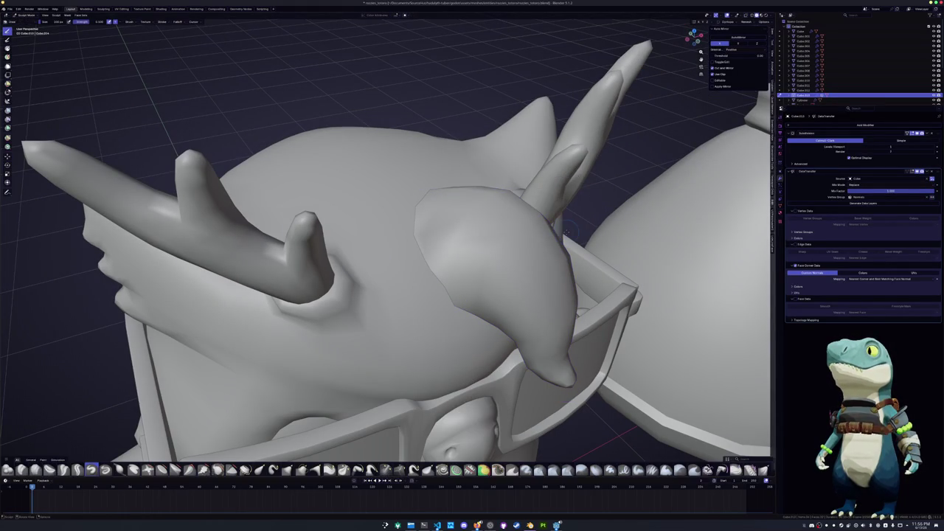
key("ctrl+Tab")
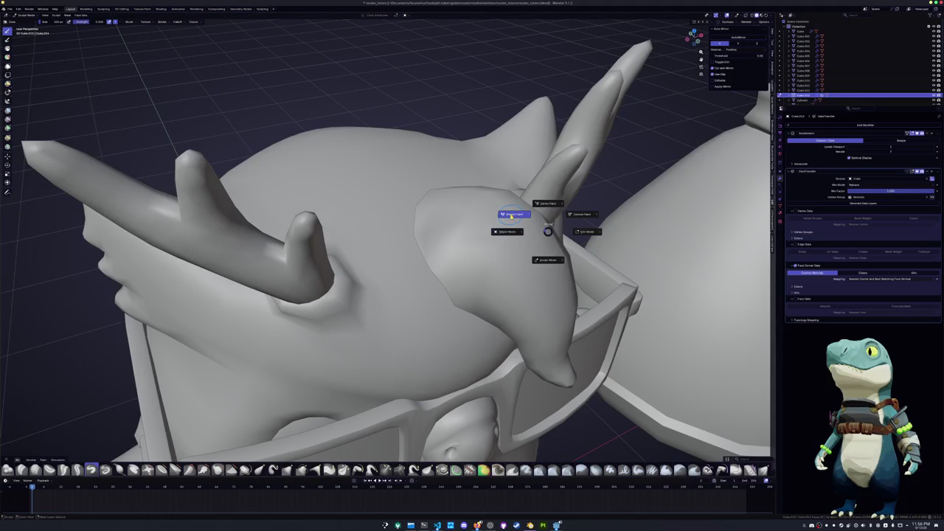
left_click(511, 213)
mouse_move(512, 213)
middle_mouse_down()
mouse_move(394, 240)
mouse_move(417, 199)
middle_mouse_up()
left_click_drag(443, 177, 412, 186)
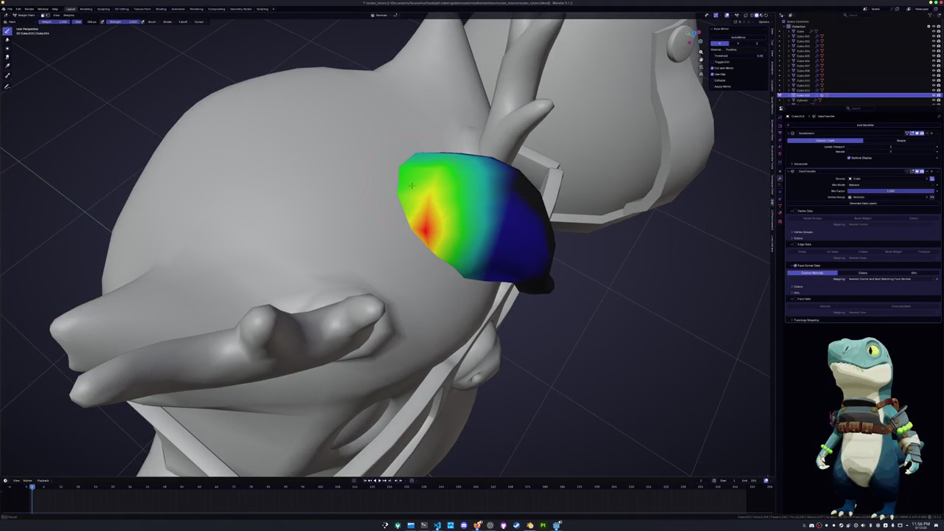
key("alt+z")
middle_click_drag(402, 179, 413, 207)
mouse_move(413, 207)
left_mouse_down()
mouse_move(419, 237)
mouse_move(393, 177)
left_mouse_up()
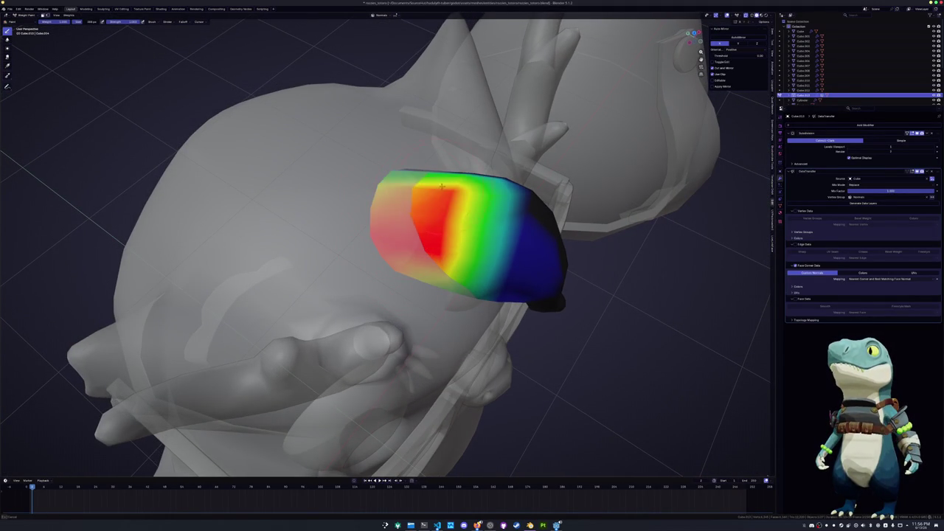
mouse_move(393, 177)
middle_mouse_down()
mouse_move(355, 345)
mouse_move(373, 213)
middle_mouse_up()
Add a red weight patch, repaint the left part low, and extend red toward the upper-left
mouse_move(373, 210)
left_mouse_down()
mouse_move(399, 255)
mouse_move(324, 255)
left_mouse_up()
mouse_move(325, 254)
middle_mouse_down()
mouse_move(387, 243)
mouse_move(430, 208)
middle_mouse_up()
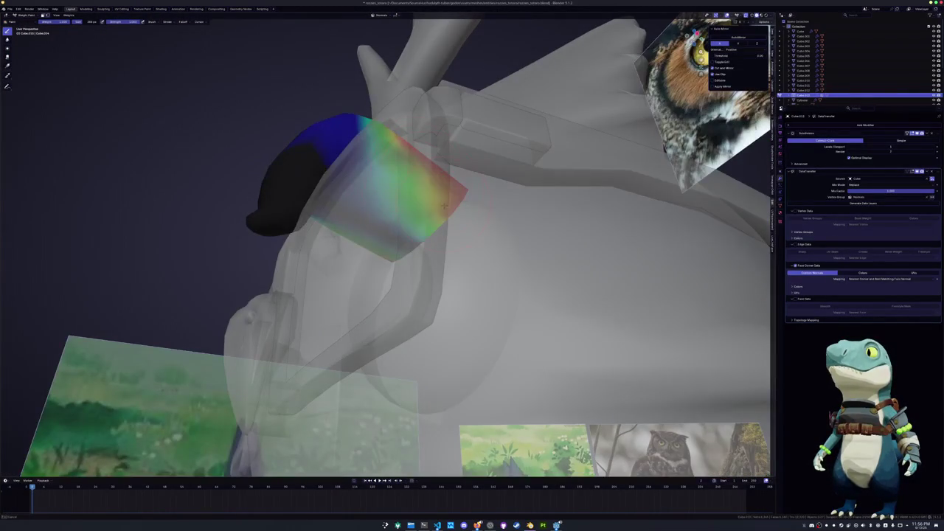
mouse_move(431, 206)
left_mouse_down()
mouse_move(381, 201)
mouse_move(410, 238)
left_mouse_up()
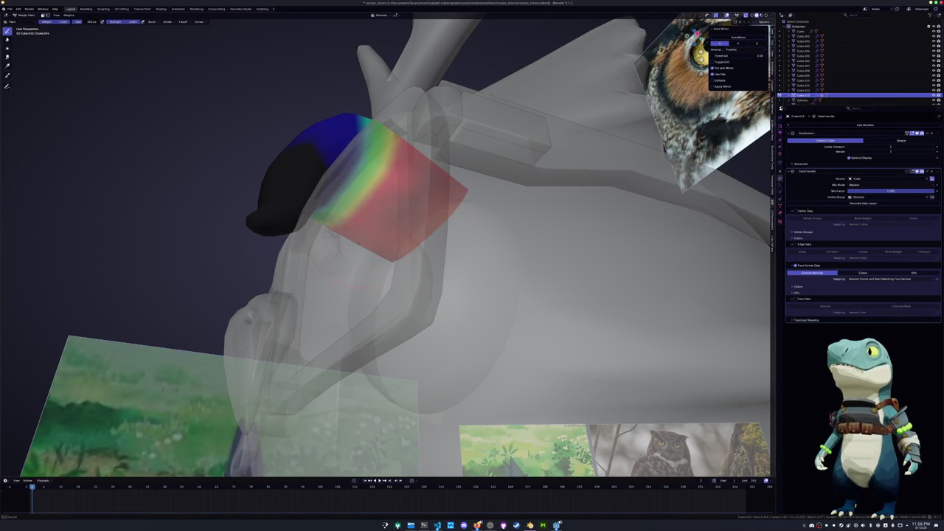
middle_click_drag(404, 184, 444, 238)
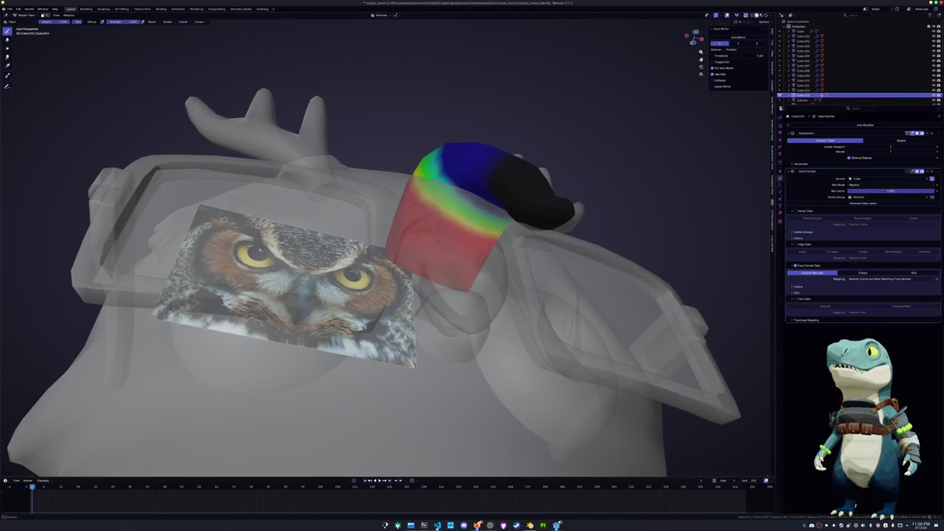
key("alt+z")
mouse_move(402, 203)
middle_mouse_down()
mouse_move(396, 230)
mouse_move(443, 192)
mouse_move(428, 214)
mouse_move(391, 229)
middle_mouse_up()
Smooth the tuft's weight gradient with Weights > Smooth
key("ctrl+Tab")
key("Tab")
key("Tab")
key("ctrl+Tab")
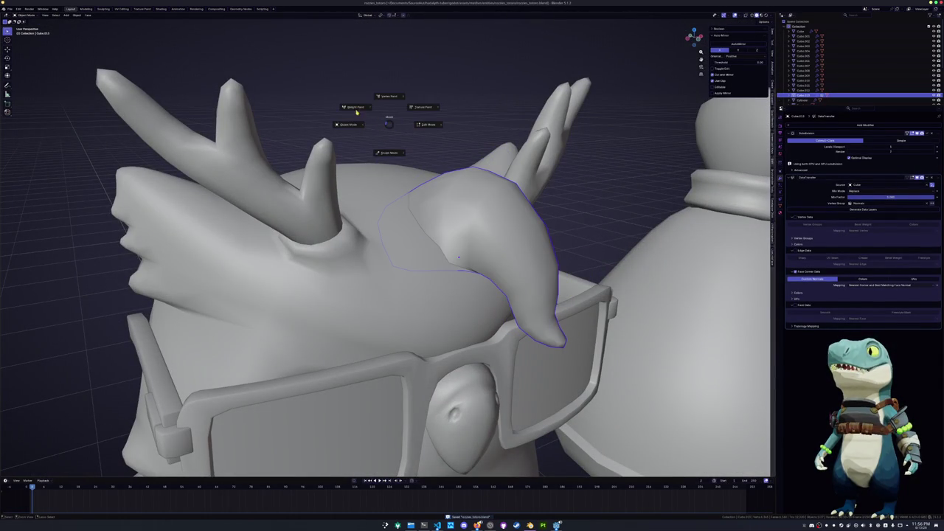
left_click(362, 112)
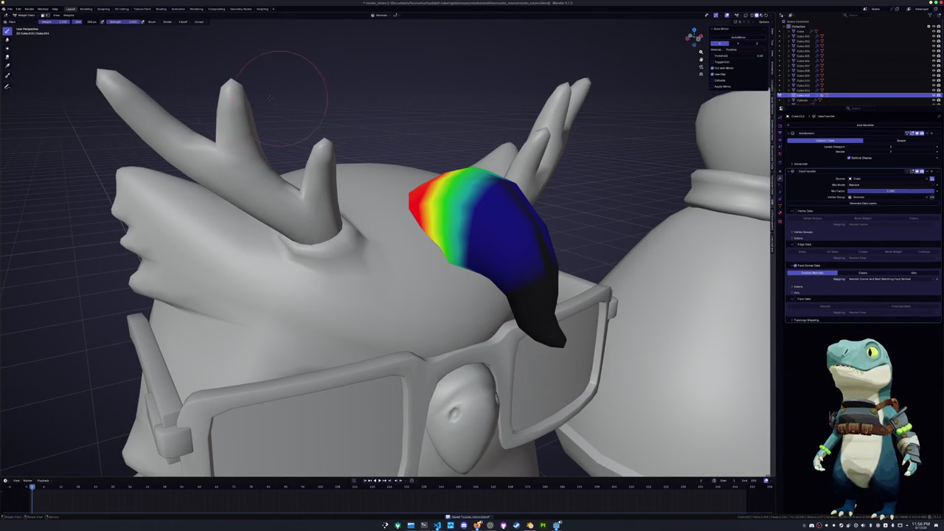
left_click(68, 15)
left_click(77, 70)
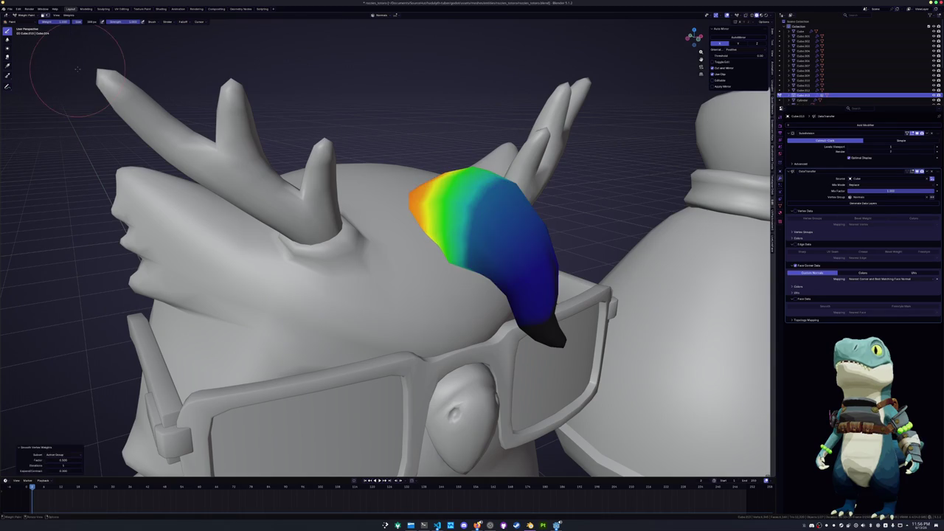
Return the tuft to Object Mode and view it in Material Preview shading
key("Tab")
key("ctrl+Tab")
left_click(404, 136)
key("alt+z")
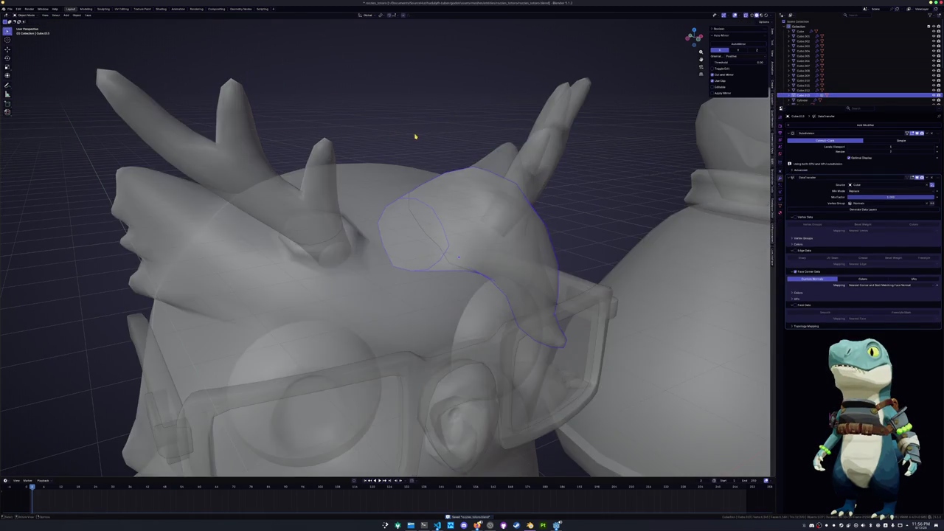
key("alt+z")
scroll(425, 136, "down", 3)
scroll(428, 130, "down", 2)
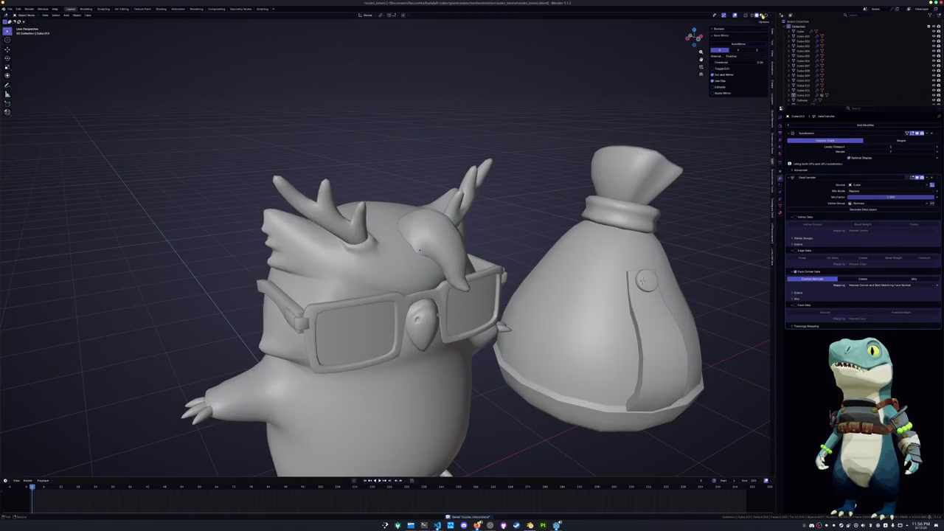
key("z")
Apply Shade Smooth to the tuft and inspect the whole head
mouse_move(490, 119)
middle_mouse_down()
mouse_move(444, 212)
mouse_move(459, 229)
mouse_move(527, 211)
mouse_move(545, 249)
middle_mouse_up()
scroll(444, 212, "up", 5)
left_click(544, 249)
right_click(486, 177)
left_click(487, 178)
mouse_move(487, 178)
middle_mouse_down()
mouse_move(512, 187)
mouse_move(493, 181)
mouse_move(491, 164)
mouse_move(441, 172)
mouse_move(453, 155)
mouse_move(449, 165)
mouse_move(491, 185)
mouse_move(498, 207)
mouse_move(504, 191)
middle_mouse_up()
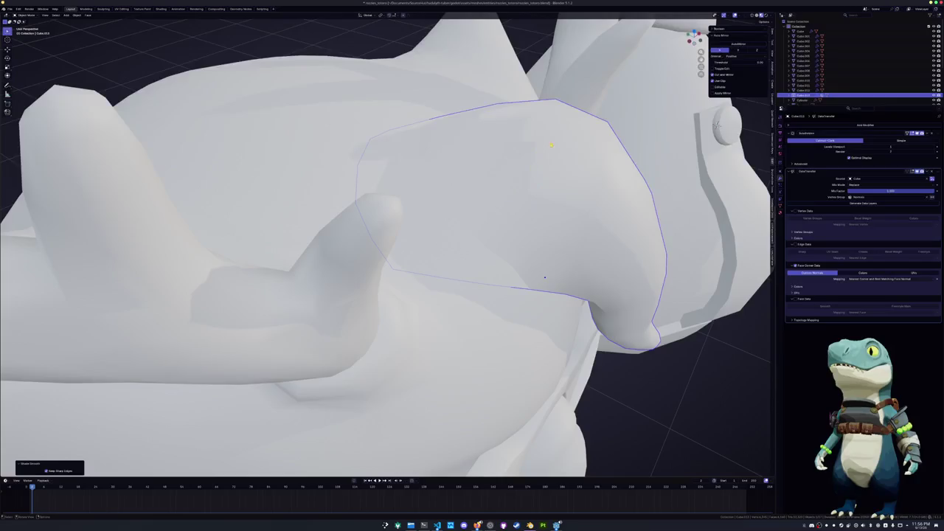
middle_click_drag(551, 145, 514, 175)
Try painting zero weight over the tuft's dark area, comparing results with undo and redo
key("ctrl+Tab")
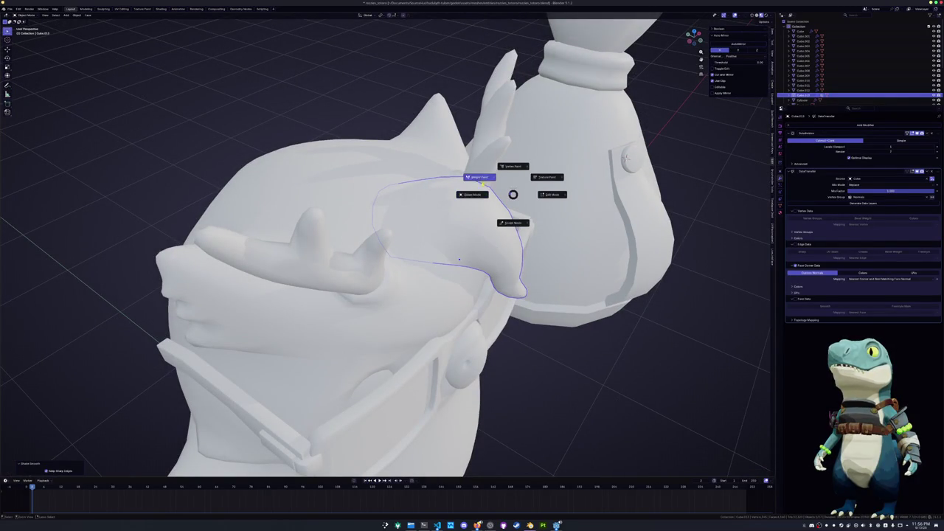
left_click(480, 174)
middle_click_drag(478, 203, 413, 236)
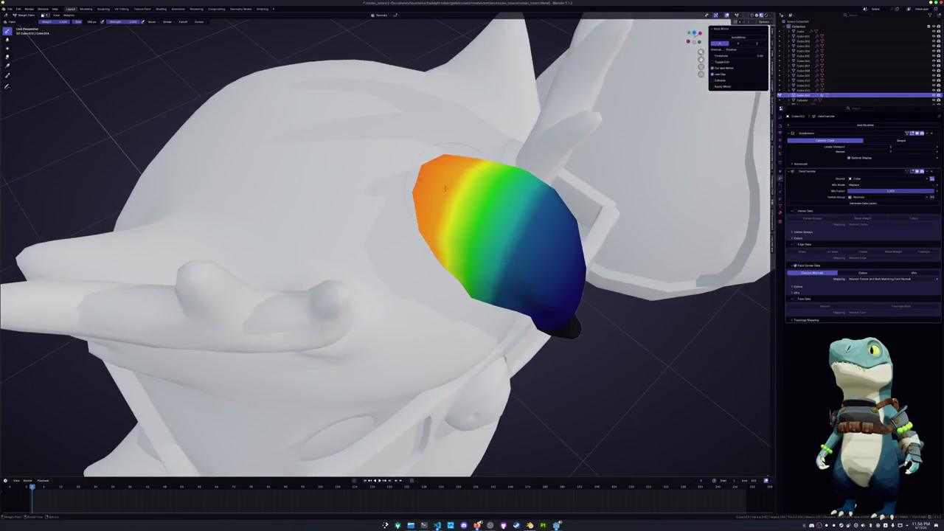
left_click_drag(67, 25, 45, 25)
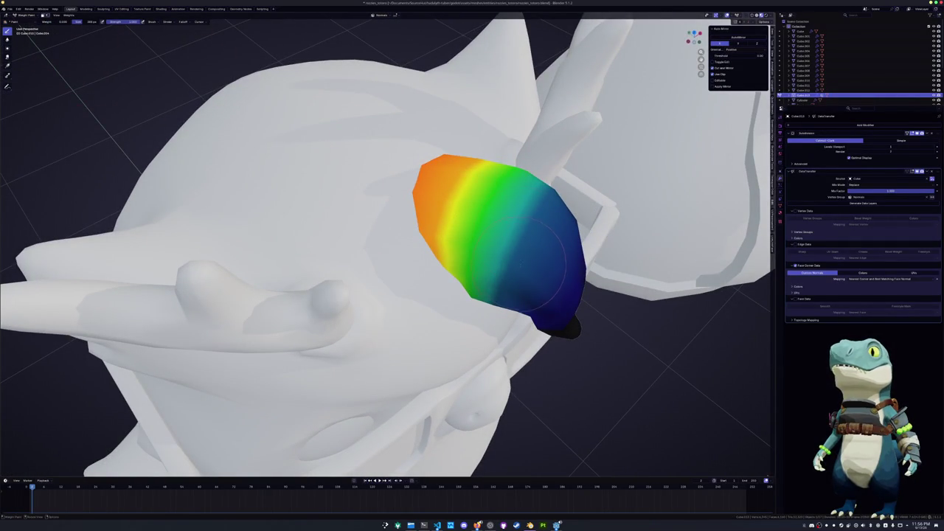
mouse_move(523, 264)
left_mouse_down()
mouse_move(517, 221)
mouse_move(531, 239)
left_mouse_up()
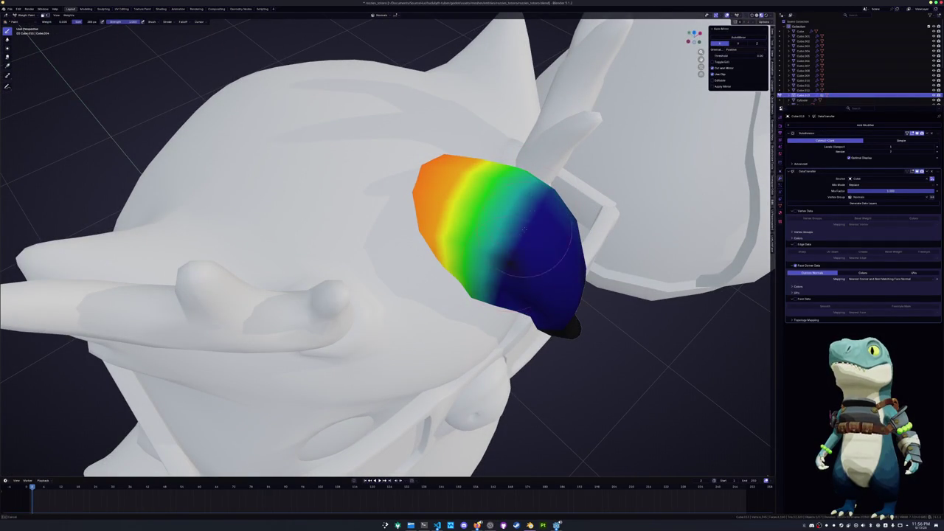
key("ctrl+z")
key("ctrl+z")
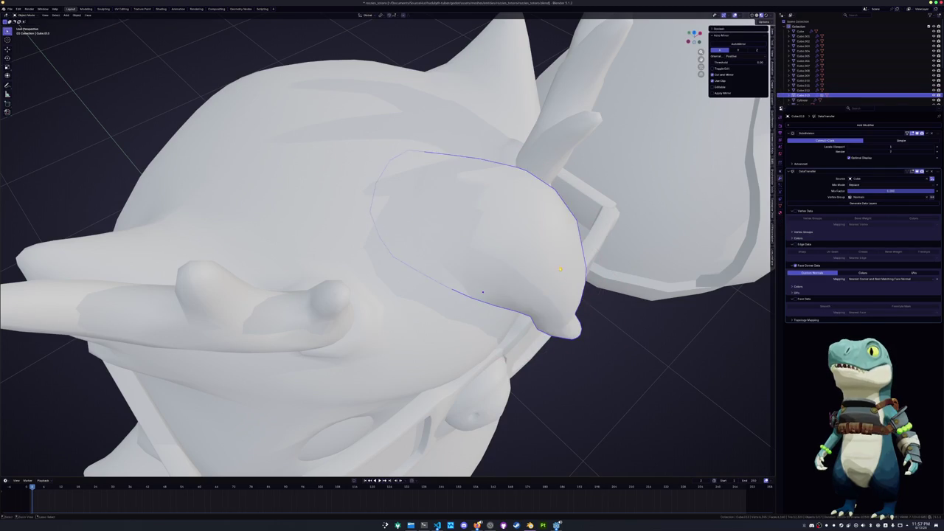
key("ctrl+z")
key("ctrl+shift+z")
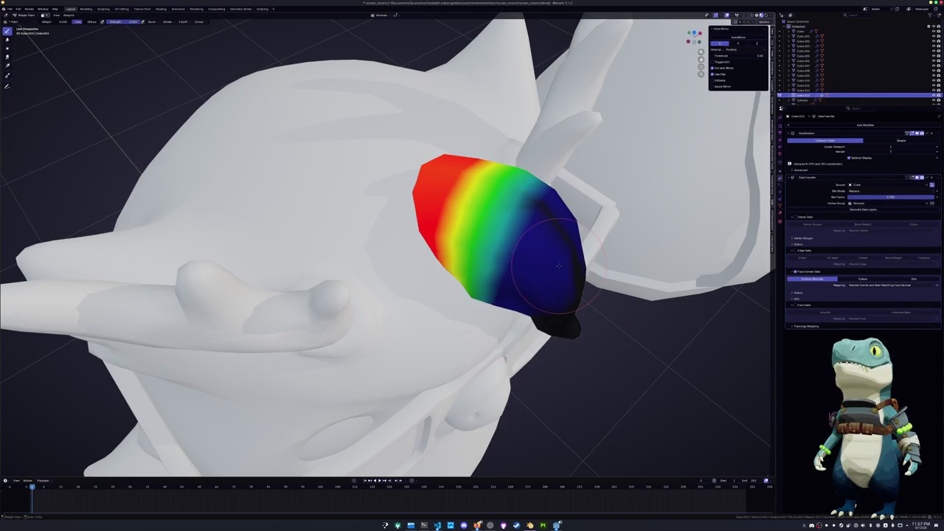
key("ctrl+z")
key("ctrl+z")
key("ctrl+shift+z")
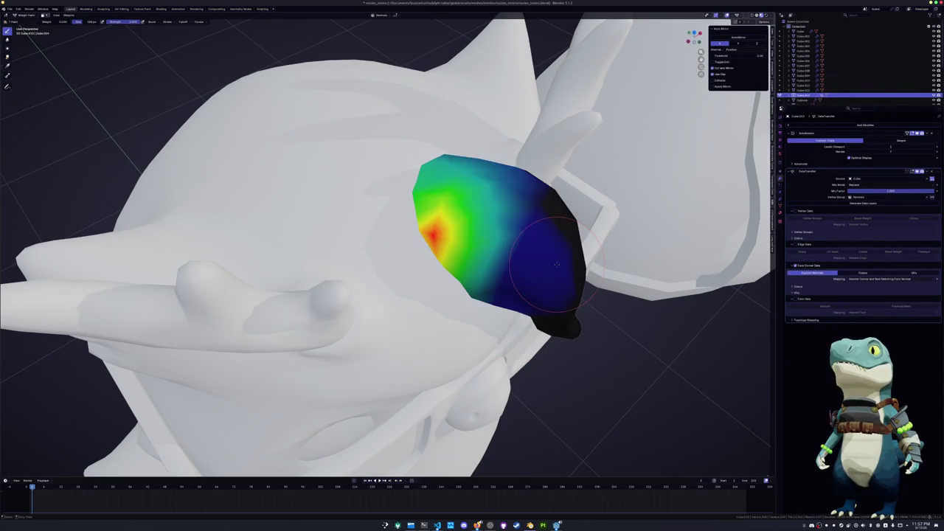
key("ctrl+shift+z")
Review the tuft from the front and side, then return to Object Mode
middle_click_drag(557, 264, 521, 307)
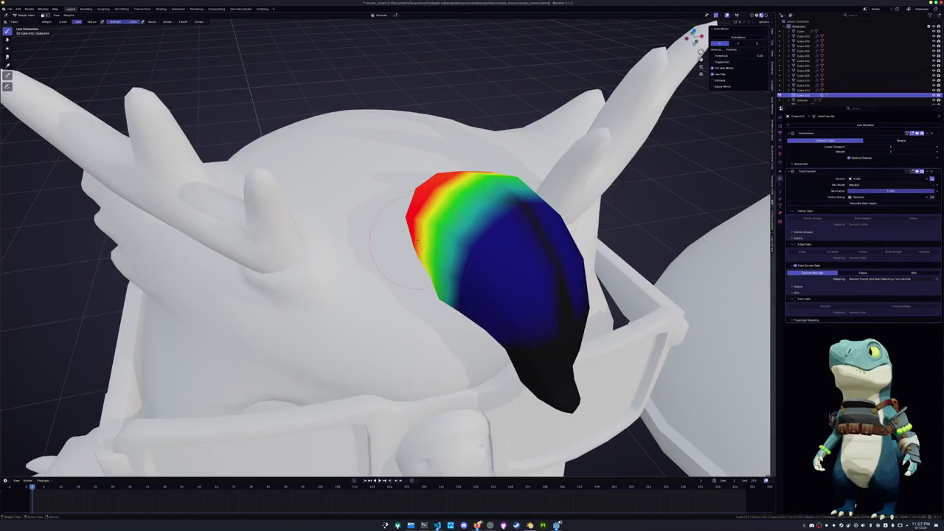
mouse_move(521, 306)
middle_mouse_down()
mouse_move(461, 315)
mouse_move(472, 289)
middle_mouse_up()
key("ctrl+Tab")
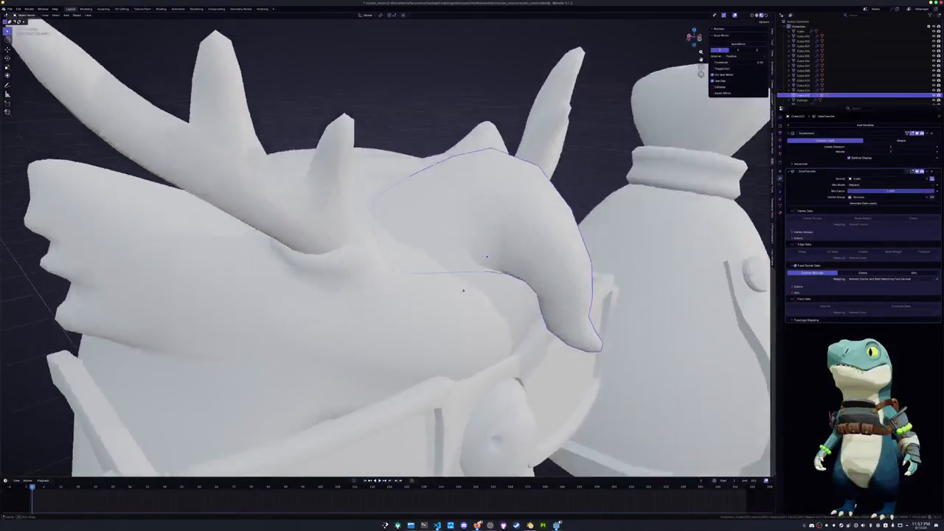
scroll(647, 274, "up", 3)
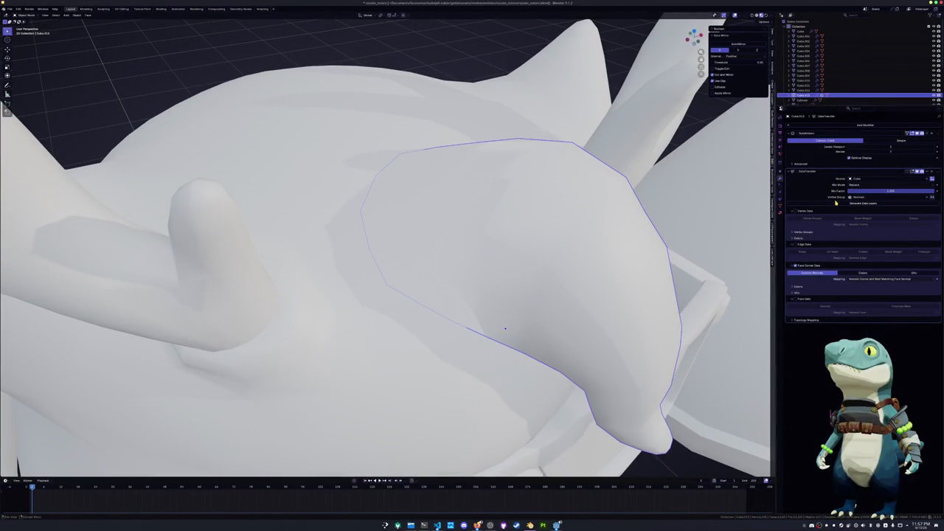
Switch Face Corner Data mapping to Nearest Face Interpolated, then zoom out to show owl and sack
left_click(878, 279)
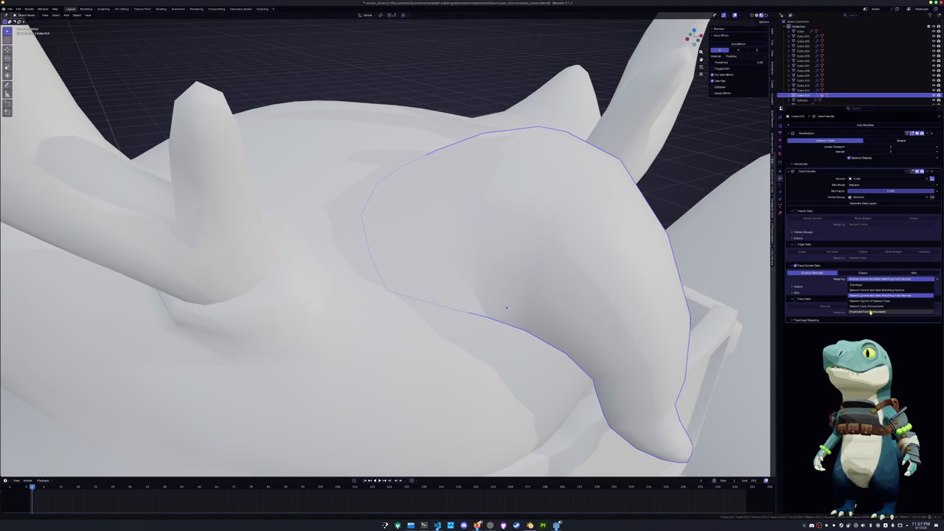
left_click(873, 309)
mouse_move(516, 332)
middle_mouse_down()
mouse_move(627, 331)
mouse_move(582, 320)
middle_mouse_up()
scroll(558, 302, "down", 5)
scroll(531, 295, "down", 5)
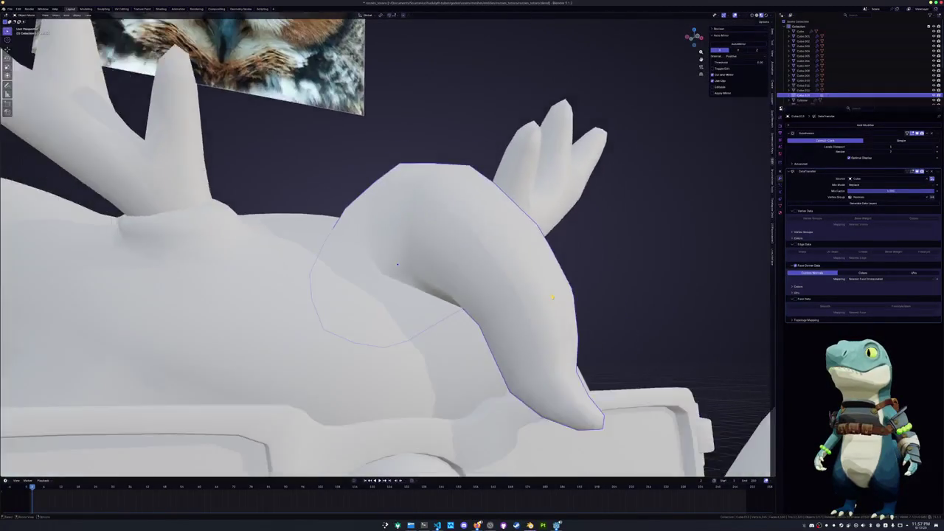
scroll(502, 281, "down", 5)
left_click(480, 265)
mouse_move(479, 265)
middle_mouse_down()
mouse_move(452, 276)
mouse_move(501, 267)
mouse_move(458, 266)
mouse_move(526, 262)
mouse_move(499, 270)
middle_mouse_up()
scroll(501, 266, "up", 3)
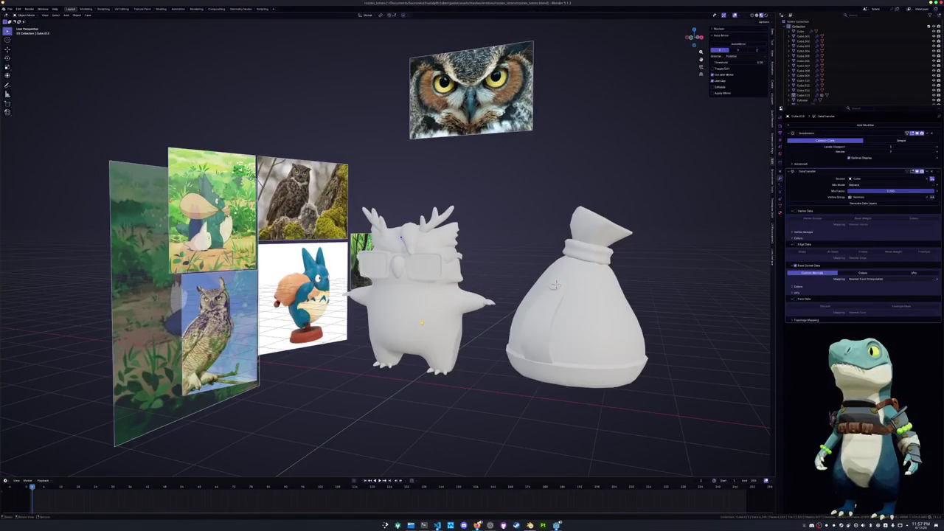
left_click(483, 286)
key("Tab")
scroll(483, 286, "up", 3)
mouse_move(483, 286)
middle_mouse_down()
mouse_move(459, 291)
mouse_move(429, 256)
middle_mouse_up()
left_click(459, 291)
left_click(406, 259, "shift")
key("alt+s")
left_click(404, 252)
left_click(433, 315)
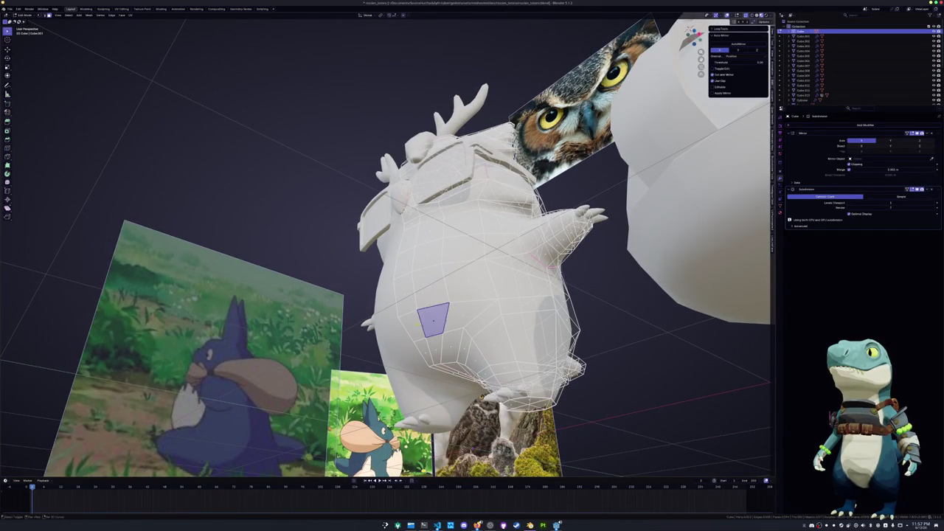
left_click(409, 328, "shift")
key("alt+s")
left_click(413, 328)
key("Tab")
middle_click_drag(412, 327, 694, 248)
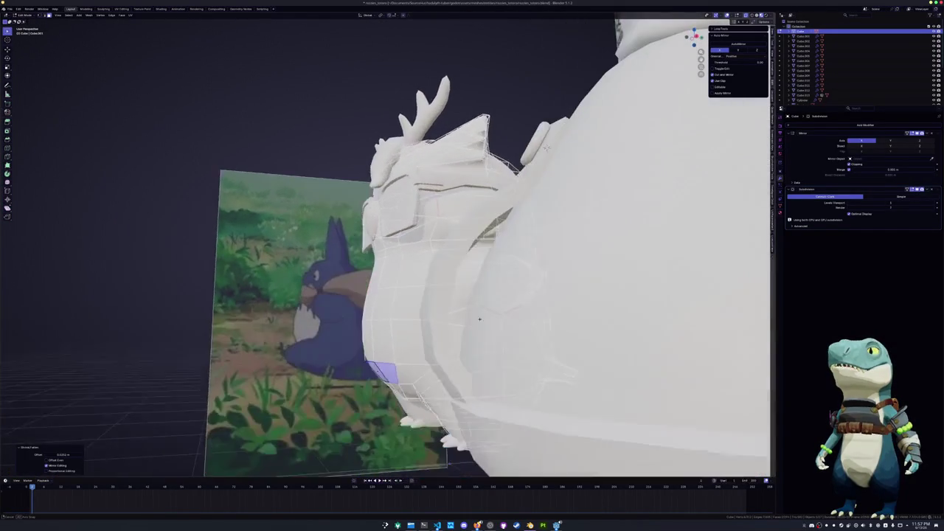
key("ctrl+s")
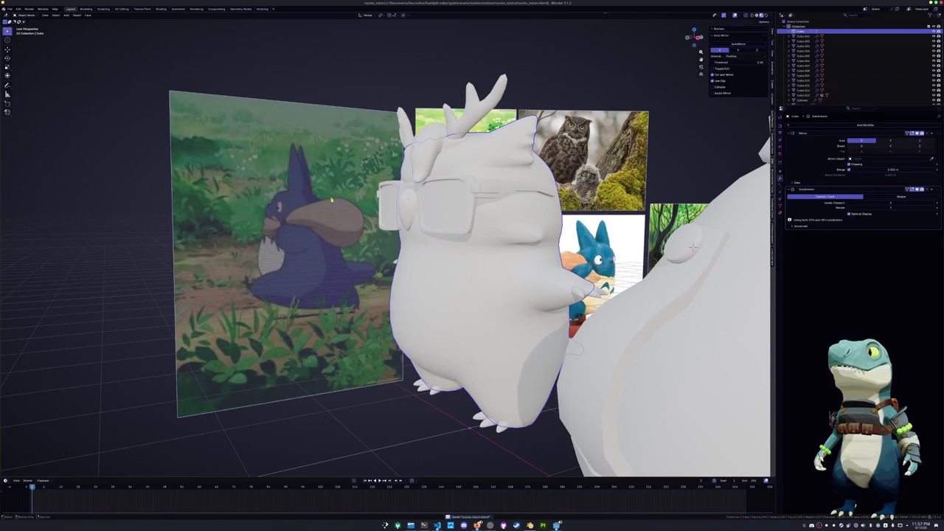
mouse_move(501, 73)
middle_mouse_down()
mouse_move(534, 78)
mouse_move(516, 129)
mouse_move(576, 126)
middle_mouse_up()
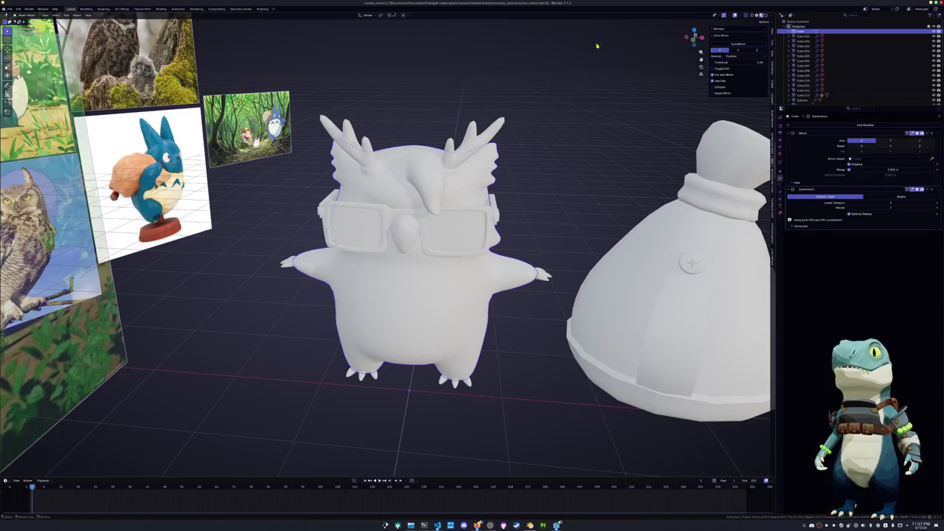
left_click(751, 18)
left_click(751, 17)
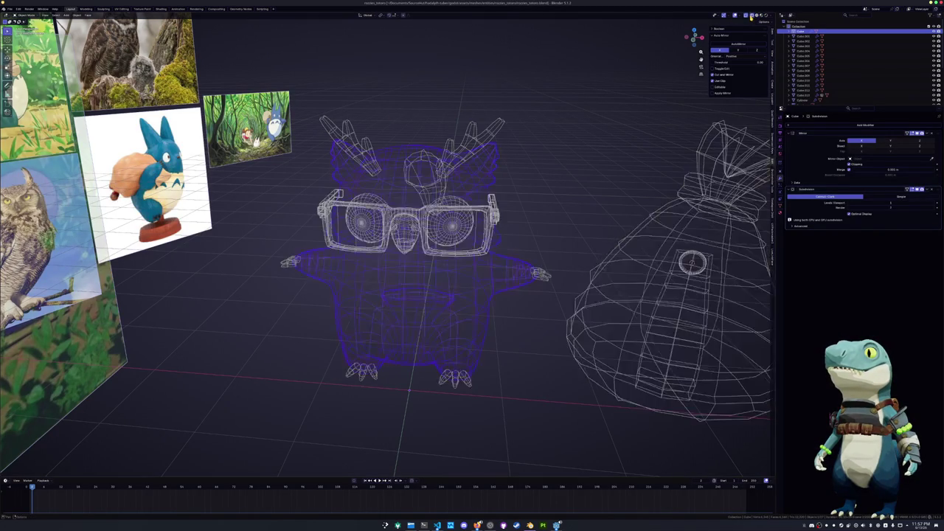
left_click(756, 17)
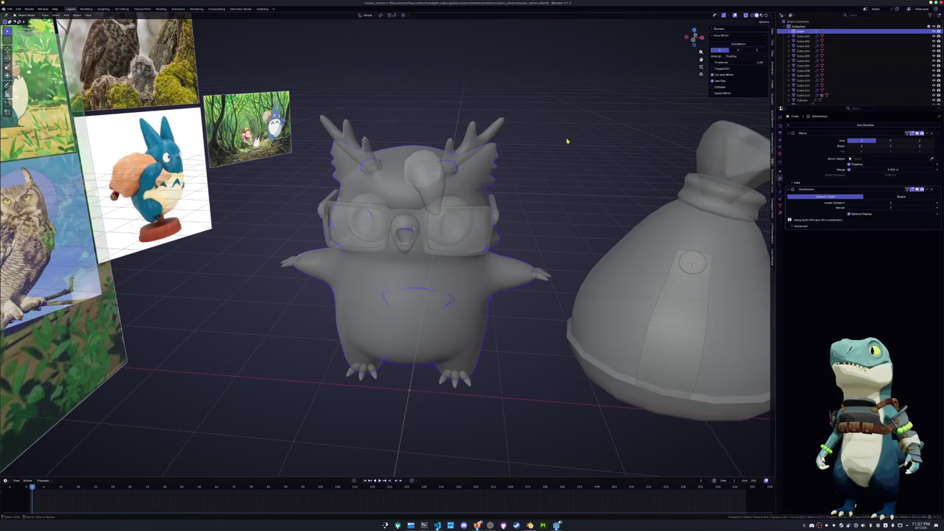
scroll(567, 140, "down", 3)
mouse_move(565, 169)
middle_mouse_down()
mouse_move(480, 227)
mouse_move(455, 220)
middle_mouse_up()
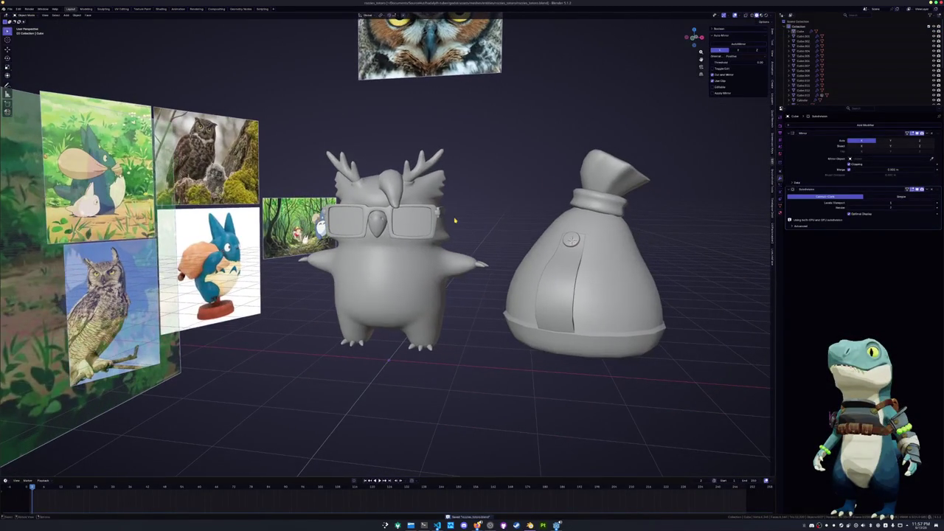
Apply the scale of the owl's glasses
left_click(413, 231)
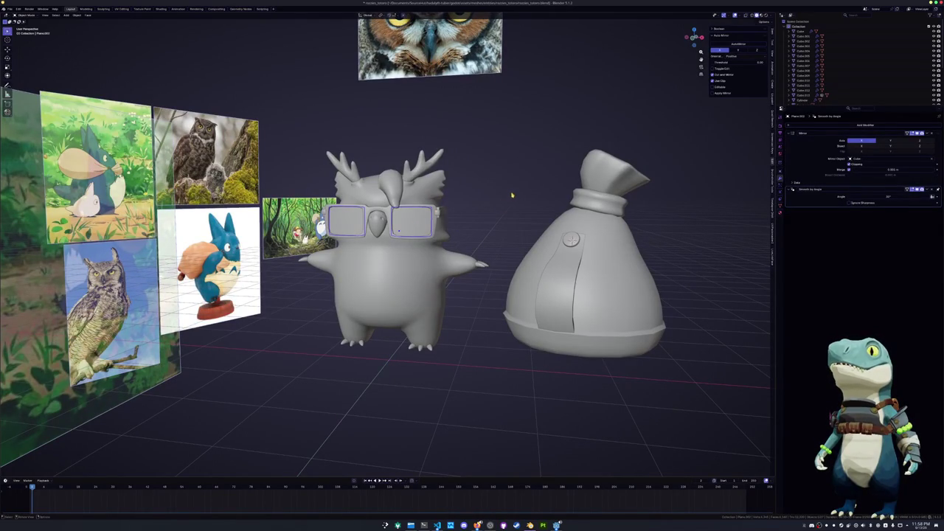
key("ctrl+a")
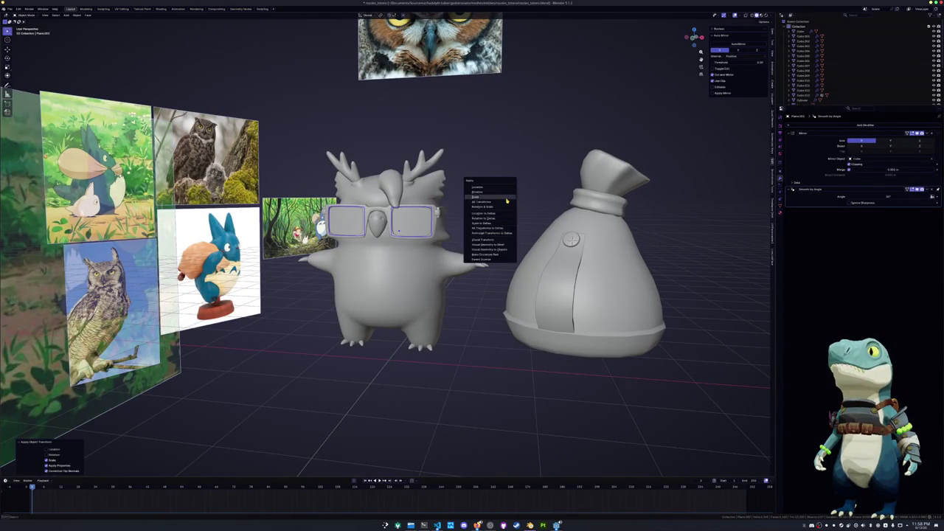
left_click(507, 198)
scroll(489, 215, "up", 3)
Apply all transforms to the glasses' temple arm
left_click(472, 206)
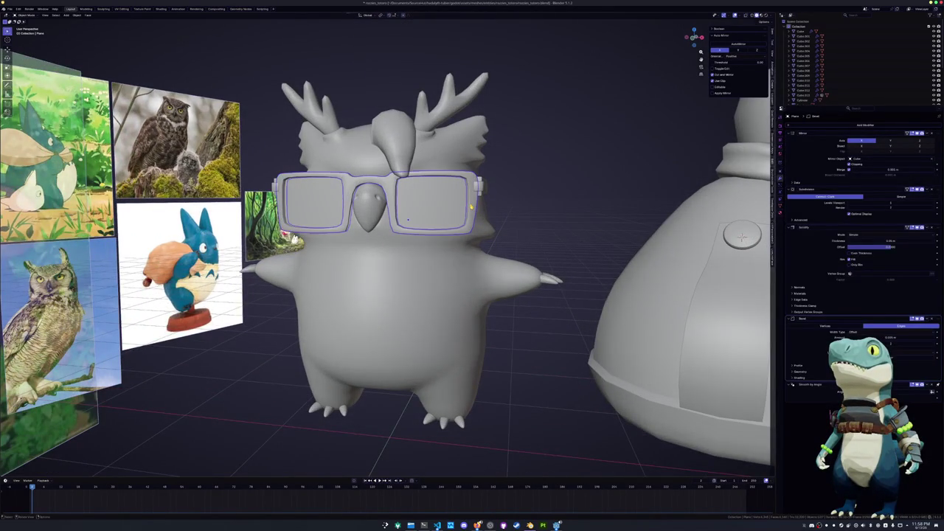
middle_click_drag(470, 207, 459, 214)
left_click(460, 203)
key("ctrl+a")
left_click(508, 192)
middle_click_drag(508, 193, 378, 178)
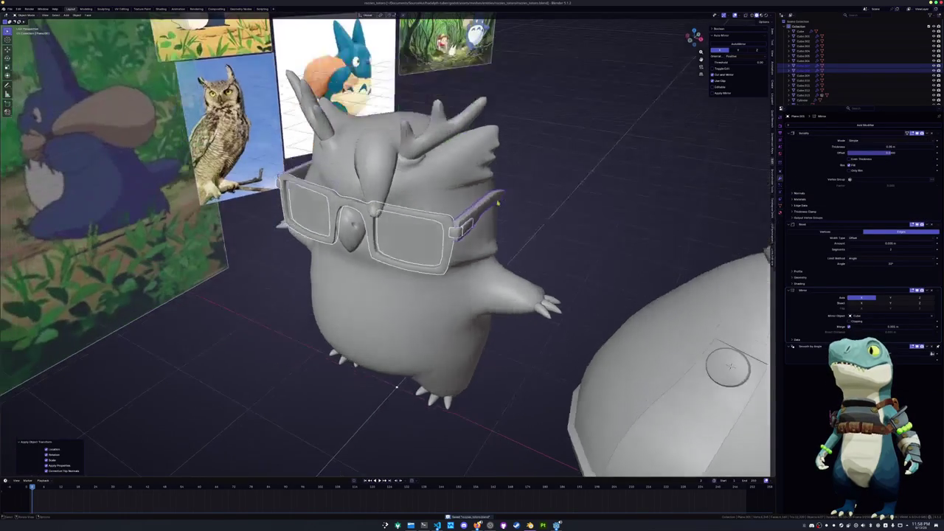
Apply all transforms to the owl's head crest and body
left_click(376, 177)
key("ctrl+a")
left_click(377, 177)
left_click(422, 177)
key("ctrl+a")
left_click(422, 176)
key("ctrl+a")
left_click(438, 174)
middle_click_drag(438, 174, 576, 316)
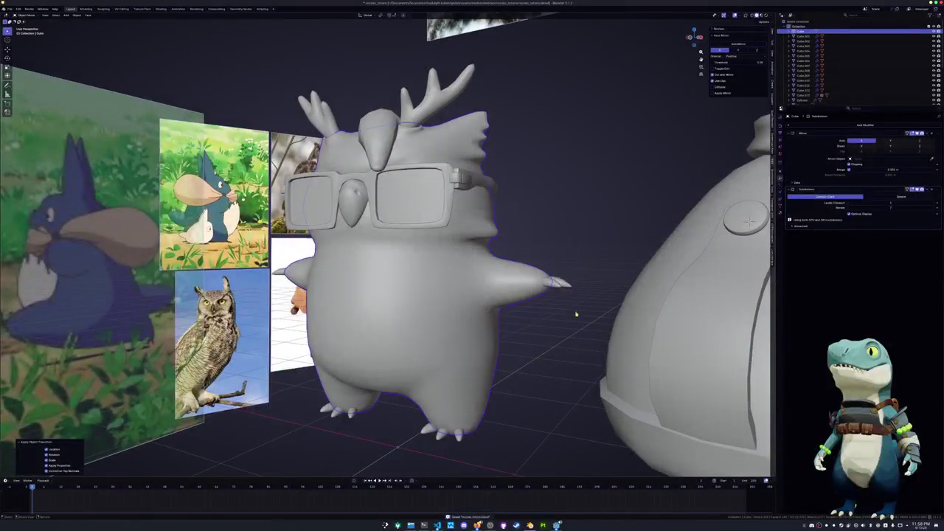
Select the claw objects and convert their transforms to deltas
left_click(559, 282)
middle_click_drag(502, 291, 433, 276)
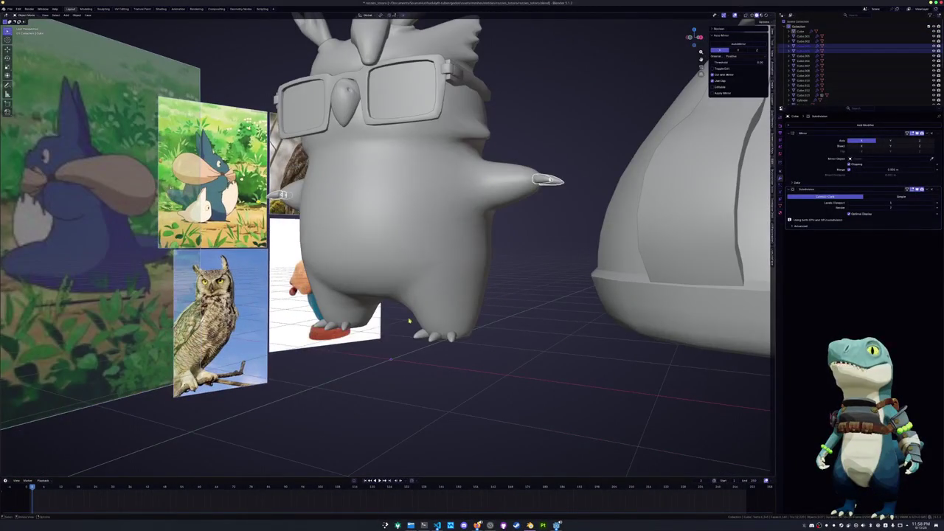
middle_click_drag(409, 321, 402, 353)
left_click(465, 281, "alt")
left_click(466, 278)
key("ctrl+z")
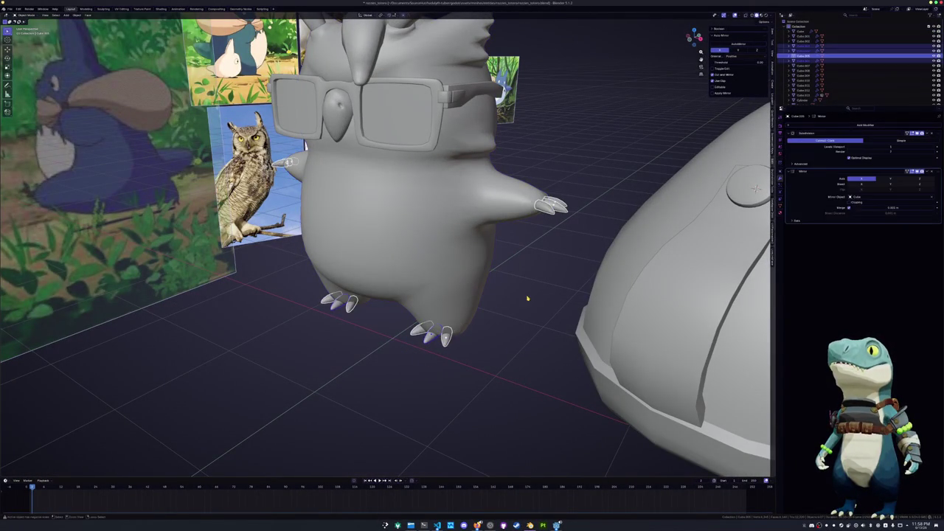
key("ctrl+a")
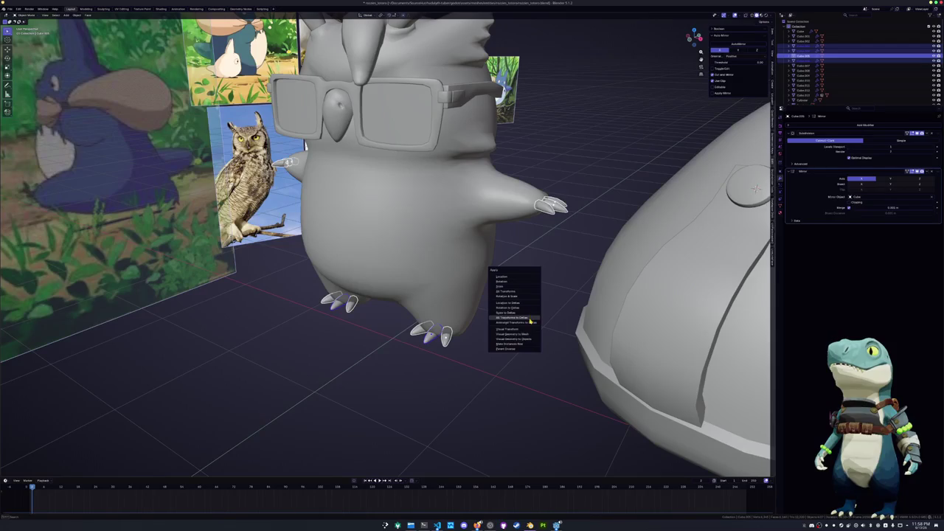
left_click(529, 320)
Reopen the Apply and object context menus for the claws, closing both unchanged
key("ctrl+a")
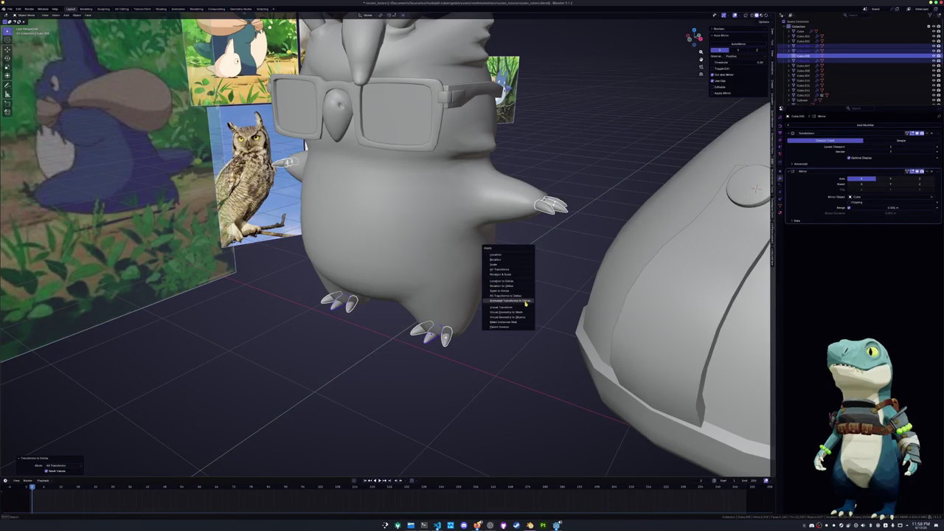
key("Escape")
right_click(530, 271)
left_click(531, 272)
mouse_move(530, 272)
middle_mouse_down()
mouse_move(487, 197)
mouse_move(448, 225)
mouse_move(470, 270)
mouse_move(494, 284)
middle_mouse_up()
Edit the body mesh and box-select the right-foot claws and the wing-tip claw
left_click(448, 226)
key("Tab")
key("Tab")
scroll(502, 270, "down", 3)
left_click_drag(471, 311, 406, 287, "shift")
left_click_drag(489, 227, 468, 196, "shift")
scroll(455, 205, "up", 2)
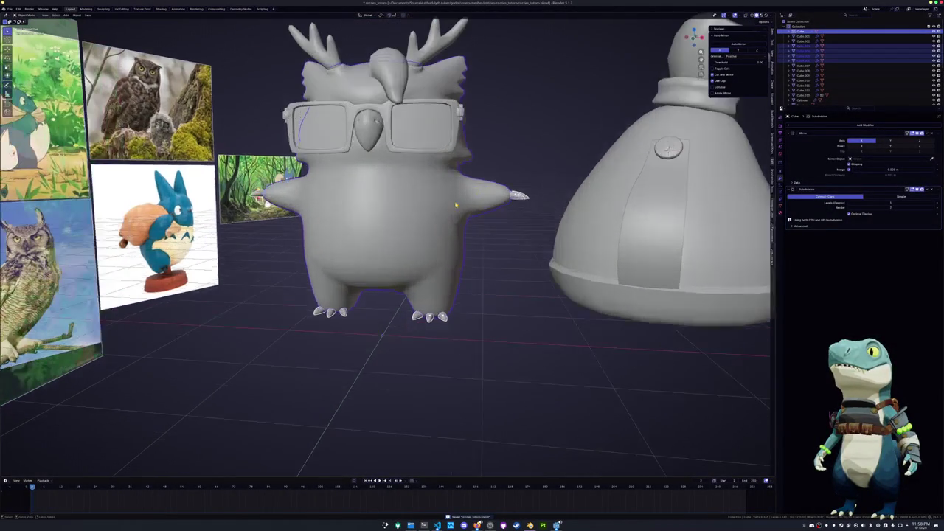
left_click(75, 15)
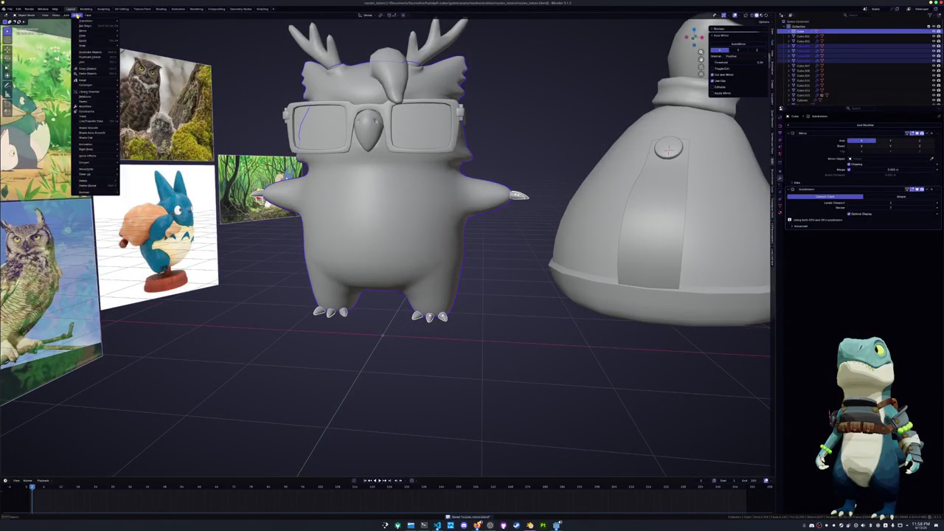
left_click(10, 8)
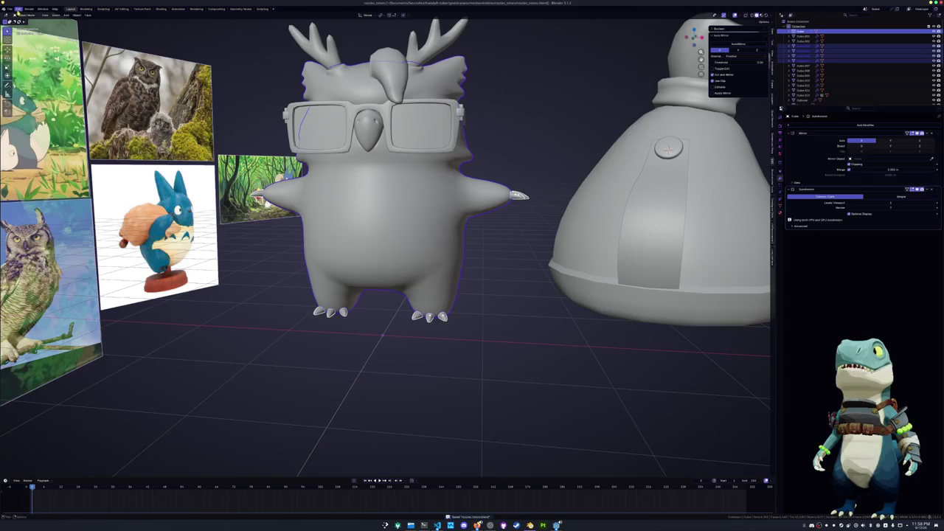
middle_click_drag(266, 206, 286, 183)
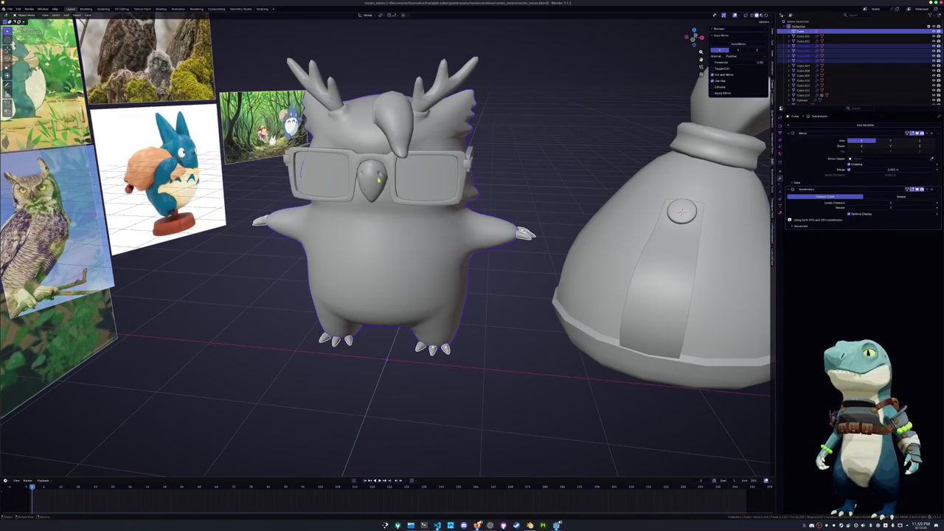
middle_click_drag(568, 249, 635, 266)
left_click(651, 271)
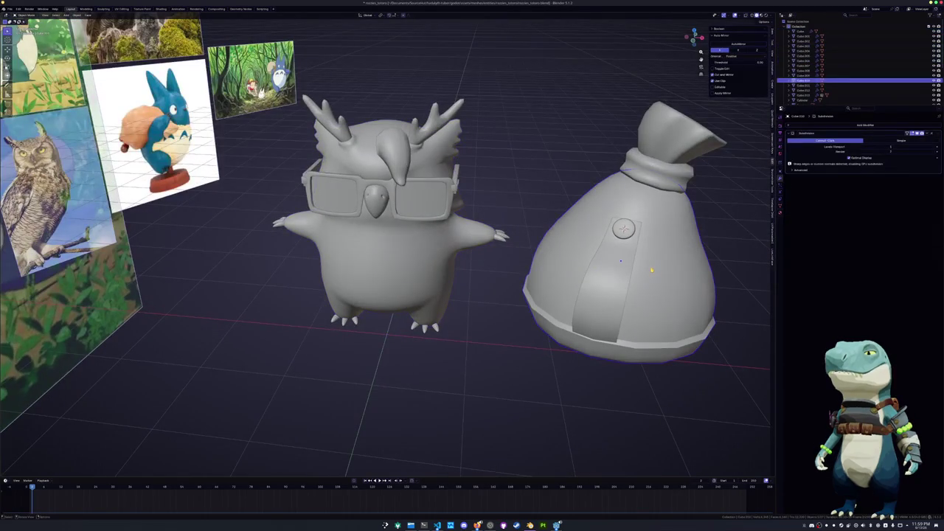
In front view, add a single-vertex mesh and place it at the sack's collar edge
key("KP_Decimal")
mouse_move(571, 254)
middle_mouse_down()
mouse_move(461, 173)
mouse_move(453, 152)
middle_mouse_up()
left_click(456, 167)
key("KP_1")
key("shift+a")
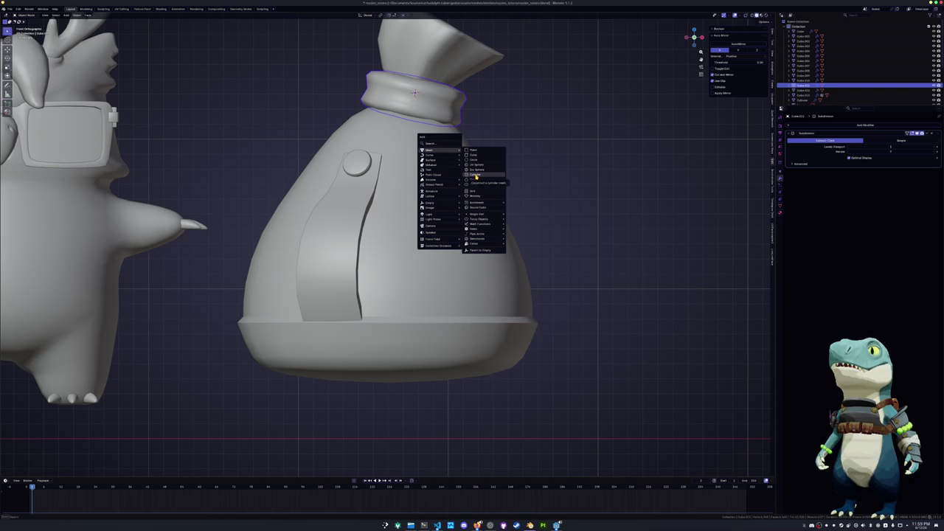
mouse_move(476, 214)
left_click(522, 214)
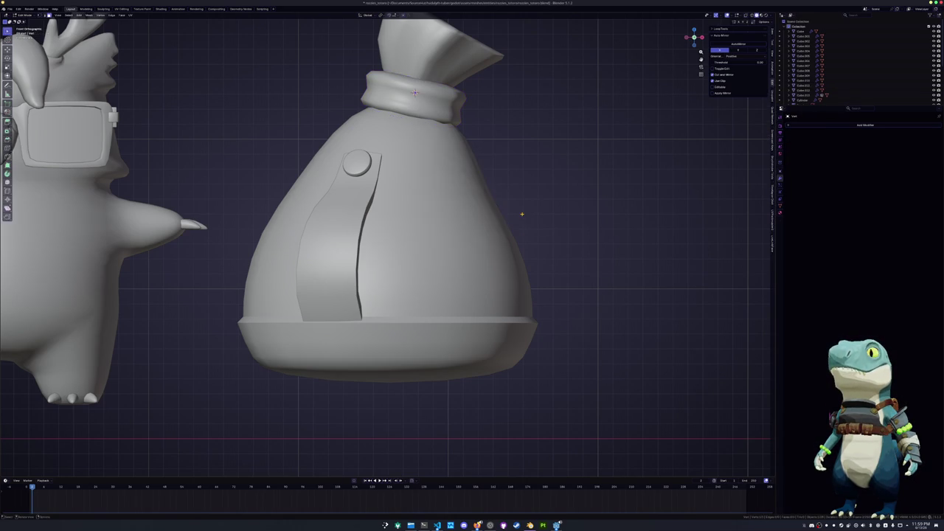
scroll(520, 213, "down", 3)
key("g")
scroll(458, 164, "up", 1)
scroll(442, 167, "up", 1)
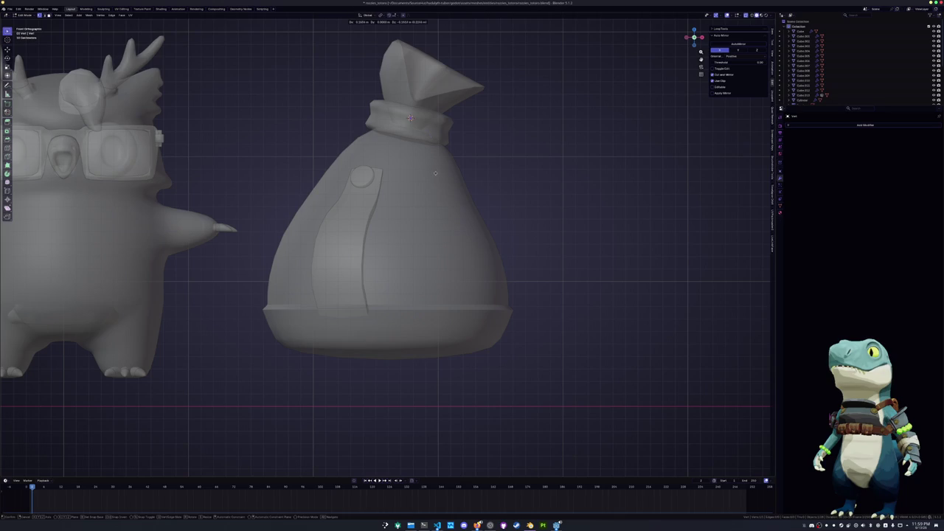
left_click(442, 175)
Extrude two edge segments from the vertex down the sack's right side
key("e")
left_click(485, 193)
key("e")
left_click(512, 239)
scroll(560, 221, "up", 1)
left_click(607, 211)
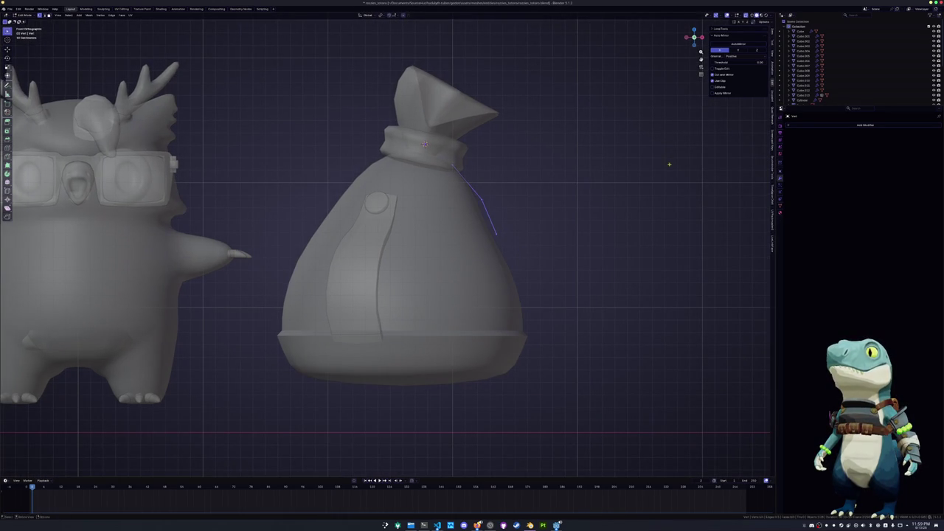
key("Tab")
left_click(865, 124)
Give the strap path a Skin modifier, thin the skin, and smooth it with Subdivision
type("s")
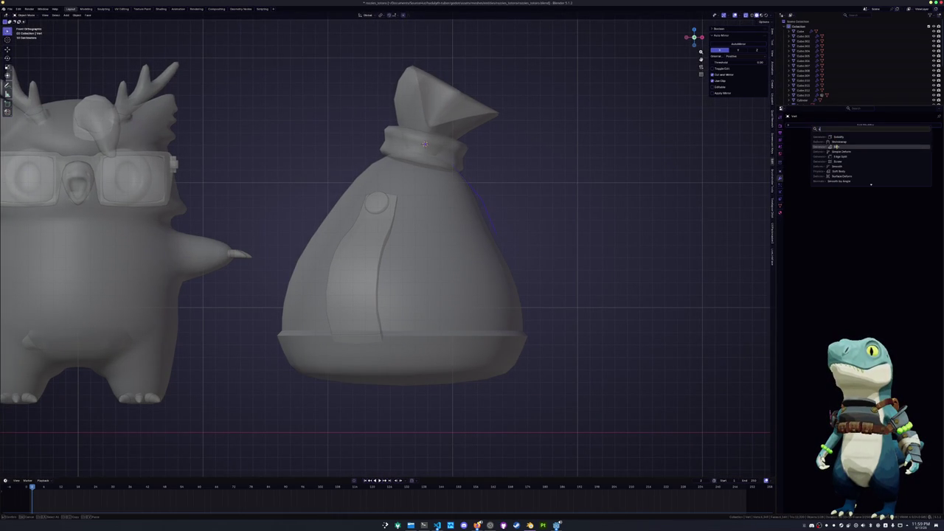
left_click(836, 147)
key("Tab")
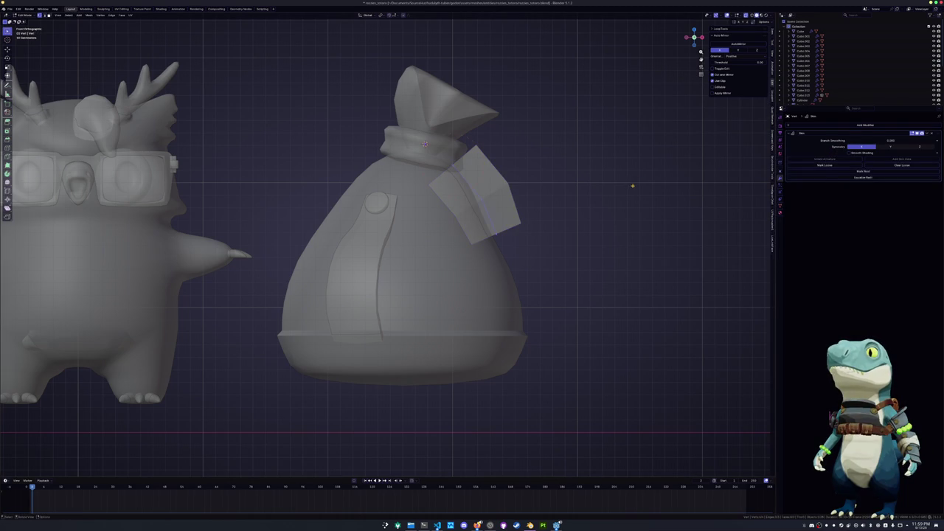
key("ctrl+a")
left_click(538, 193)
key("Tab")
key("ctrl+1")
key("Tab")
left_click(528, 196)
Reposition the strap edges along the sack's side
key("g")
left_click(489, 236)
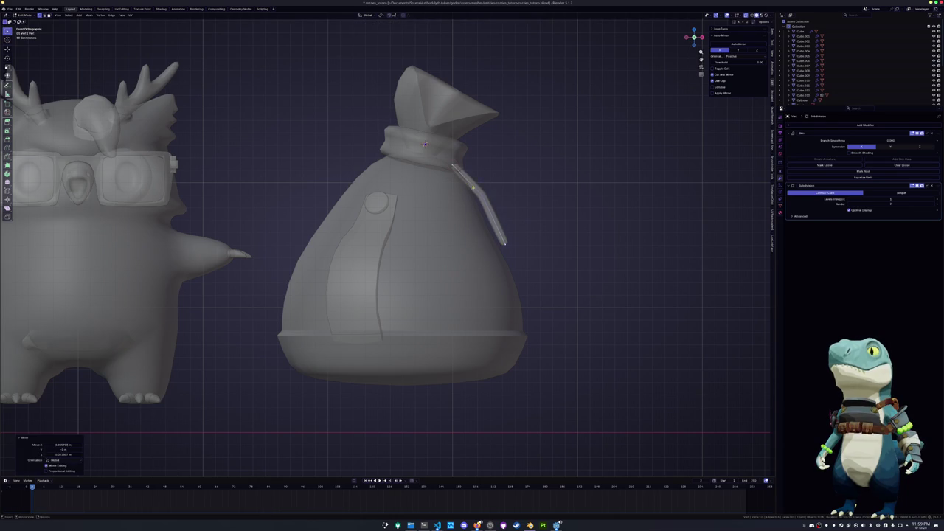
key("g")
left_click(486, 236)
key("g")
left_click(495, 221)
key("ctrl+b")
key("Escape")
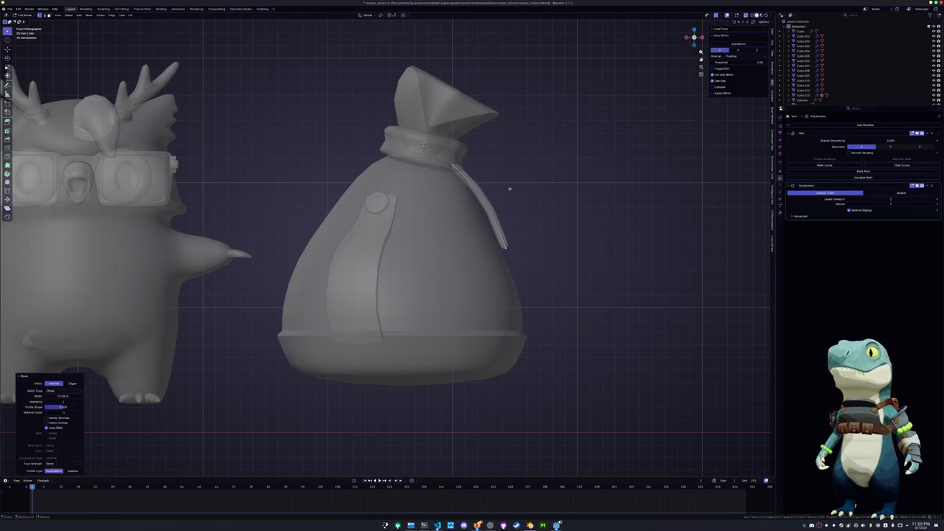
Duplicate the strap and rotate and move the copy onto the sack's left side
key("shift+d")
left_click(375, 153)
key("r")
key("g")
left_click(322, 120)
key("r")
left_click(374, 124)
key("g")
left_click(399, 129)
key("r")
left_click(399, 127)
key("g")
left_click(284, 219)
Select the left strap's end vertices and slide and move them into place
mouse_move(354, 214)
left_mouse_down()
mouse_move(317, 183)
mouse_move(309, 193)
left_mouse_up()
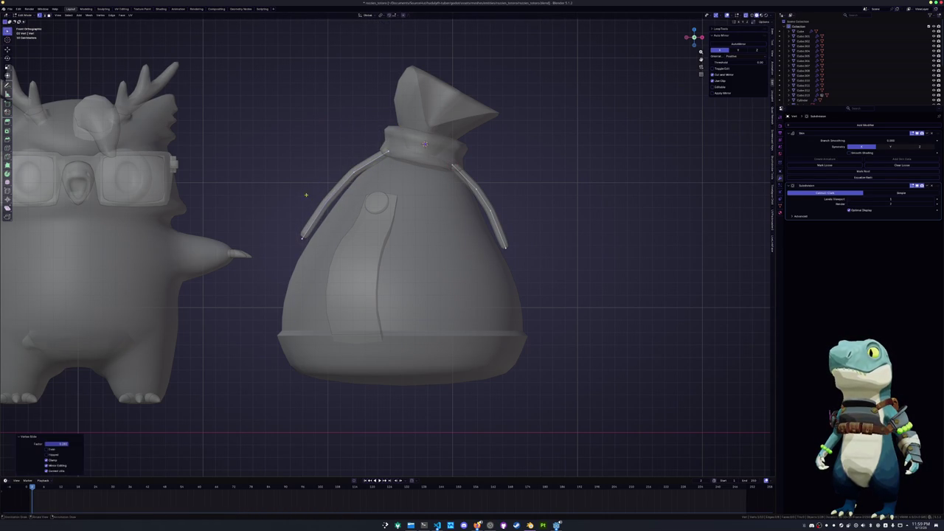
key("g")
key("g")
left_click(340, 162)
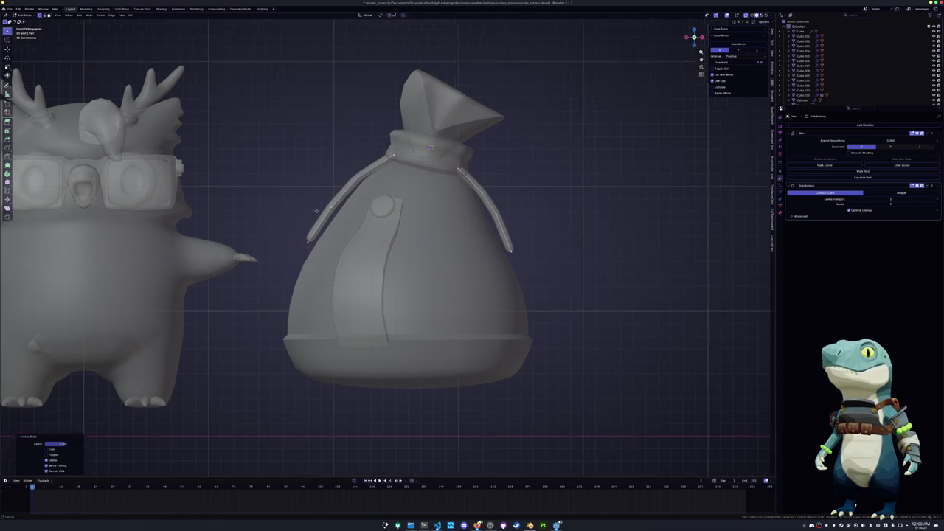
middle_click_drag(340, 163, 417, 203, "shift")
key("g")
left_click(363, 199)
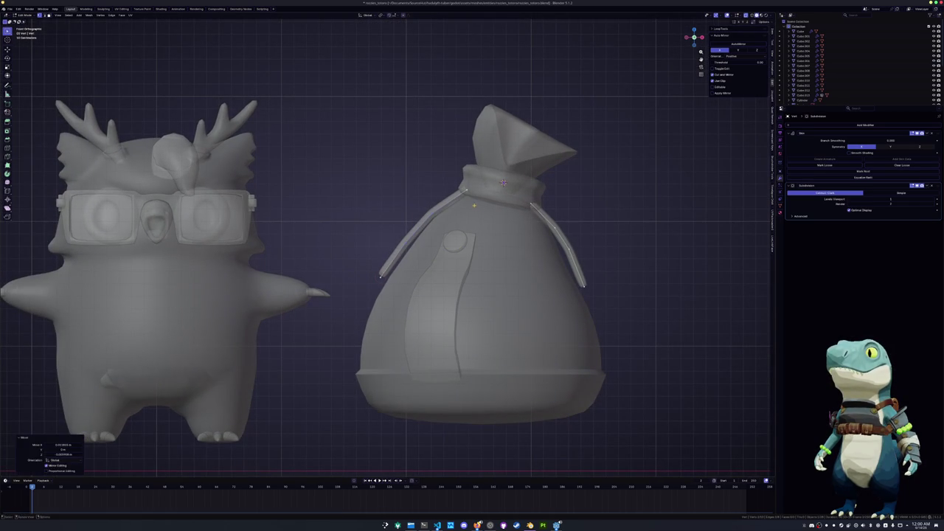
Fine-tune the left strap's end vertices and extrude the end a little further
key("g")
key("g")
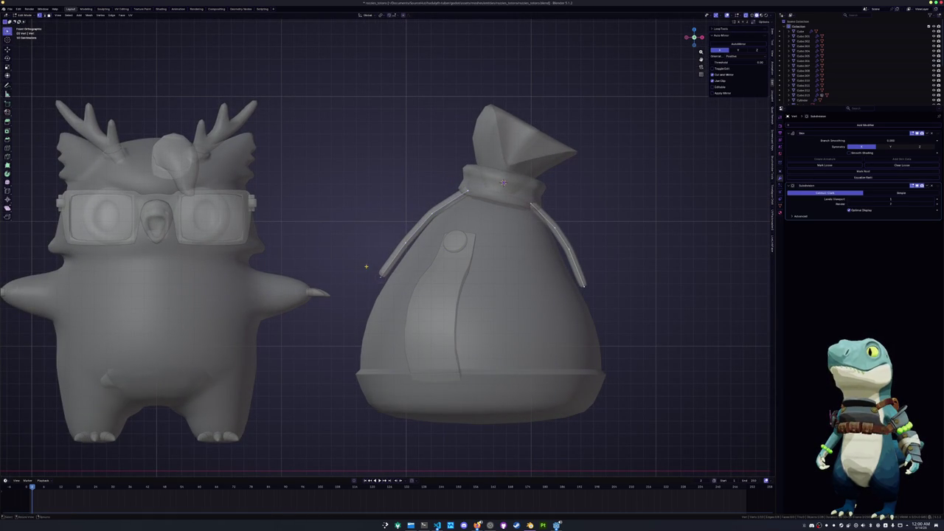
left_click(369, 261)
key("g")
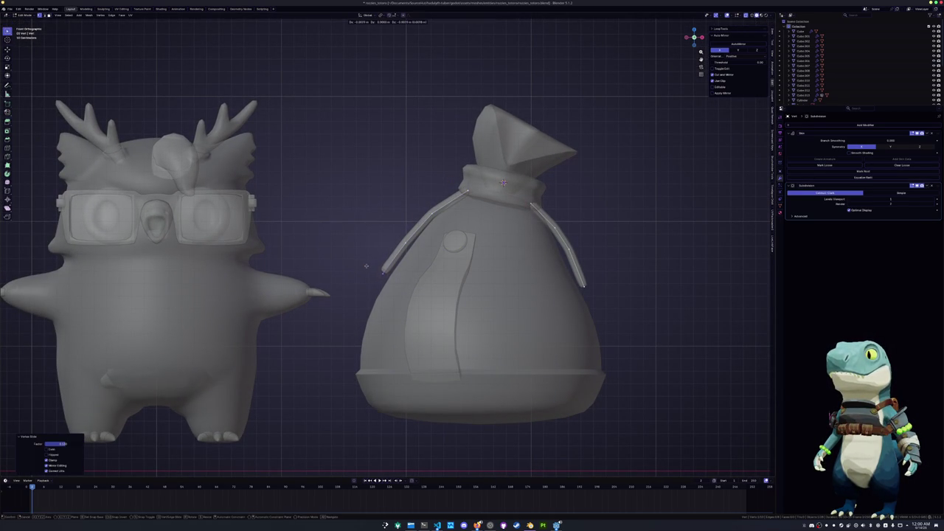
left_click(363, 266)
middle_click_drag(503, 182, 478, 192, "shift")
key("e")
left_click(477, 192)
Fatten the left strap's end with Alt+S and save the file
right_click(514, 278)
right_click(588, 254)
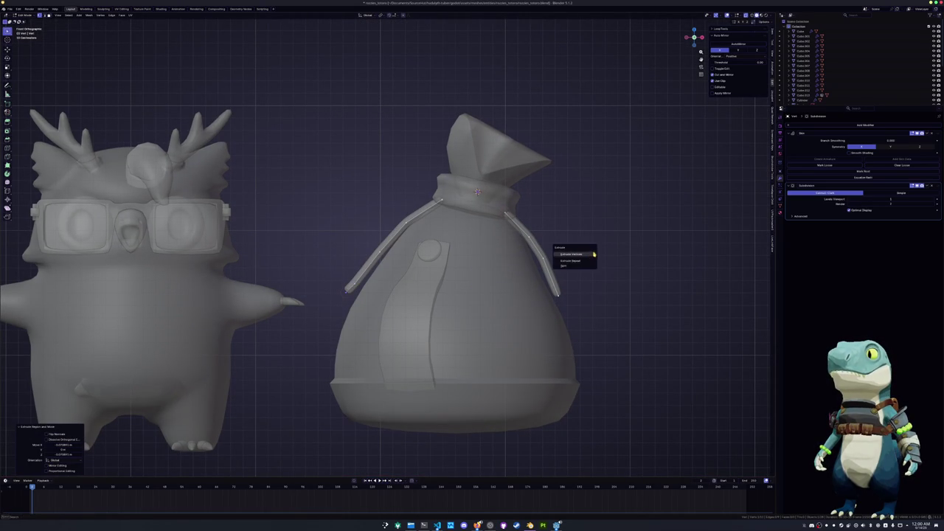
key("alt+s")
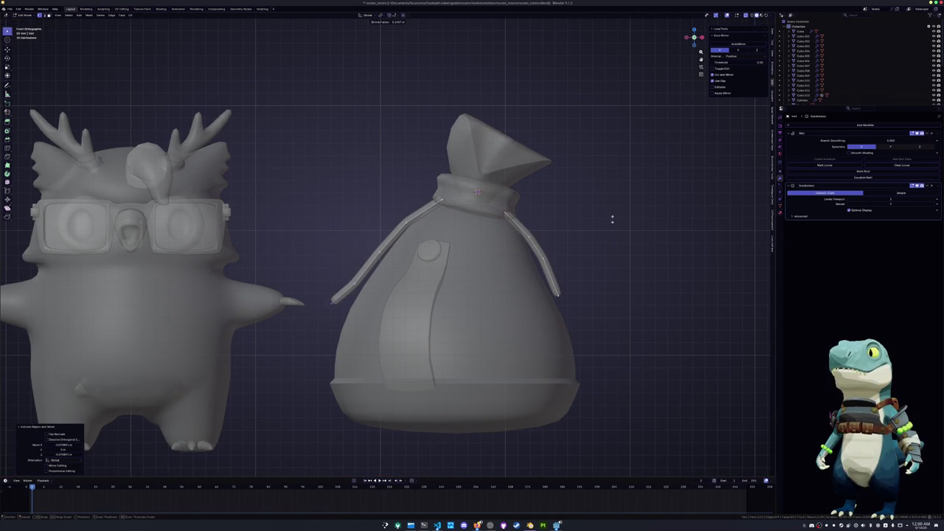
left_click(609, 216)
right_click(605, 217)
key("ctrl+s")
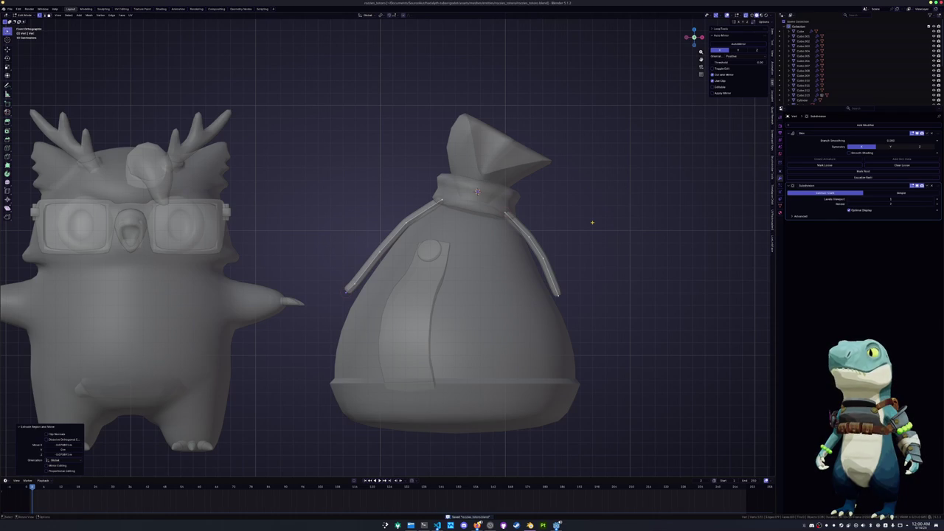
Extend the other strap's end vertex and thicken the new tip with skin resize
left_click(383, 253)
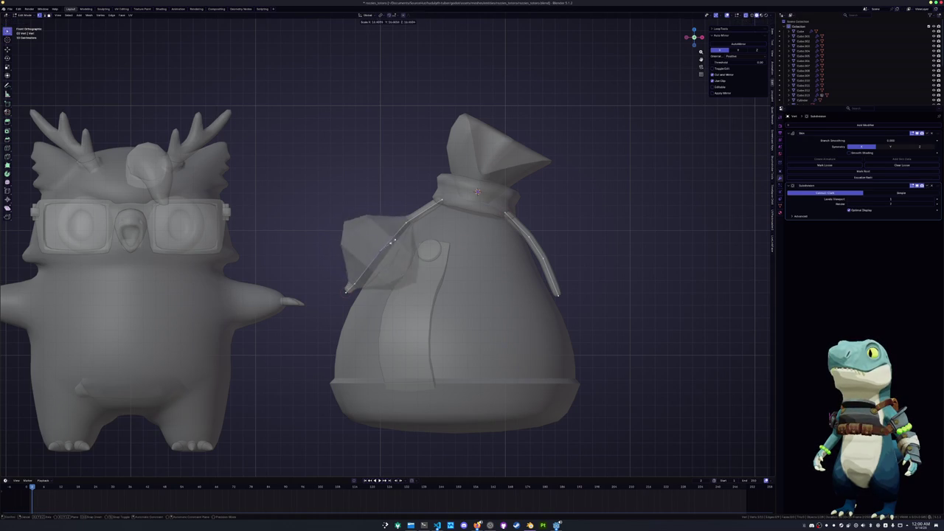
key("s")
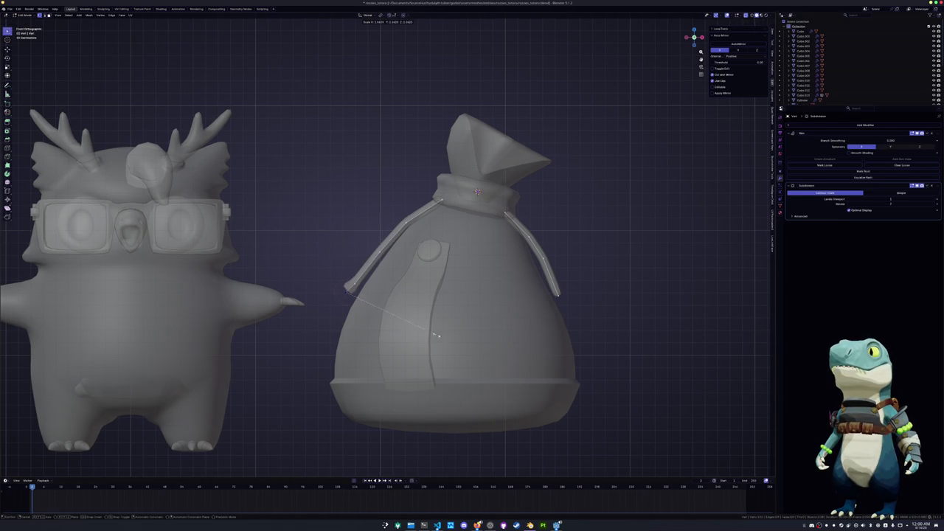
left_click(443, 337)
key("g")
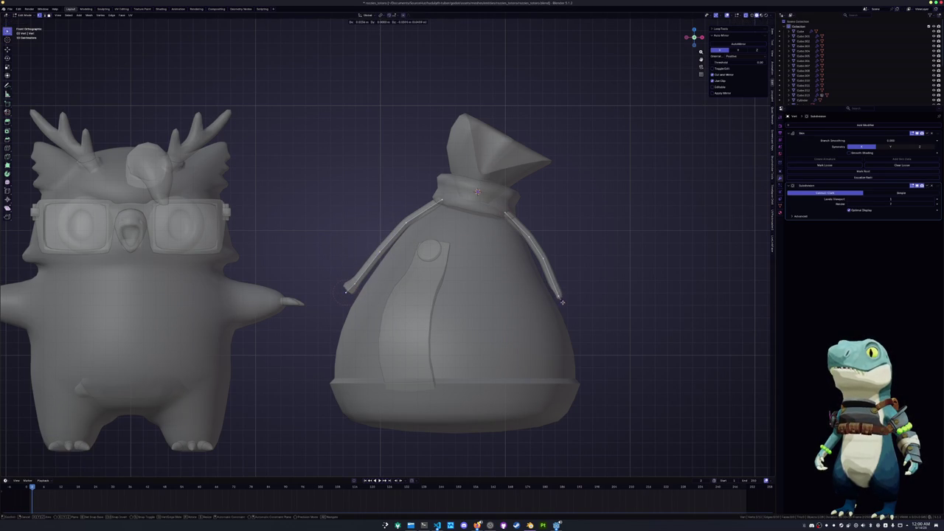
left_click(569, 305)
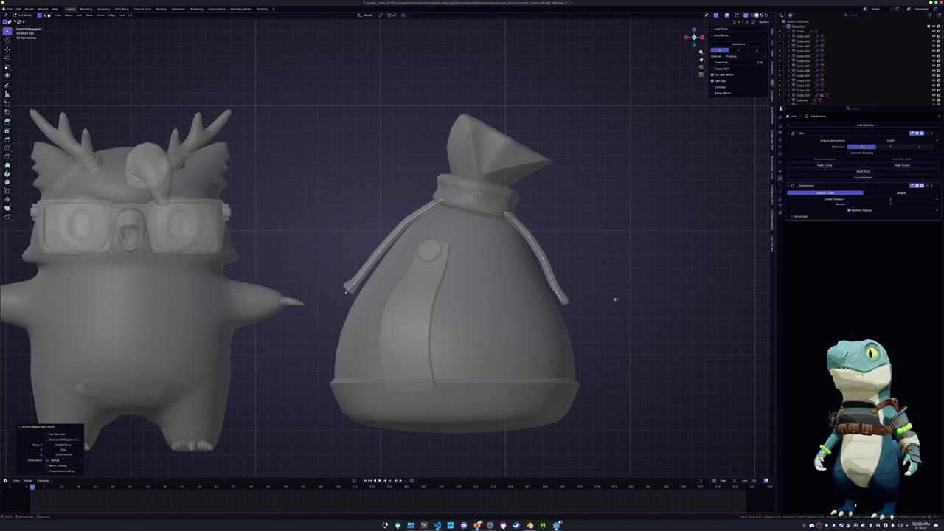
key("ctrl+a")
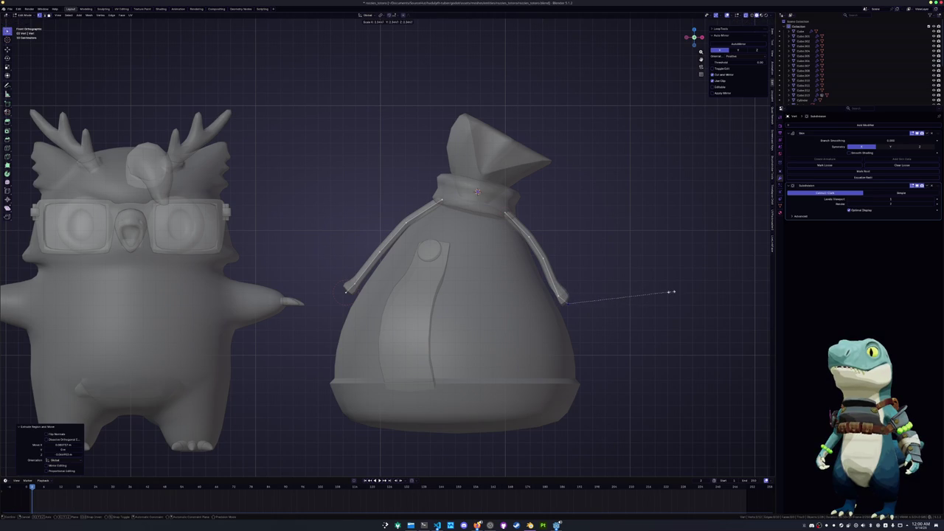
scroll(671, 292, "up", 2)
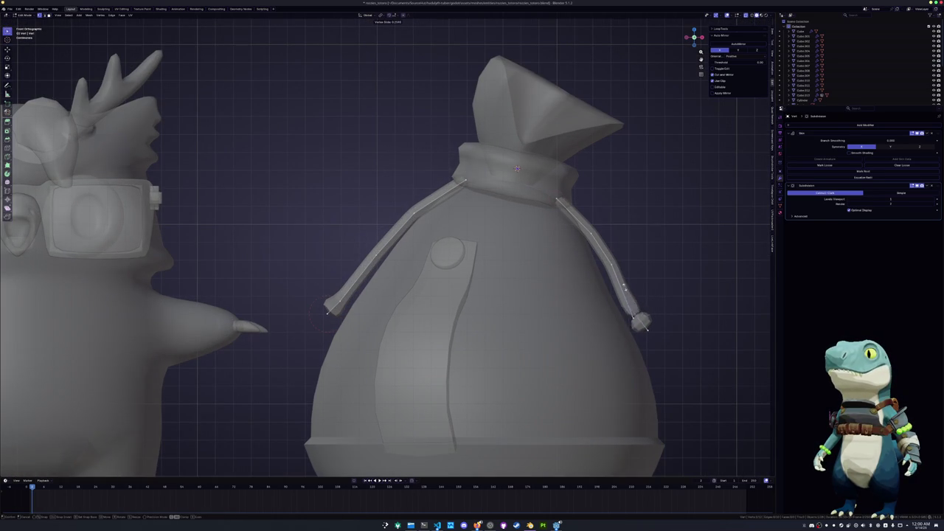
left_click(634, 316)
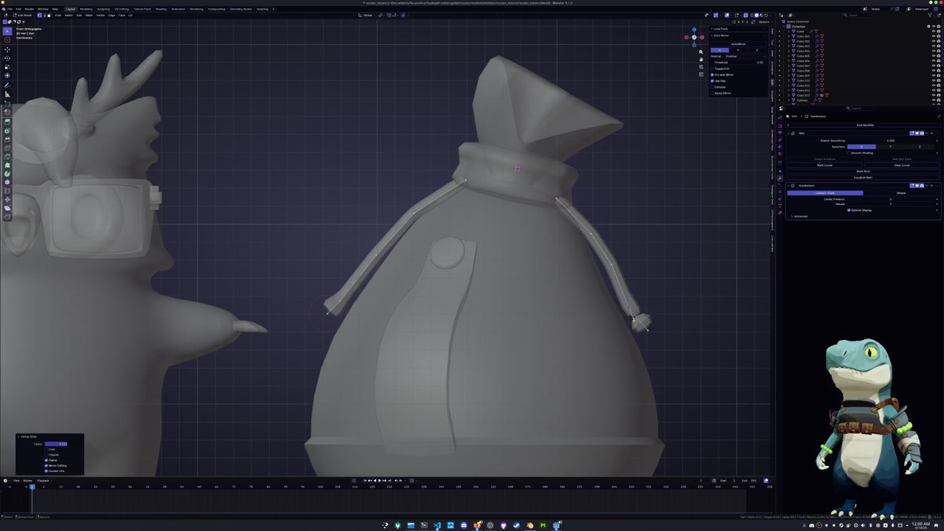
scroll(664, 313, "up", 1)
Delete the unwanted edges at the strap tip and slide the tip vertex into place
key("x")
left_click(674, 307)
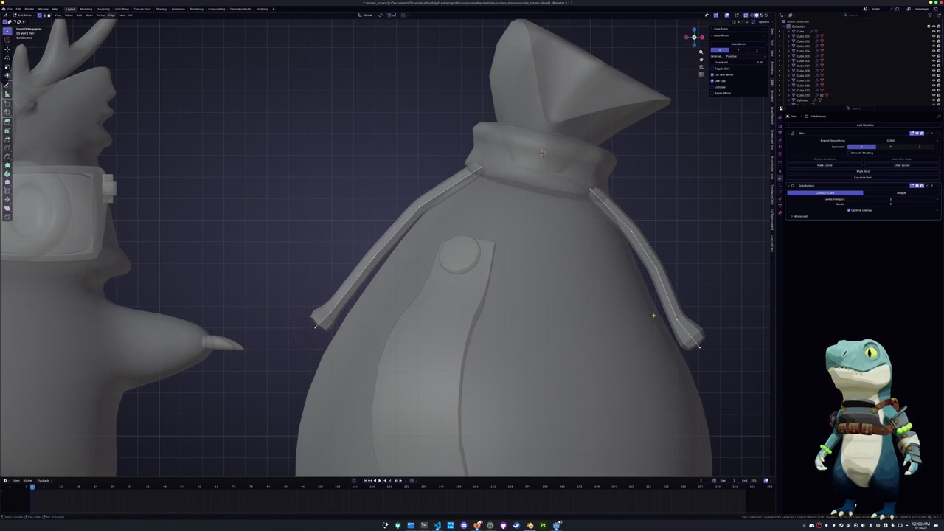
scroll(652, 315, "down", 1)
key("g")
key("g")
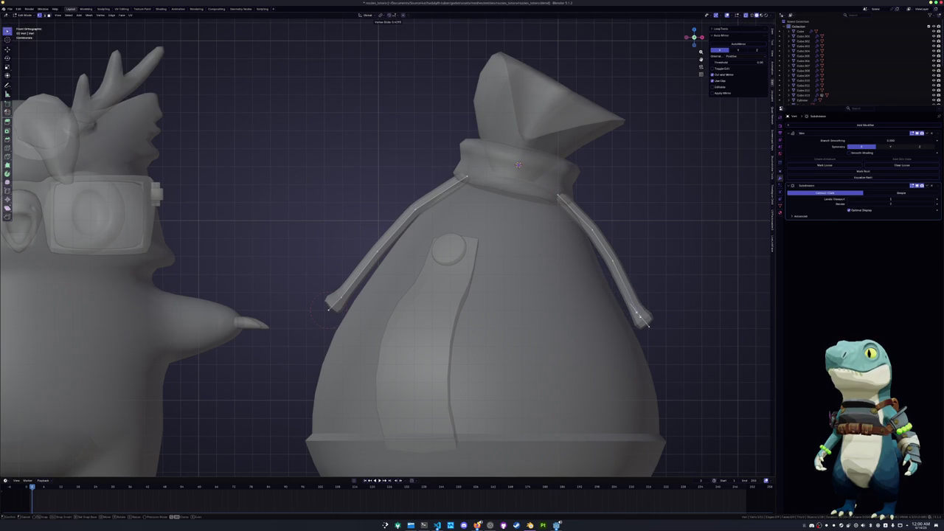
left_click(518, 165)
Back in Object Mode, add a new cylinder mesh
key("Tab")
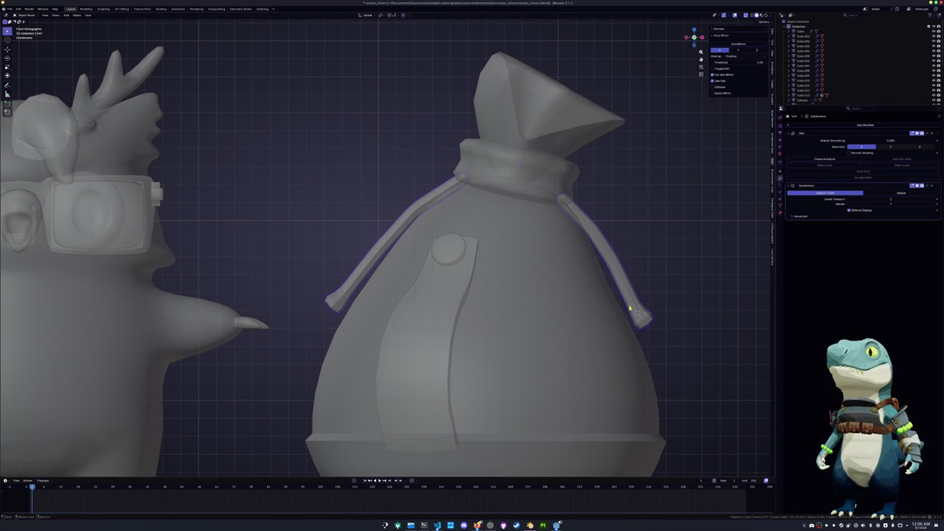
key("shift+a")
left_click(654, 331)
scroll(670, 326, "down", 5)
Rotate the new cylinder and shrink it to a small cap size
key("r")
left_click(659, 259)
key("s")
left_click_drag(649, 283, 583, 295)
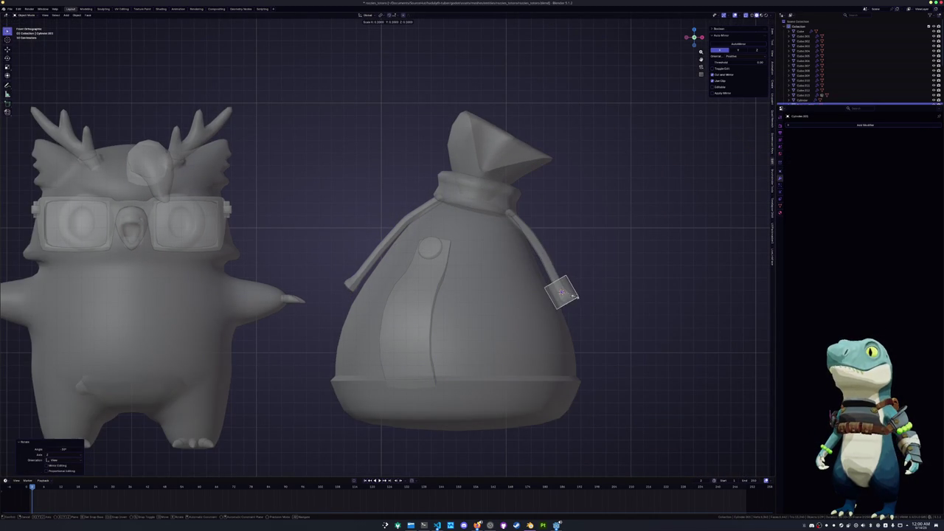
left_click(605, 298)
scroll(528, 251, "up", 3)
scroll(588, 324, "up", 2)
Place the cylinder on the right strap's end, tilted along it and narrowed in X
key("g")
left_click(615, 280)
key("r")
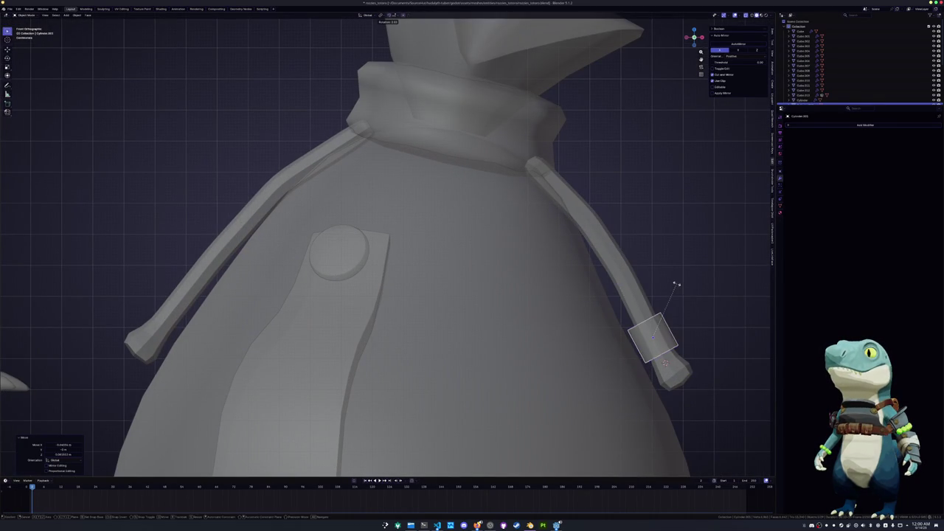
left_click(675, 286)
key("s")
key("x")
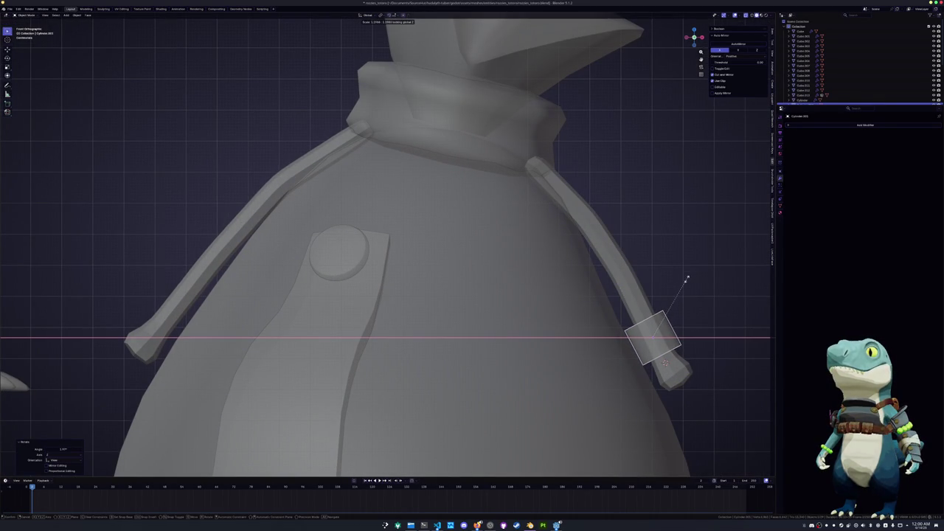
left_click(683, 280)
Reshape the cylinder mesh into a short band along the strap's Z axis
key("Tab")
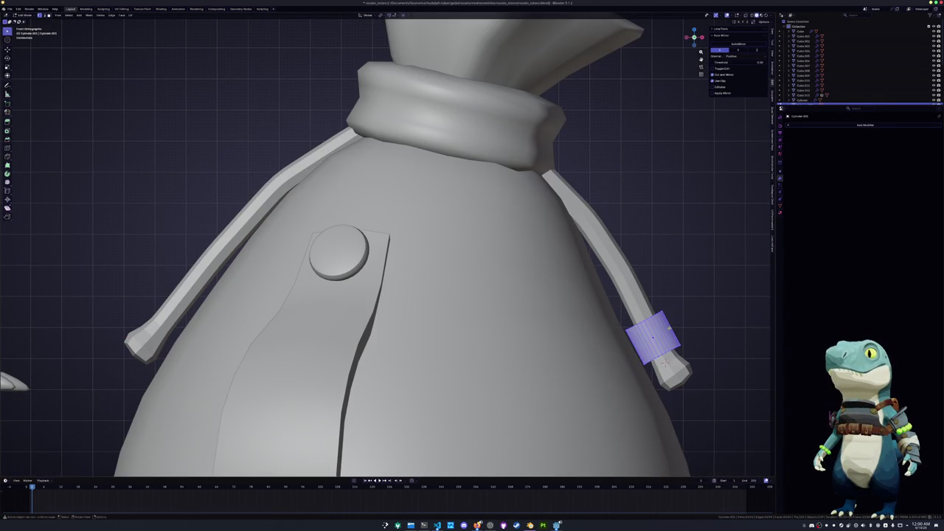
left_click_drag(664, 337, 588, 285)
key("s")
key("z")
left_click(586, 274)
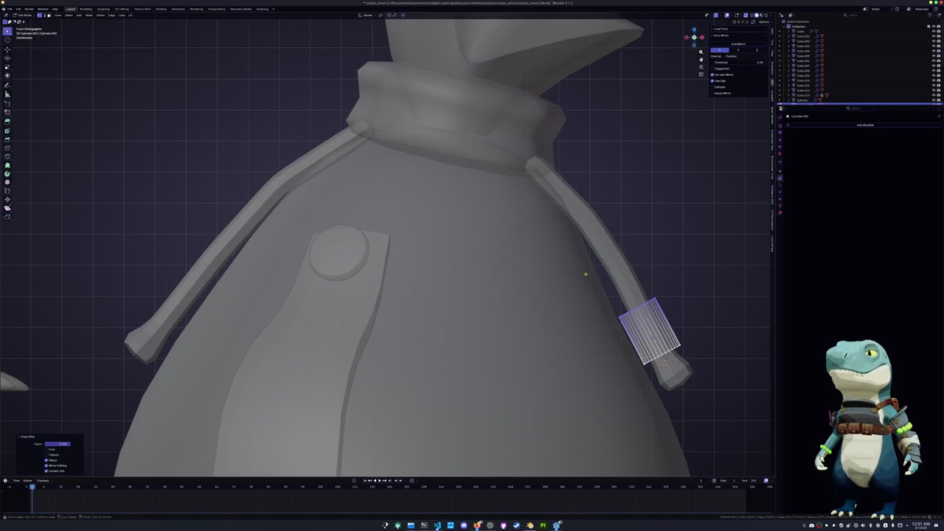
scroll(611, 314, "up", 1)
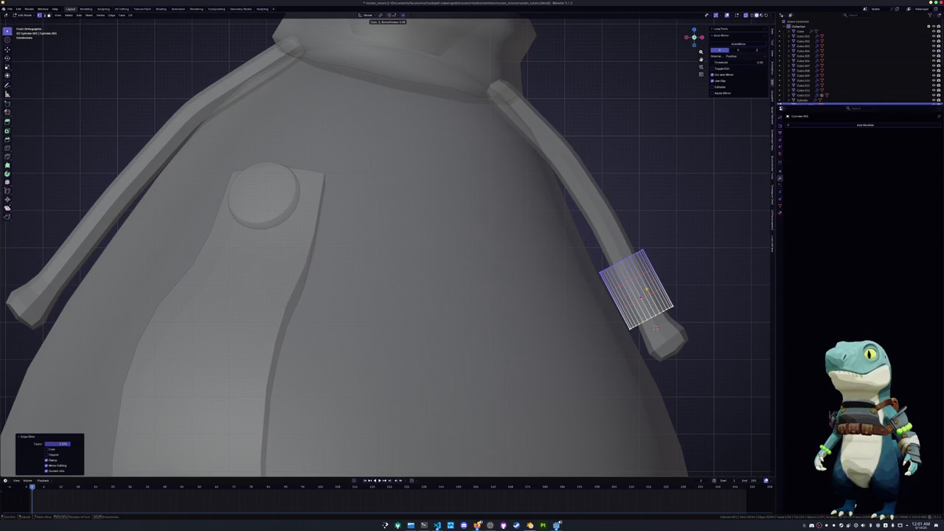
key("ctrl+z")
key("s")
key("z")
key("z")
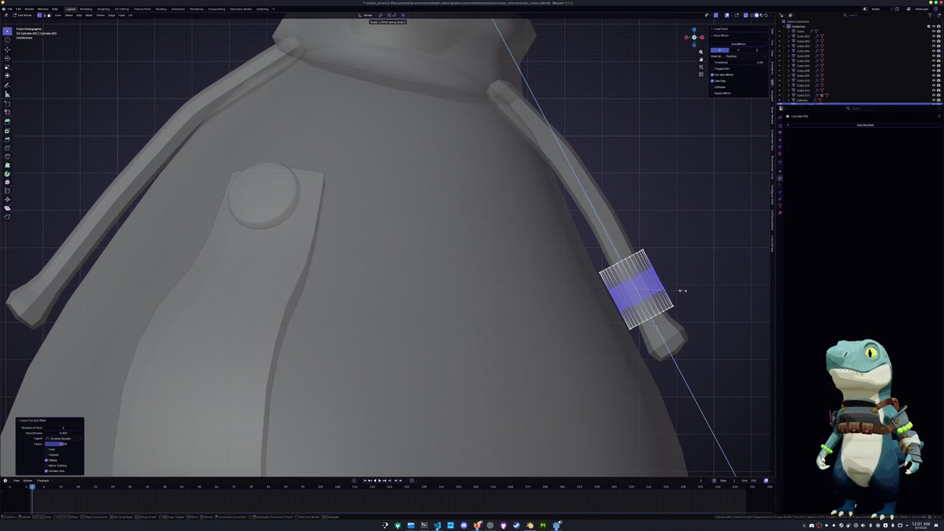
left_click(713, 308)
scroll(713, 308, "up", 3)
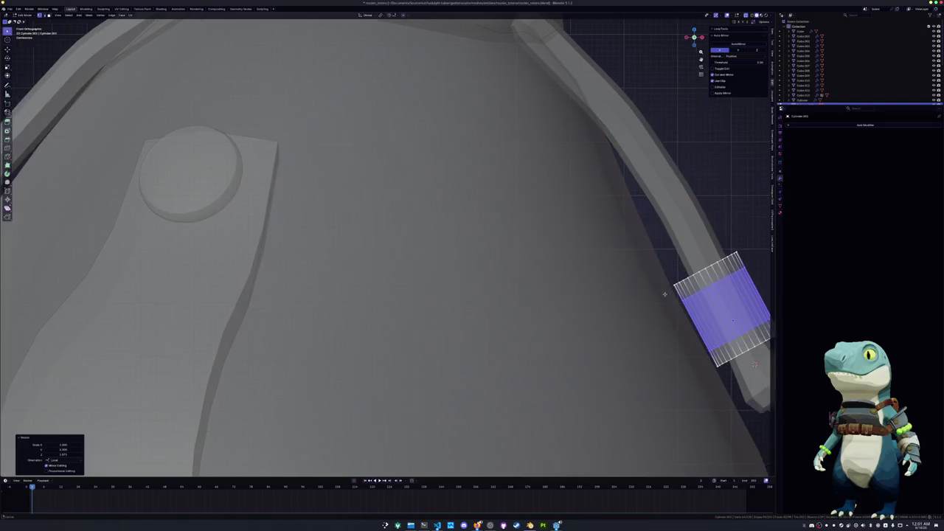
Add an edge loop across the band and thicken the whole band outward
key("ctrl+r")
left_click(514, 274)
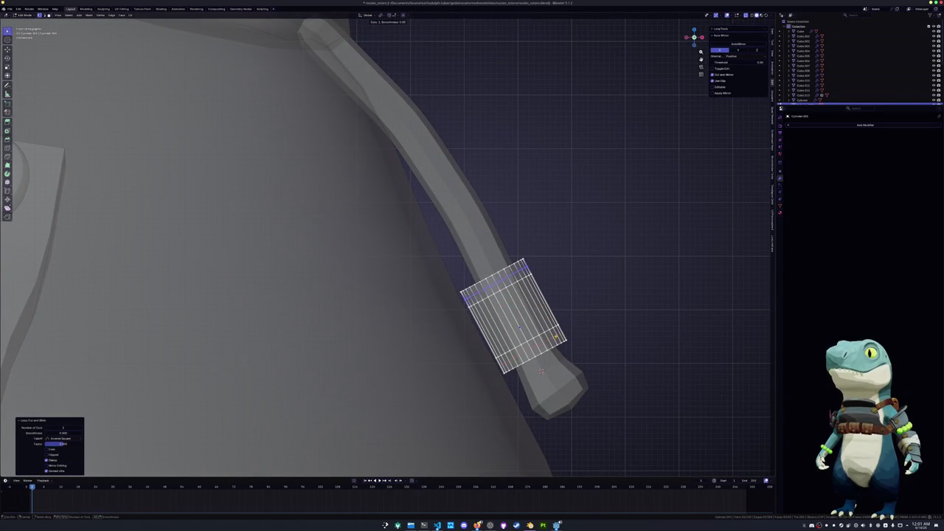
key("ctrl+l")
key("alt+s")
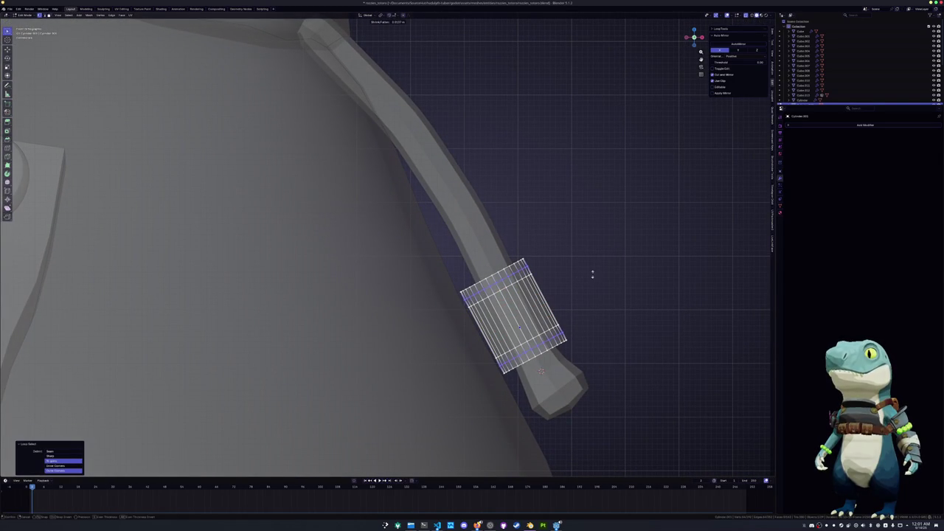
left_click(640, 237)
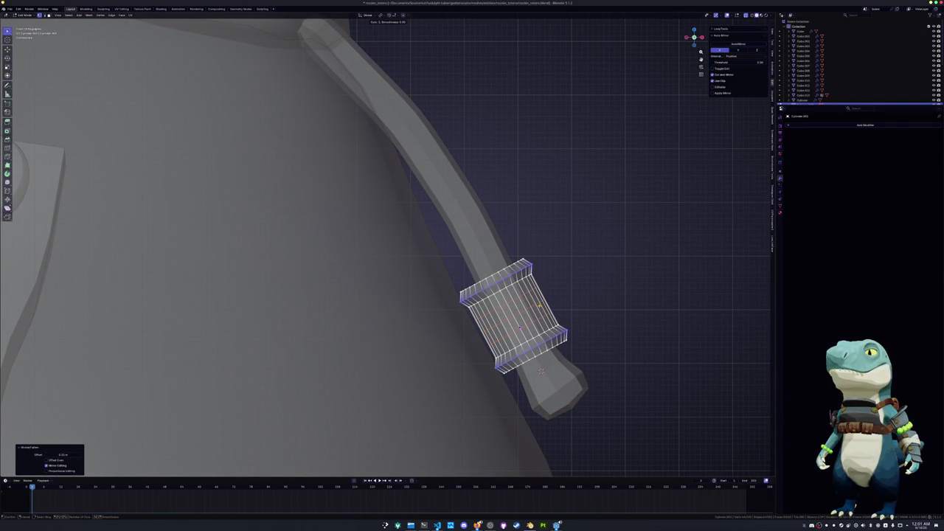
Space, bevel, and extrude the band's edge loops into raised ridges
key("2")
left_click(516, 309, "alt")
key("s")
key("z")
key("z")
left_click(622, 337)
key("ctrl+b")
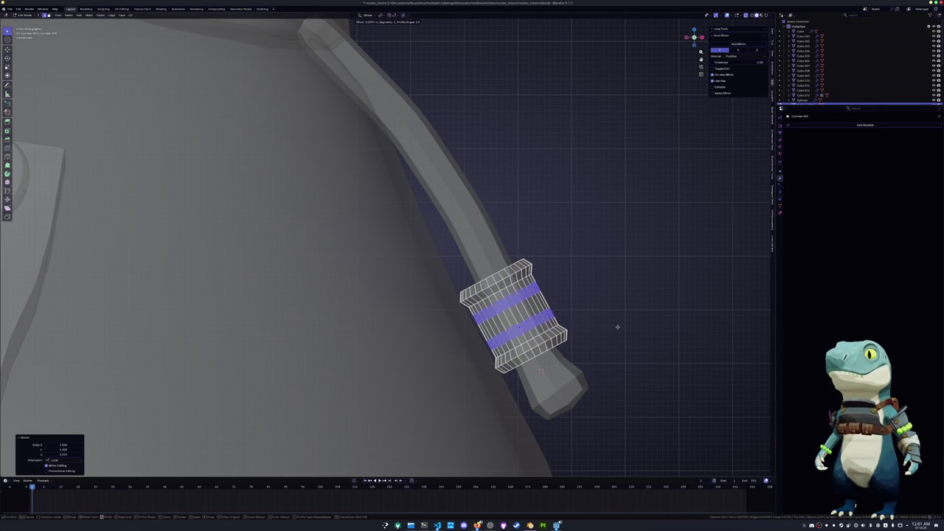
left_click(619, 325)
key("e")
right_click(623, 321)
key("alt+s")
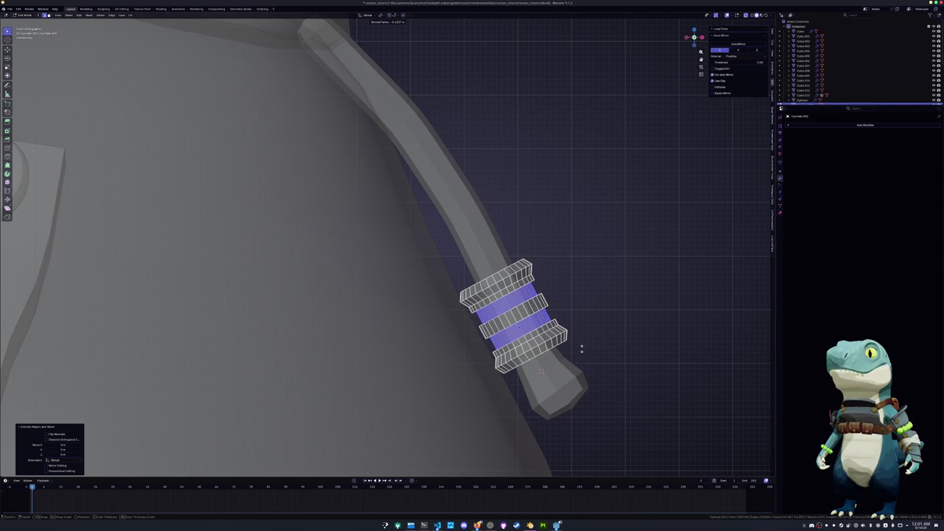
left_click(592, 343)
Apply Shade Smooth and Auto Smooth to the clasp
key("Tab")
scroll(594, 344, "down", 3)
scroll(546, 284, "up", 2)
right_click(518, 281)
left_click(519, 280)
right_click(519, 281)
left_click(518, 284)
mouse_move(518, 285)
middle_mouse_down()
mouse_move(575, 288)
mouse_move(514, 21)
mouse_move(565, 345)
middle_mouse_up()
scroll(489, 272, "down", 3)
Slide the clasp along the strap on the Z axis into its final position
key("g")
mouse_move(489, 272)
middle_mouse_down()
mouse_move(536, 283)
mouse_move(737, 205)
middle_mouse_up()
key("z")
key("z")
left_click(538, 283)
Try a Mirror modifier on the right strap's clasp, then undo it
left_click(843, 125)
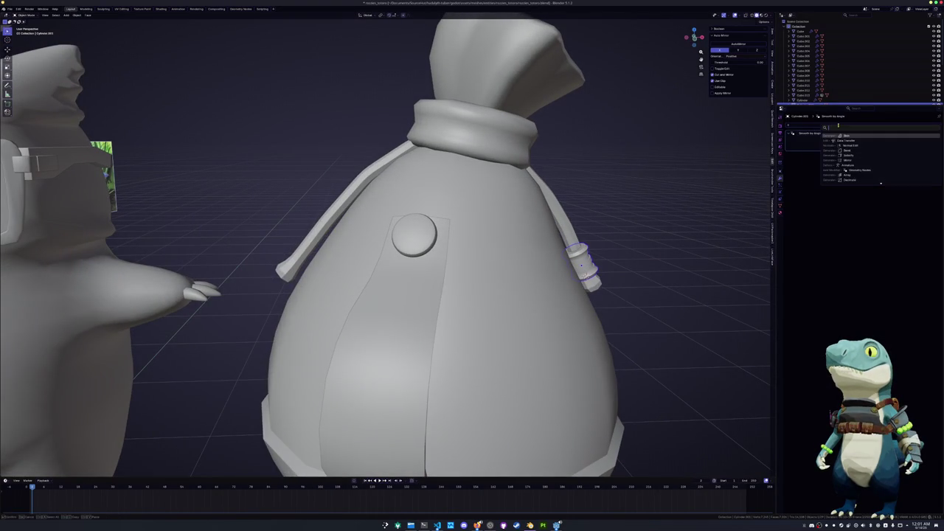
left_click(902, 160)
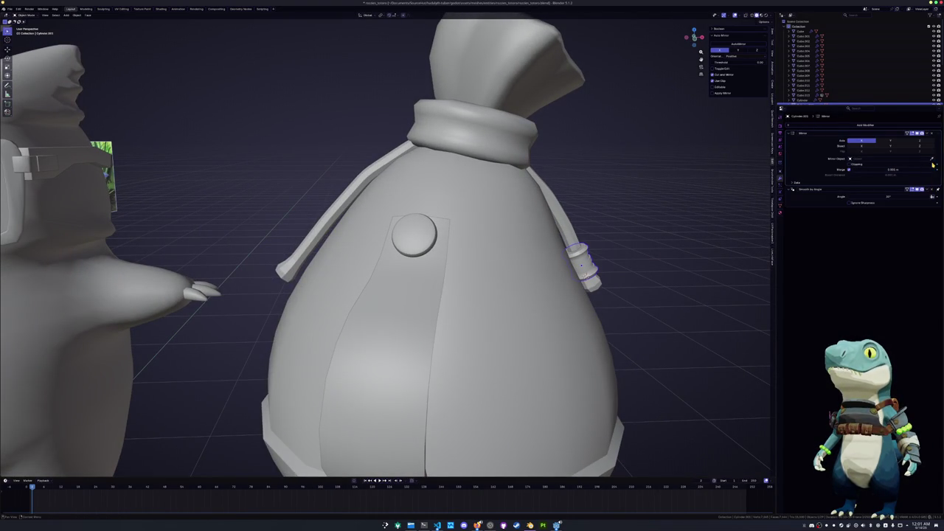
left_click(328, 216)
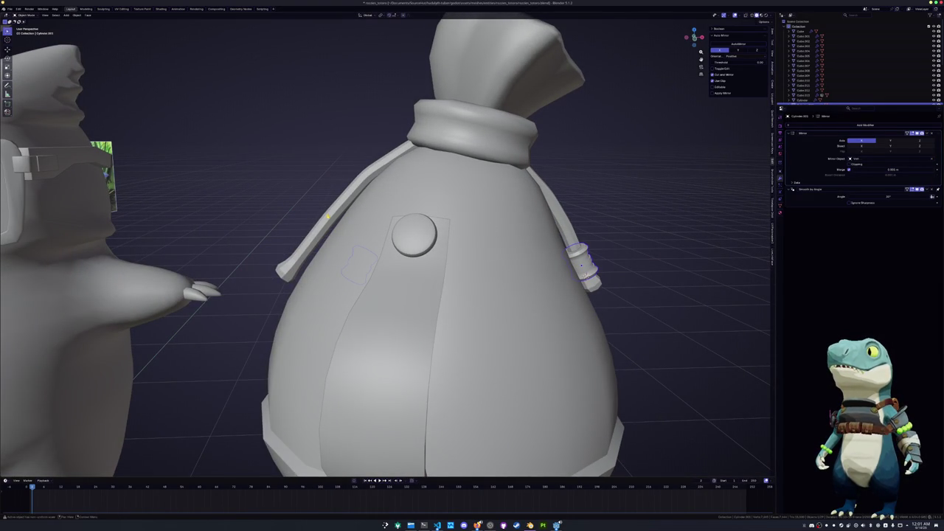
mouse_move(474, 256)
middle_mouse_down()
mouse_move(639, 238)
mouse_move(446, 299)
mouse_move(434, 365)
mouse_move(521, 341)
middle_mouse_up()
key("ctrl+z")
scroll(446, 299, "up", 2)
scroll(446, 298, "up", 2)
In Edit Mode, select an edge ring along the clasp and checker-deselect every other edge
key("Tab")
left_click(434, 364, "alt")
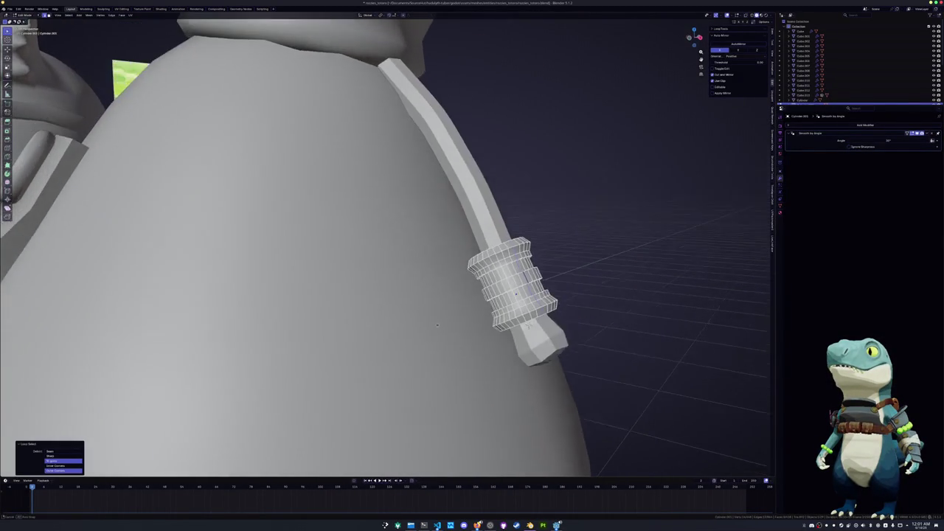
left_click(527, 292)
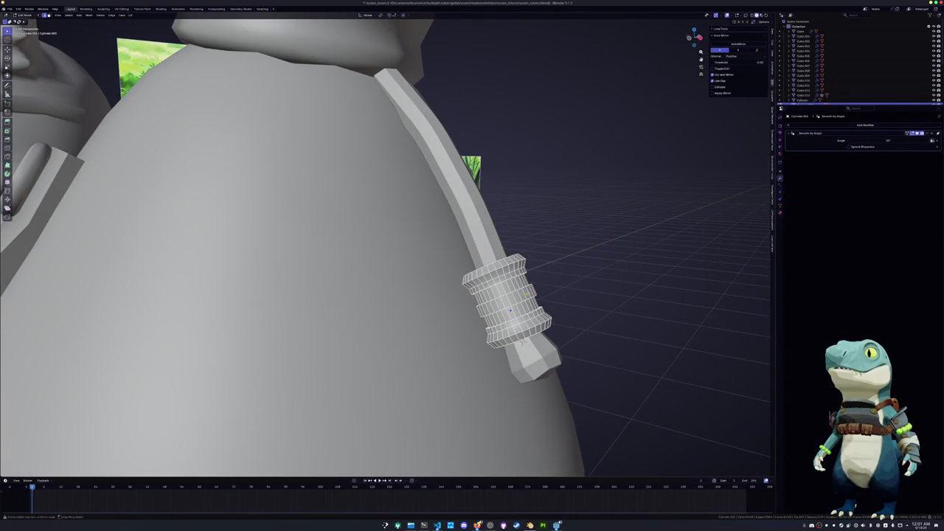
left_click(525, 294, "ctrl+alt")
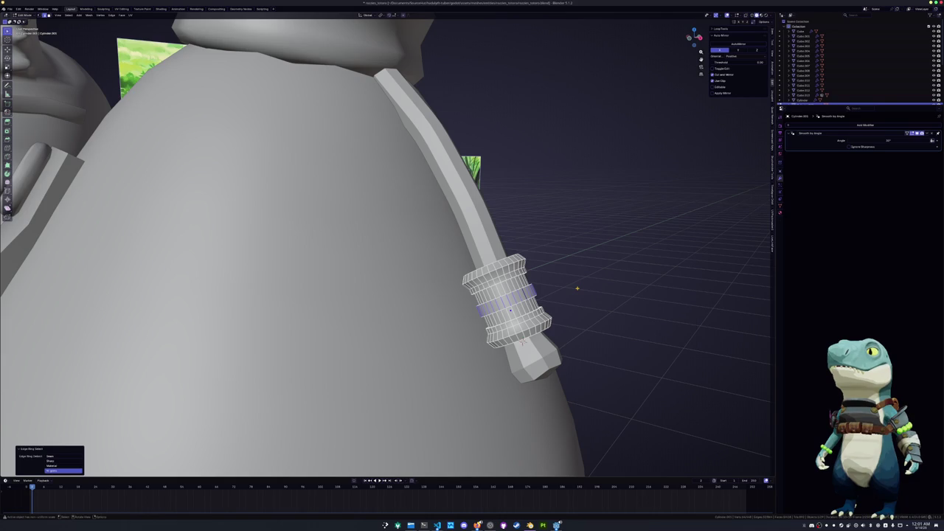
key("F3")
type("checker")
key("Return")
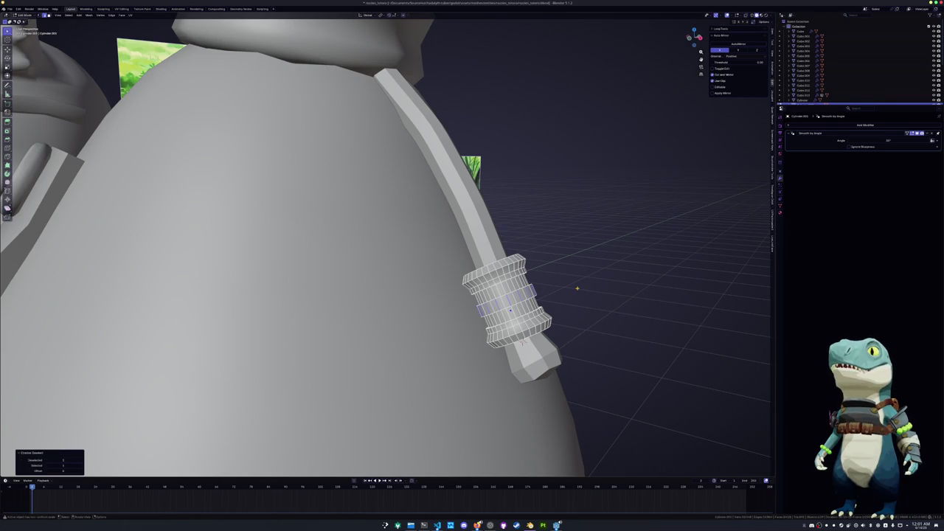
Expand the remaining alternate edges into full loops and dissolve them, then leave Edit Mode
key("F3")
type("select")
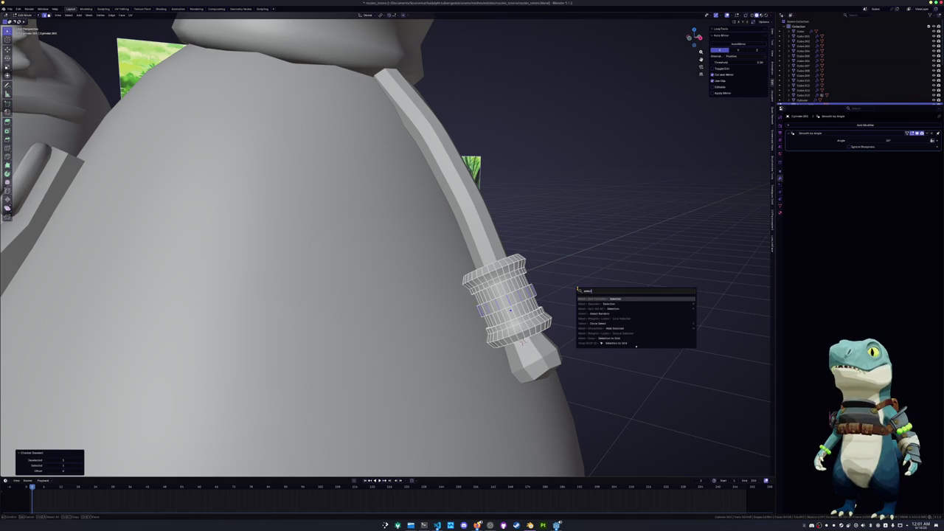
type(" loop")
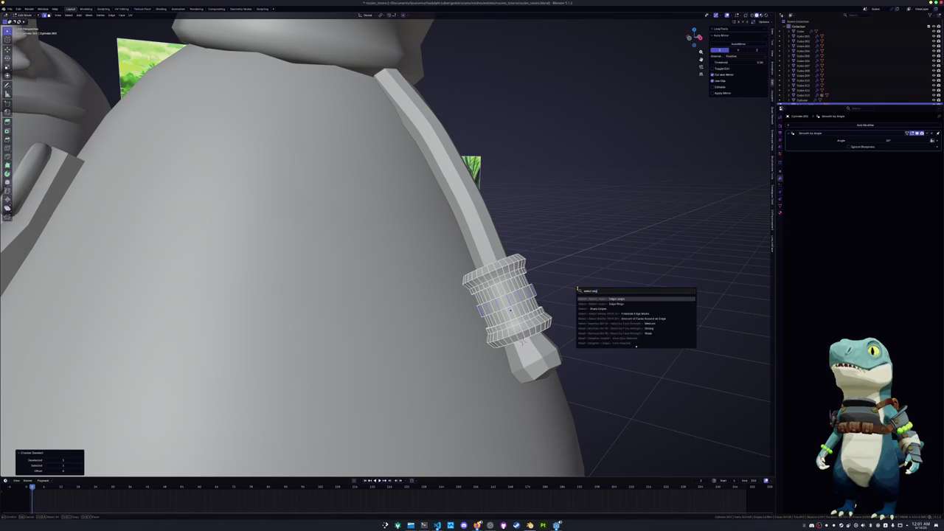
key("Return")
key("x")
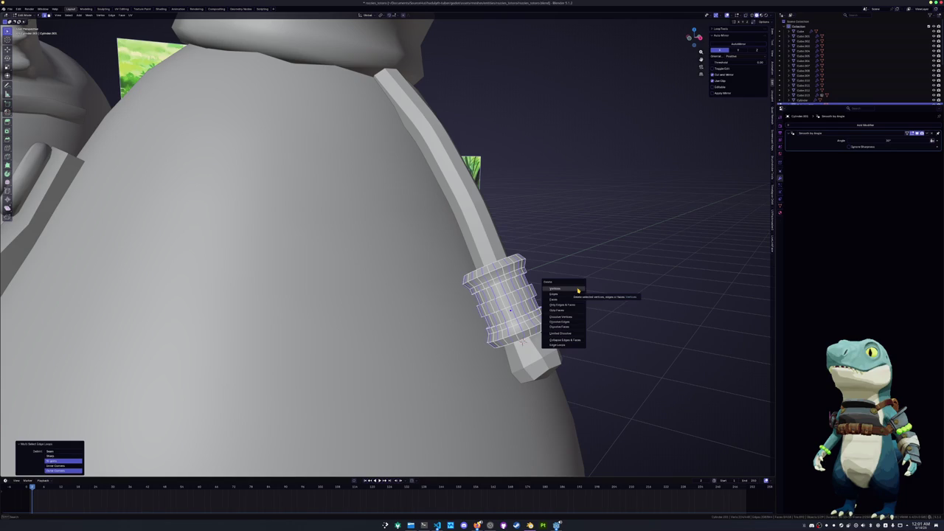
left_click(570, 321)
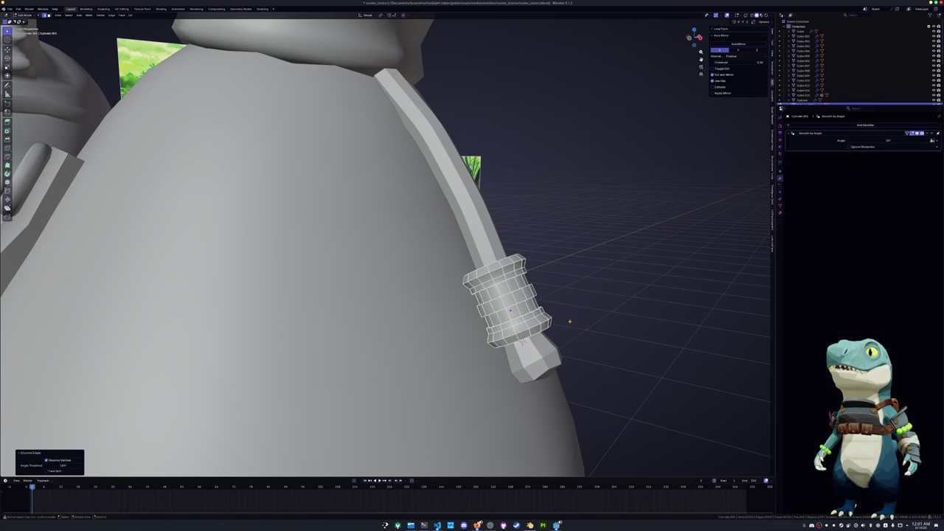
mouse_move(570, 322)
middle_mouse_down()
mouse_move(375, 315)
mouse_move(416, 302)
middle_mouse_up()
key("Tab")
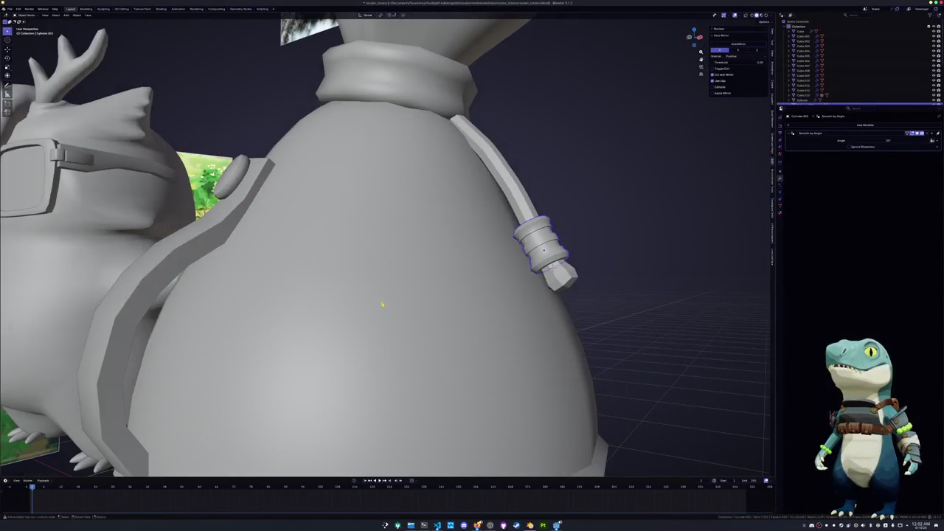
key("KP_1")
scroll(416, 302, "down", 3)
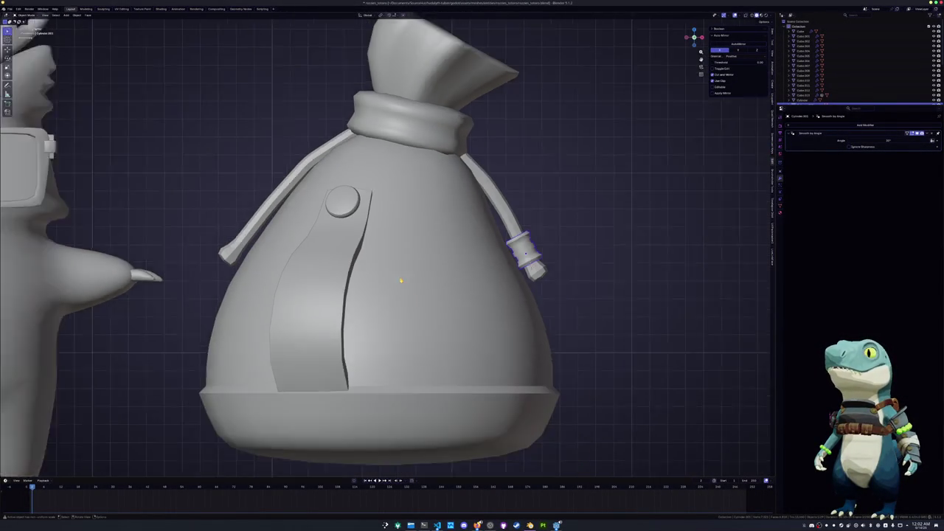
Resize the clasp and place a duplicate of it near the left strap
middle_click_drag(416, 302, 469, 305, "shift")
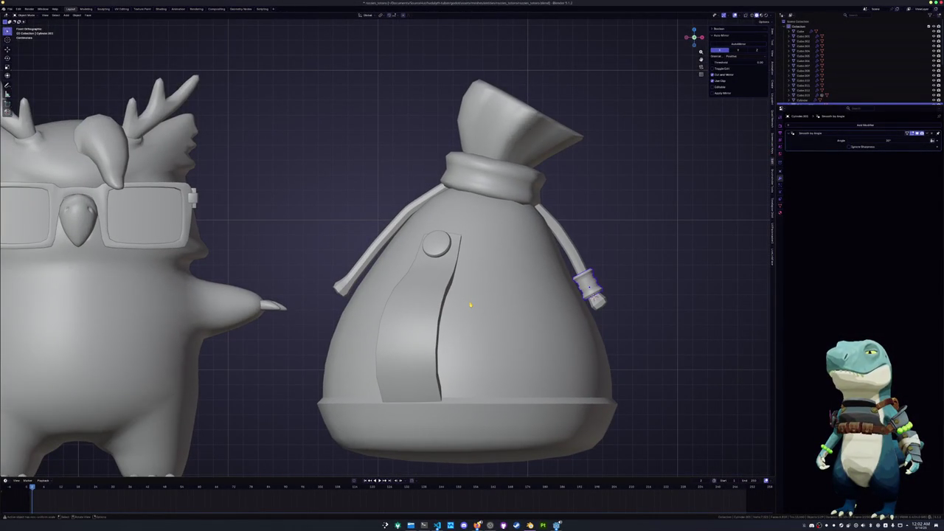
scroll(583, 295, "up", 2)
scroll(627, 306, "up", 1)
key("s")
left_click(627, 306)
key("shift+d")
left_click(287, 258)
Turn on see-through display and clear the clasp copy's rotation with Alt+R
left_click(472, 172)
key("Tab")
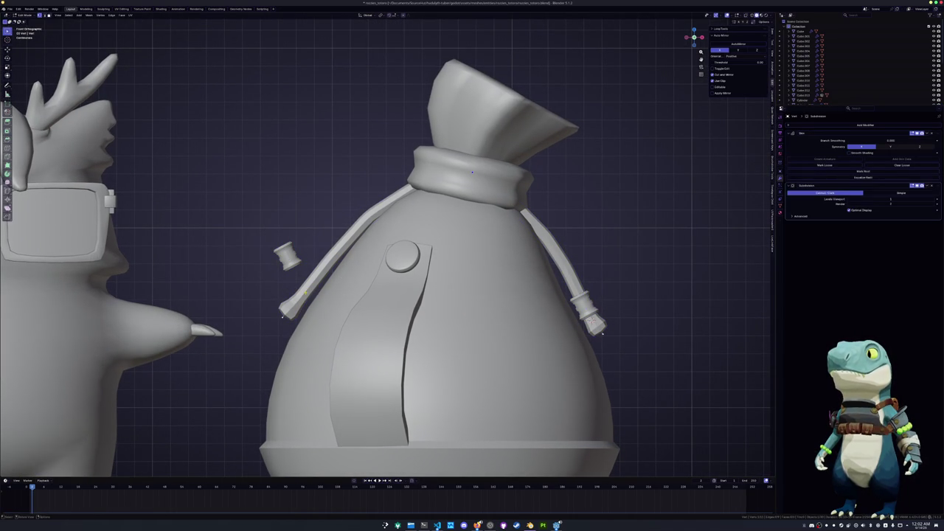
key("alt+z")
key("ctrl+Tab")
left_click(274, 295)
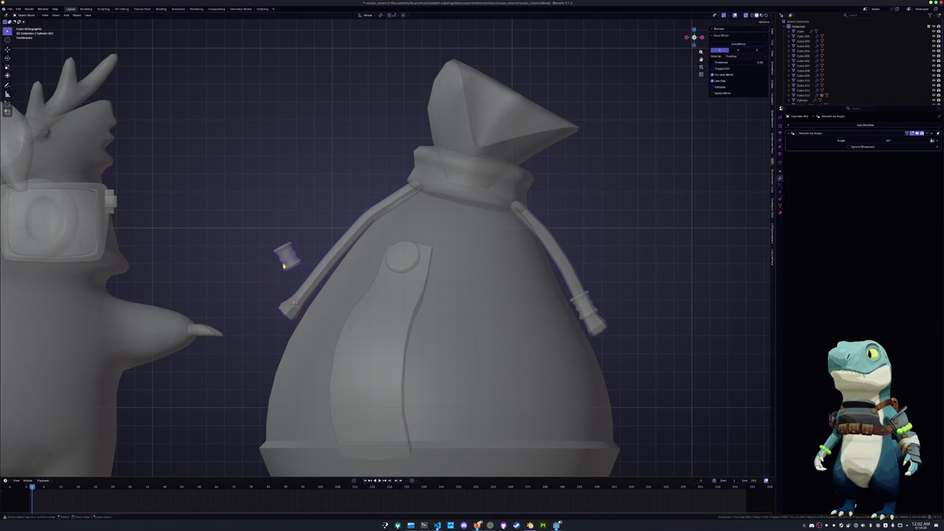
key("alt+r")
Rotate and move the clasp copy so it sits on the left strap's end
middle_click_drag(374, 291, 419, 285, "shift")
scroll(418, 286, "up", 3)
key("r")
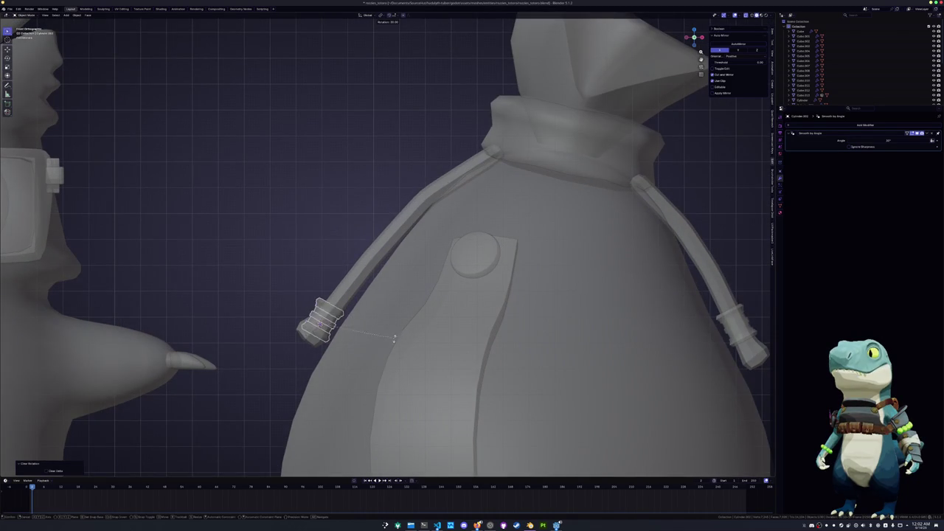
left_click(382, 345)
key("g")
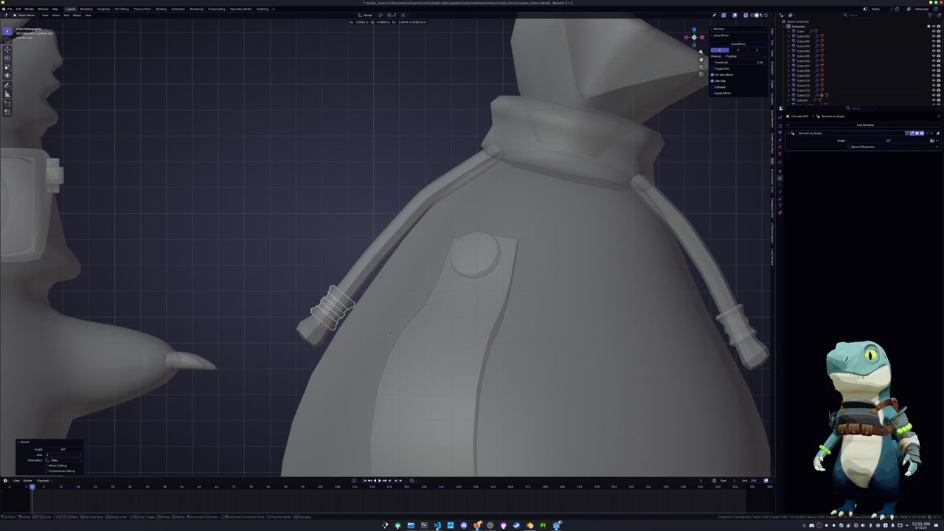
left_click(389, 337)
Turn off see-through display, give the straps mesh smooth shading, and deselect it
left_click(389, 337)
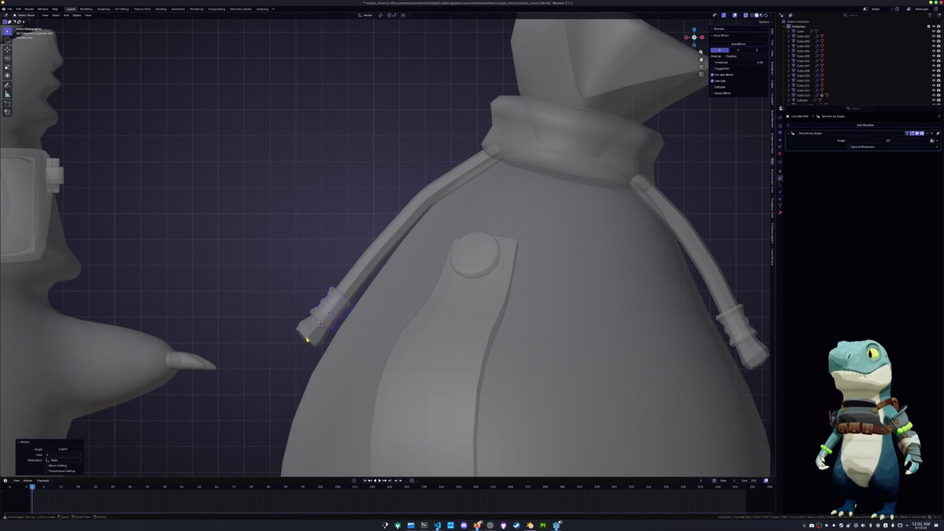
key("Tab")
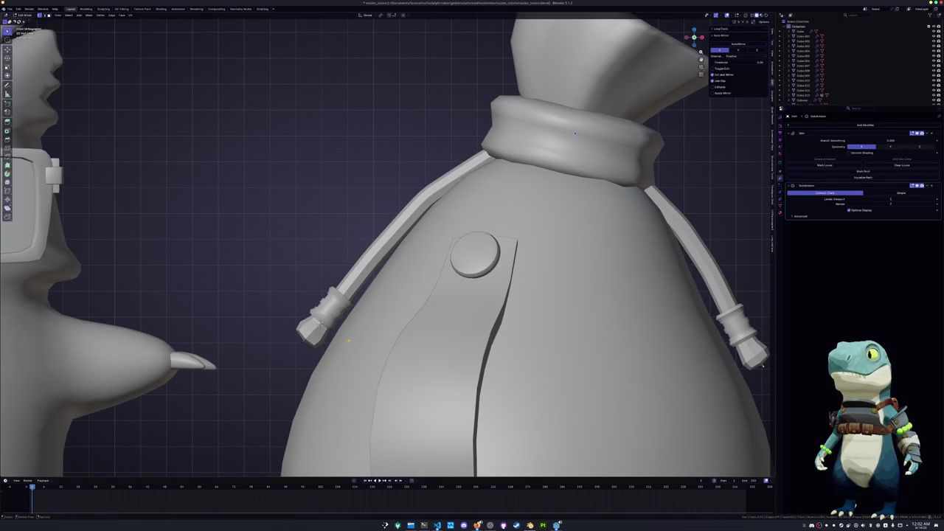
right_click(396, 333)
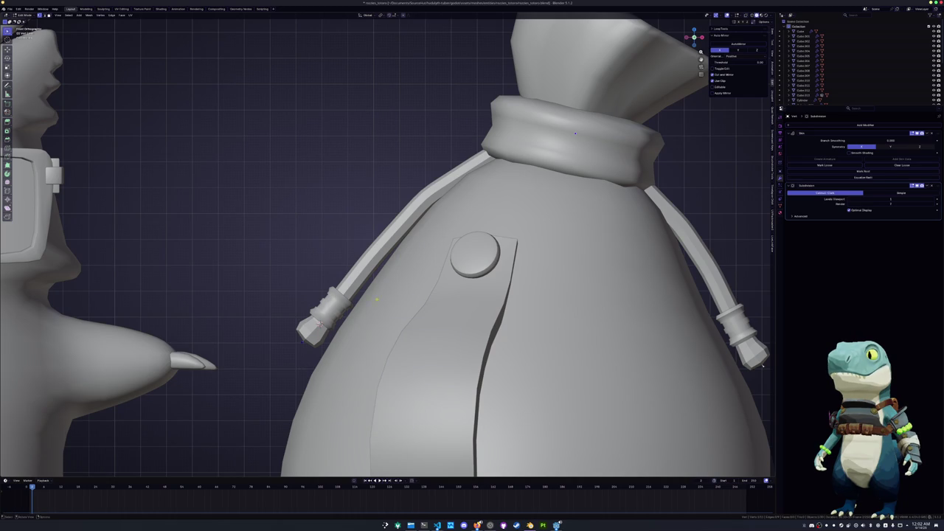
key("Tab")
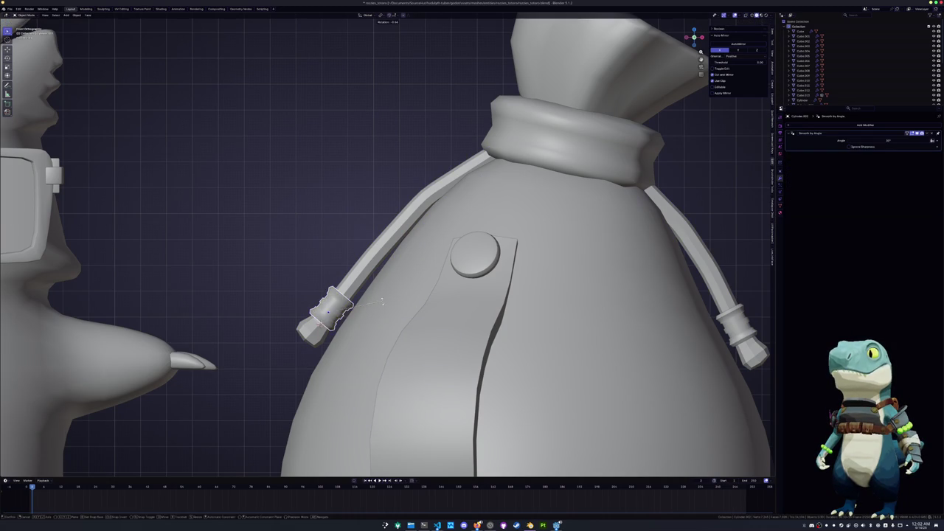
scroll(622, 261, "down", 2)
left_click(708, 204)
scroll(603, 261, "down", 3)
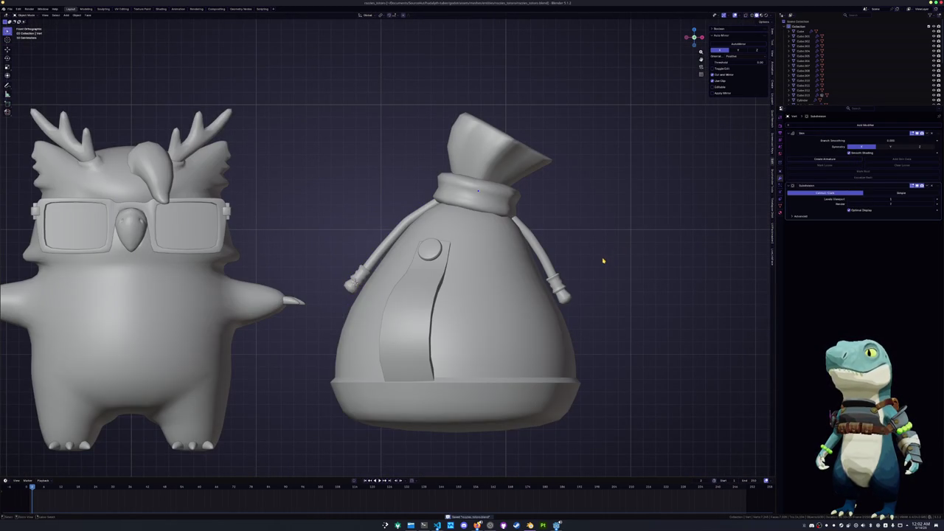
Enter Edit Mode on the sack body and add a vertical edge loop, then undo it
left_click(541, 320)
key("Tab")
middle_click_drag(540, 319, 525, 322)
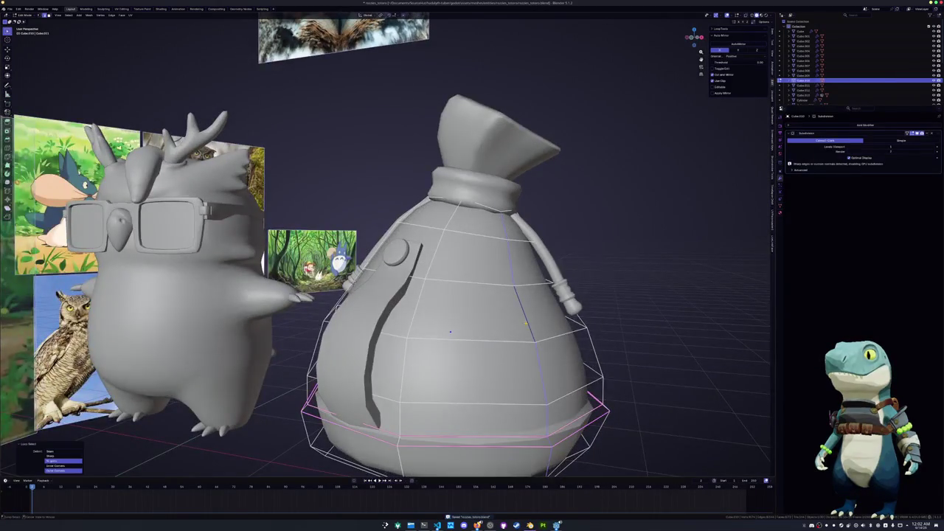
scroll(526, 322, "up", 2)
left_click(576, 319)
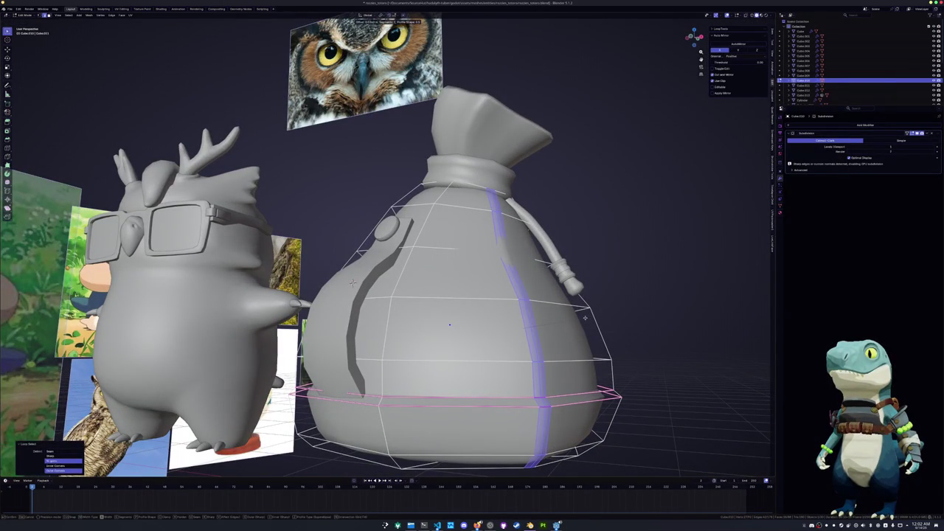
left_click(585, 318)
key("ctrl+z")
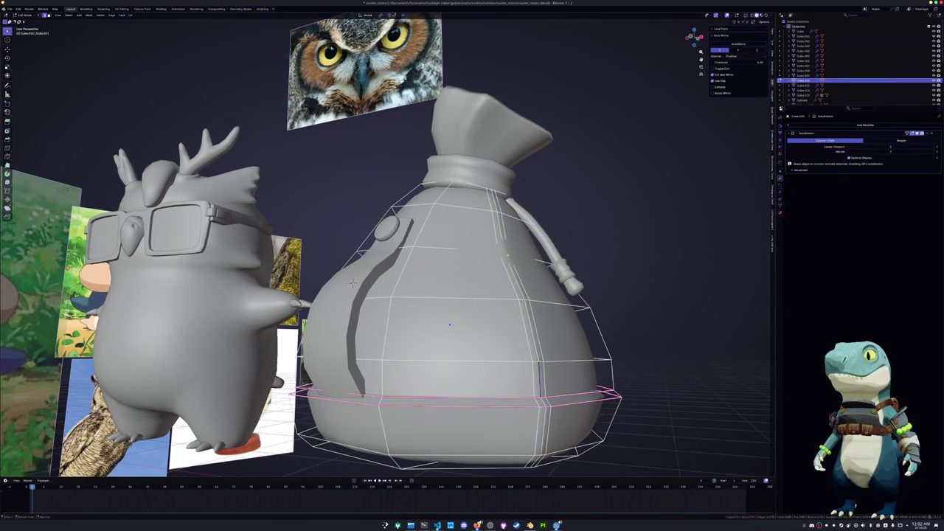
Select an edge path on the sack in X-ray view, previewing and cancelling a loop cut
left_click(353, 283, "ctrl")
key("alt+z")
mouse_move(353, 283)
middle_mouse_down()
mouse_move(442, 338)
mouse_move(339, 314)
middle_mouse_up()
key("alt+z")
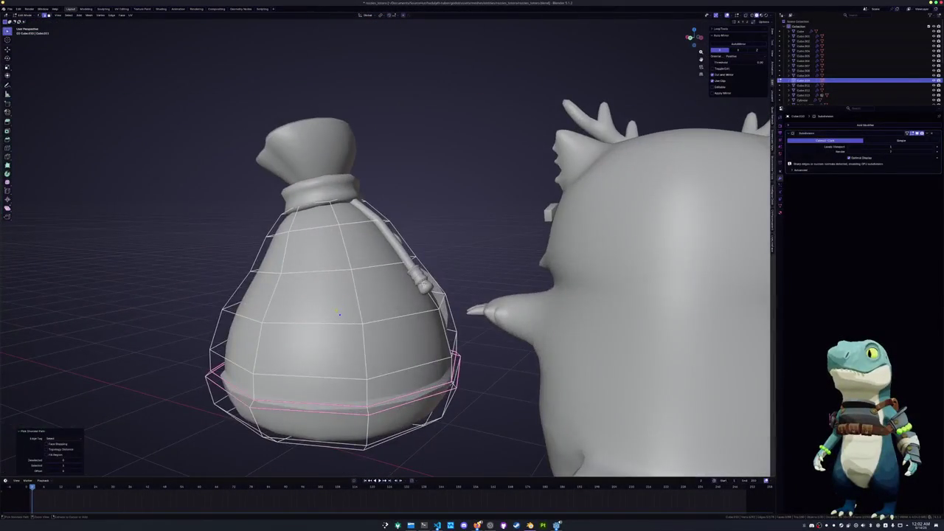
key("ctrl+r")
key("Escape")
Select a vertical seam loop on the sack and bevel it
left_click(339, 315, "alt")
key("alt+z")
mouse_move(339, 315)
middle_mouse_down()
mouse_move(440, 333)
mouse_move(374, 368)
mouse_move(354, 361)
mouse_move(332, 325)
middle_mouse_up()
left_click(354, 361, "alt")
key("ctrl+b")
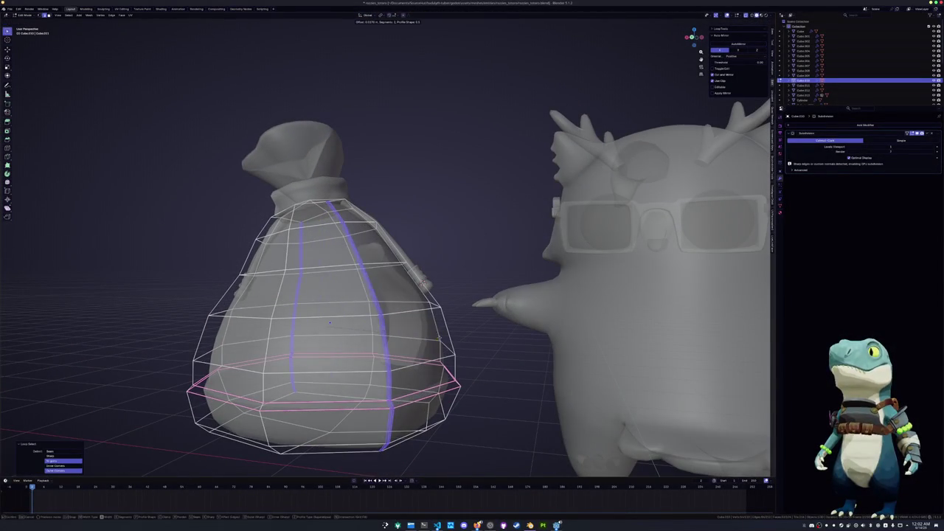
left_click(329, 323)
Select an edge path down the sack and press it inward with Shrink/Fatten to form a seam
key("alt+a")
mouse_move(330, 322)
middle_mouse_down()
mouse_move(330, 313)
mouse_move(400, 334)
mouse_move(396, 324)
middle_mouse_up()
left_click(330, 313, "ctrl")
left_click(397, 317, "ctrl")
key("alt+z")
key("s")
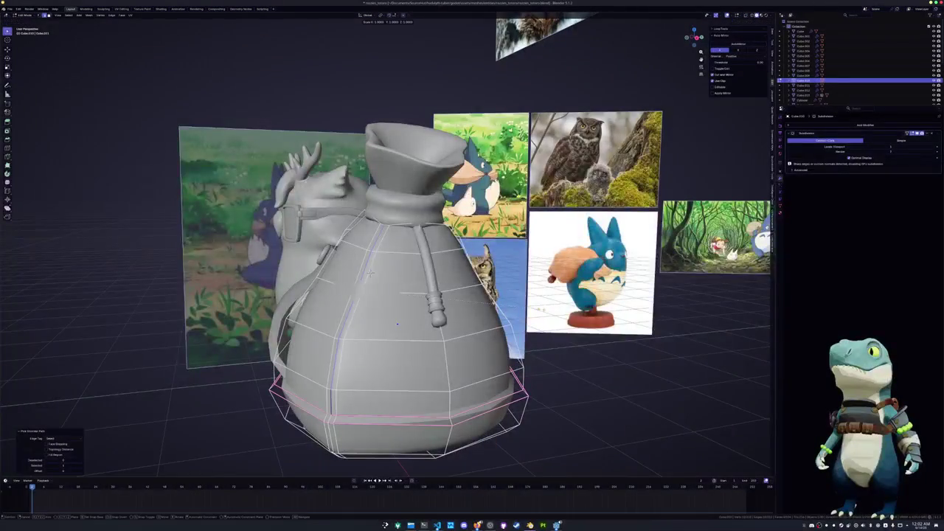
key("Escape")
key("alt+s")
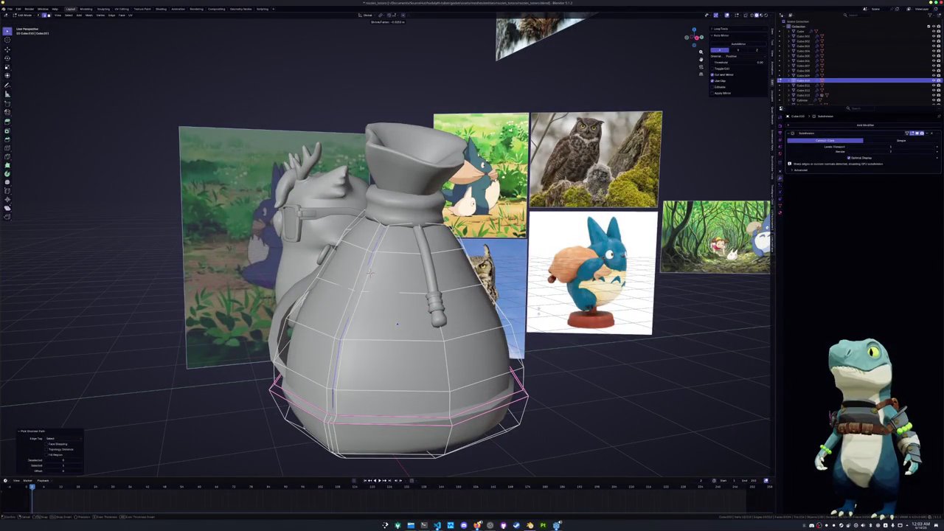
left_click(370, 272)
Ctrl-click from a vertex at the bag's neck to its bottom to select that edge path
middle_click_drag(369, 272, 363, 276)
left_click(364, 276, "alt")
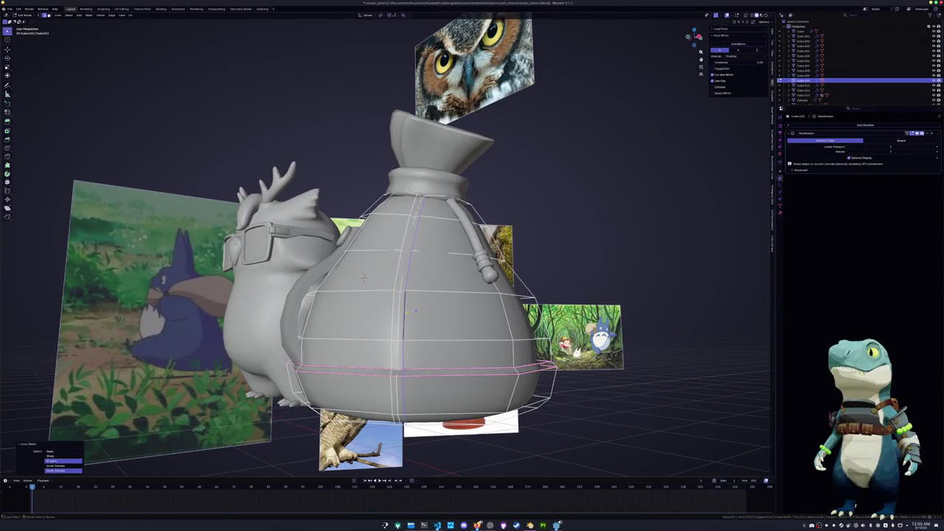
key("g")
key("g")
middle_click_drag(364, 277, 371, 277)
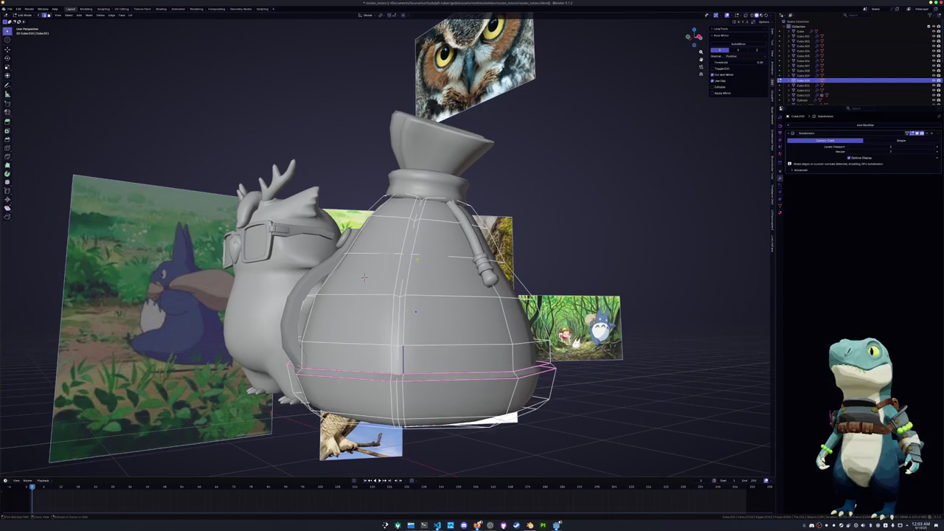
left_click(363, 276, "ctrl")
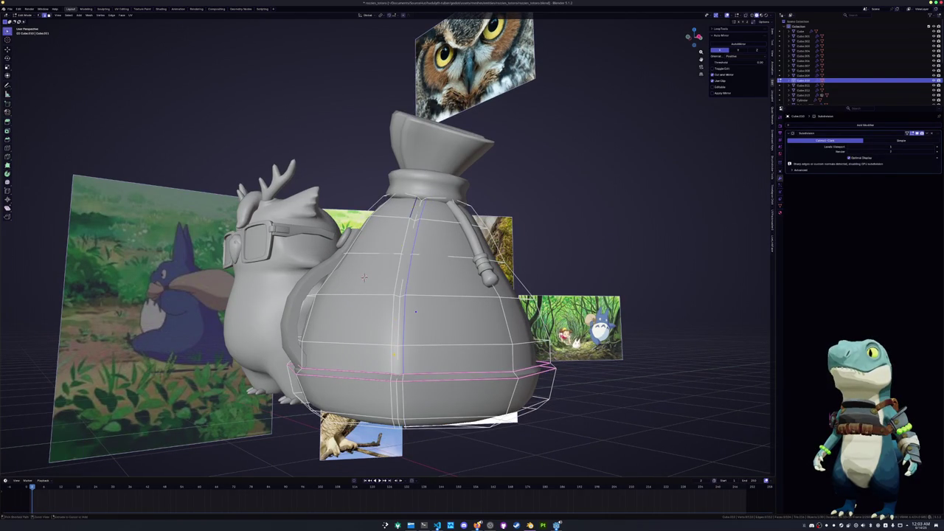
middle_click_drag(363, 277, 443, 280)
left_click(345, 213, "shift")
left_click(370, 364, "ctrl")
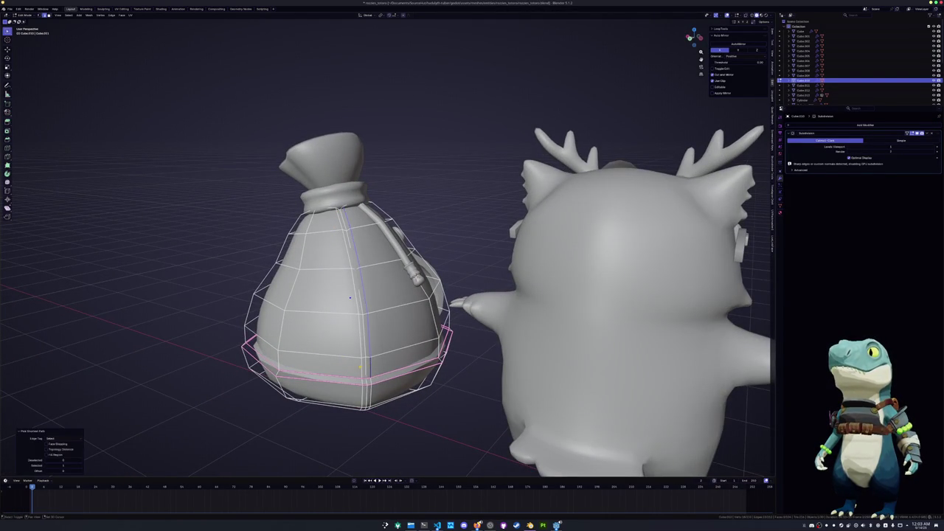
Crease the selected vertical seam edges with Shift+E
middle_click_drag(350, 297, 343, 303)
key("shift+e")
left_click(500, 204)
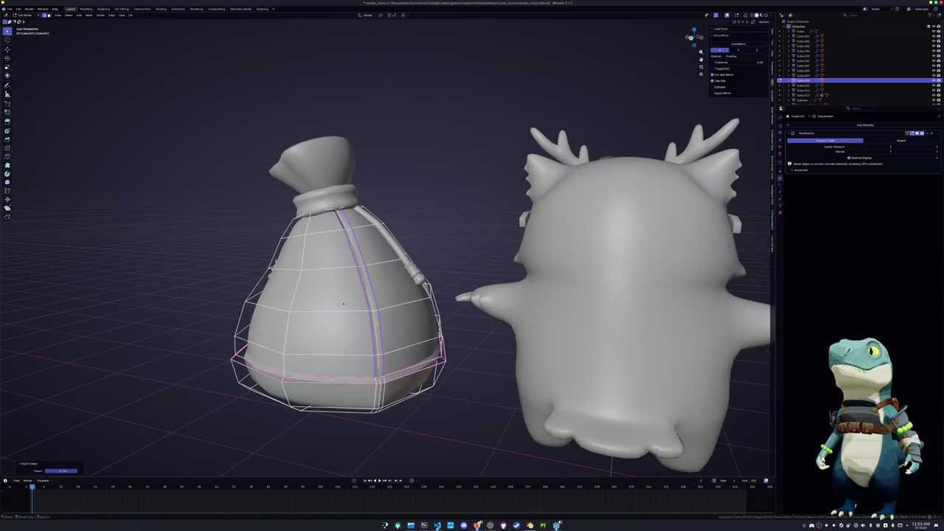
Select a lower edge loop on the bag and move it along Z
left_click(343, 303, "alt")
mouse_move(343, 303)
middle_mouse_down()
mouse_move(337, 316)
mouse_move(356, 279)
middle_mouse_up()
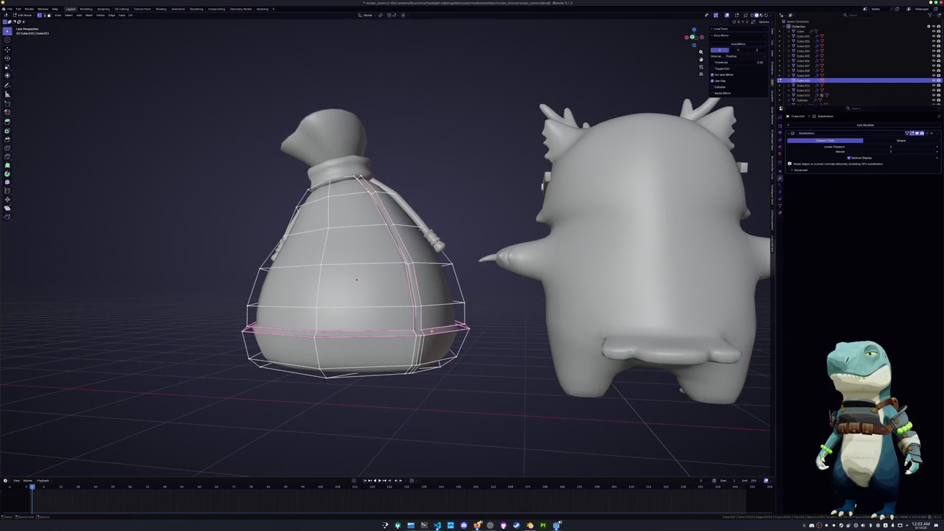
mouse_move(356, 280)
middle_mouse_down()
mouse_move(459, 324)
mouse_move(383, 317)
middle_mouse_up()
key("g")
key("z")
left_click(459, 325)
key("g")
left_click(414, 290)
Vertex-slide the selected loop and relax it twice with LoopTools
mouse_move(413, 290)
middle_mouse_down()
mouse_move(418, 298)
mouse_move(358, 275)
mouse_move(469, 383)
middle_mouse_up()
key("shift+v")
left_click(469, 389)
key("shift+r")
middle_click_drag(295, 243, 350, 240)
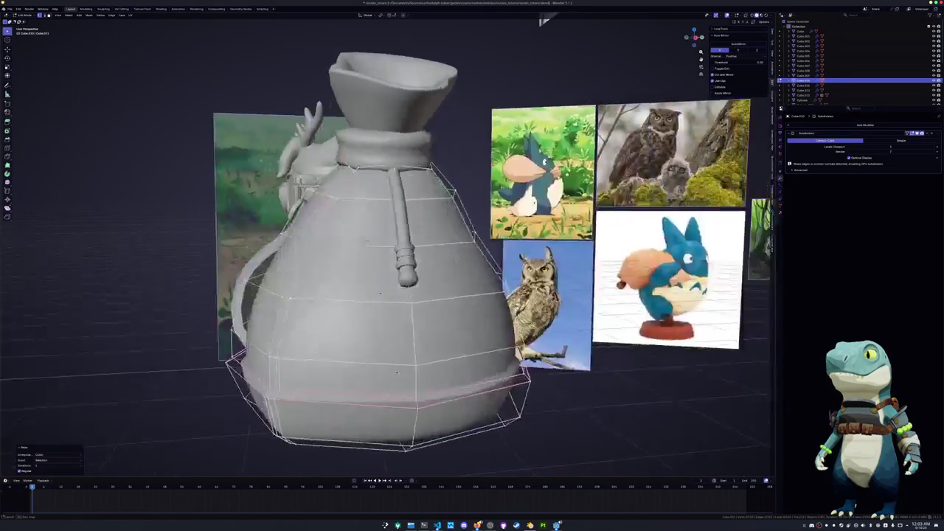
key("shift+r")
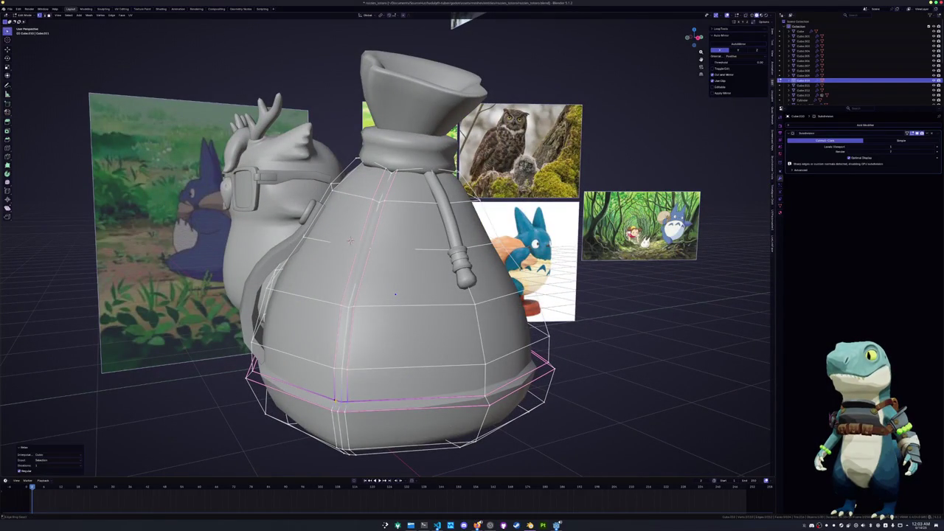
Check the bag in Object Mode, then select another lower loop and relax it
key("Tab")
mouse_move(365, 380)
middle_mouse_down()
mouse_move(407, 406)
mouse_move(413, 363)
mouse_move(407, 386)
mouse_move(444, 340)
middle_mouse_up()
key("Tab")
left_click(444, 340, "alt")
mouse_move(443, 340)
middle_mouse_down()
mouse_move(357, 247)
mouse_move(376, 262)
mouse_move(361, 267)
middle_mouse_up()
key("alt+r")
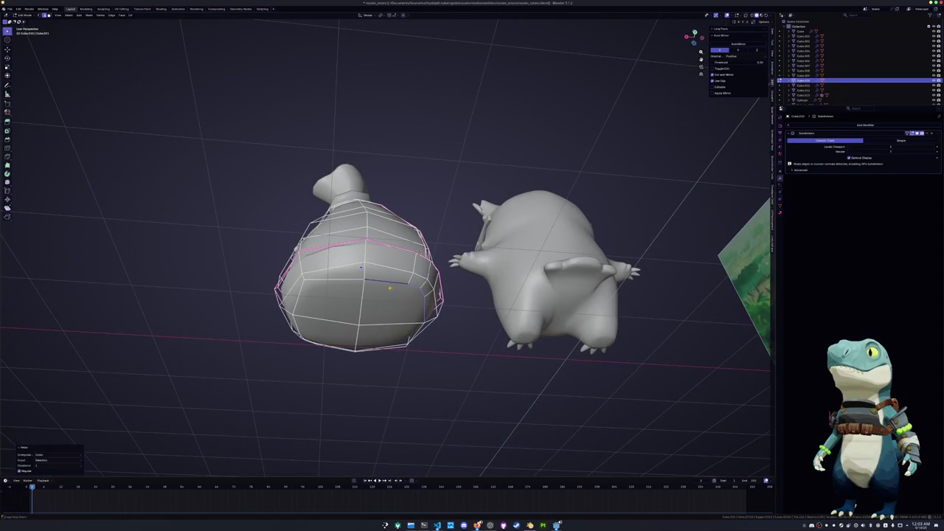
Select a different loop on the bag and relax it, then undo the relax
left_click(293, 306, "alt")
mouse_move(362, 267)
middle_mouse_down()
mouse_move(365, 291)
mouse_move(413, 280)
middle_mouse_up()
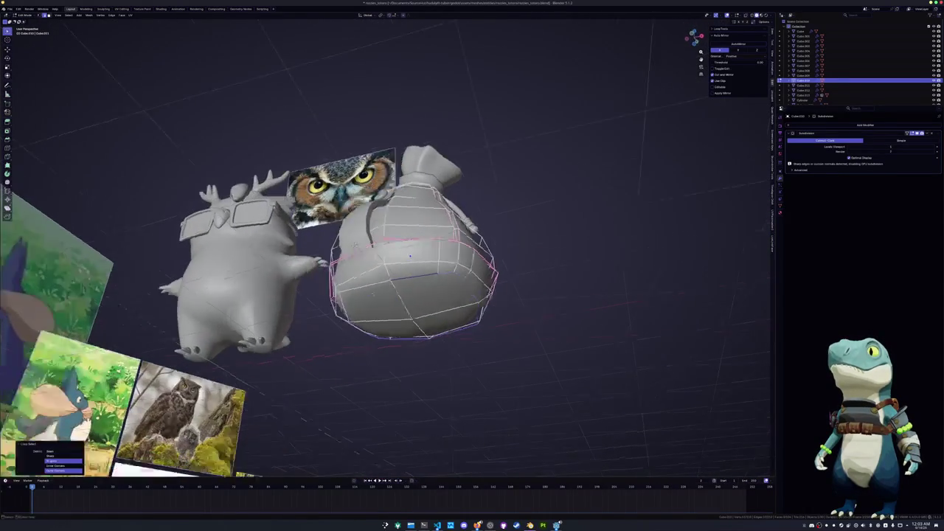
key("shift+r")
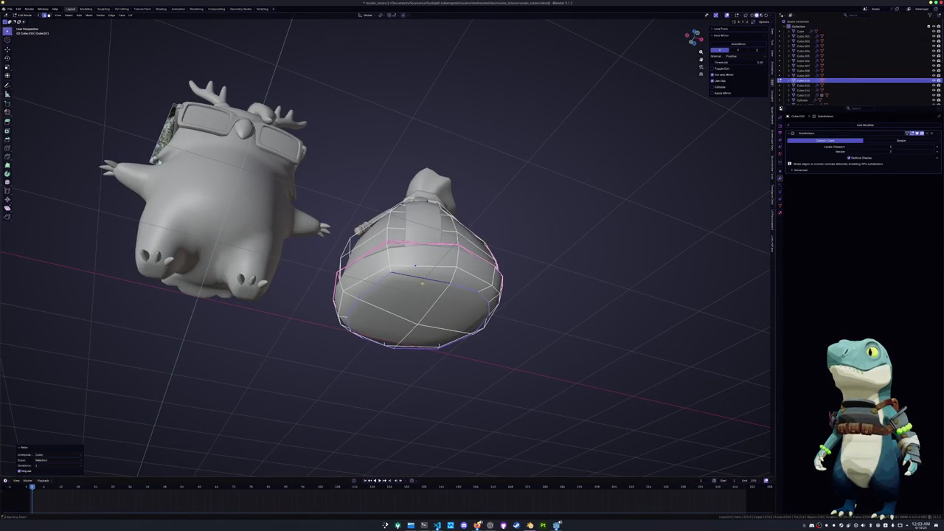
middle_click_drag(413, 280, 424, 278)
key("ctrl+z")
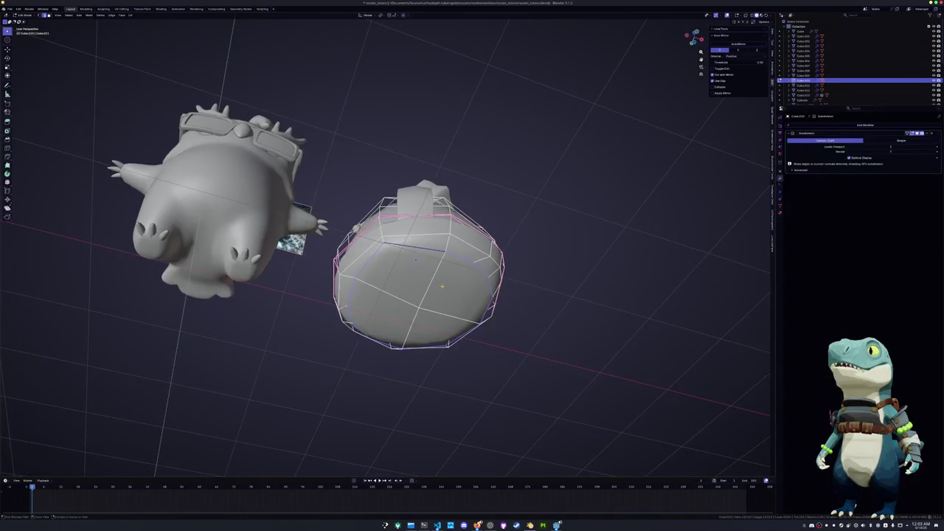
Relax an edge loop on the bag's base and vertex-slide it along its edges
left_click(442, 262, "alt+shift")
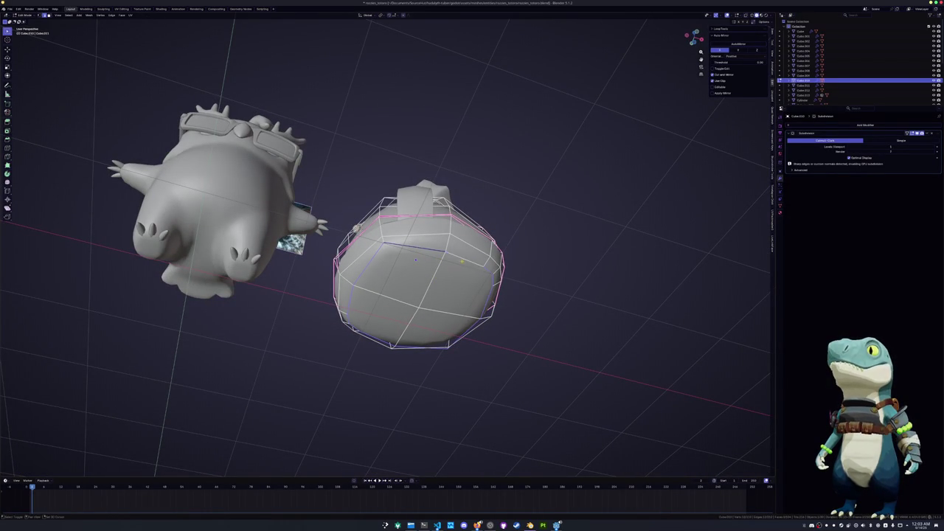
key("shift+r")
key("shift+v")
left_click(398, 254)
key("shift+v")
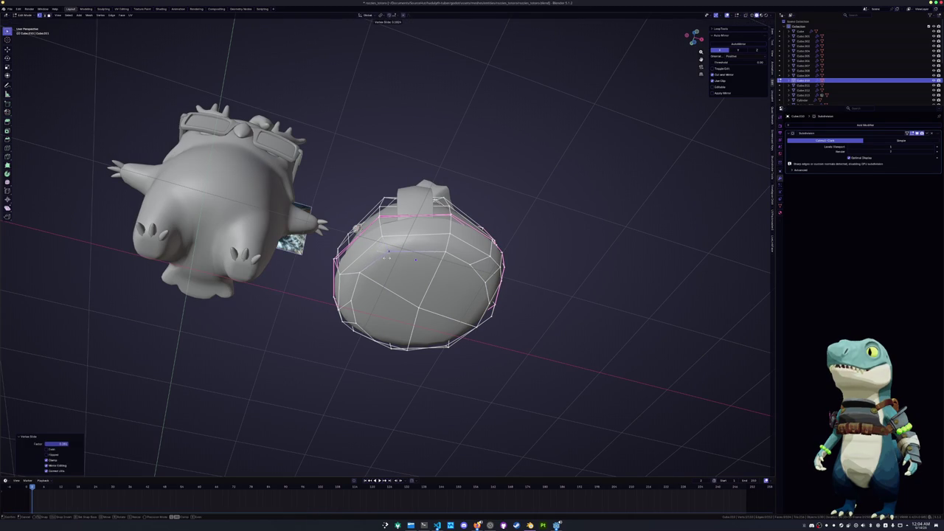
key("Escape")
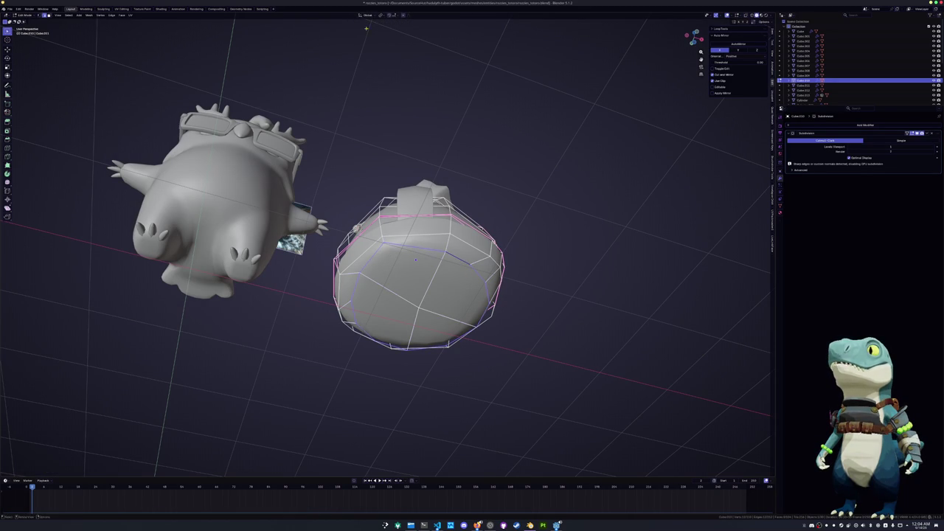
Set the transform pivot to Median Point and re-slide the base loop's vertices
left_click(381, 16)
left_click(392, 44)
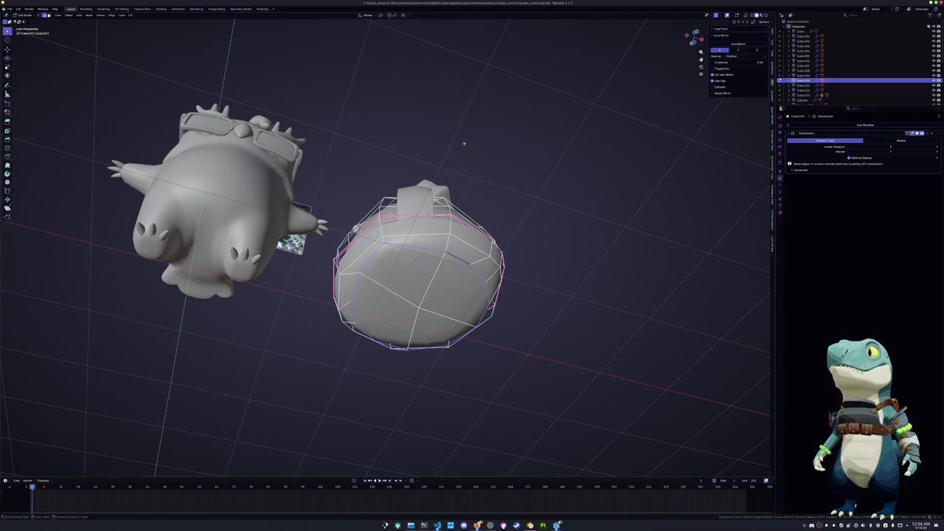
key("ctrl+z")
key("ctrl+z")
key("ctrl+z")
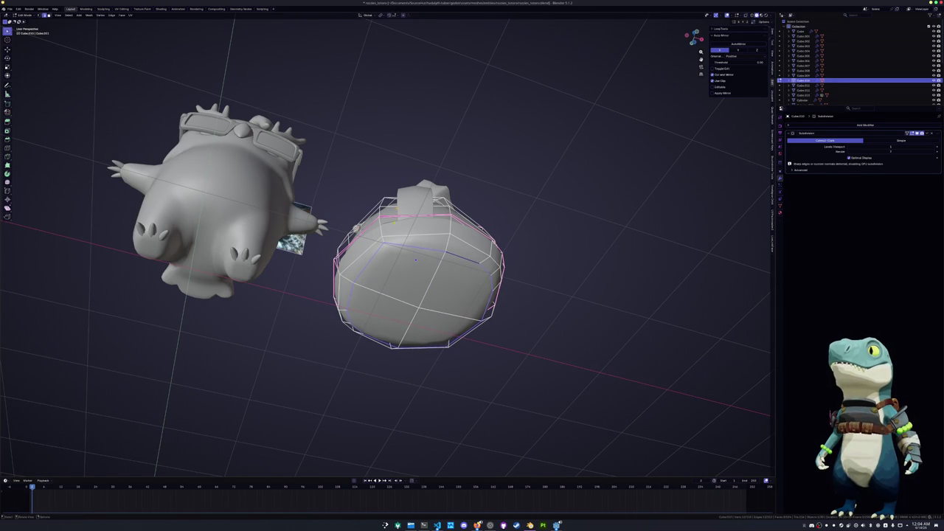
key("ctrl+z")
middle_click_drag(354, 228, 384, 211)
key("g")
key("g")
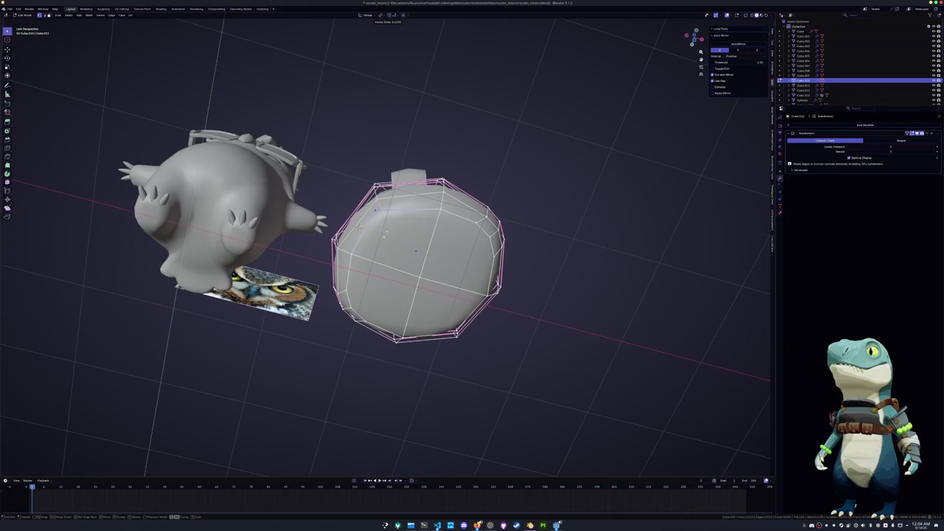
left_click(357, 227)
key("shift+r")
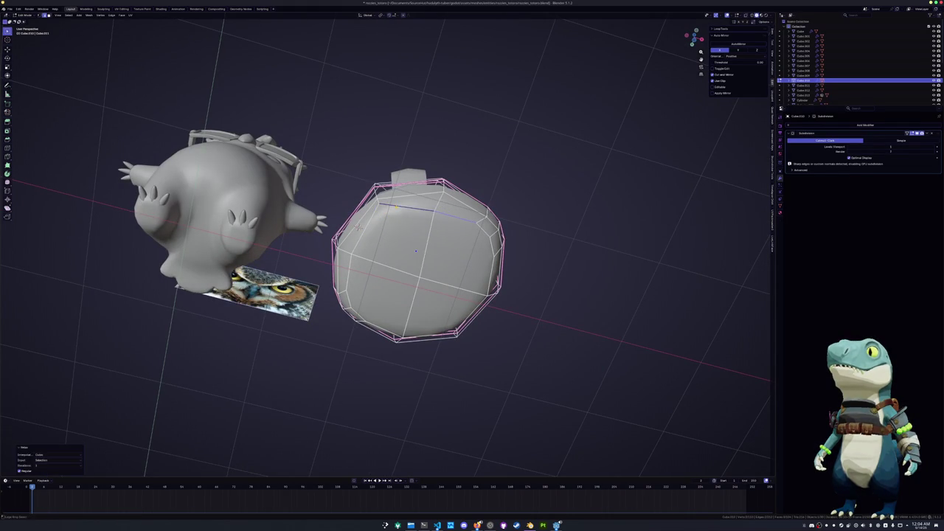
key("ctrl+z")
key("ctrl+z")
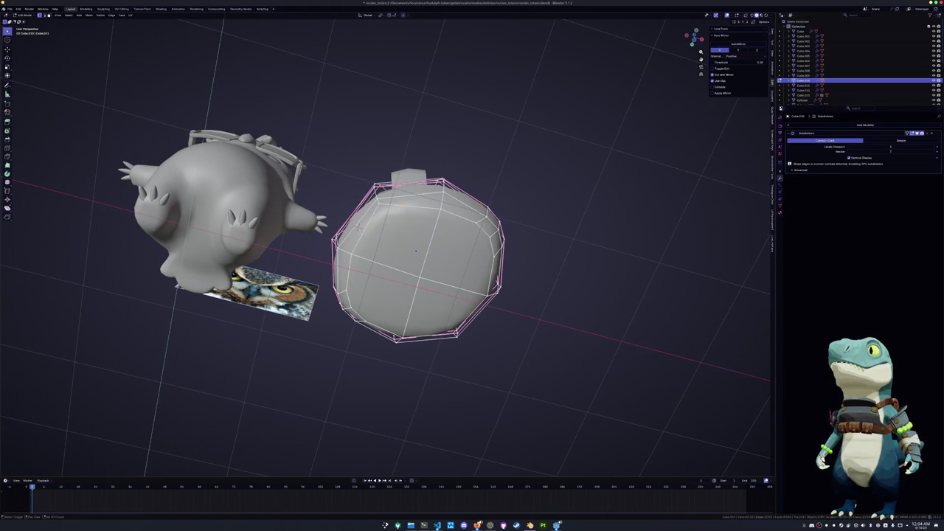
Select the whole bag mesh and Merge Vertices By Distance, removing two duplicates
key("a")
right_click(363, 216)
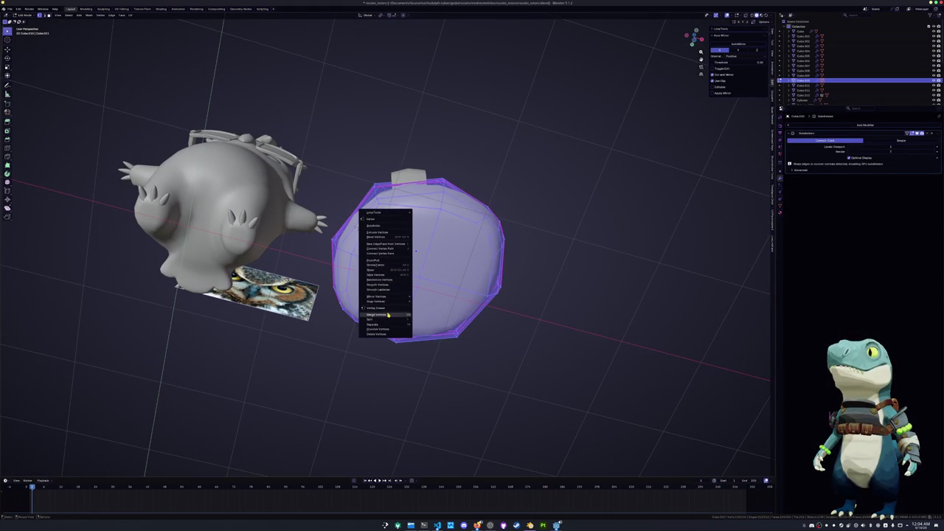
left_click(426, 327)
scroll(386, 251, "up", 2)
key("alt+a")
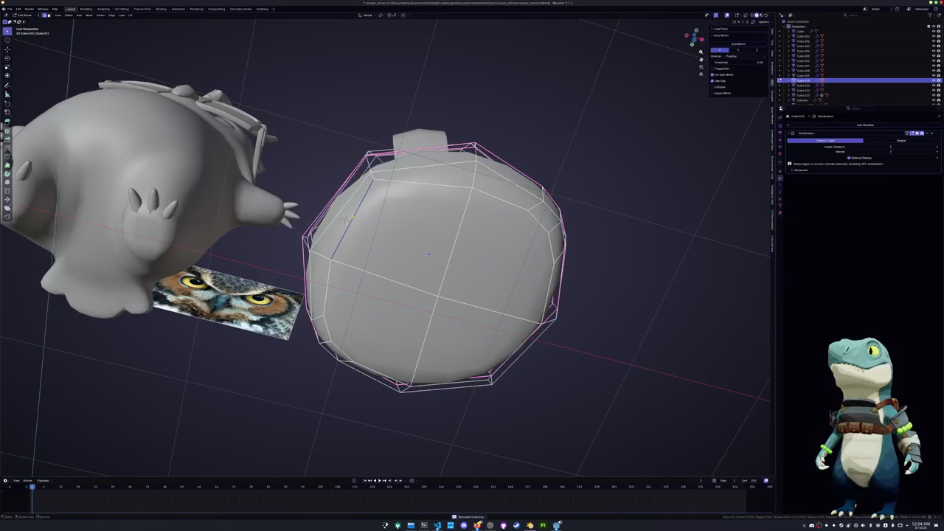
middle_click_drag(345, 218, 324, 293)
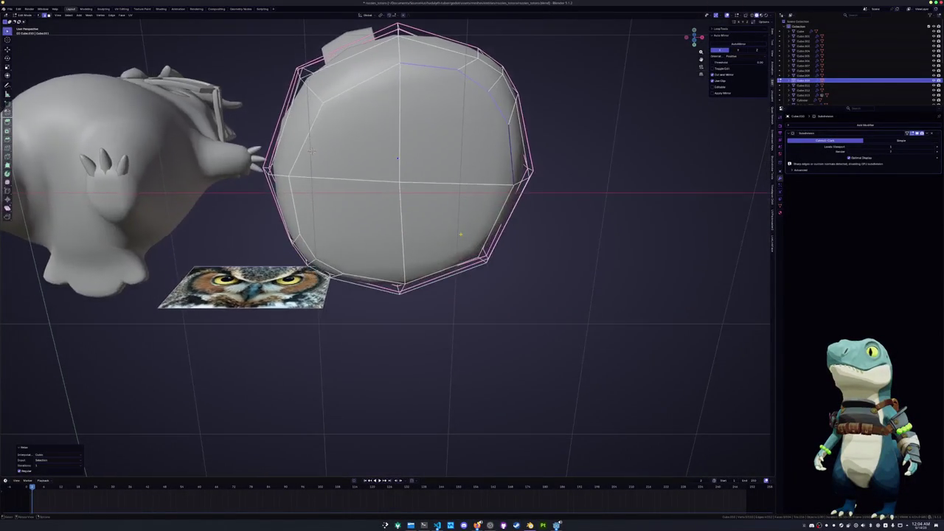
mouse_move(383, 292)
middle_mouse_down()
mouse_move(389, 329)
mouse_move(451, 323)
middle_mouse_up()
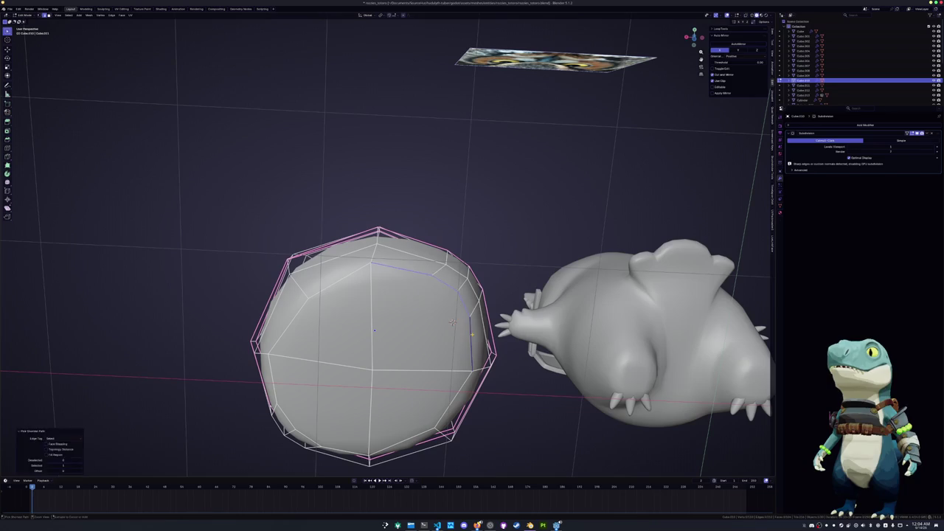
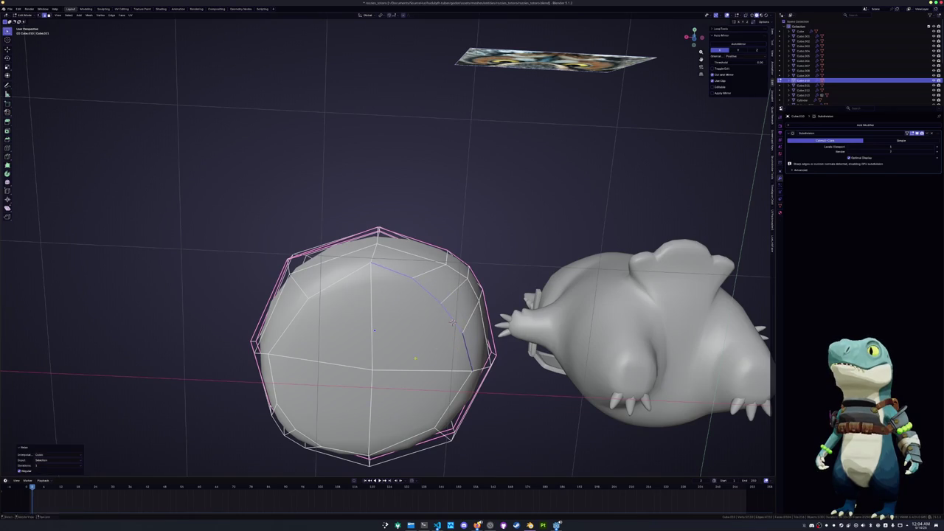
Select the sack's bottom edge loop and round it into an even circle with To Sphere
middle_click_drag(453, 322, 468, 284)
left_click(468, 284, "ctrl")
key("ctrl+z")
left_click(467, 284, "ctrl")
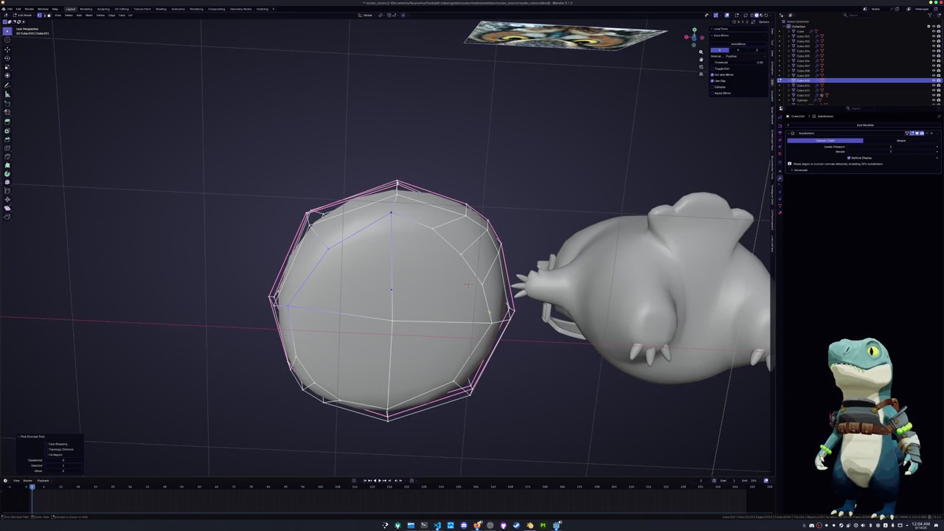
left_click(468, 284, "alt")
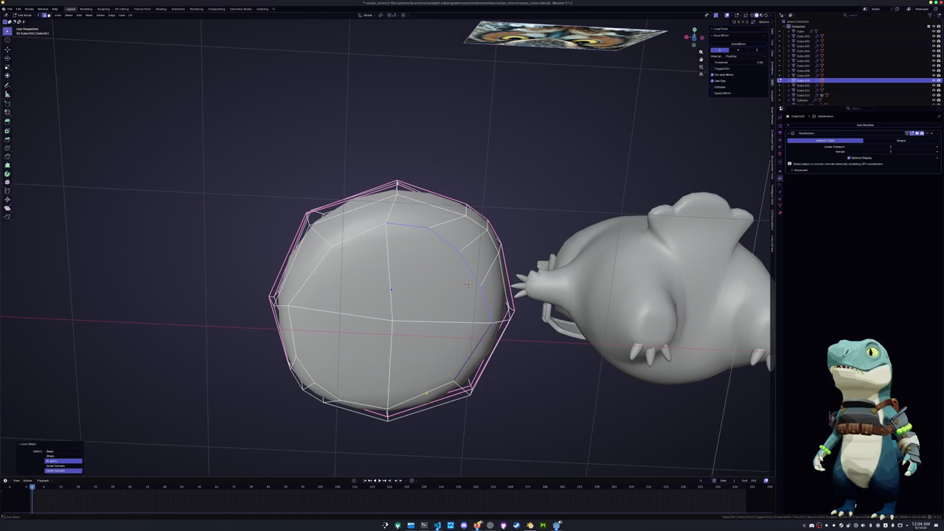
left_click(467, 284, "alt")
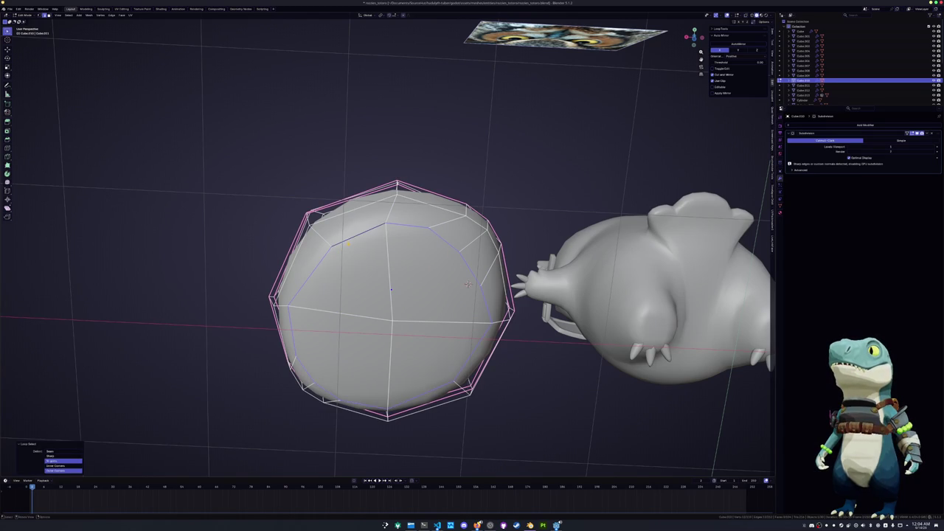
key("F3")
type("to sph")
key("Return")
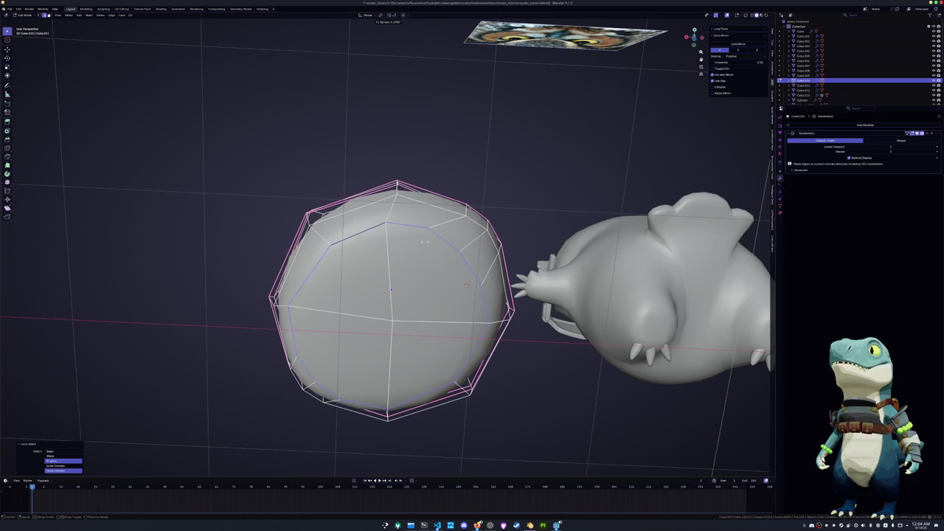
left_click(467, 284)
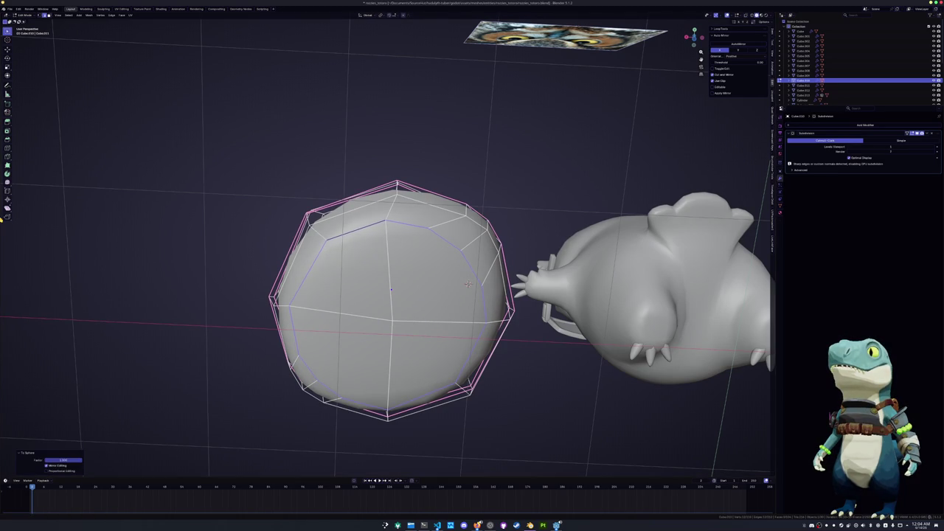
Nudge the rounded loop sideways along X, cancelling a vertical Z move
middle_click_drag(467, 284, 127, 261)
key("g")
key("x")
left_click(131, 260)
key("KP_1")
key("g")
key("z")
right_click(334, 331)
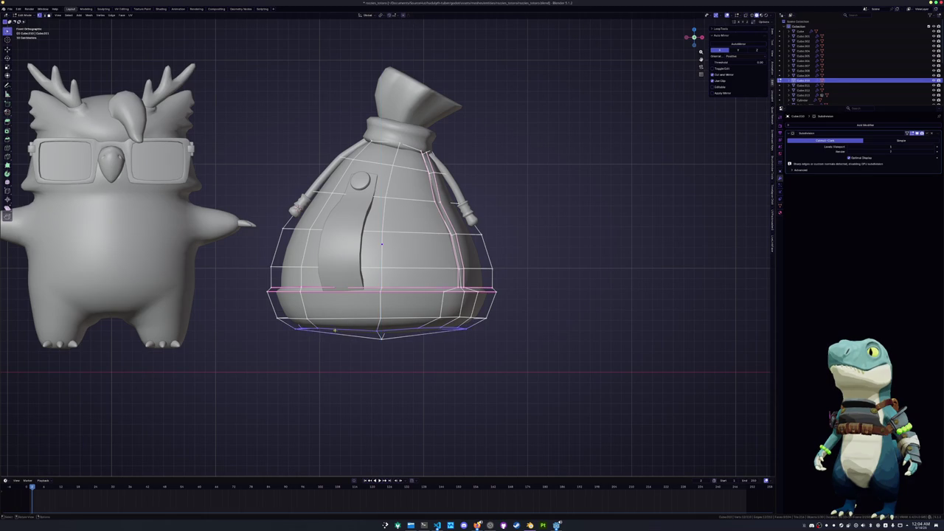
Vertex-slide the selected points to raise the sack's bottom centre and flatten its base
key("g")
left_click(375, 337)
key("g")
key("g")
left_click(379, 331)
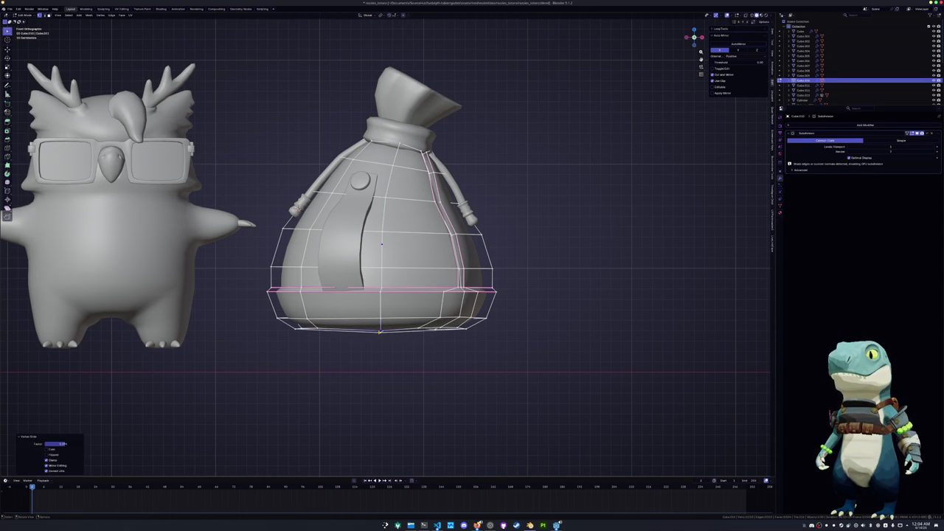
Leave the sack body and enter Edit Mode on the tied top piece
key("Tab")
mouse_move(380, 331)
middle_mouse_down()
mouse_move(434, 338)
mouse_move(383, 184)
mouse_move(291, 262)
middle_mouse_up()
left_click(381, 176)
key("Tab")
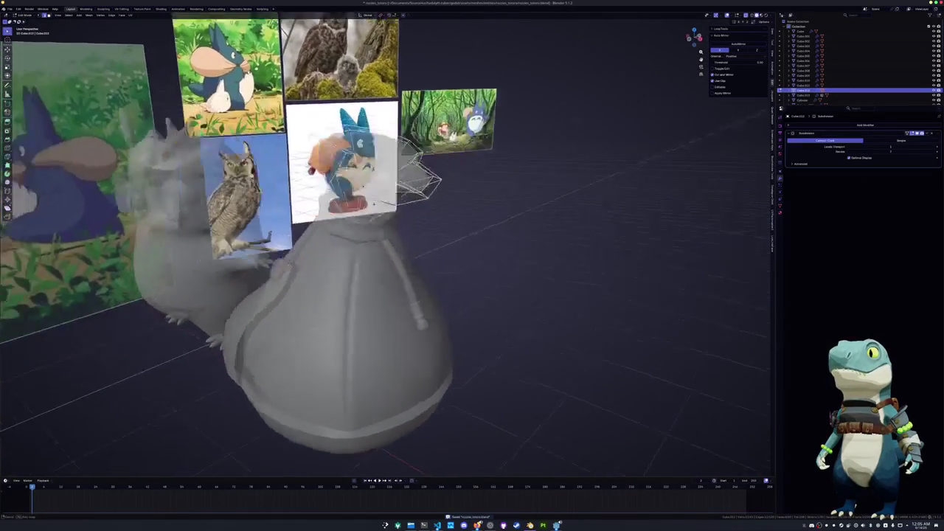
Bevel an edge loop on the sack's tied top
left_click(359, 191, "alt")
middle_click_drag(359, 190, 295, 256)
key("ctrl+b")
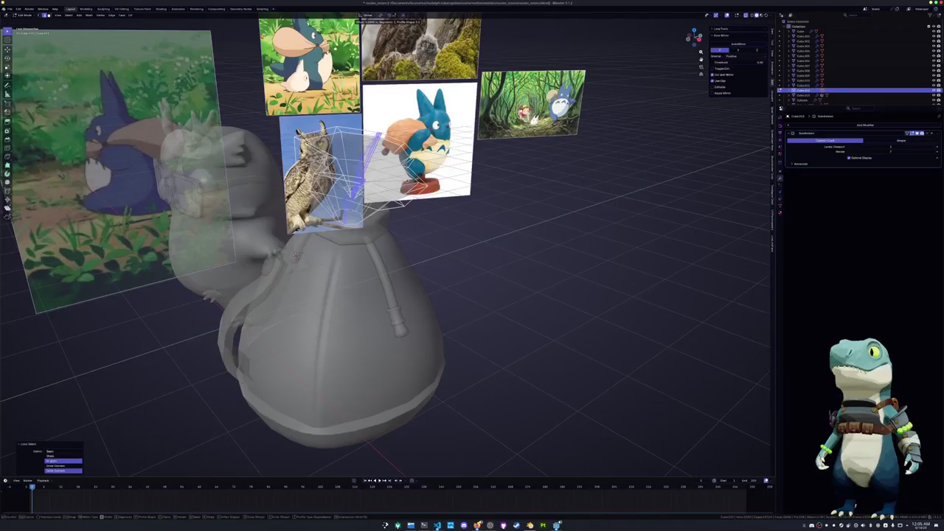
left_click(295, 256)
scroll(280, 258, "up", 3)
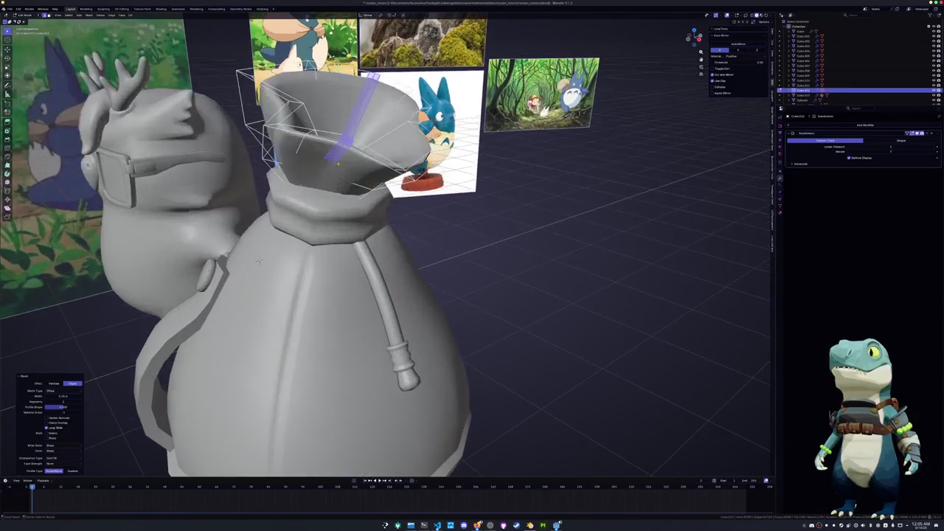
Slide the beveled top edges inward and reselect a top edge loop
key("g")
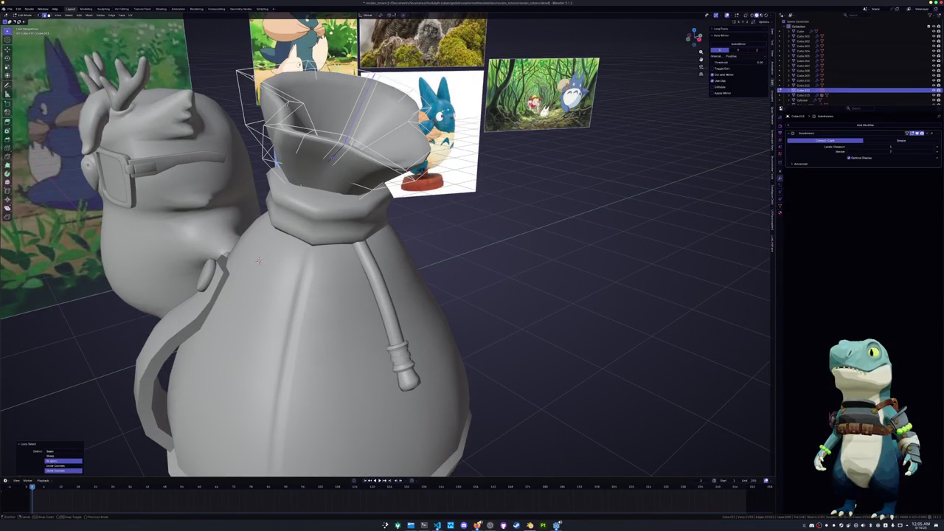
key("g")
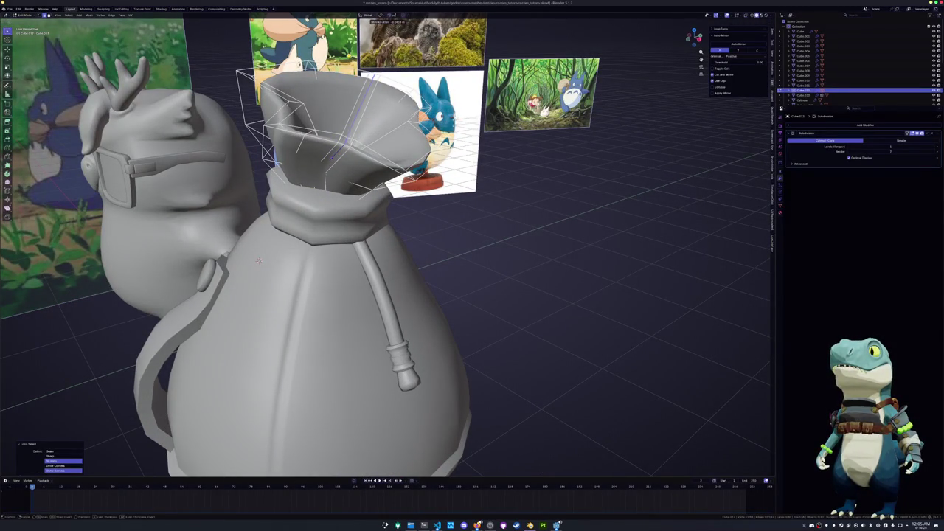
left_click(258, 259)
key("g")
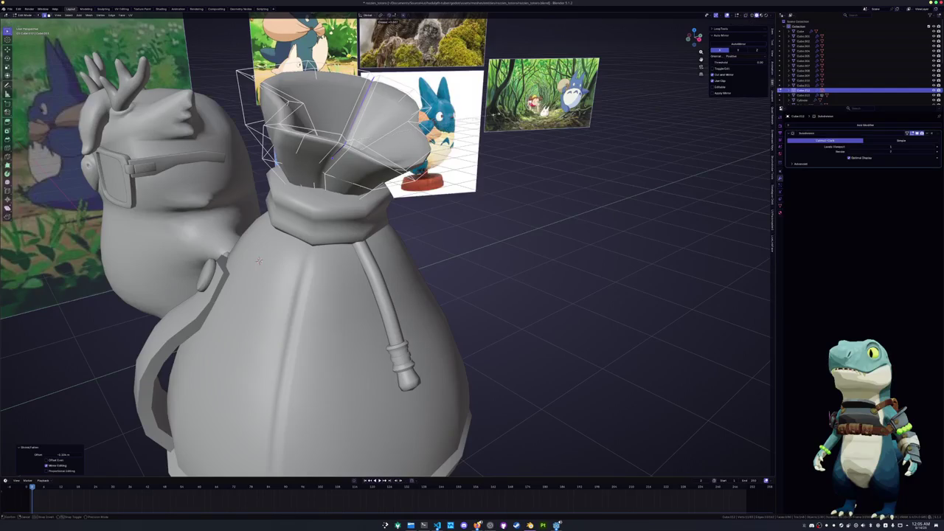
right_click(258, 260)
left_click(258, 260, "alt")
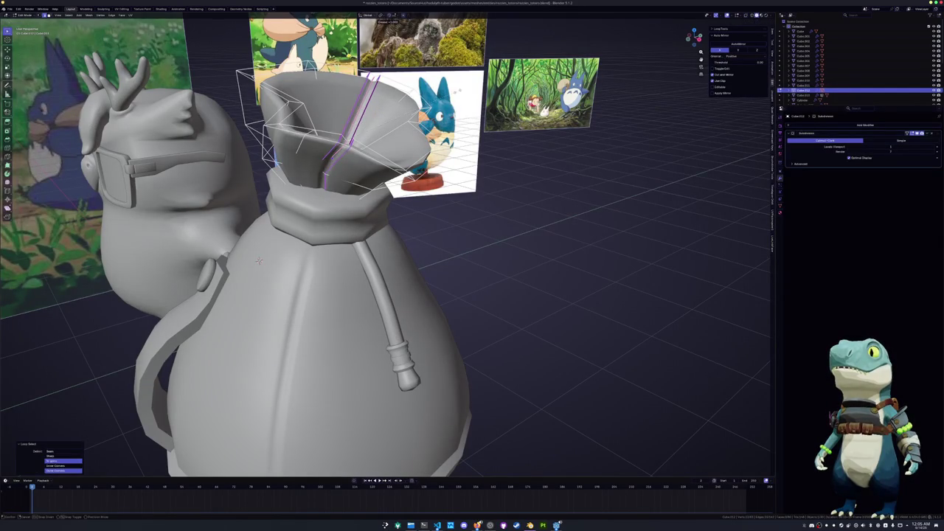
Switch to editing the sack body and select its vertical edge loop
key("Tab")
left_click(258, 259)
key("Tab")
left_click(259, 260, "alt")
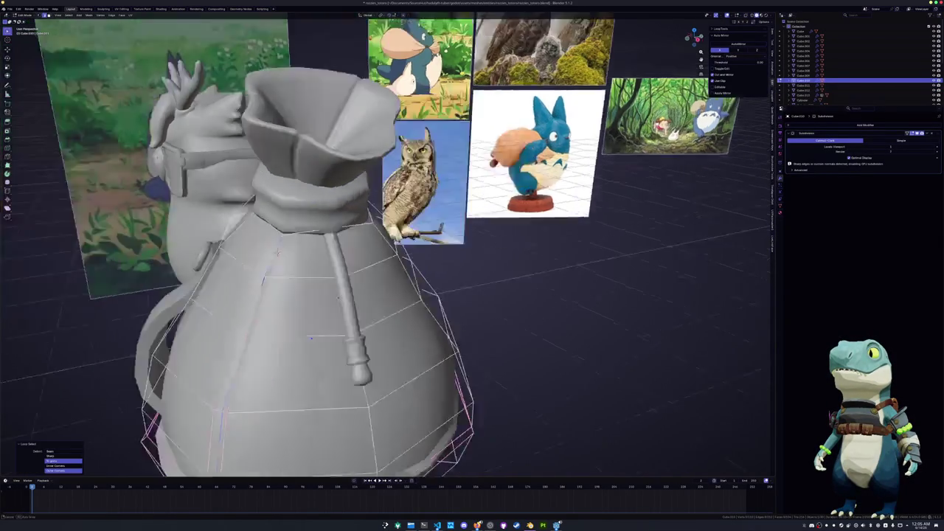
Crease the sack's vertical seam loop at a full factor of 1.0
middle_click_drag(258, 259, 384, 265)
key("shift+e")
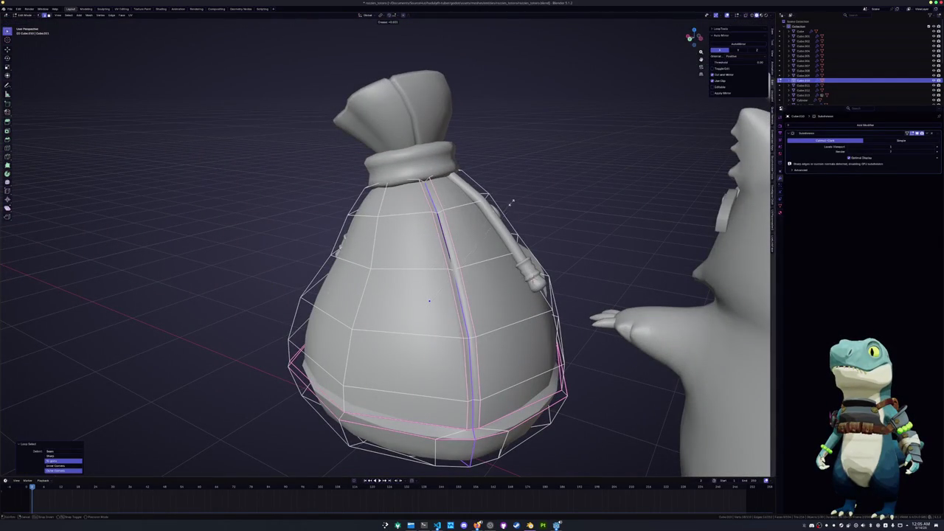
left_click(582, 174)
scroll(546, 216, "down", 2)
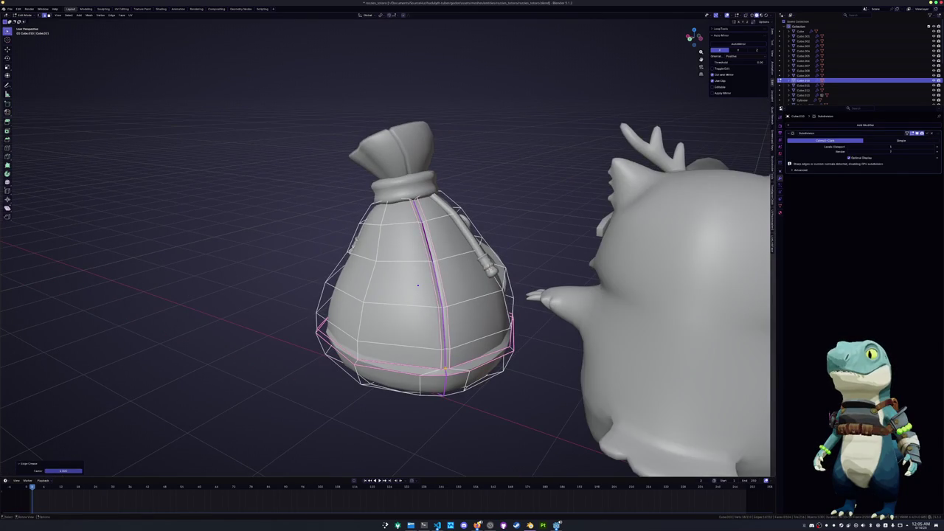
Check the smoothed shape, then relax the sack's bottom edge loop with LoopTools Relax
key("Tab")
mouse_move(449, 396)
middle_mouse_down()
mouse_move(413, 347)
mouse_move(432, 316)
mouse_move(372, 258)
mouse_move(370, 239)
mouse_move(362, 262)
mouse_move(371, 268)
middle_mouse_up()
key("Tab")
key("Tab")
key("Tab")
key("shift+r")
key("shift+r")
key("shift+r")
mouse_move(398, 334)
middle_mouse_down()
mouse_move(346, 373)
mouse_move(269, 391)
middle_mouse_up()
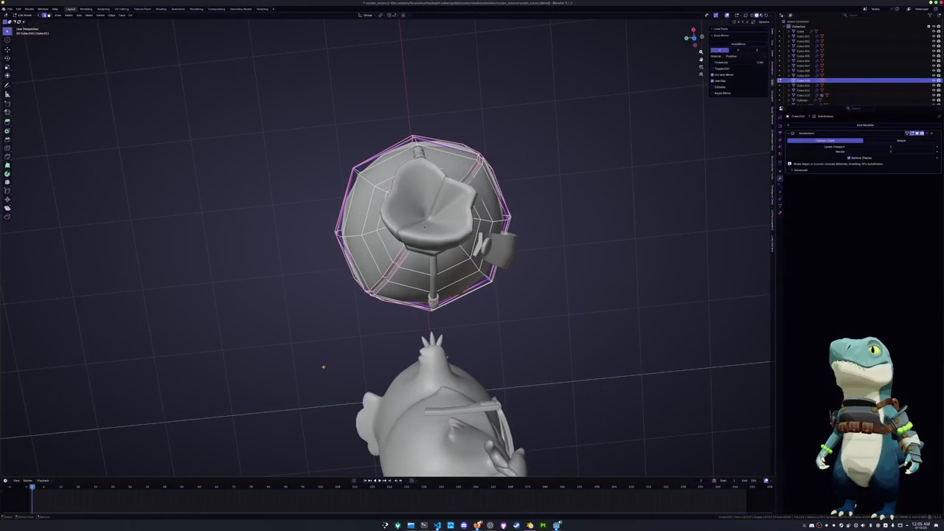
key("KP_7")
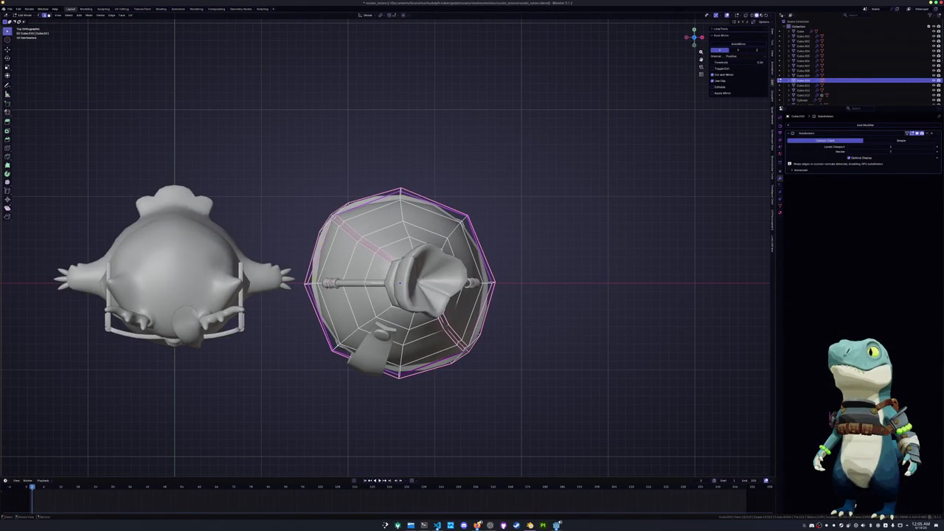
key("alt+z")
left_click_drag(326, 210, 358, 236)
mouse_move(280, 175)
left_mouse_down()
mouse_move(305, 189)
mouse_move(316, 263)
left_mouse_up()
left_click_drag(326, 182, 380, 222)
key("g")
left_click(384, 222)
left_click_drag(499, 390, 421, 368)
left_click_drag(507, 365, 453, 318)
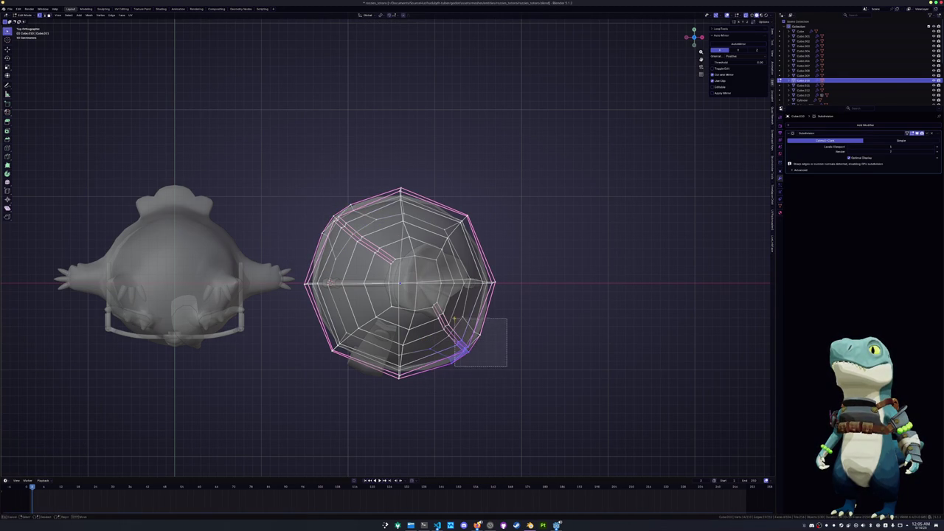
key("g")
left_click(441, 334)
key("ctrl+z")
key("Tab")
scroll(414, 358, "down", 3)
mouse_move(415, 358)
middle_mouse_down()
mouse_move(383, 280)
mouse_move(417, 214)
middle_mouse_up()
scroll(384, 280, "up", 3)
key("Tab")
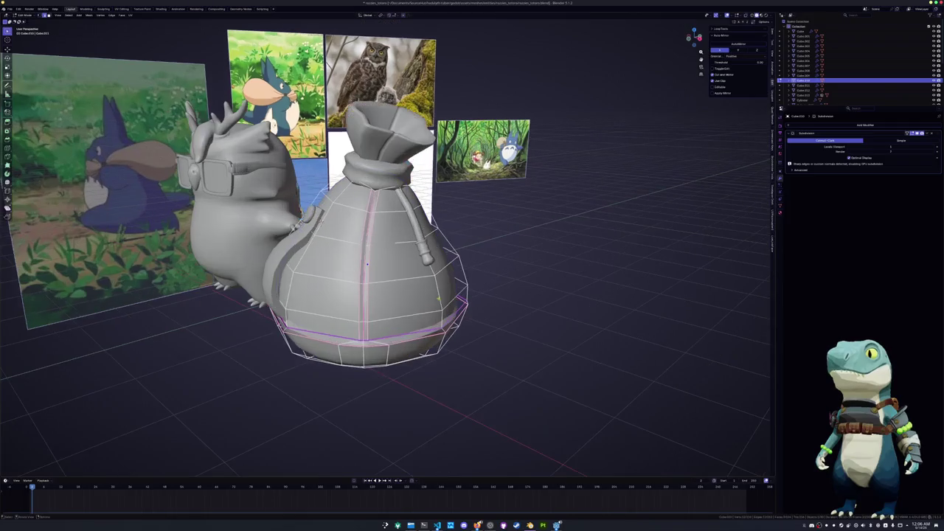
Shrink/fatten the sack's bottom edge loop with Alt+S
middle_click_drag(418, 312, 513, 299)
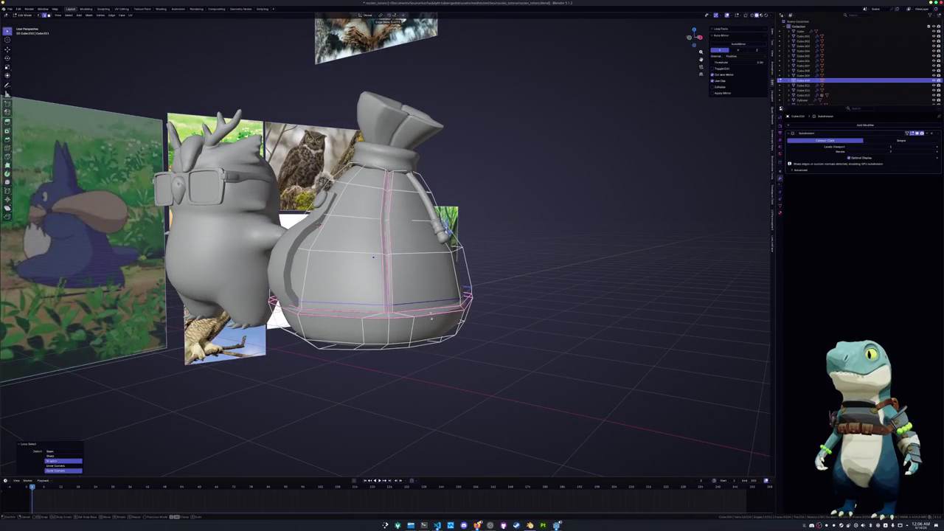
left_click(513, 299)
key("alt+s")
left_click(514, 295)
middle_click_drag(514, 295, 519, 300)
Add a loop cut around the sack's middle and check the new shape
key("ctrl+r")
left_click(520, 300)
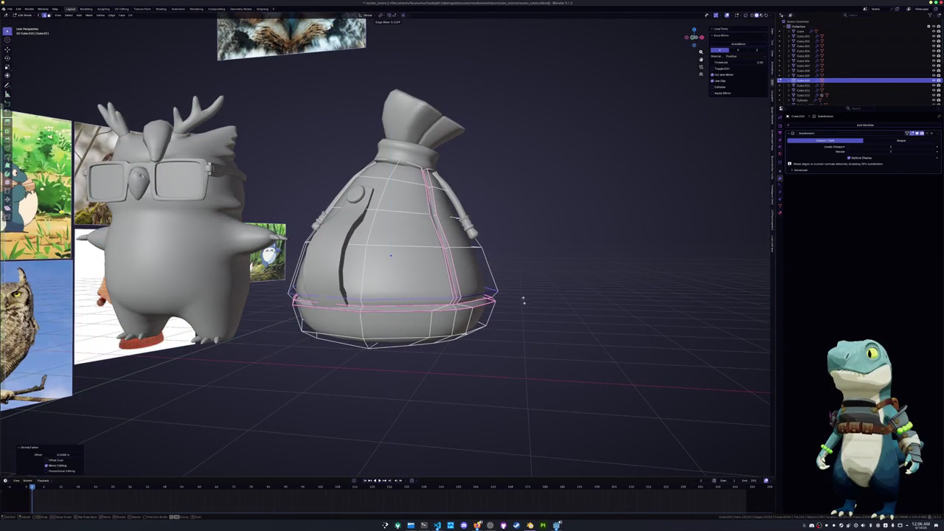
key("ctrl+r")
left_click(499, 275)
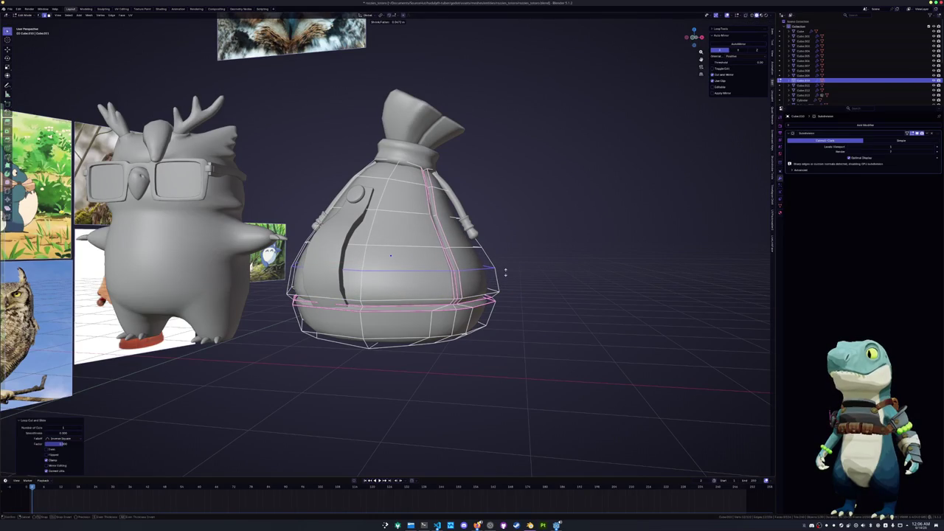
key("Tab")
mouse_move(506, 276)
middle_mouse_down()
mouse_move(491, 302)
mouse_move(483, 288)
mouse_move(480, 327)
mouse_move(437, 343)
mouse_move(413, 339)
middle_mouse_up()
Fatten the sack's lower loops so the base bulges outward
key("Tab")
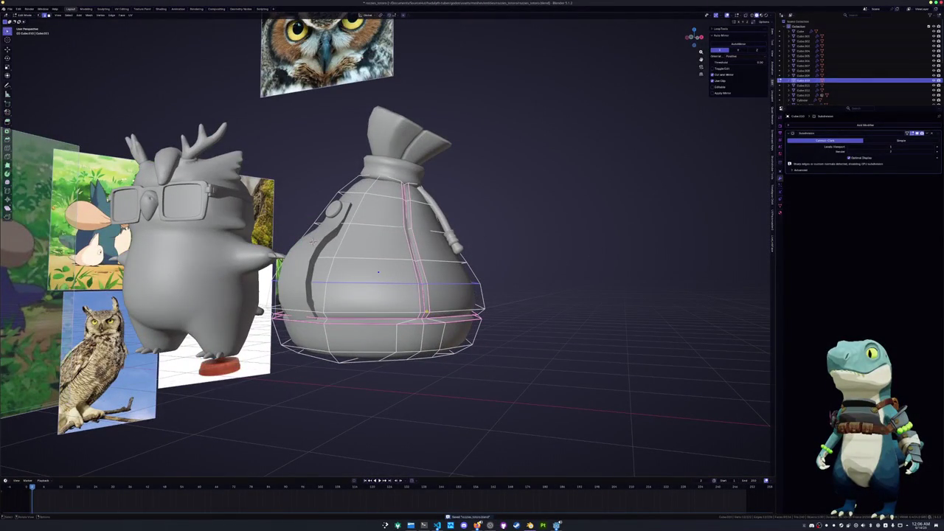
middle_click_drag(413, 309, 500, 337)
key("alt+s")
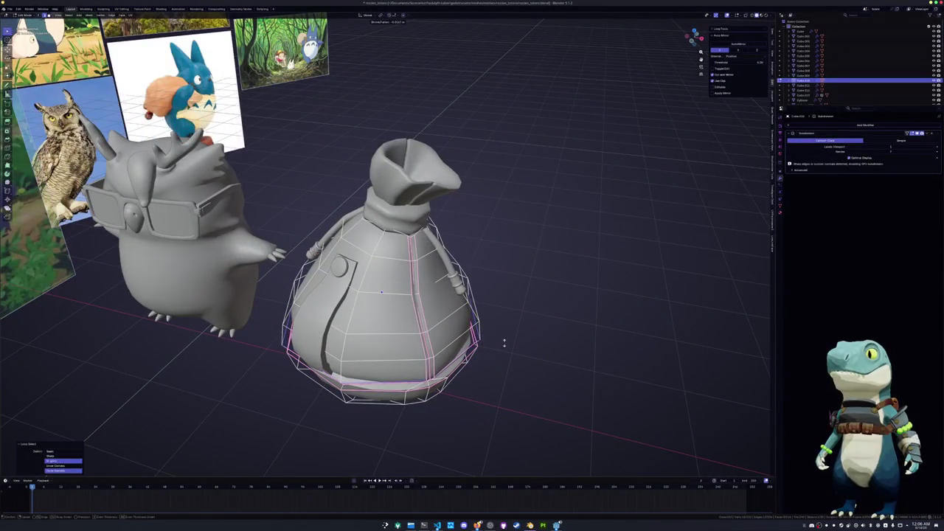
left_click(502, 342)
mouse_move(502, 342)
middle_mouse_down()
mouse_move(460, 273)
mouse_move(473, 313)
middle_mouse_up()
key("Tab")
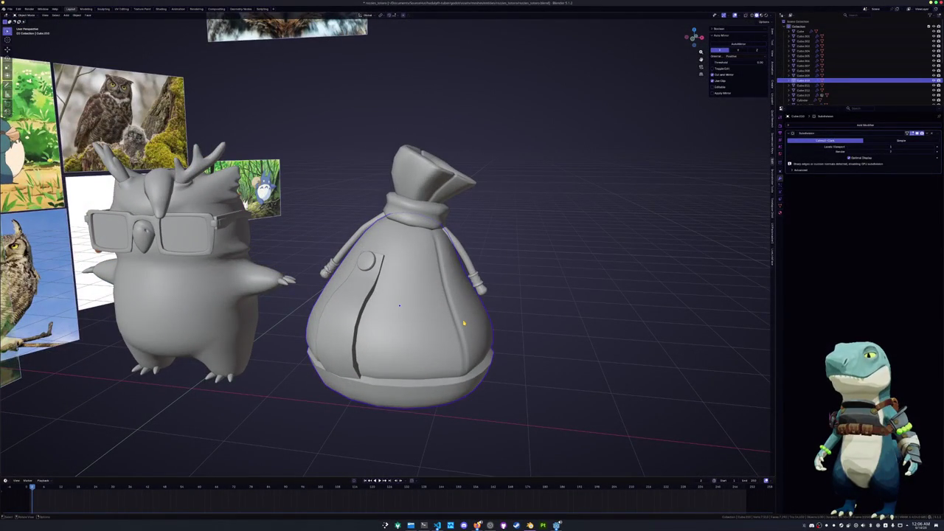
Add a Single Vert object and move it beside the sack in front view
middle_click_drag(464, 322, 457, 322)
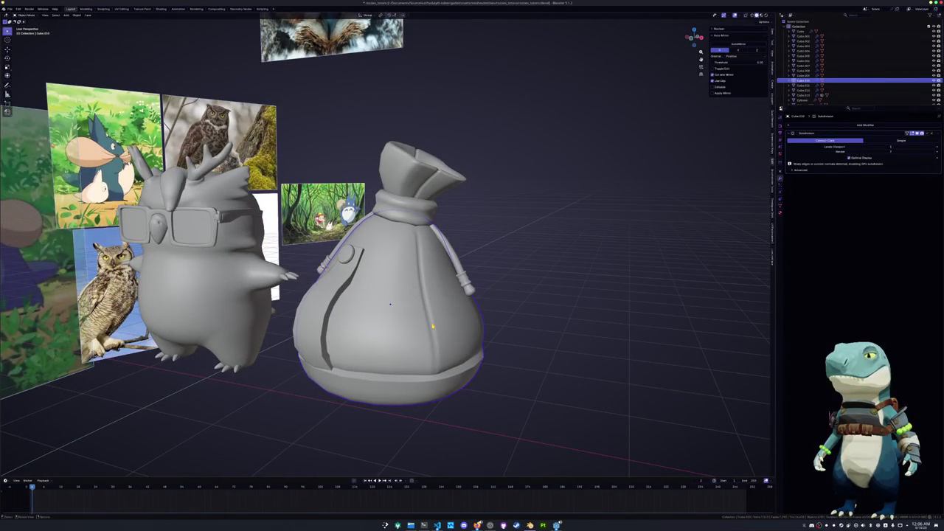
key("Tab")
key("Tab")
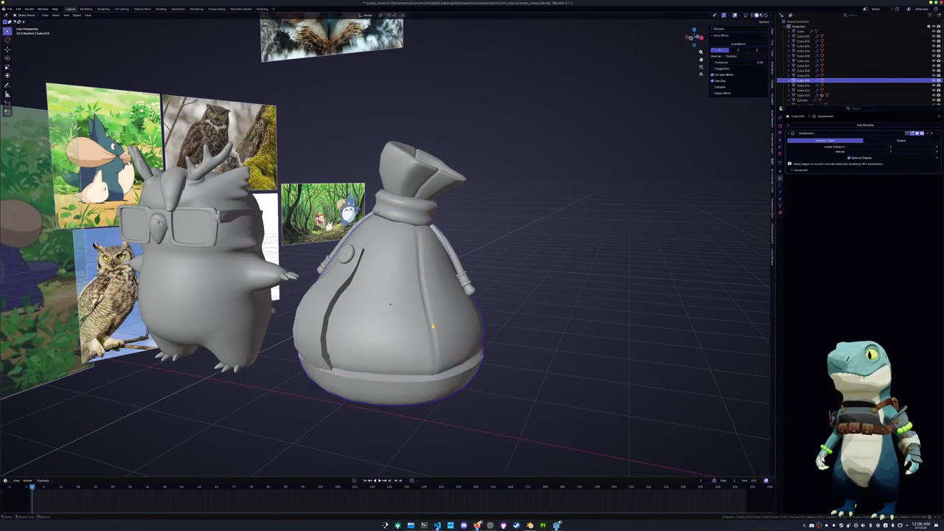
key("shift+a")
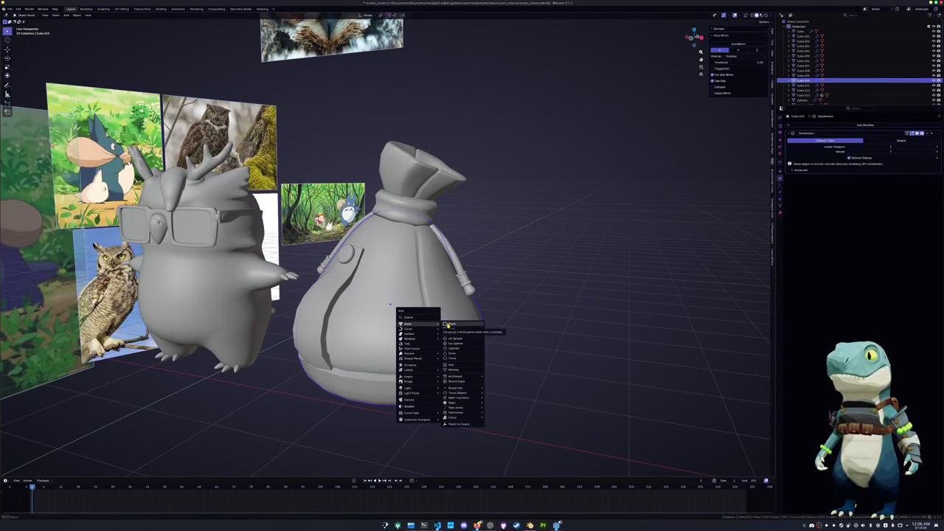
mouse_move(456, 388)
left_click(500, 389)
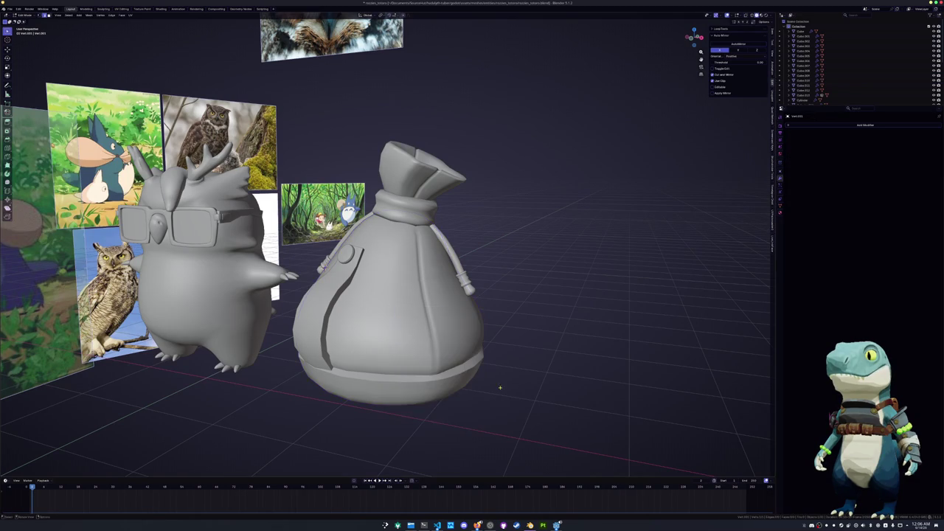
key("KP_1")
scroll(413, 258, "down", 3)
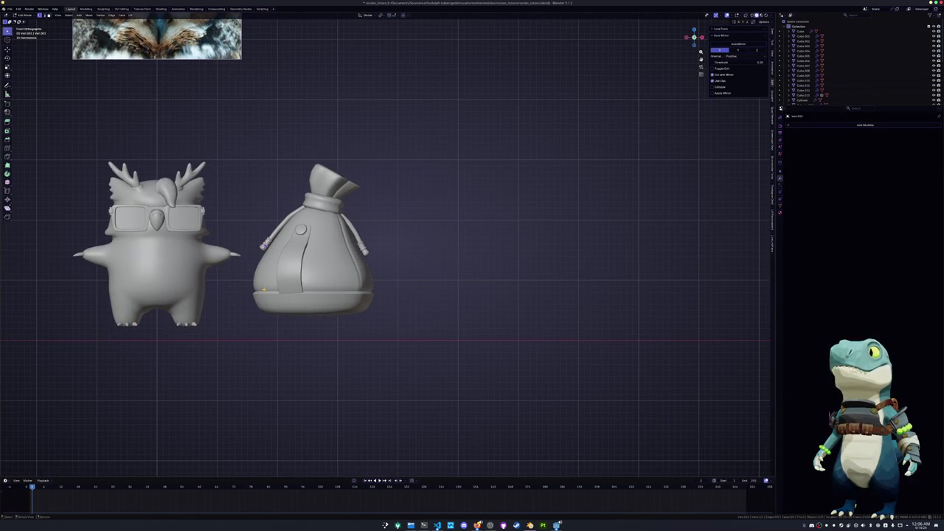
key("g")
left_click(435, 358)
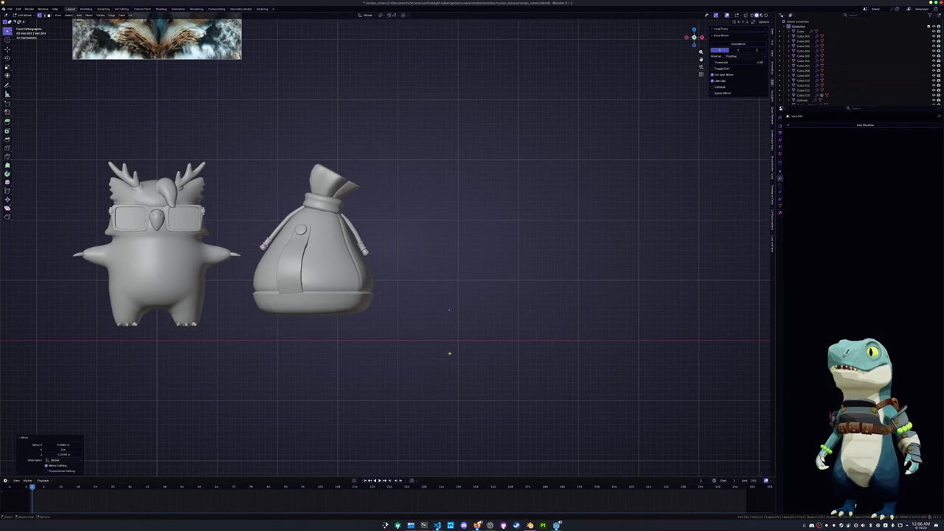
Extrude the vertex into a short edge, deleting an extra duplicate
scroll(436, 346, "up", 3)
key("g")
left_click(440, 317)
key("shift+d")
left_click(458, 345)
key("x")
left_click(461, 343)
key("Tab")
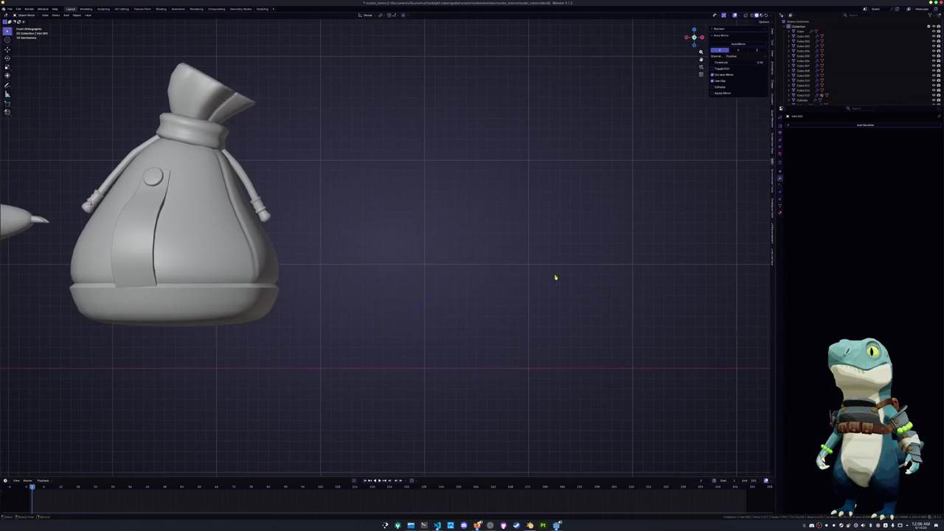
left_click(817, 125)
Add a Skin modifier to the edge and shrink its skin thickness with Ctrl+A
type("s")
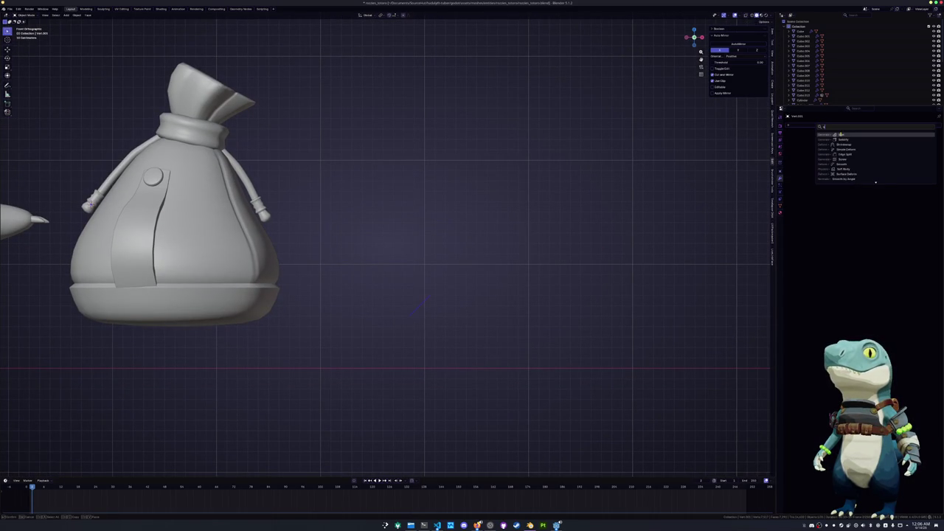
key("Return")
scroll(385, 248, "up", 2)
right_click(538, 246)
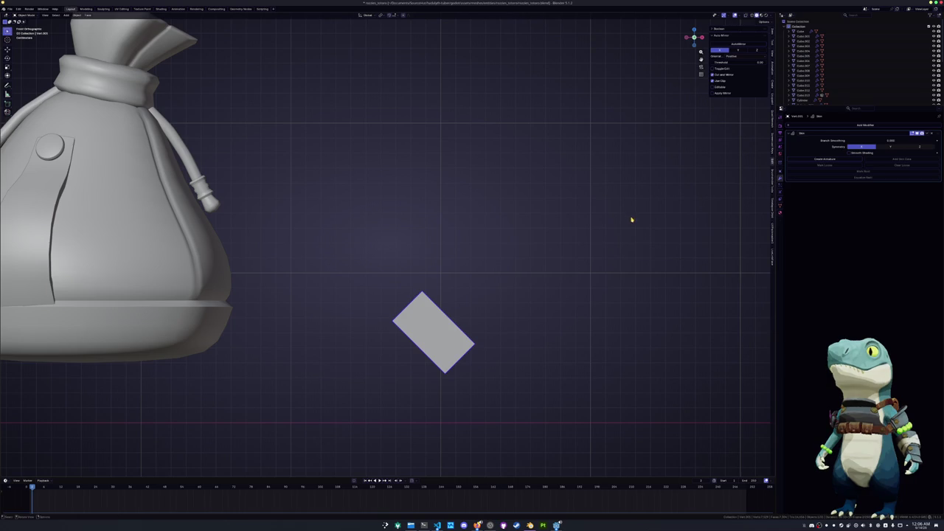
key("Tab")
key("ctrl+a")
key("Escape")
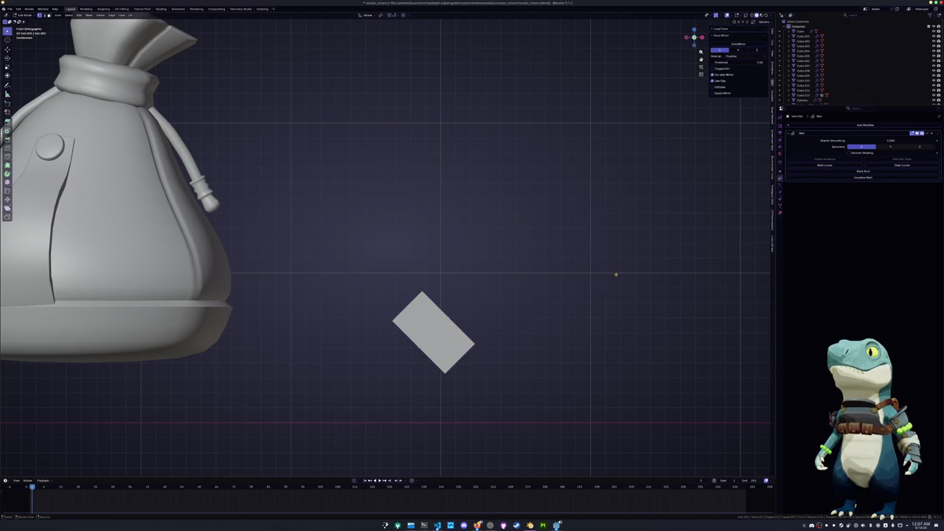
key("ctrl+a")
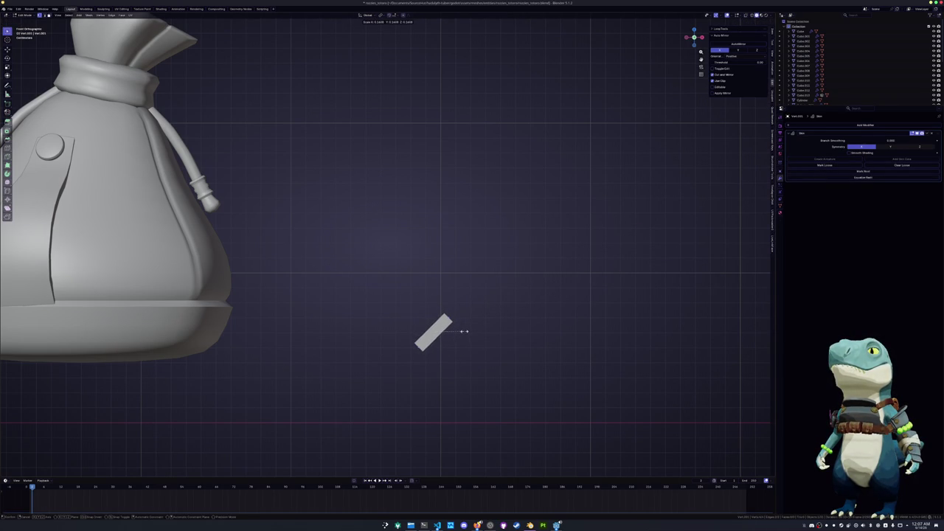
left_click(461, 333)
Round the rod with a level-1 Subdivision Surface and fine-tune its thickness
key("Tab")
middle_click_drag(459, 331, 458, 329)
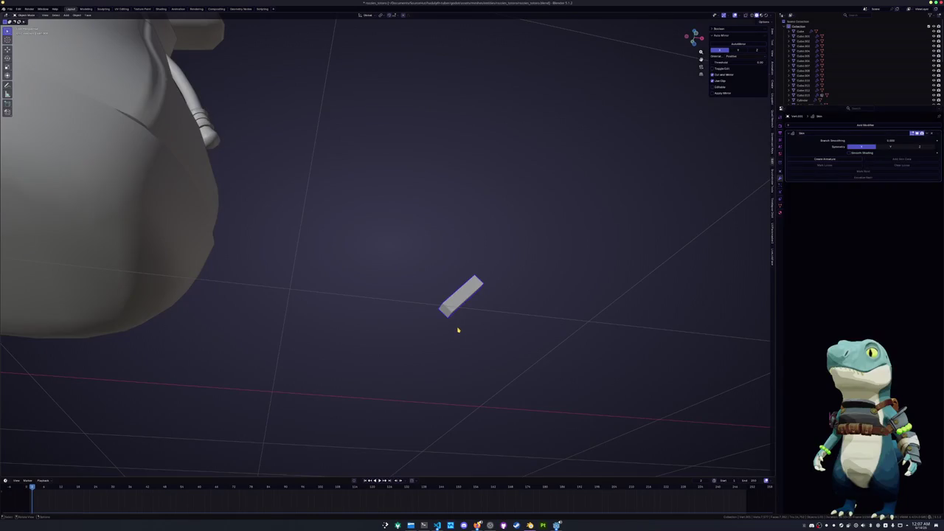
key("KP_1")
key("ctrl+1")
key("Tab")
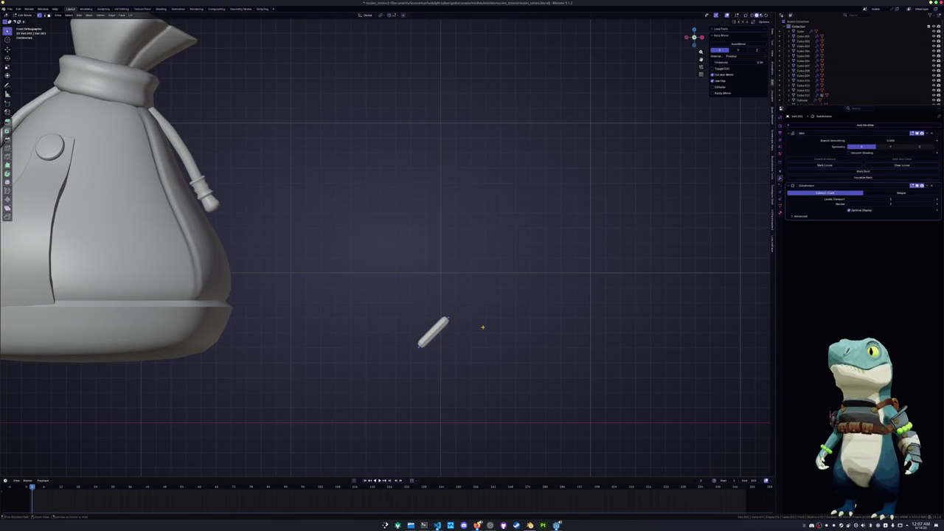
key("ctrl+a")
left_click(510, 317)
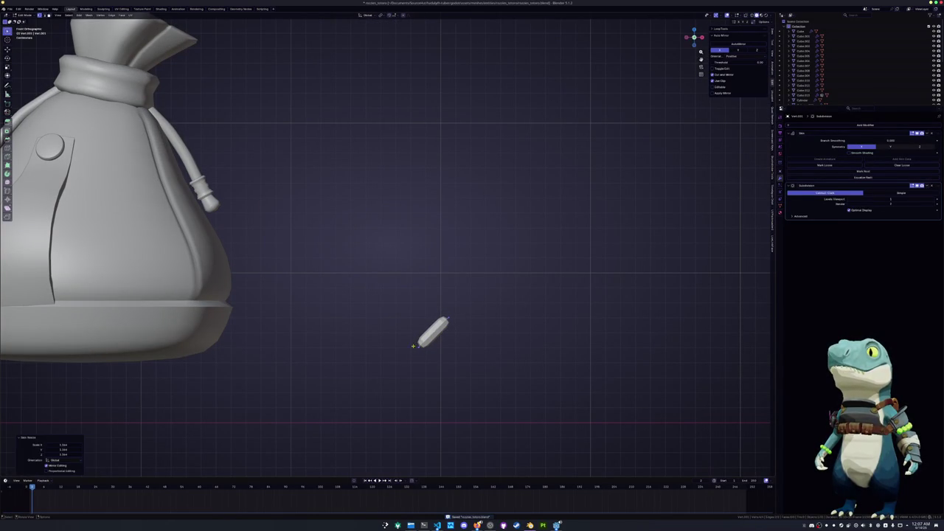
key("ctrl+a")
In camera view, extrude the rod's end and merge overlapping vertices by distance
key("Escape")
key("KP_0")
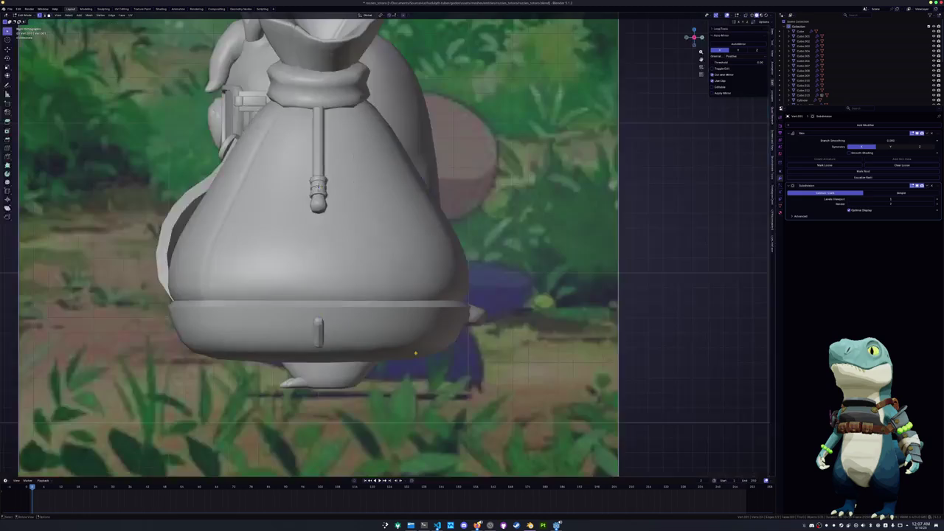
key("e")
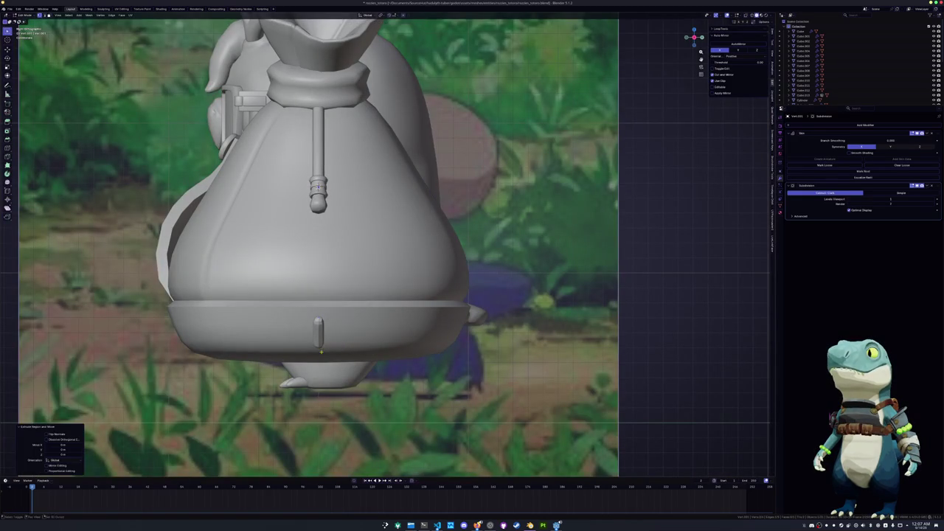
middle_click_drag(415, 353, 380, 331, "shift")
right_click(381, 331)
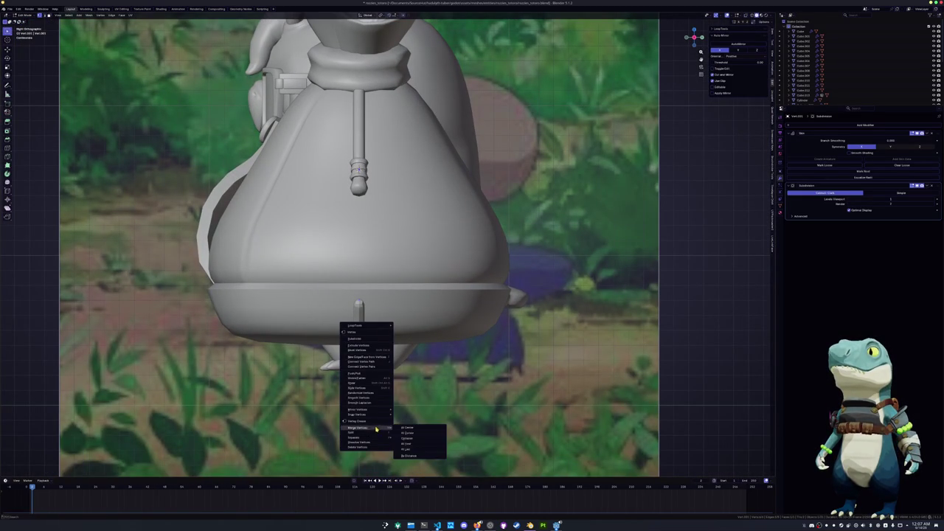
left_click(410, 457)
scroll(410, 456, "up", 1)
scroll(410, 456, "up", 2)
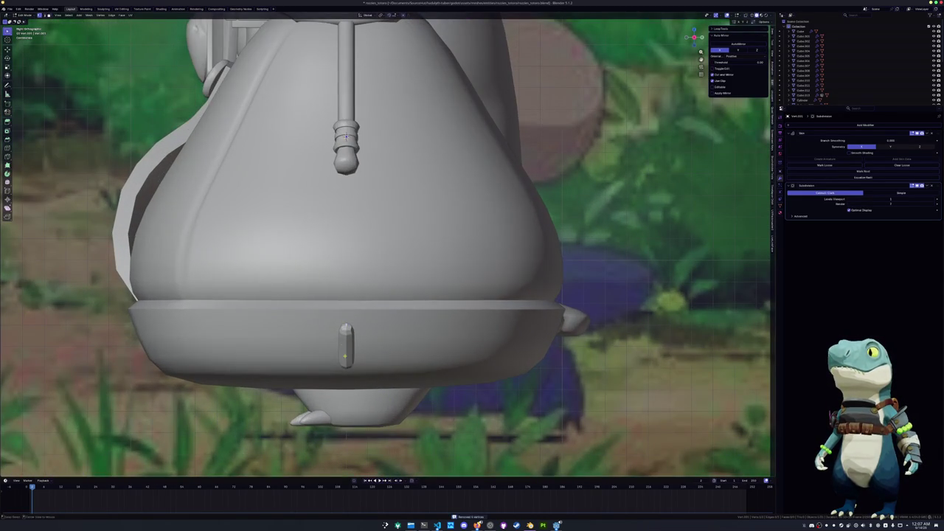
With X-ray on, try an X-axis move of the vertex, then delete the selected edges
key("alt+z")
key("g")
key("x")
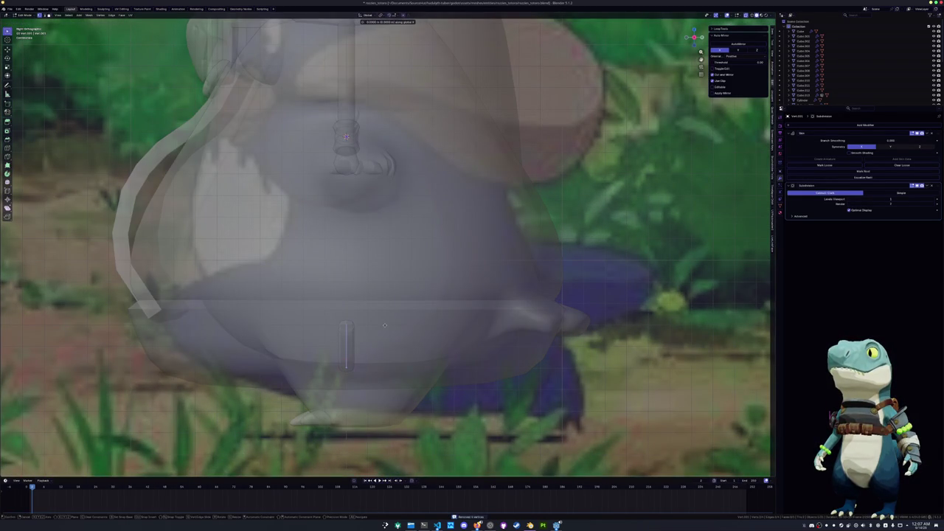
key("Escape")
key("x")
left_click(355, 319)
middle_click_drag(355, 319, 184, 306)
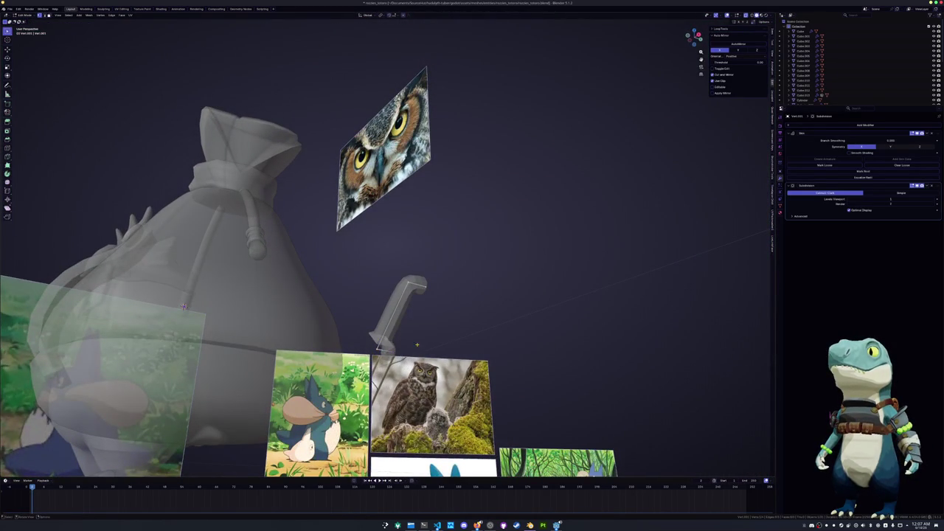
Mark the rod's skin root vertex and frame the rod in front orthographic view
left_click(876, 172)
key("Tab")
key("KP_1")
key("KP_Decimal")
key("shift+d")
key("x")
key("Escape")
Duplicate the rod's geometry and rotate the copy across the original to form an X
key("Tab")
key("shift+d")
key("r")
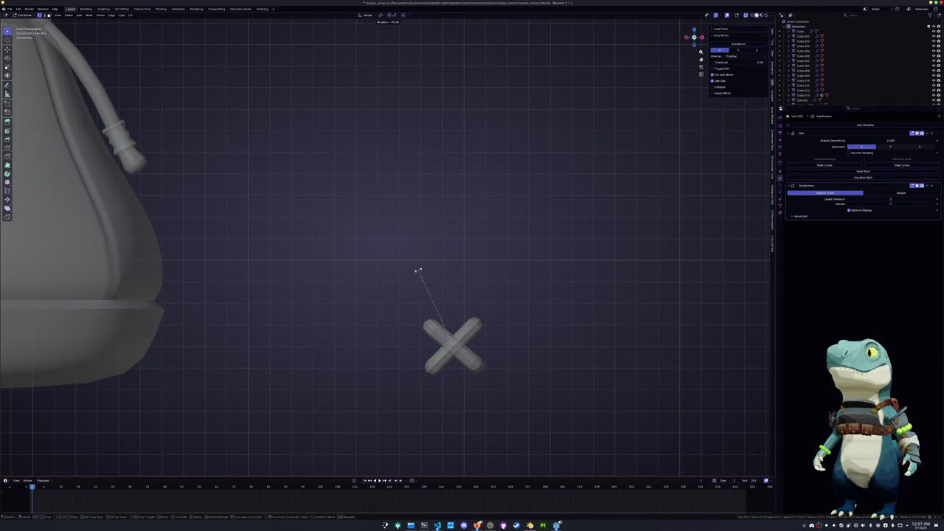
left_click(418, 270)
middle_click_drag(422, 268, 424, 318)
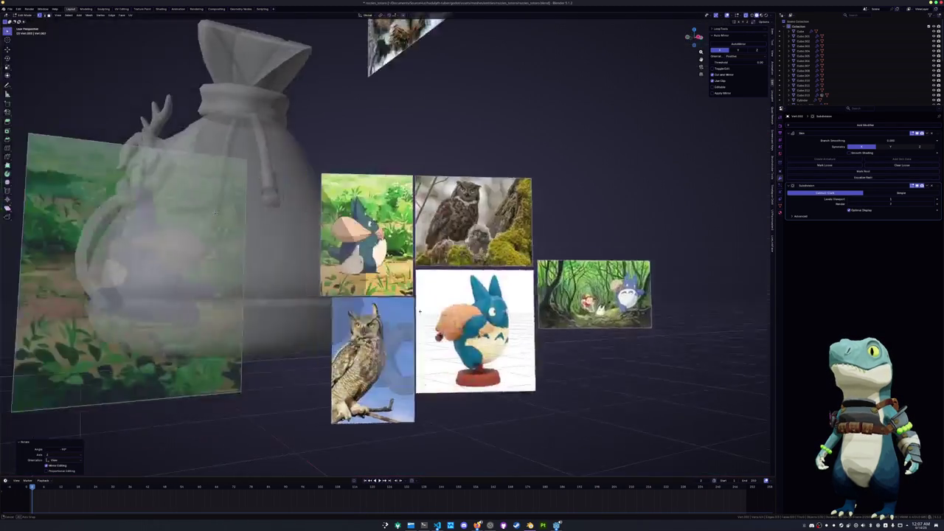
Add a loop cut to the X and shift its vertices along Y twice
right_click(384, 366)
left_click(387, 413)
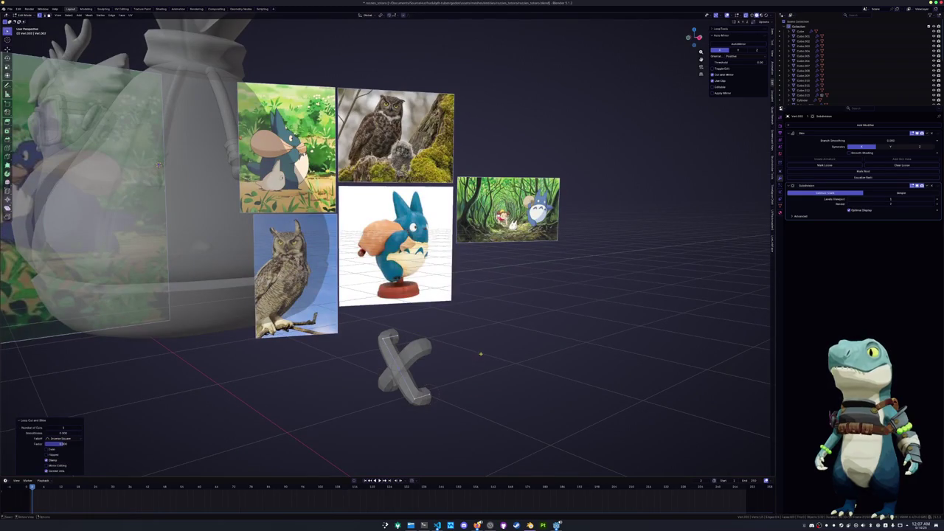
key("g")
key("y")
left_click(465, 351)
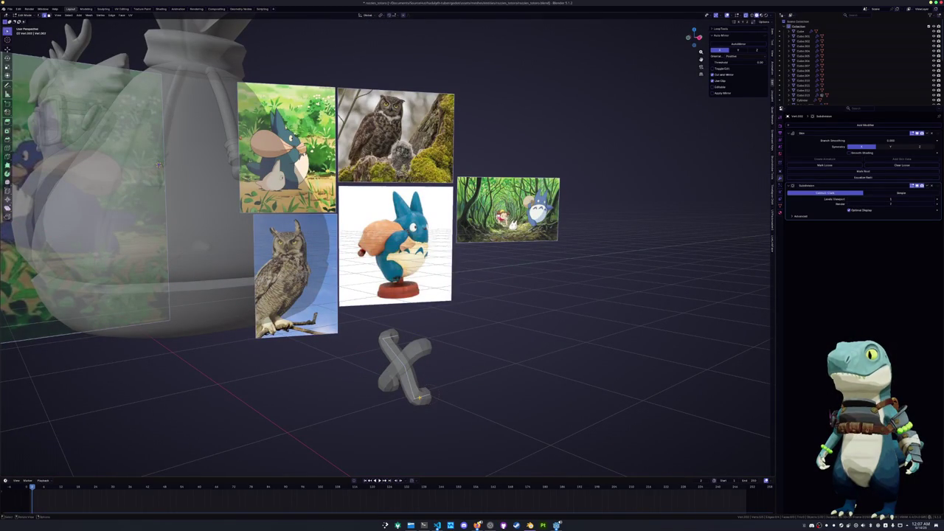
key("g")
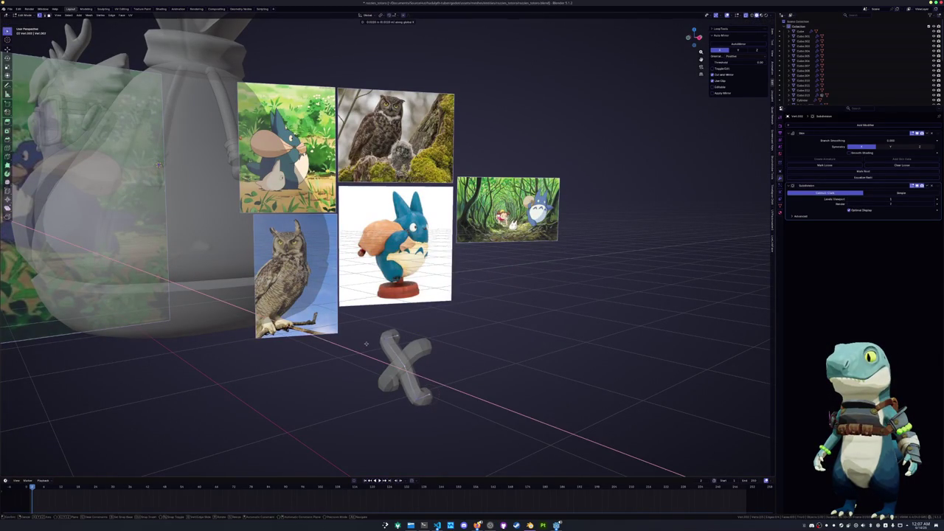
key("y")
left_click(368, 341)
Add a second loop cut and move the X's vertices along global Y to round it
key("Tab")
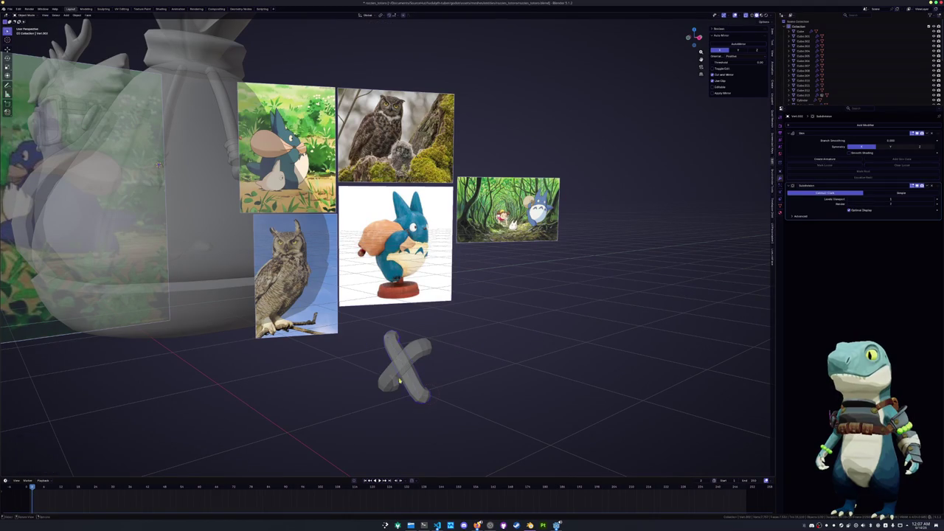
key("Tab")
key("ctrl+r")
left_click(402, 370)
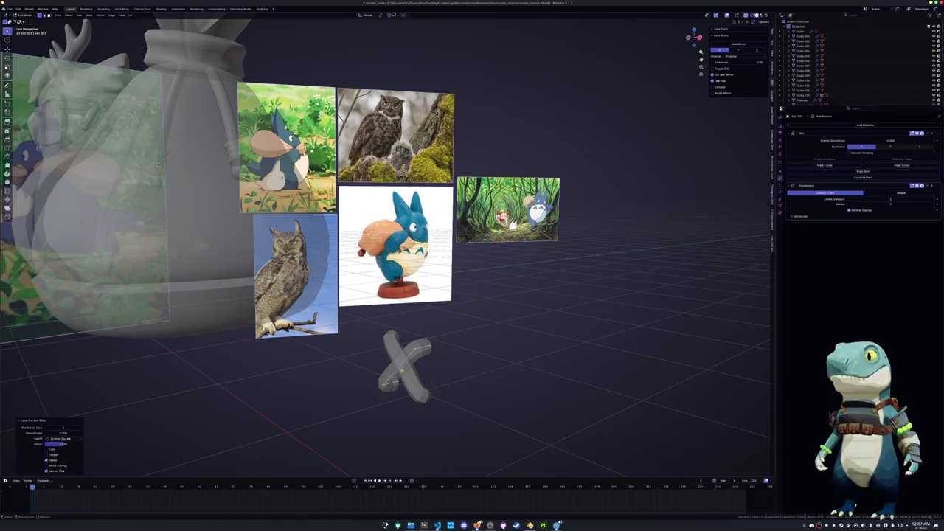
key("g")
key("y")
left_click(404, 369)
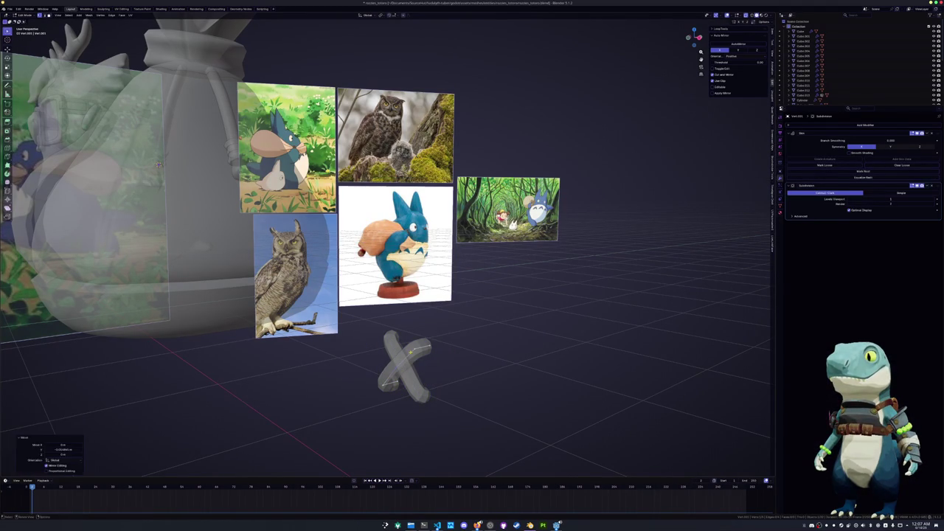
key("g")
key("y")
left_click(403, 367)
key("Tab")
middle_click_drag(413, 317, 401, 364)
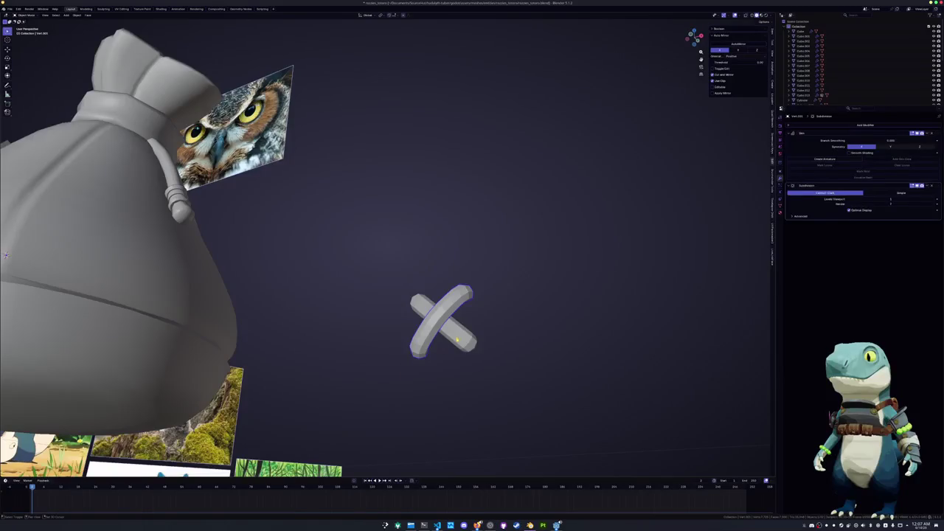
Convert the X object to a mesh and apply its scale
middle_click_drag(457, 340, 502, 333)
right_click(500, 341)
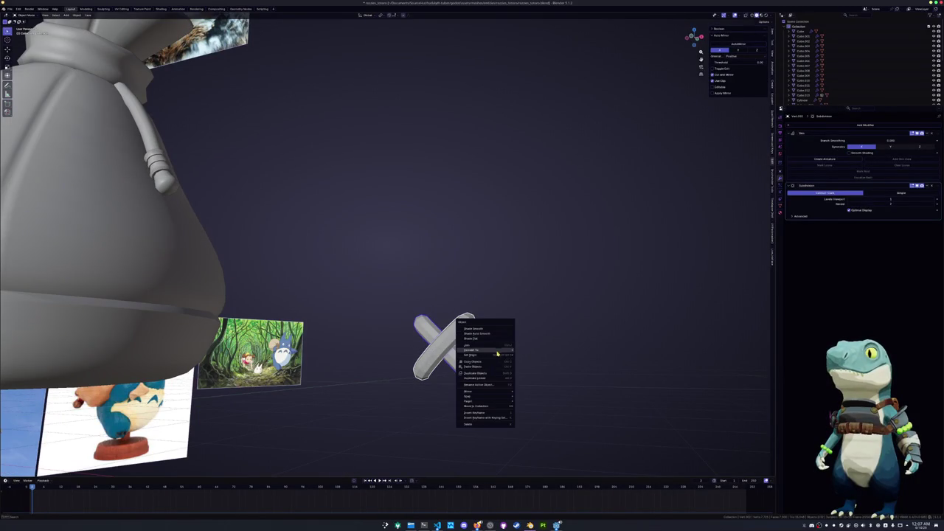
mouse_move(472, 349)
left_click(531, 353)
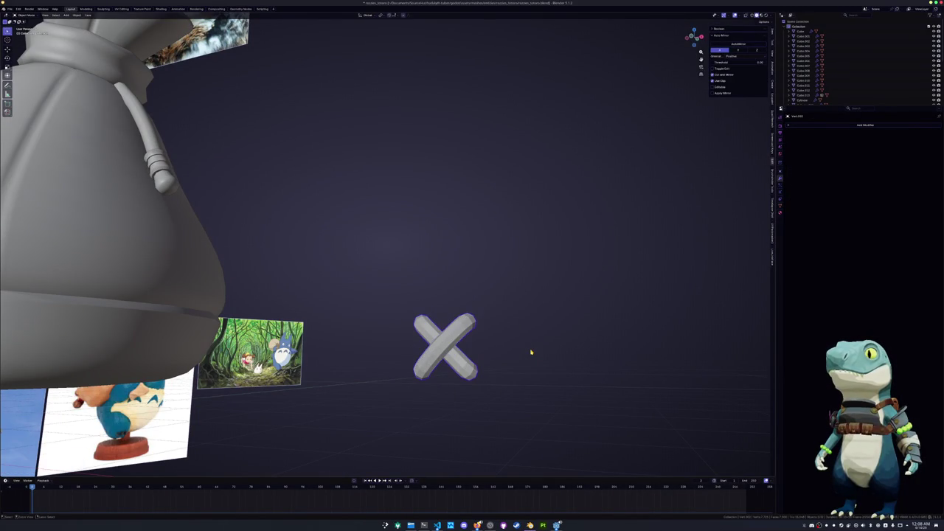
key("ctrl+a")
left_click(510, 320)
Add a Bezier curve and move it aside along the X axis
key("shift+a")
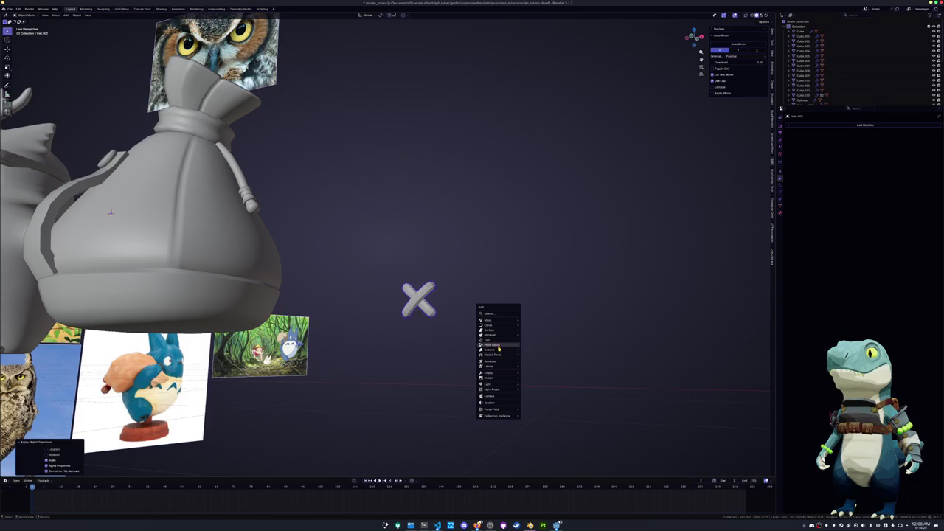
mouse_move(490, 325)
left_click(532, 328)
scroll(532, 328, "down", 3)
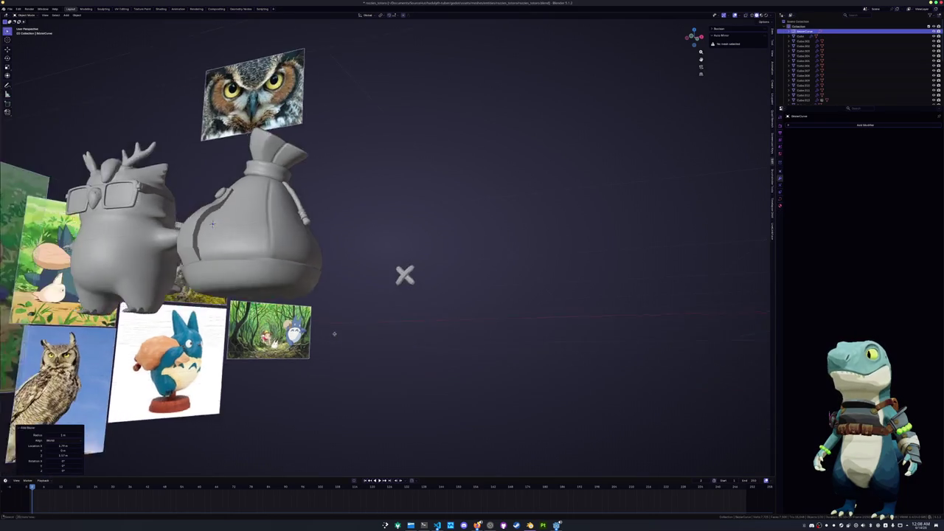
scroll(531, 327, "down", 3)
key("g")
key("x")
left_click(492, 306)
key("Tab")
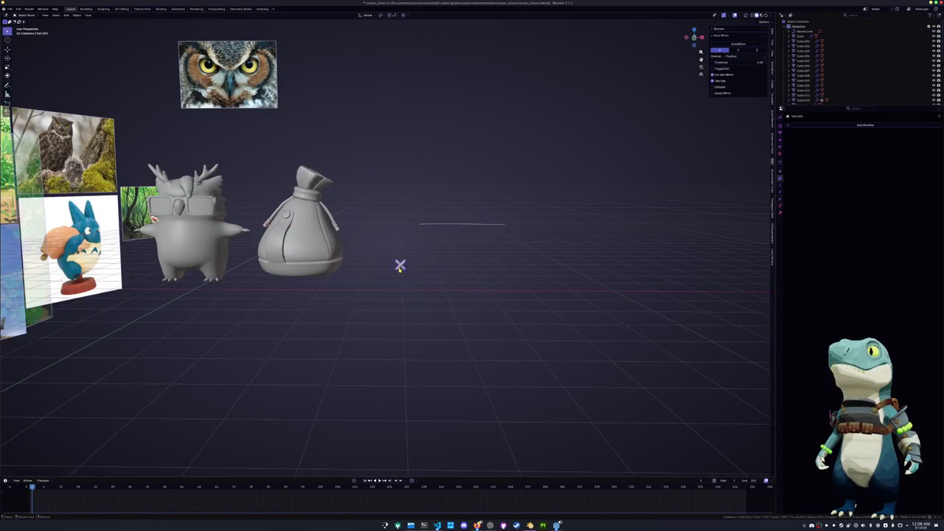
scroll(602, 253, "up", 4)
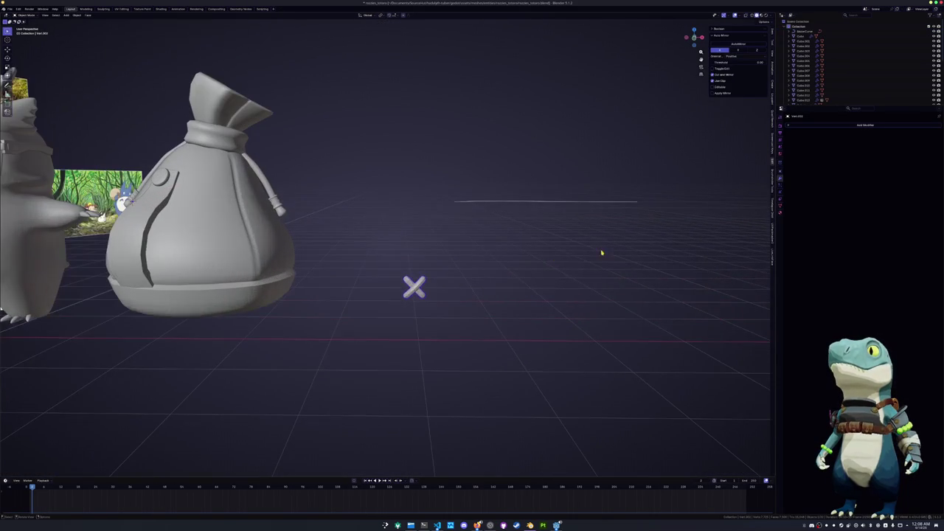
Set the stitch's origin to its Center of Mass (Volume)
left_click(76, 15)
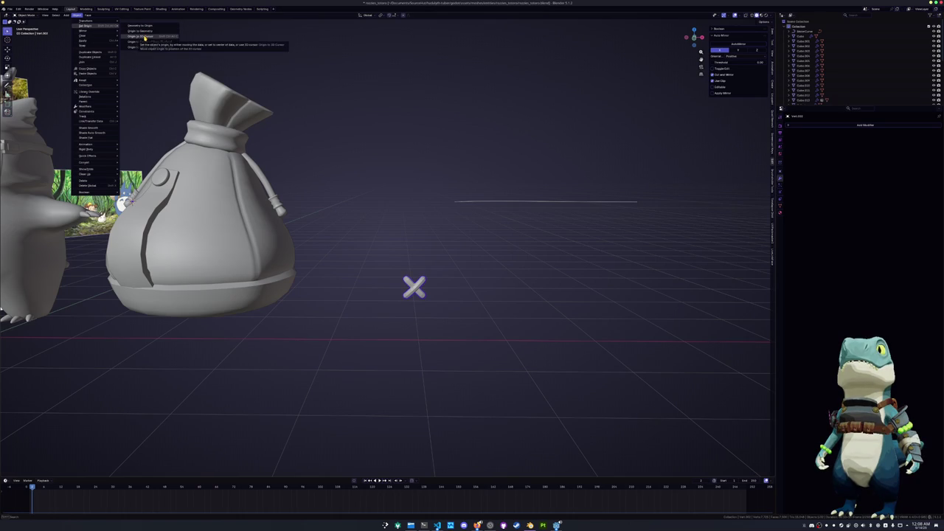
left_click(146, 48)
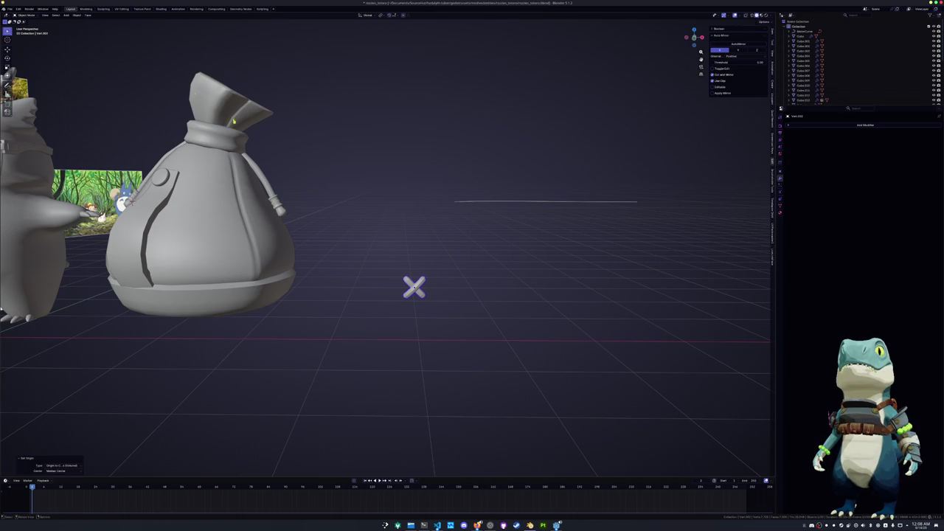
left_click(520, 202)
Give the X stitch an Array modifier with Shape set to Curve and BezierCurve as Curve Object
left_click(845, 127)
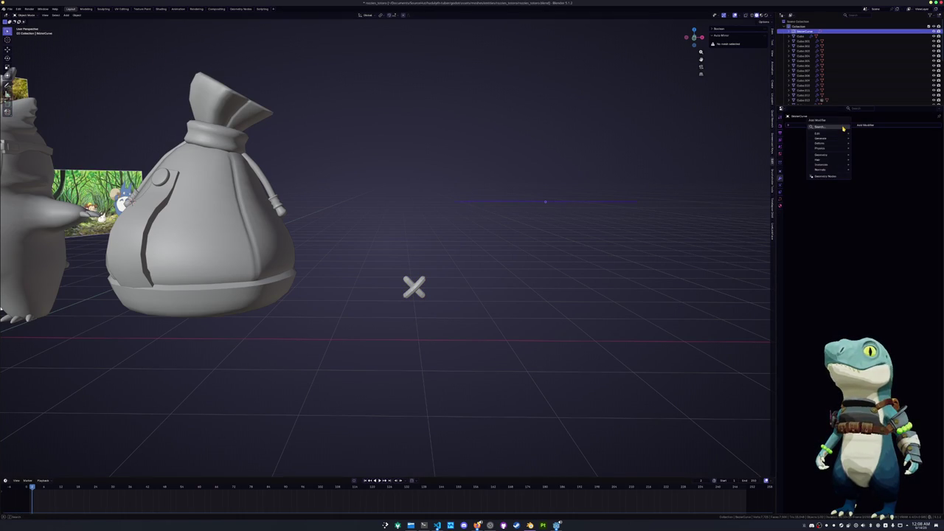
left_click(843, 127)
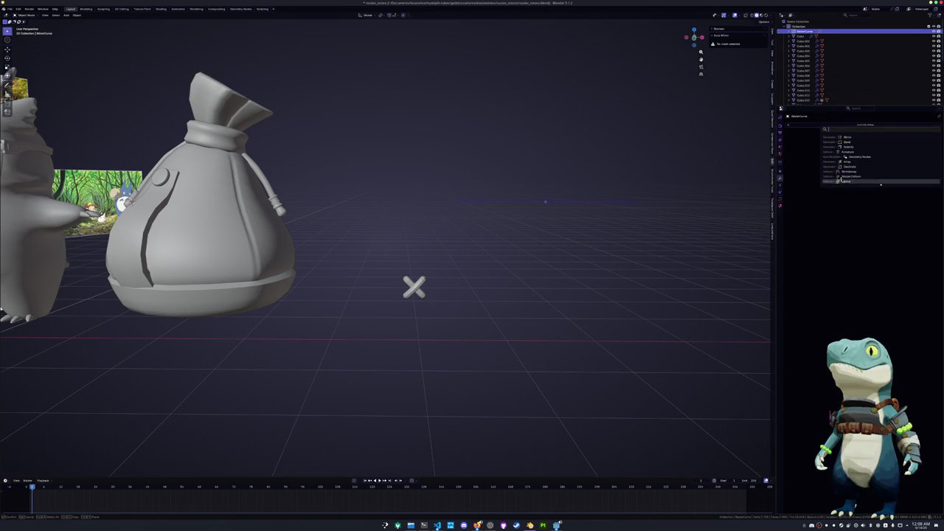
left_click(560, 201)
left_click(844, 123)
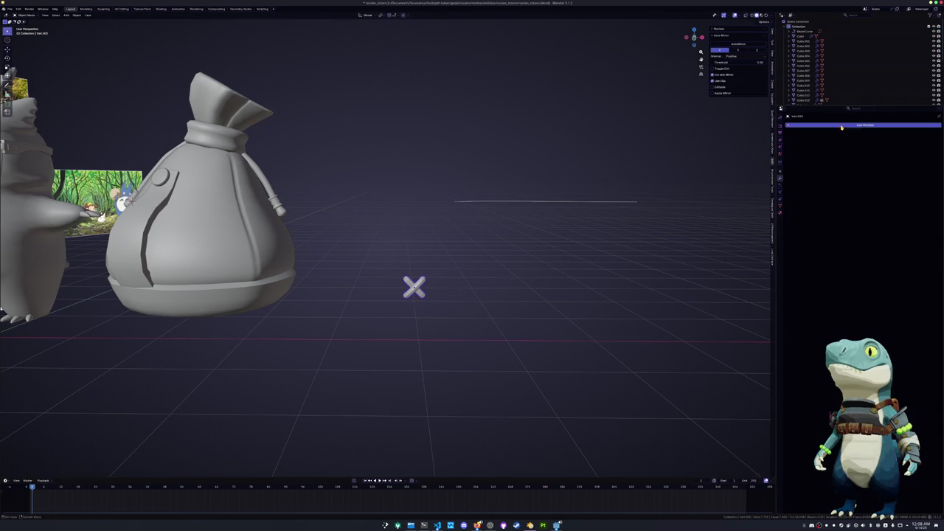
left_click(840, 127)
type("ar")
left_click(847, 136)
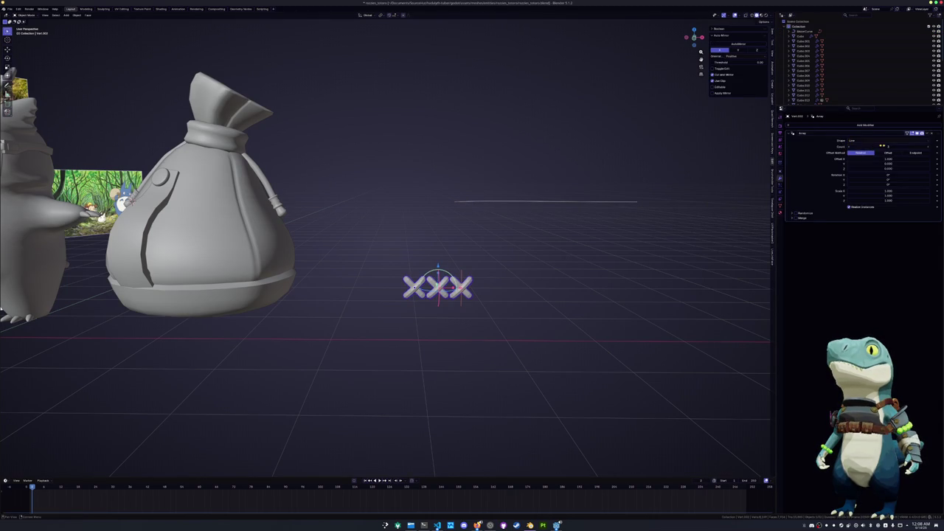
left_click(866, 140)
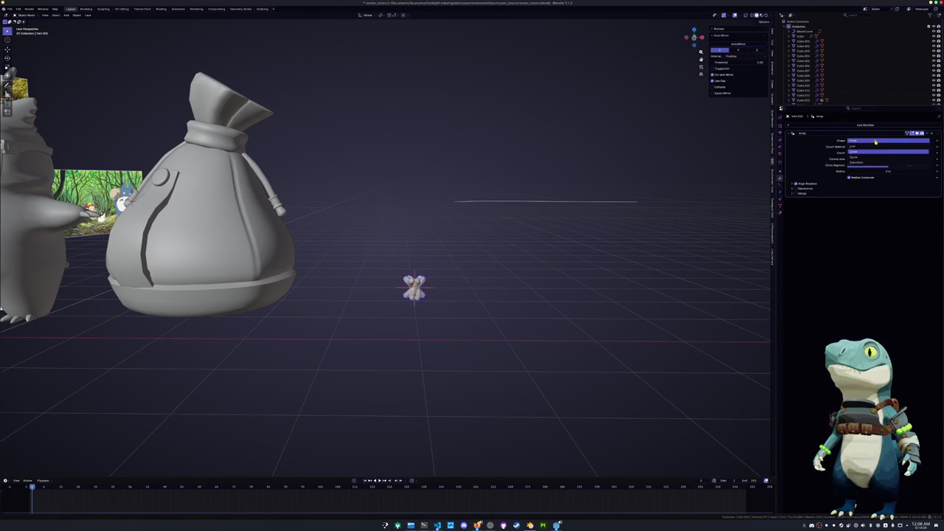
left_click(871, 147)
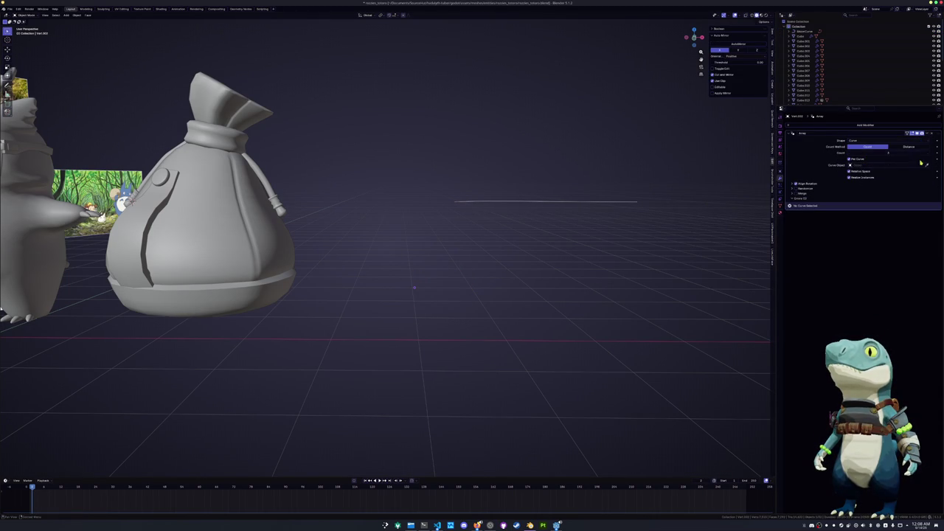
left_click(590, 197)
Pull the Bezier curve's first control point down and to the left
left_click(487, 202)
middle_click_drag(485, 204, 482, 217)
key("Tab")
left_click(432, 207)
left_click_drag(432, 207, 369, 291)
key("Tab")
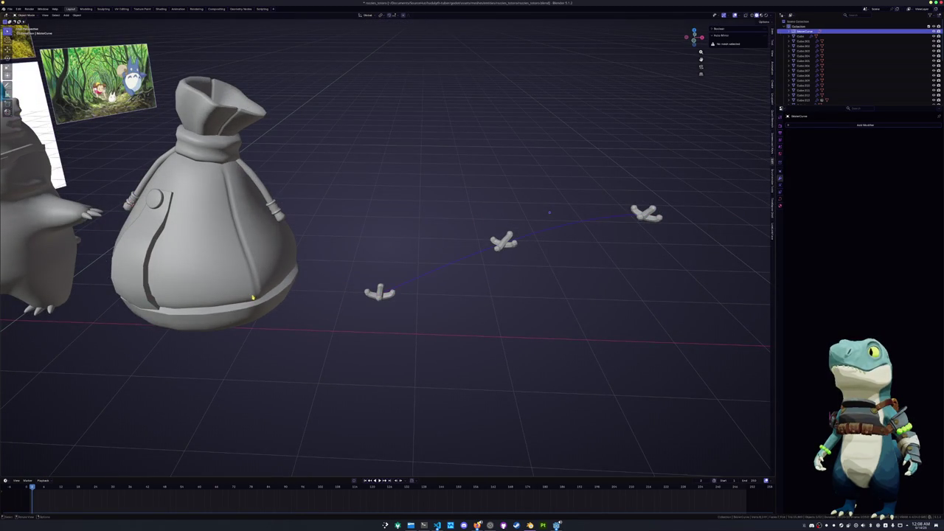
Snap the curve's end onto the bag's edge, switching between the bag and curve edit modes
left_click(206, 234)
key("Tab")
key("Tab")
left_click(379, 292)
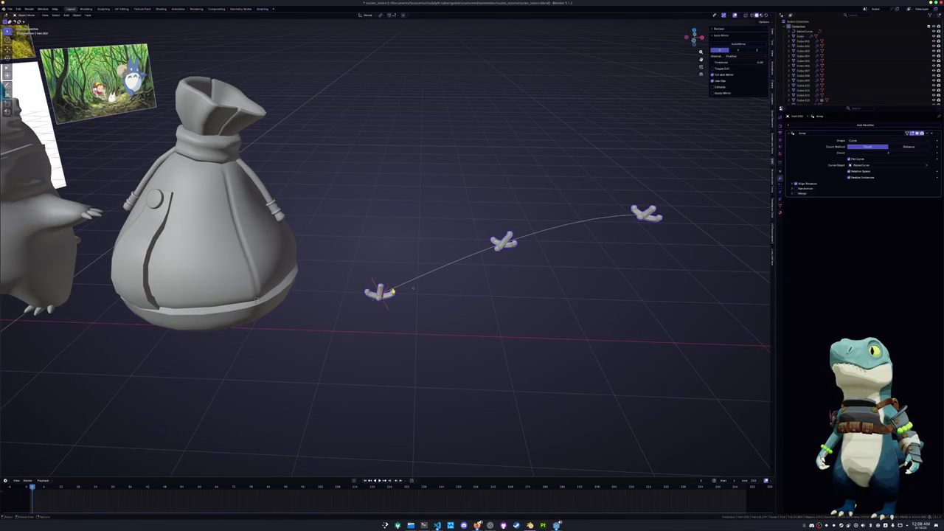
left_click(413, 286)
key("Tab")
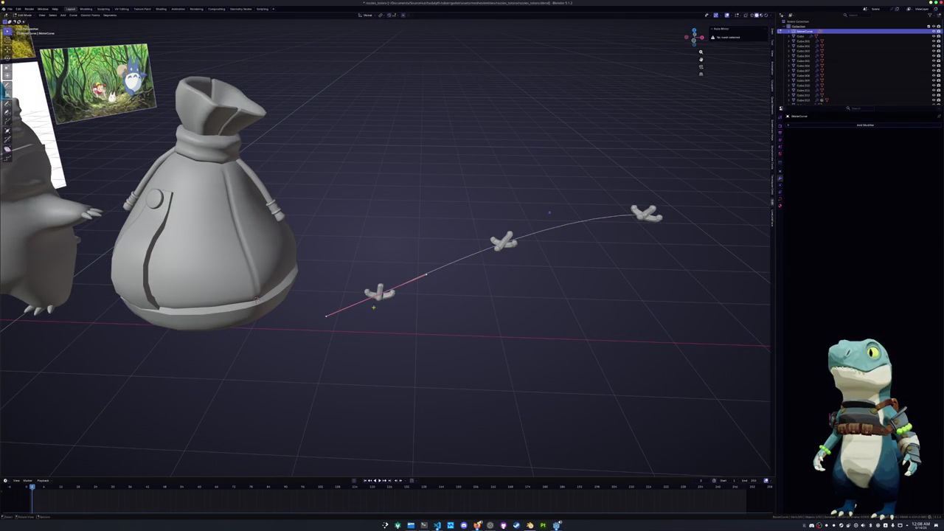
key("shift+s")
key("Tab")
left_click(206, 233)
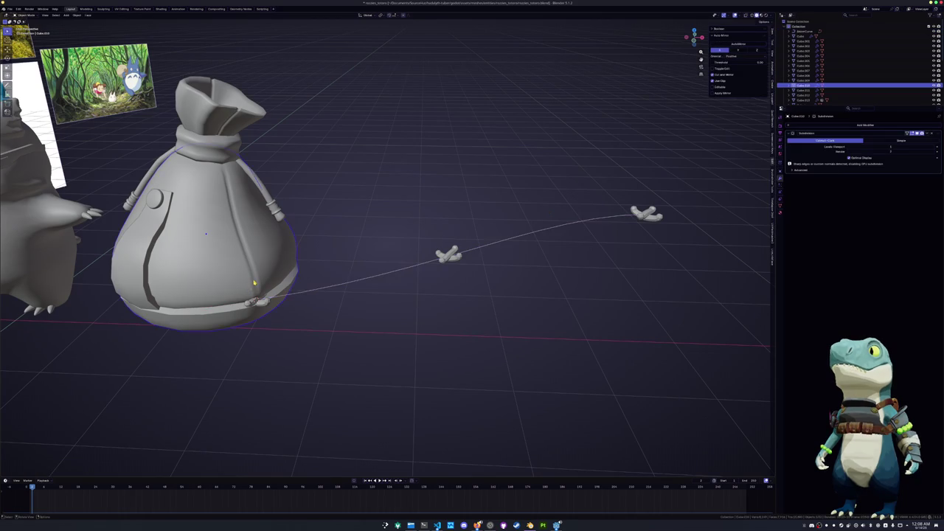
key("Tab")
key("Tab")
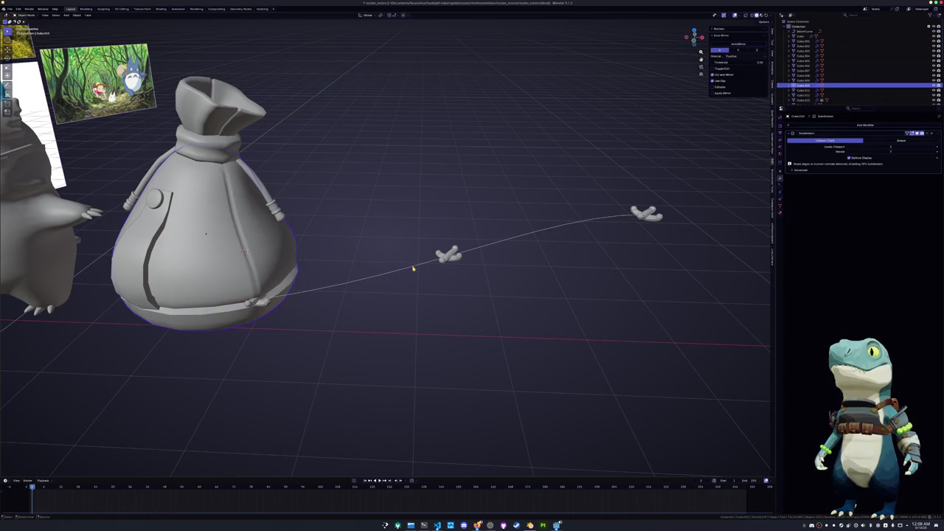
left_click(417, 267)
key("Tab")
Subdivide the curve to add a control point and snap a point onto the bag
key("a")
right_click(459, 260)
left_click(461, 262)
left_click(462, 243)
key("shift+s")
key("KP_Decimal")
Snap the curve's end point onto the bag and set its handles to Automatic
key("alt+q")
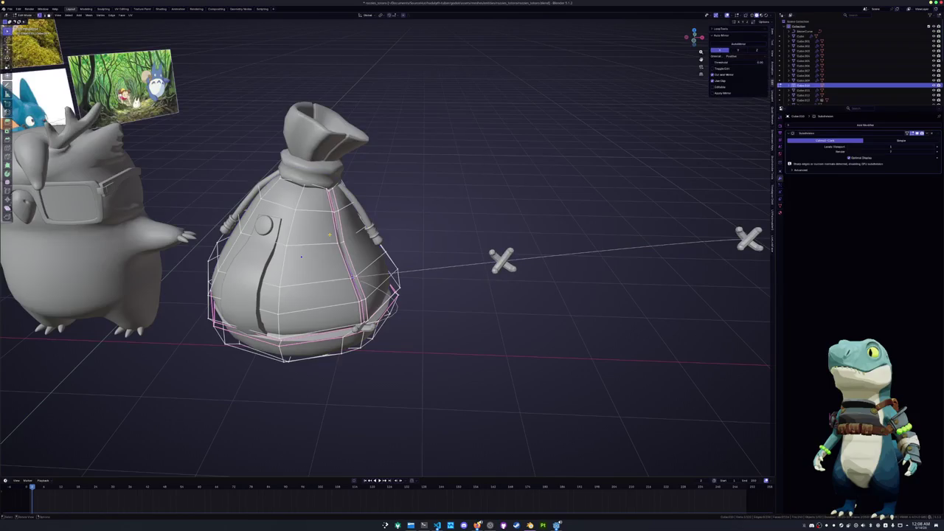
mouse_move(474, 238)
middle_mouse_down()
mouse_move(592, 236)
mouse_move(607, 226)
middle_mouse_up()
key("alt+q")
left_click(684, 239)
key("shift+s")
key("v")
left_click(438, 206)
Tilt the curve with Ctrl+T to flip the stitches
middle_click_drag(438, 206, 368, 251)
key("alt")
key("ctrl+t")
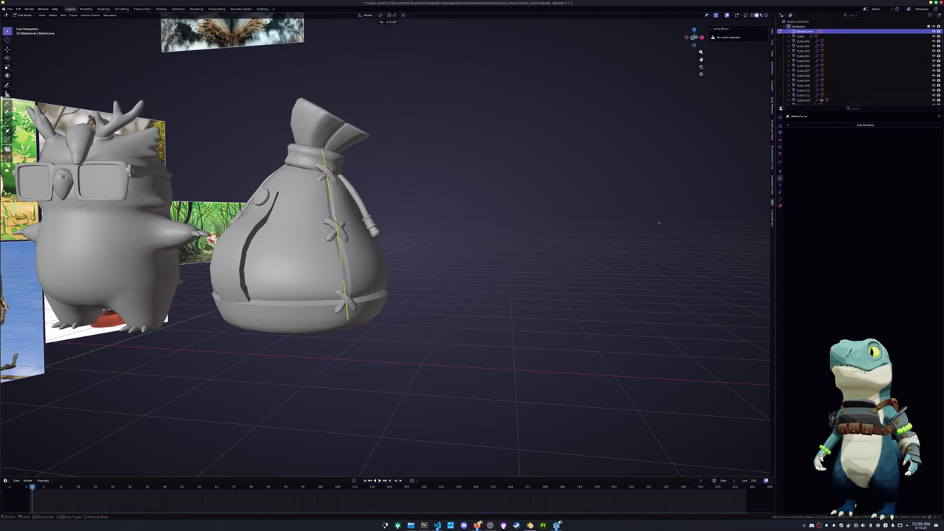
Confirm the tilt, switch to side view, and rotate the selected curve points upward
key("Return")
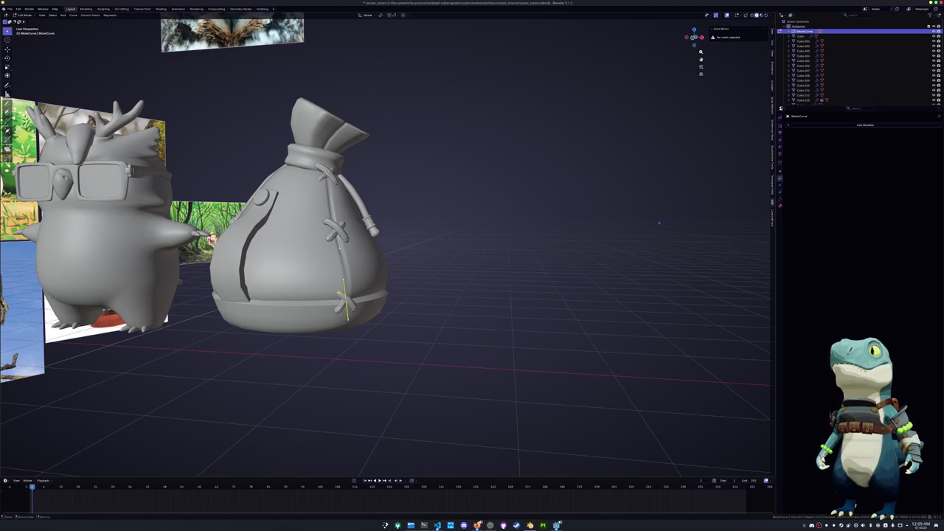
key("KP_1")
key("KP_3")
key("KP_4")
key("KP_4")
key("KP_4")
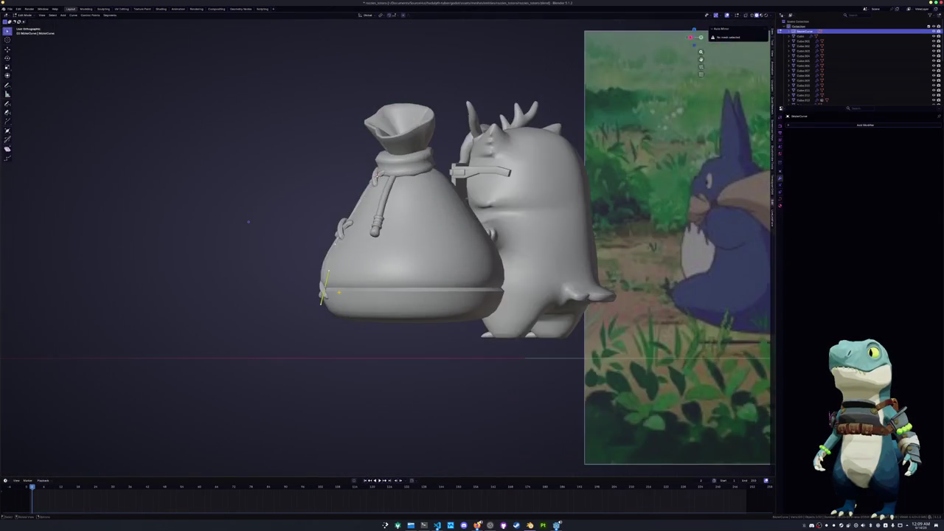
key("KP_4")
key("KP_4")
key("KP_Decimal")
key("r")
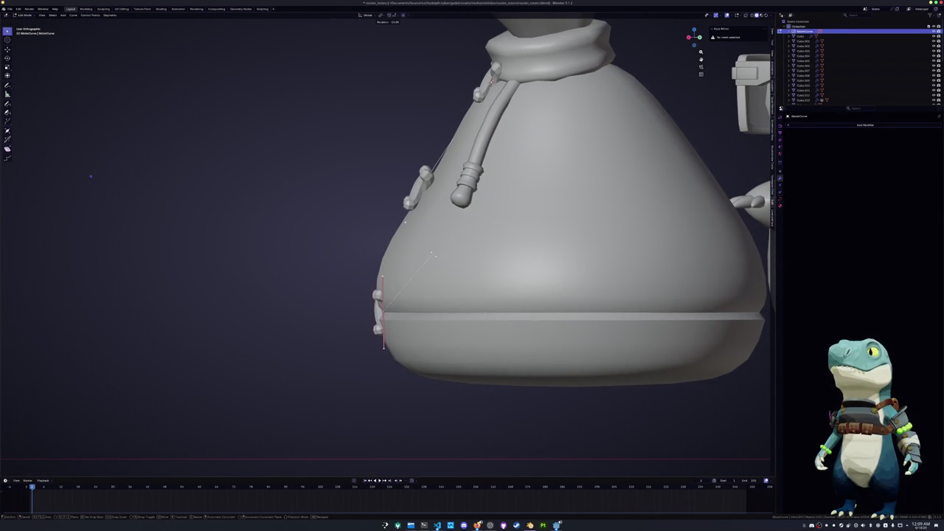
key("Return")
key("r")
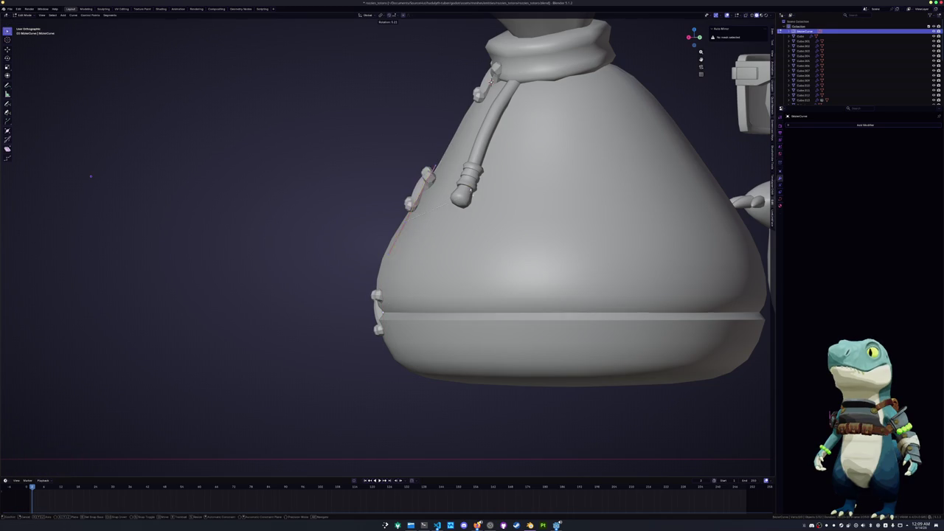
key("Return")
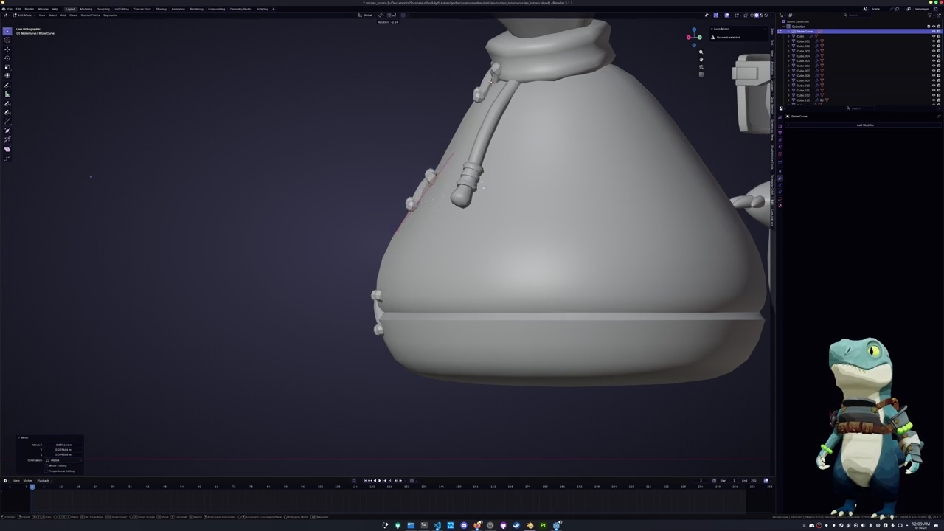
With X-ray on, box-select the curve points at the bag's left edge and move them up
key("alt+z")
middle_click_drag(481, 182, 481, 222, "shift")
left_click_drag(392, 333, 357, 292)
key("g")
left_click(352, 258)
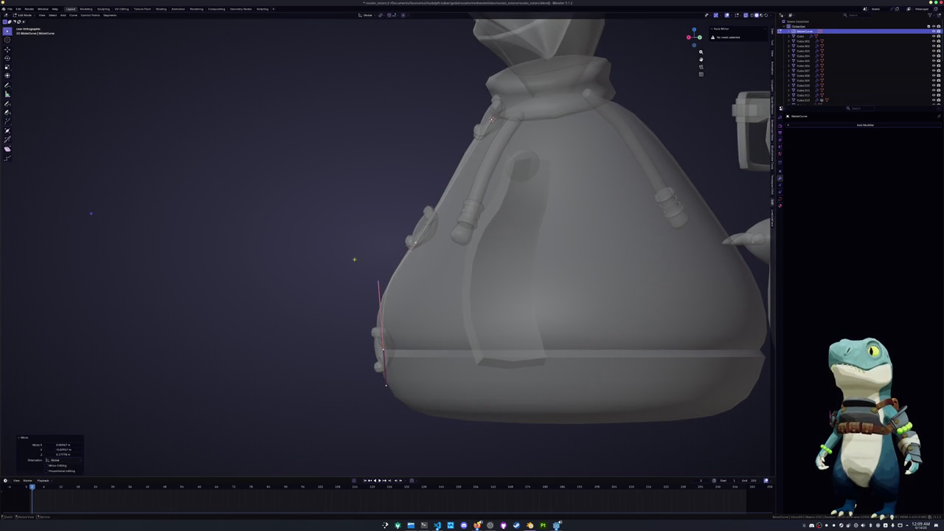
key("g")
left_click(419, 212)
Reposition the curve's top control point near the neck and a lower point near the base
left_click(491, 118)
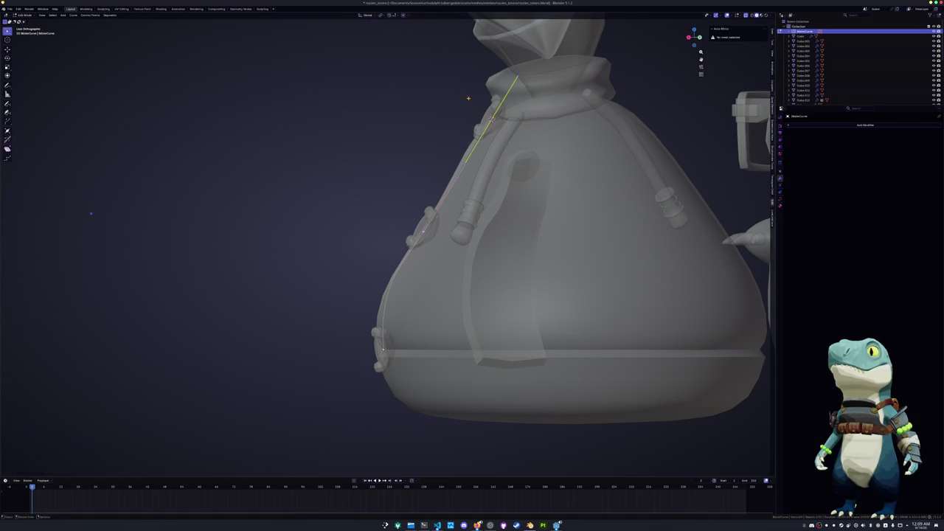
key("g")
left_click(525, 96)
key("g")
left_click(533, 104)
left_click(381, 347)
key("g")
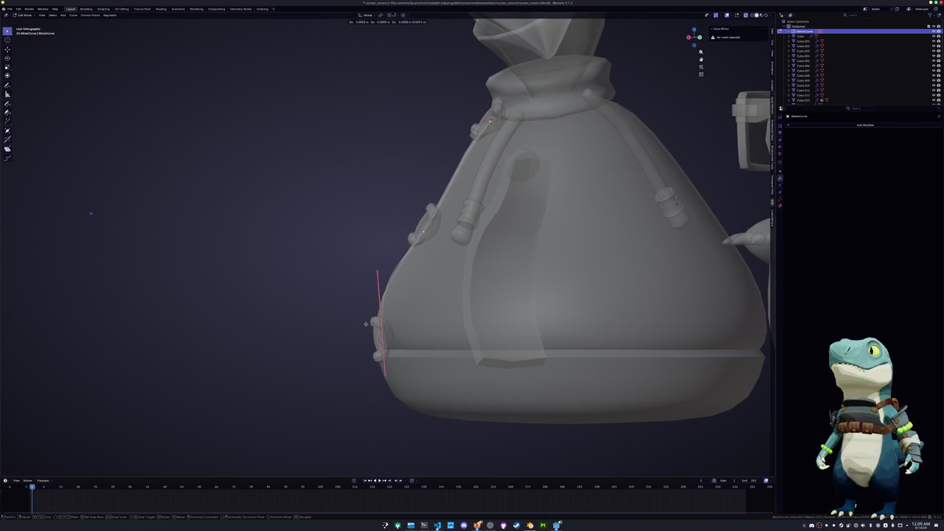
left_click(364, 322)
Drag the curve handles so the stitch seam bends along the bag's bulging outline
left_click(385, 276)
key("g")
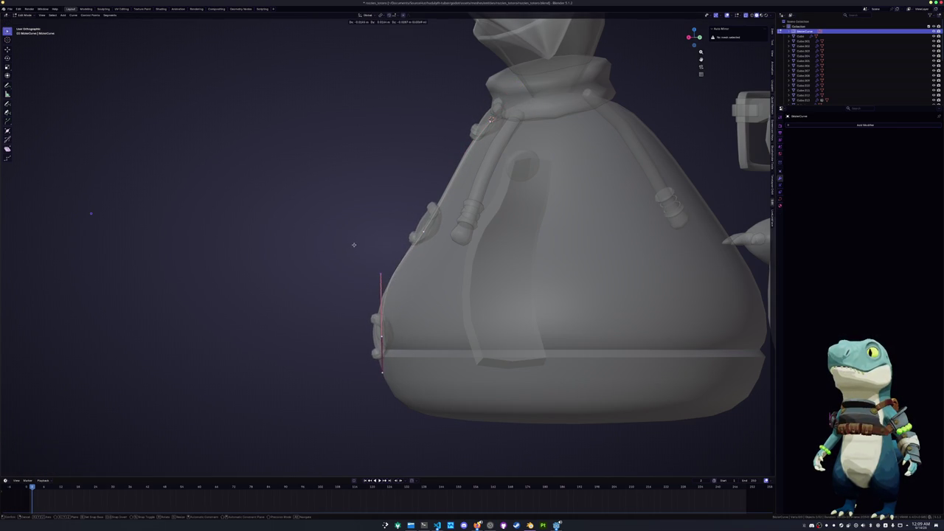
left_click(348, 258)
left_click(402, 265)
key("g")
left_click(385, 260)
mouse_move(386, 260)
middle_mouse_down()
mouse_move(400, 276)
mouse_move(431, 280)
middle_mouse_up()
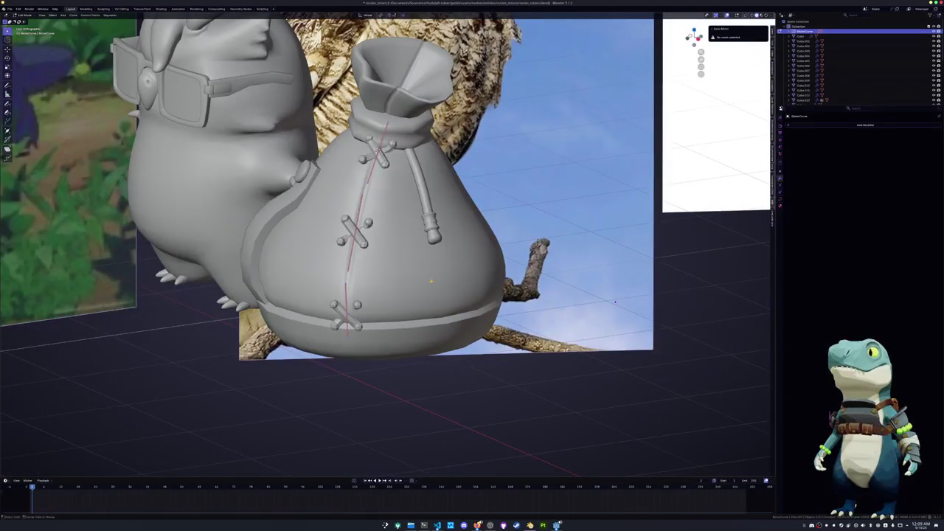
key("g")
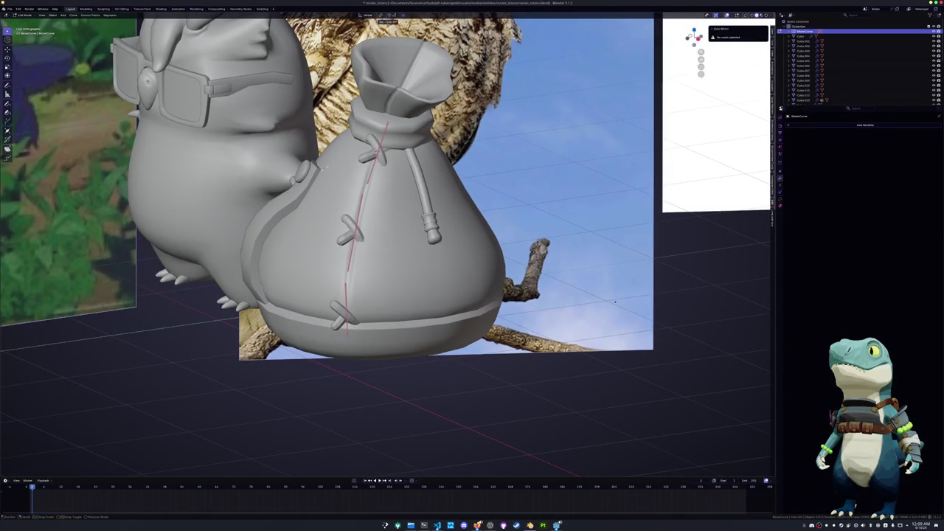
Slide the lacing curve along the bag's edge, then shift its points along the X axis
left_click(275, 185)
middle_click_drag(275, 185, 433, 318)
scroll(351, 248, "up", 2)
scroll(354, 252, "up", 3)
key("g")
left_click(338, 249)
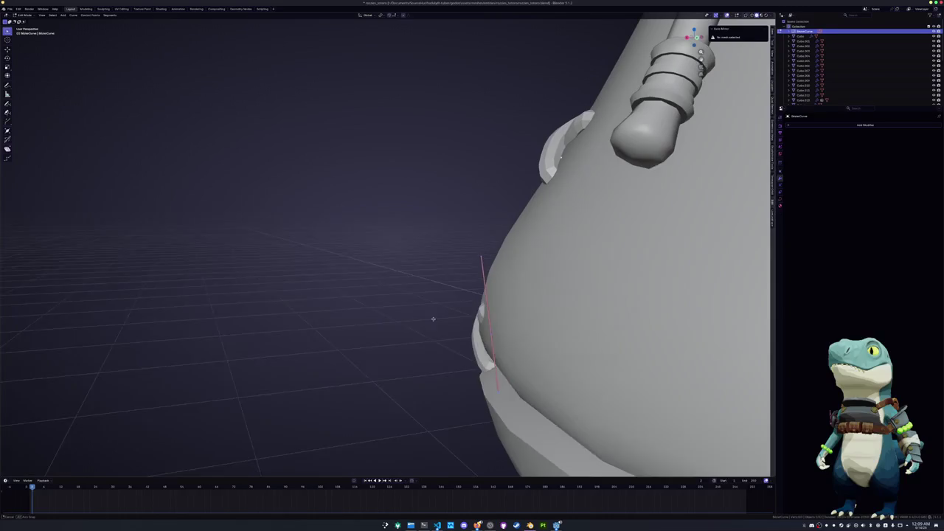
key("g")
key("x")
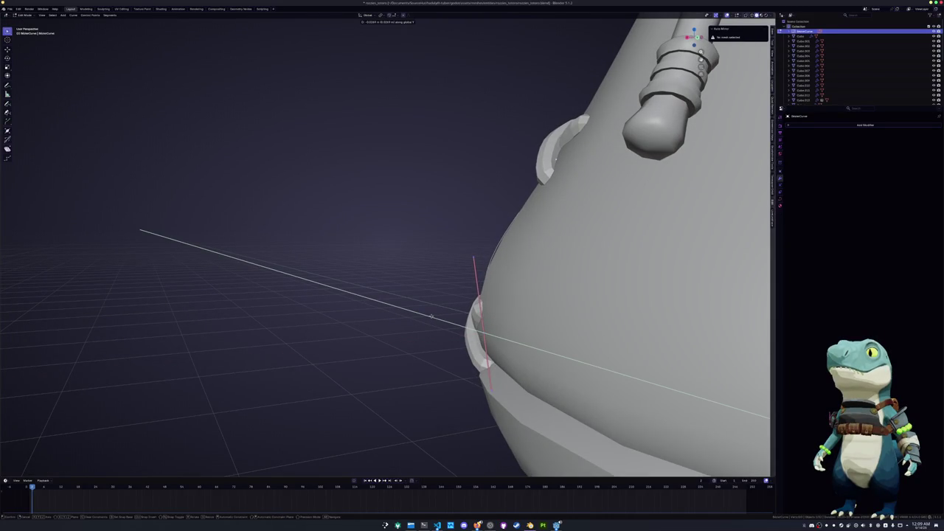
left_click(432, 318)
Rotate the curve's end point to twist the bottom stitch over the lower rim
mouse_move(436, 320)
middle_mouse_down()
mouse_move(472, 325)
mouse_move(480, 350)
middle_mouse_up()
scroll(413, 209, "up", 3)
middle_click_drag(413, 209, 431, 182)
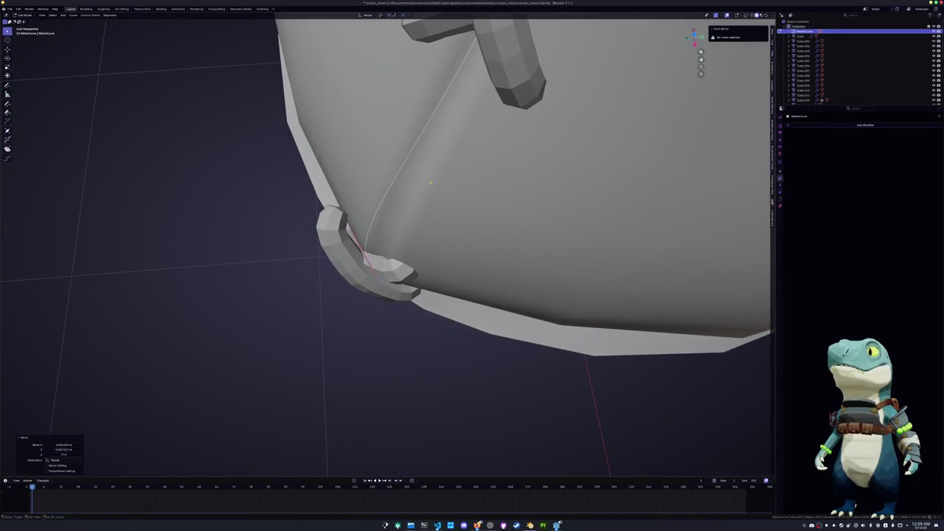
key("r")
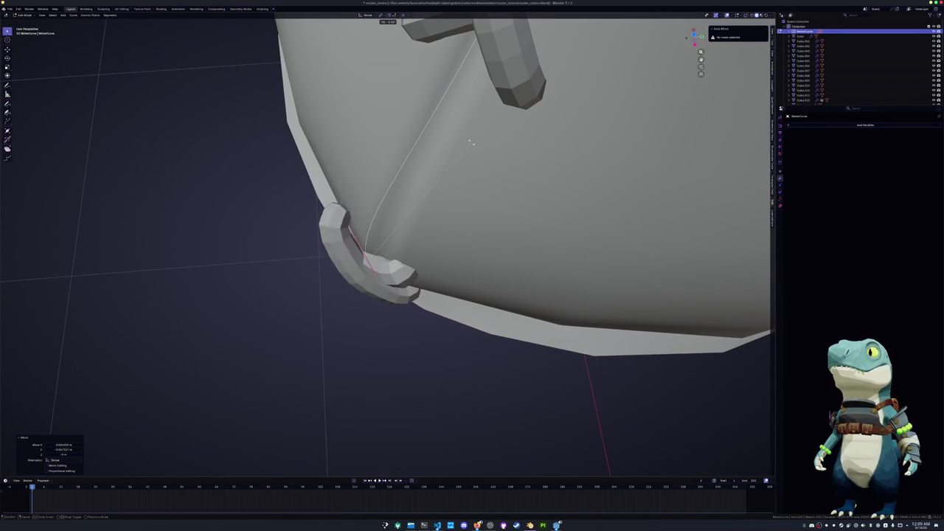
left_click(448, 141)
mouse_move(448, 141)
middle_mouse_down()
mouse_move(413, 174)
mouse_move(463, 191)
middle_mouse_up()
Reposition the end point twice with Shift+Z-constrained moves and rotate the stitch again
key("g")
key("shift+z")
left_click(415, 173)
key("g")
key("shift+z")
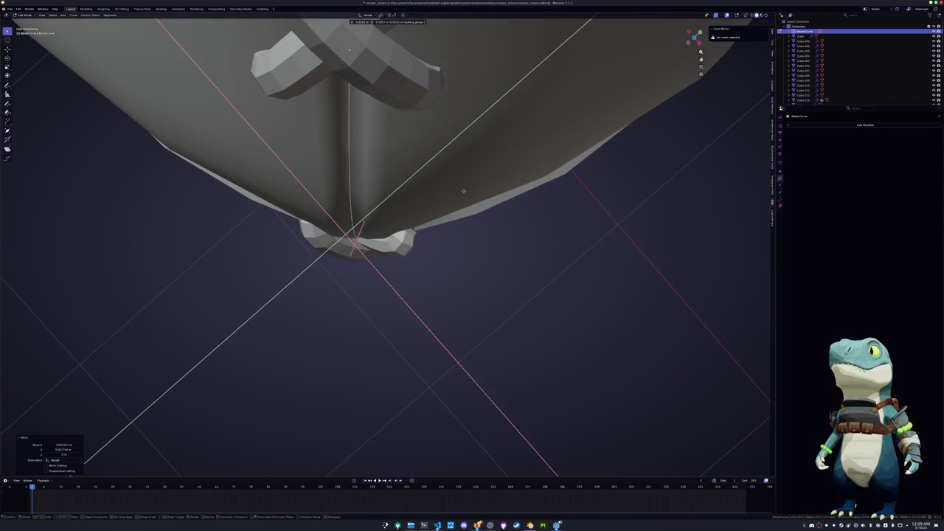
left_click(463, 191)
key("r")
left_click(461, 178)
Rotate the bottom stitch with a Shift+Z constraint and tilt it with Ctrl+T
middle_click_drag(460, 180, 399, 233)
key("r")
key("shift+z")
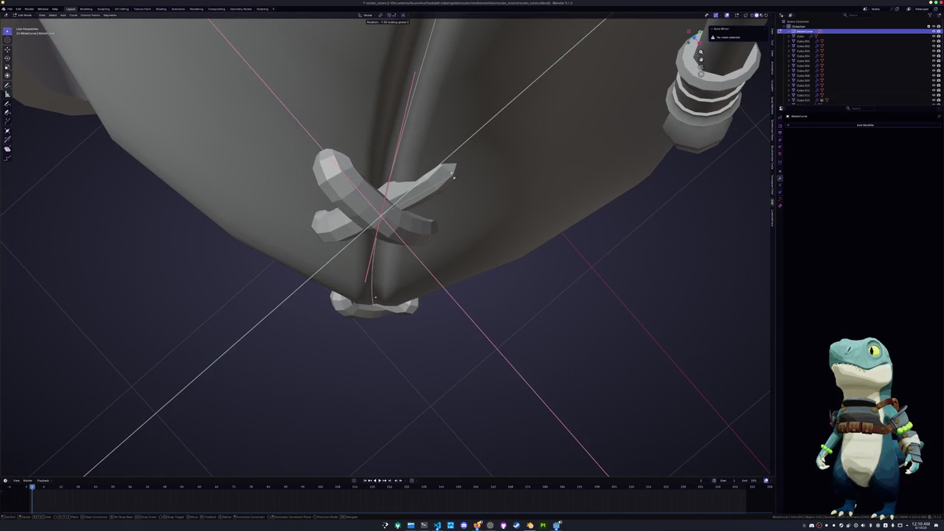
left_click(452, 178)
key("ctrl+t")
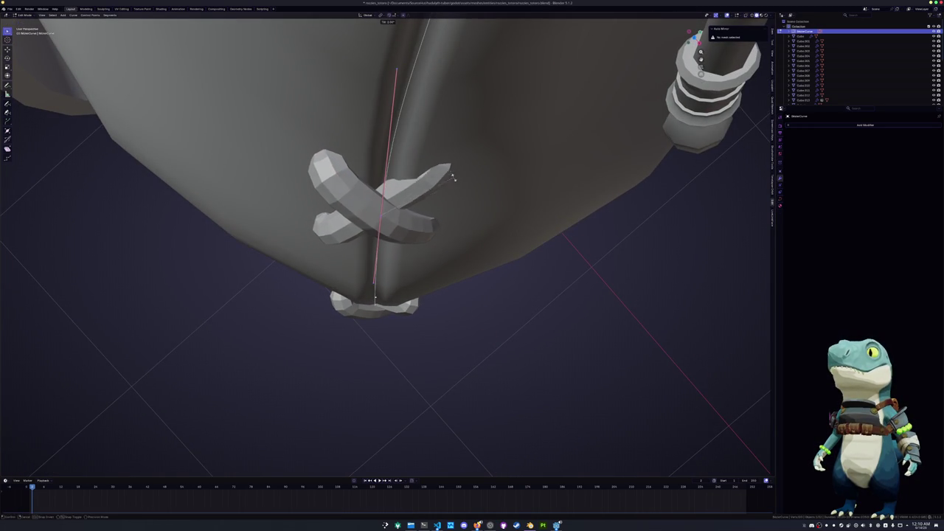
left_click(455, 160)
Change the stitch thickness at the end point with Alt+S and make a final Shift+Z move
key("alt+s")
left_click(455, 160)
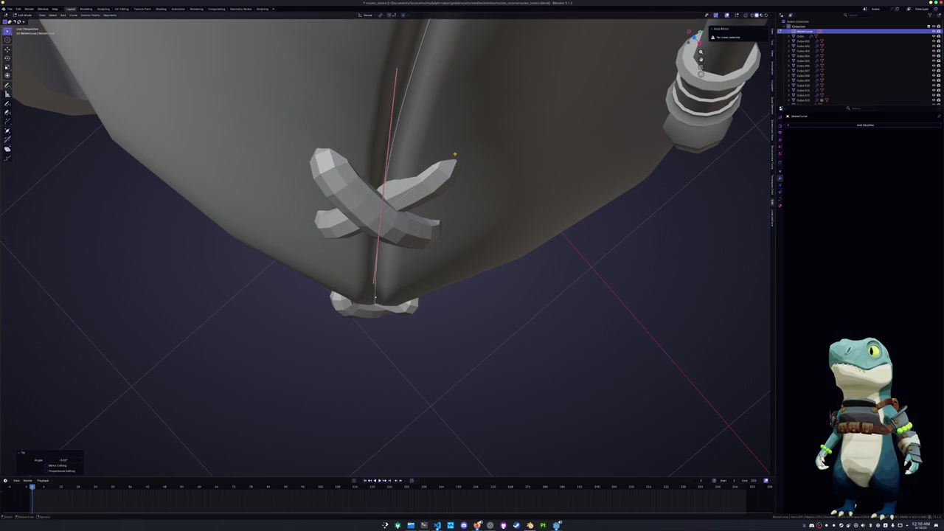
key("g")
key("shift+z")
left_click(374, 299)
scroll(375, 298, "down", 4)
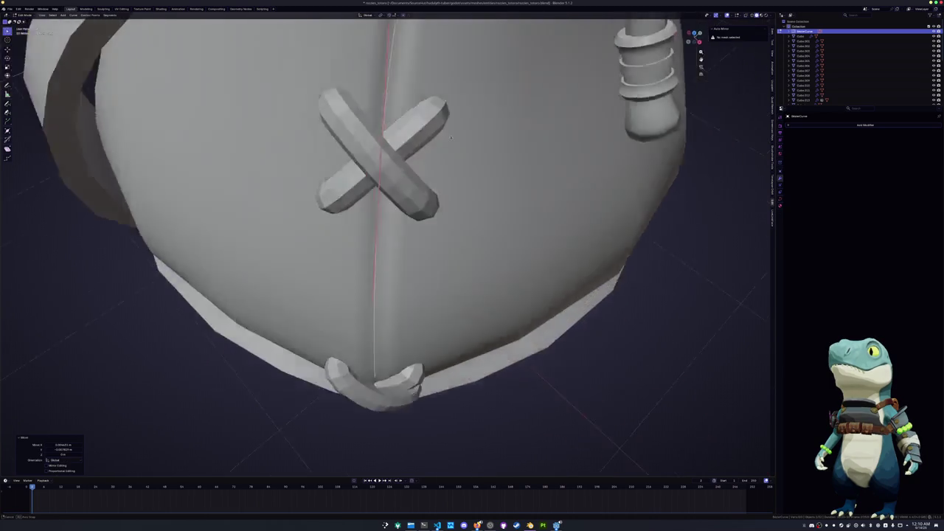
middle_click_drag(374, 299, 399, 221)
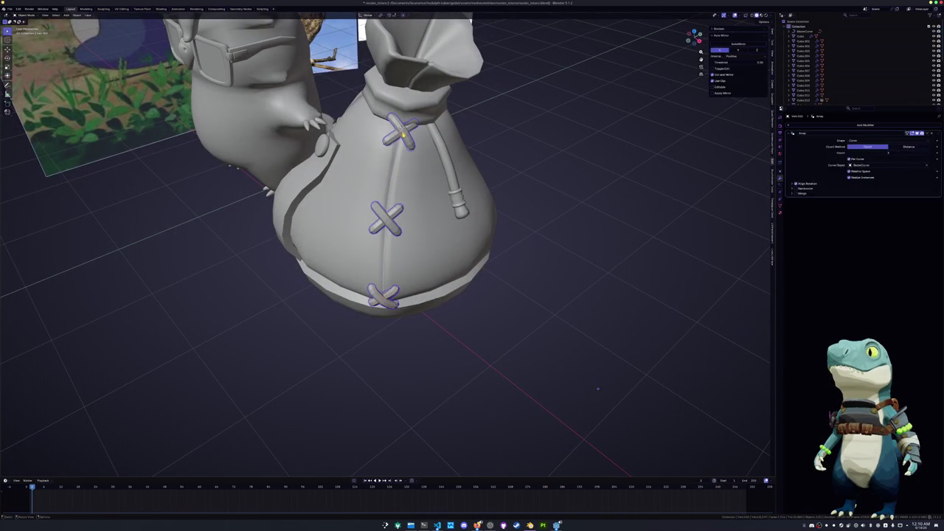
Nudge the lacing curve's points in see-through Edit Mode, then return to Object Mode
key("Tab")
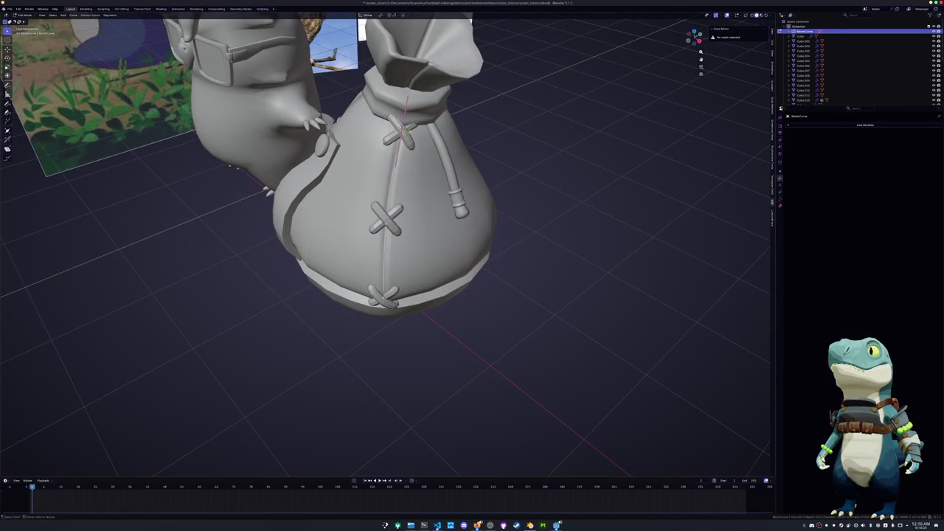
key("alt+z")
key("g")
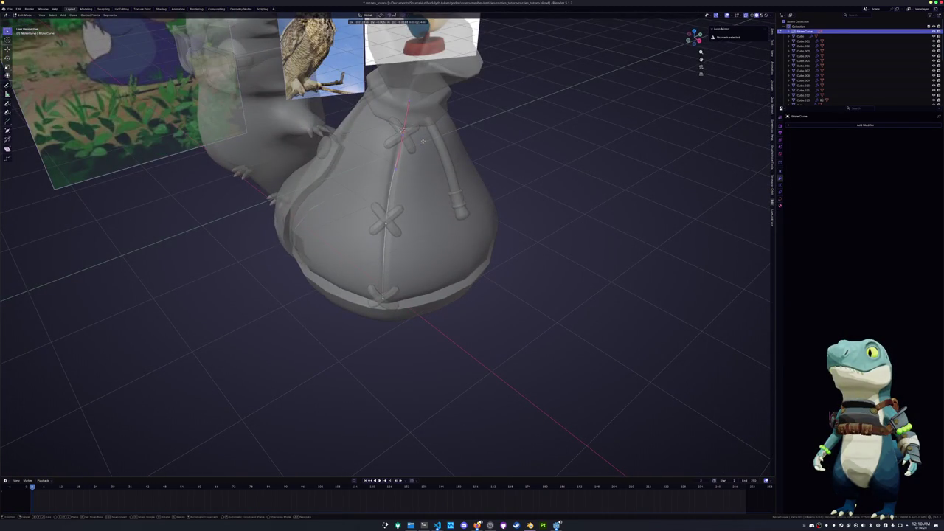
left_click(422, 140)
scroll(421, 141, "down", 3)
key("Tab")
key("alt+z")
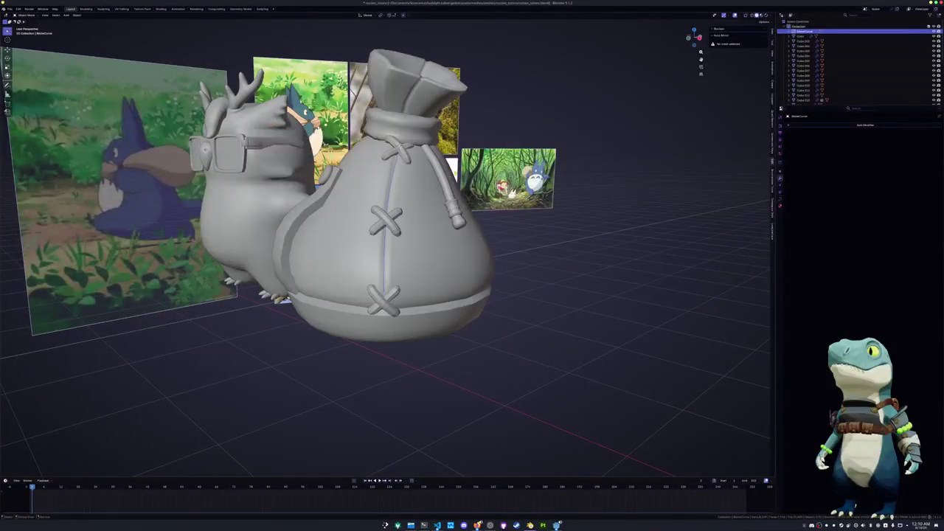
Raise the cross stitch array Count to 5 and move the stitches along X
left_click(382, 300)
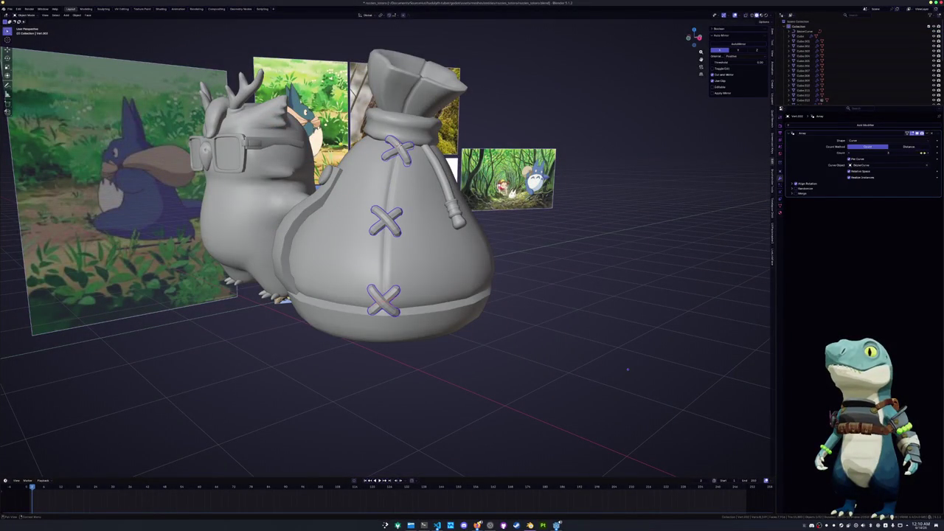
left_click(928, 154)
left_click(928, 154)
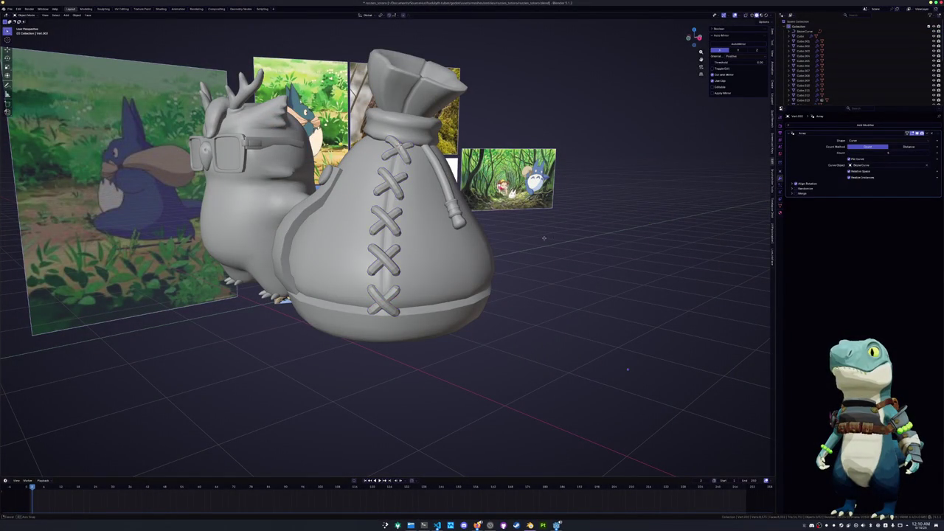
middle_click_drag(652, 225, 588, 234)
middle_click_drag(507, 304, 432, 267)
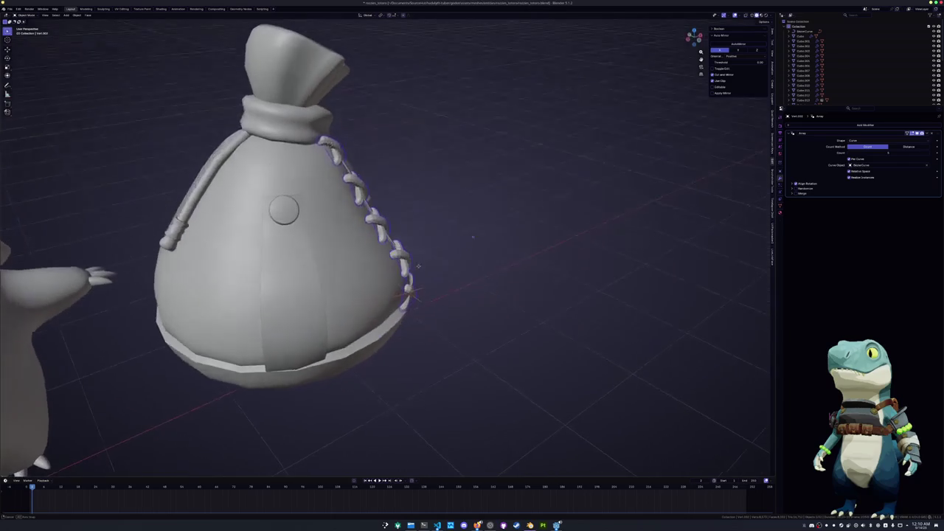
key("g")
key("x")
left_click(425, 271)
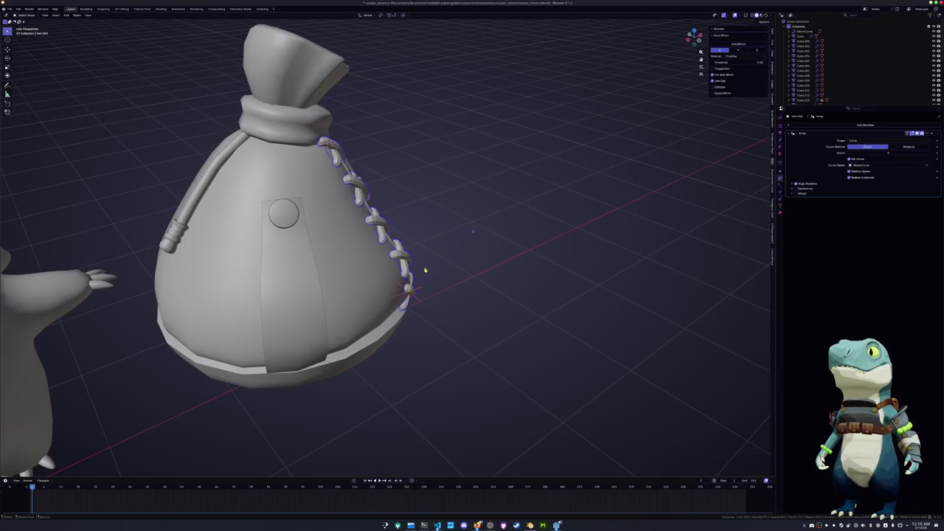
Move BezierCurve with a Shift+Z constraint onto the side seam and edit its points in X-ray
left_click(473, 232)
middle_click_drag(473, 232, 443, 243)
key("g")
key("shift+z")
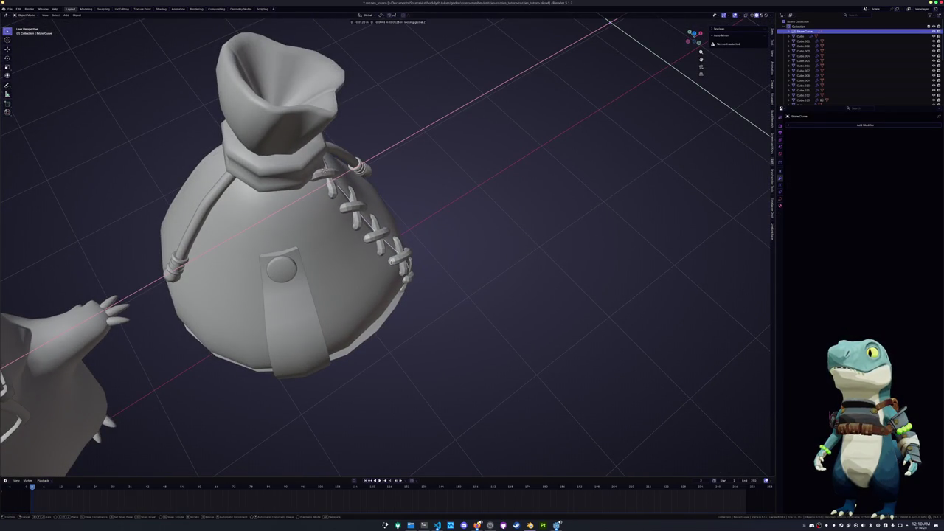
left_click(321, 178)
mouse_move(321, 178)
middle_mouse_down()
mouse_move(316, 214)
mouse_move(432, 164)
mouse_move(167, 213)
mouse_move(90, 213)
middle_mouse_up()
key("Tab")
key("alt+z")
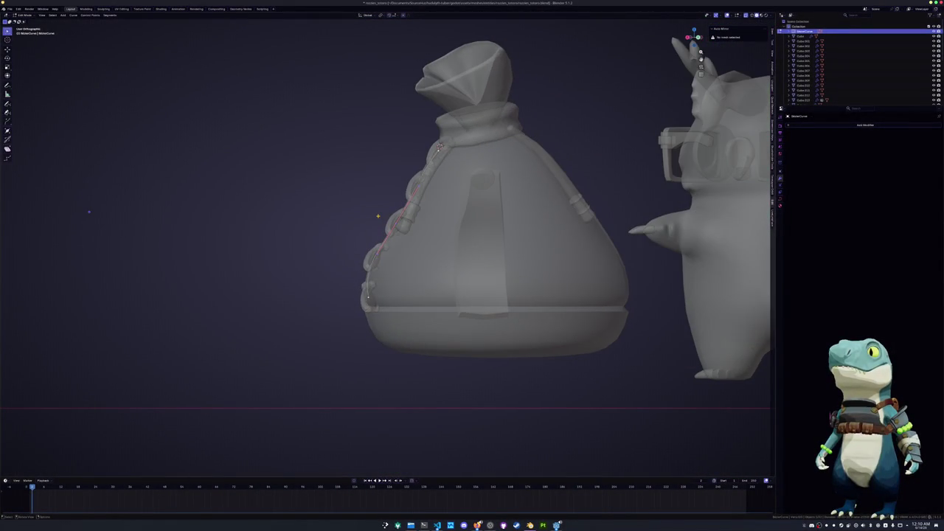
Box-select the curve's lower end point and reposition its handle by moving and rotating it
scroll(377, 216, "down", 2)
scroll(378, 215, "up", 5)
scroll(377, 221, "up", 2)
mouse_move(432, 341)
left_mouse_down()
mouse_move(378, 301)
mouse_move(370, 232)
left_mouse_up()
key("g")
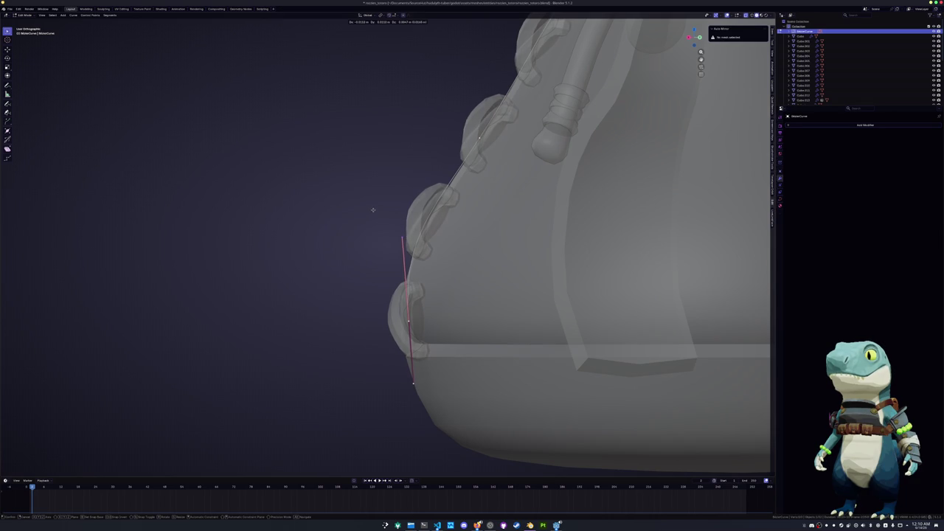
left_click(379, 266)
key("r")
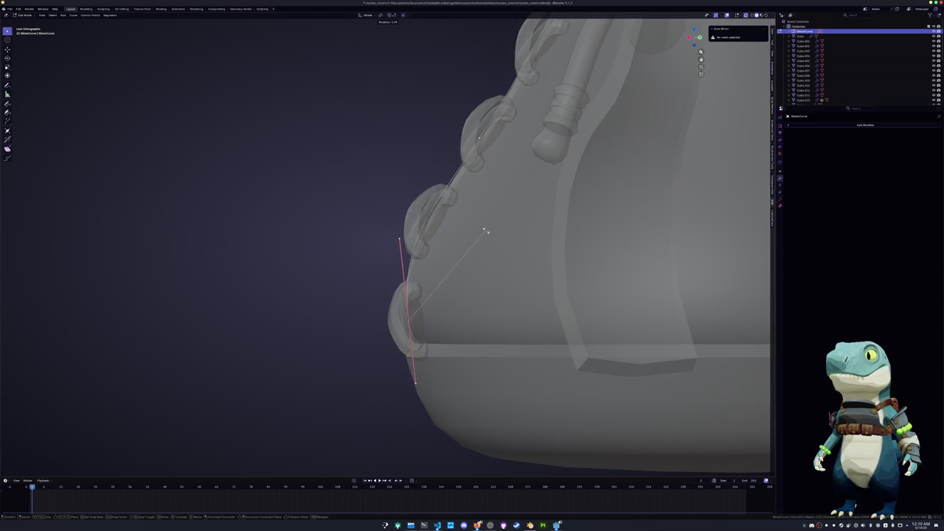
left_click(485, 233)
key("g")
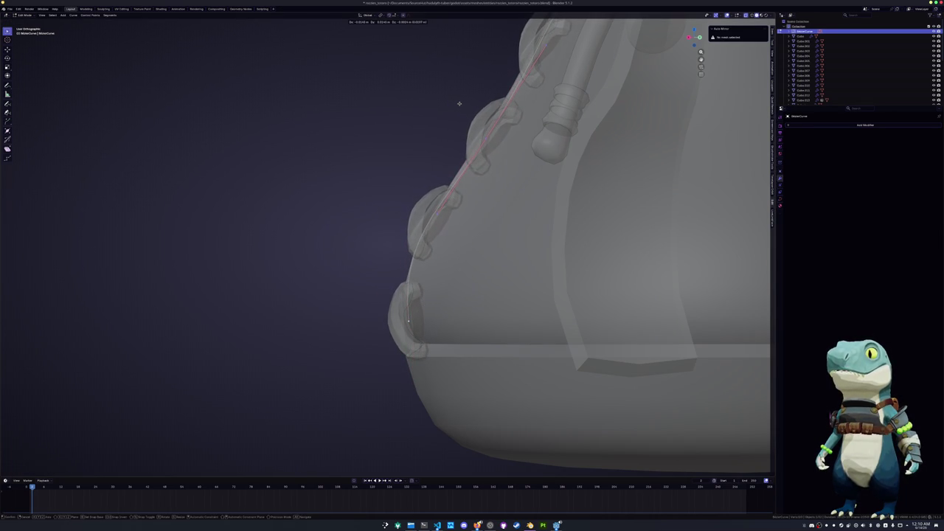
left_click(460, 103)
middle_click_drag(459, 103, 516, 185)
Mirror the lower curve point along X twice, then rotate it and undo that rotation
left_click_drag(506, 235, 463, 205)
key("ctrl+m")
key("x")
middle_click_drag(442, 253, 411, 168, "shift")
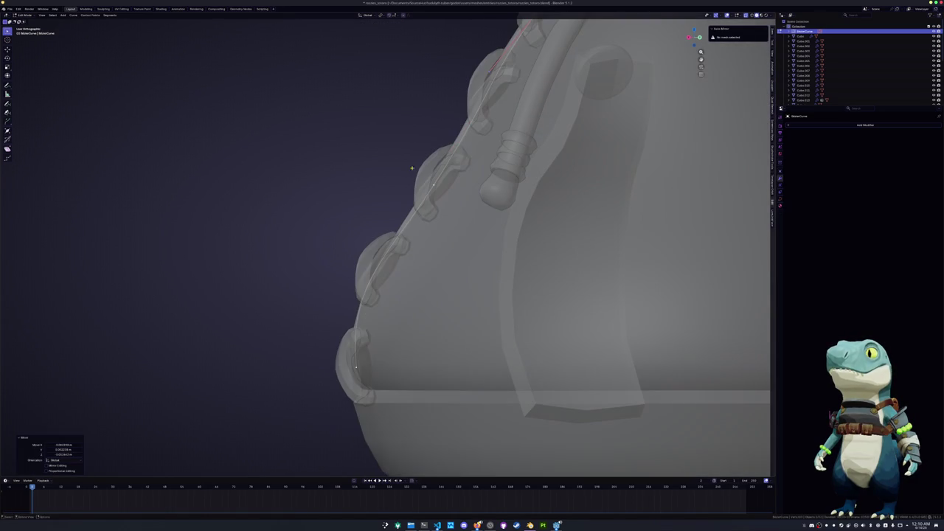
key("ctrl+m")
key("x")
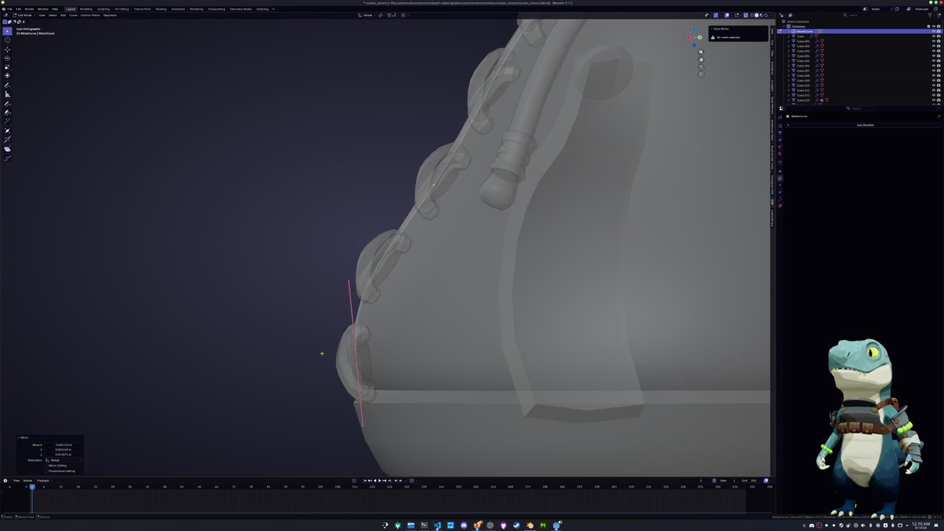
key("r")
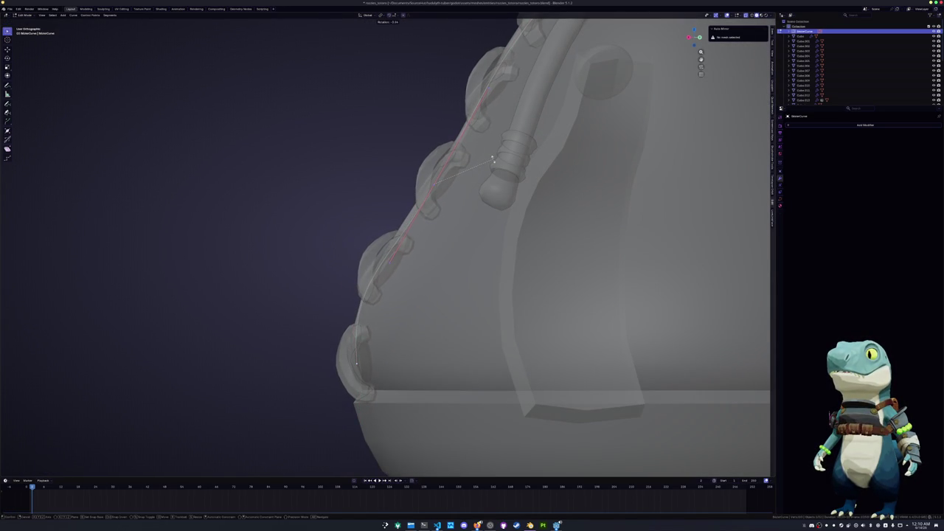
left_click(493, 158)
key("alt+z")
left_click_drag(696, 38, 700, 58)
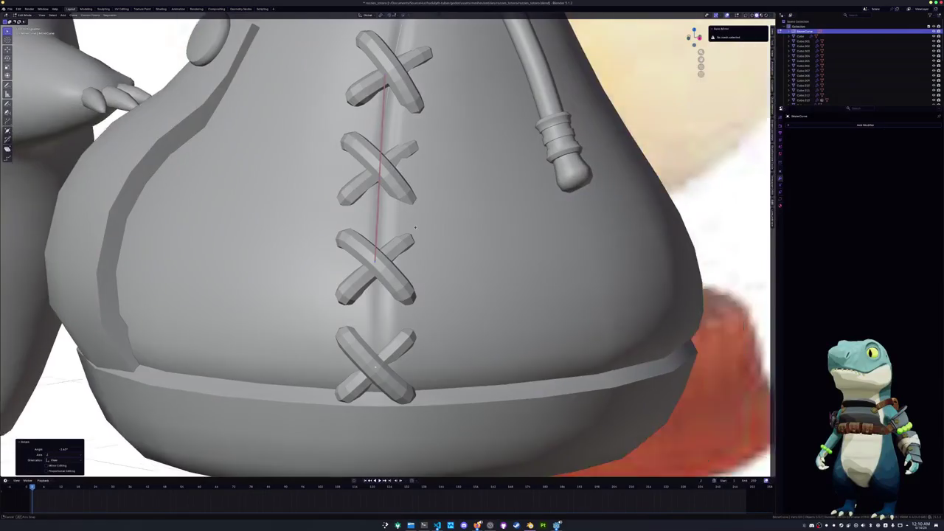
key("ctrl+z")
Replace a discarded rotation with a Ctrl+T tilt to twist the lacing stitches
mouse_move(391, 330)
middle_mouse_down()
mouse_move(414, 121)
mouse_move(598, 325)
mouse_move(517, 280)
middle_mouse_up()
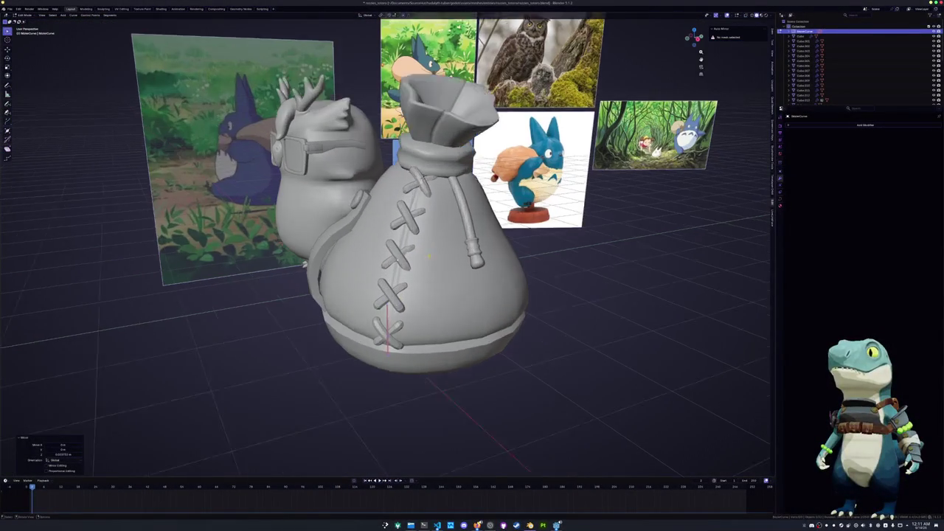
scroll(516, 280, "up", 5)
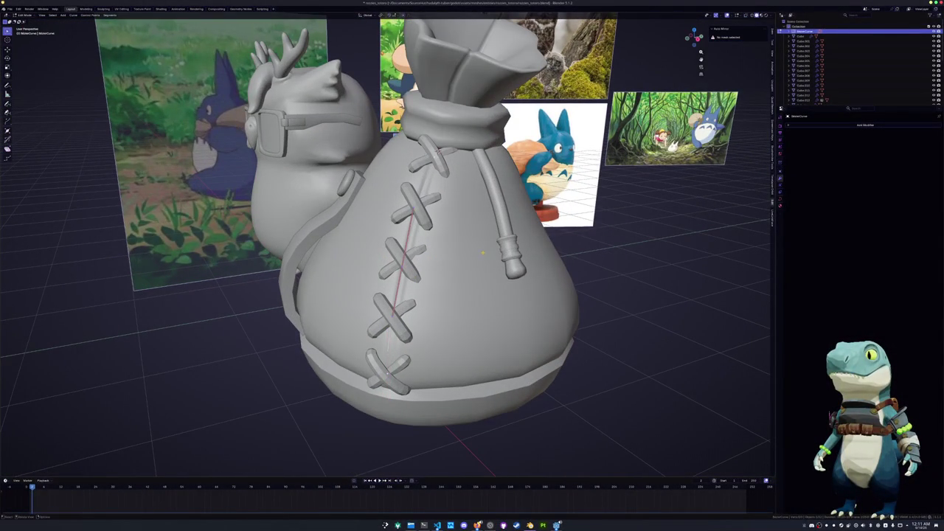
key("r")
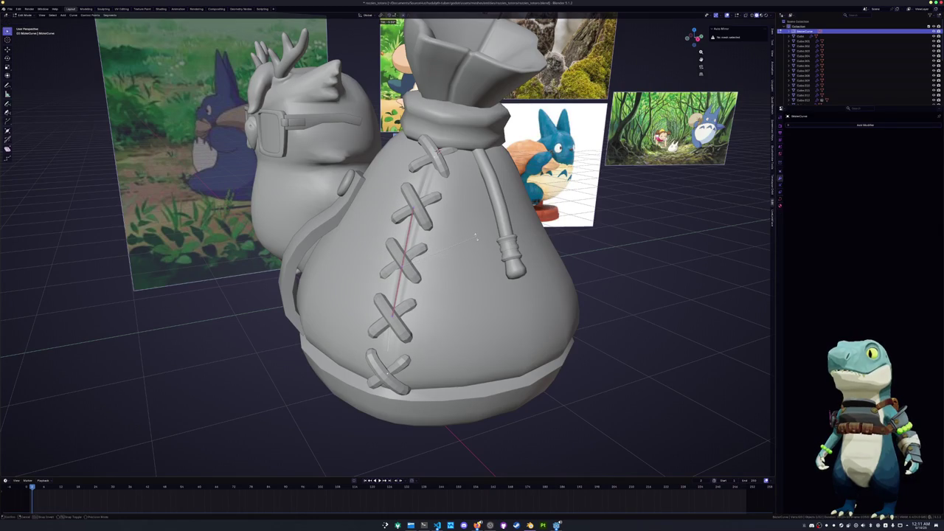
left_click(476, 238)
key("ctrl+z")
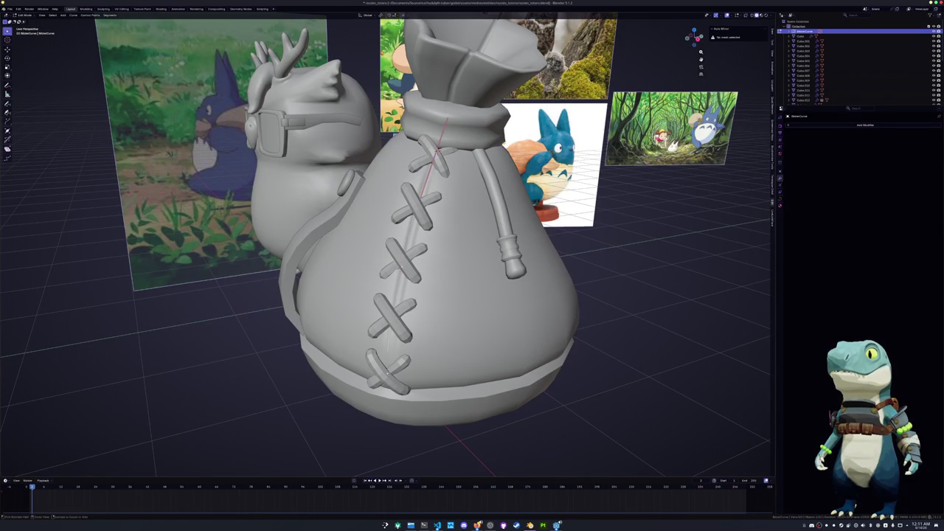
key("ctrl+t")
left_click(499, 130)
mouse_move(499, 130)
middle_mouse_down()
mouse_move(411, 152)
mouse_move(443, 152)
mouse_move(398, 249)
mouse_move(516, 310)
middle_mouse_up()
Return to Object Mode and duplicate the cross stitch object with Shift+D
key("Tab")
left_click(398, 249)
key("shift+d")
Place the duplicate stitches beside the bag and select the duplicated curve BezierCurve.001
left_click(655, 310)
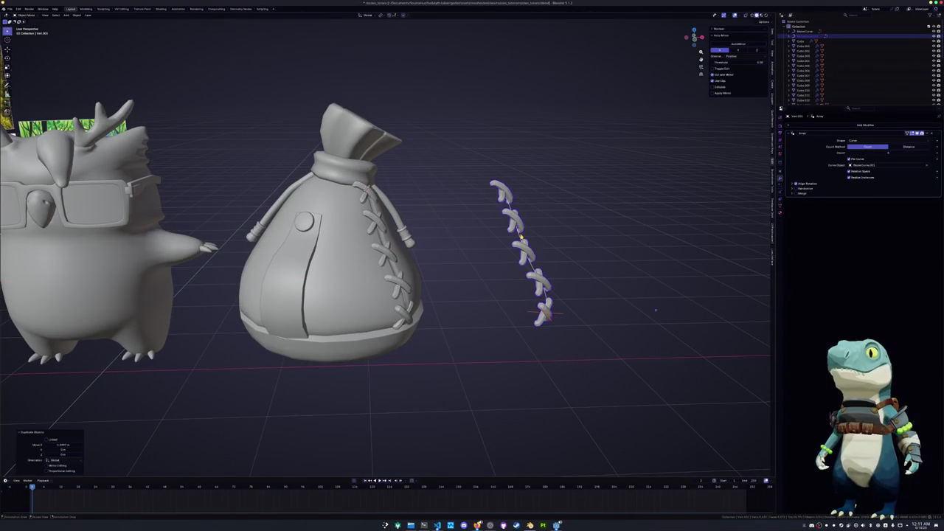
left_click(520, 237)
scroll(518, 239, "down", 3)
middle_click_drag(519, 238, 475, 253)
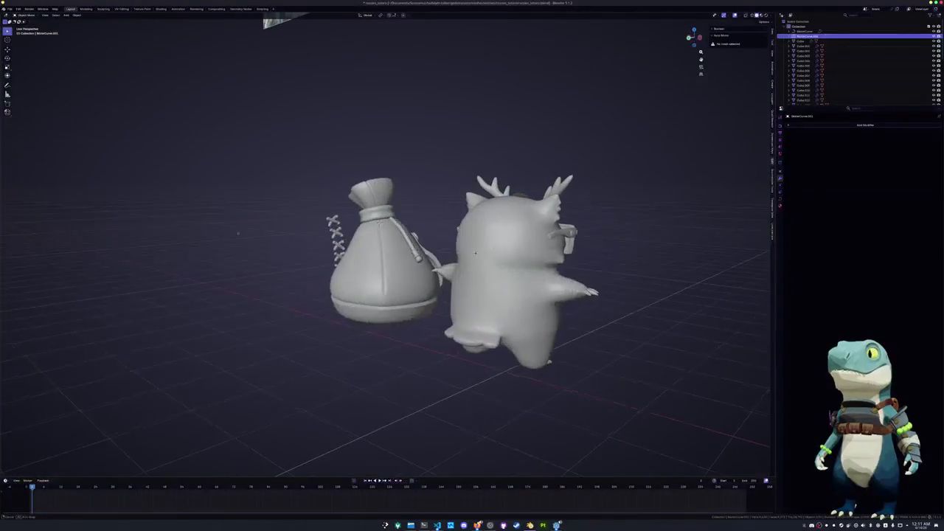
Snap the first lacing curve point onto a selected sack vertex with Shift+S
left_click(390, 265)
key("Tab")
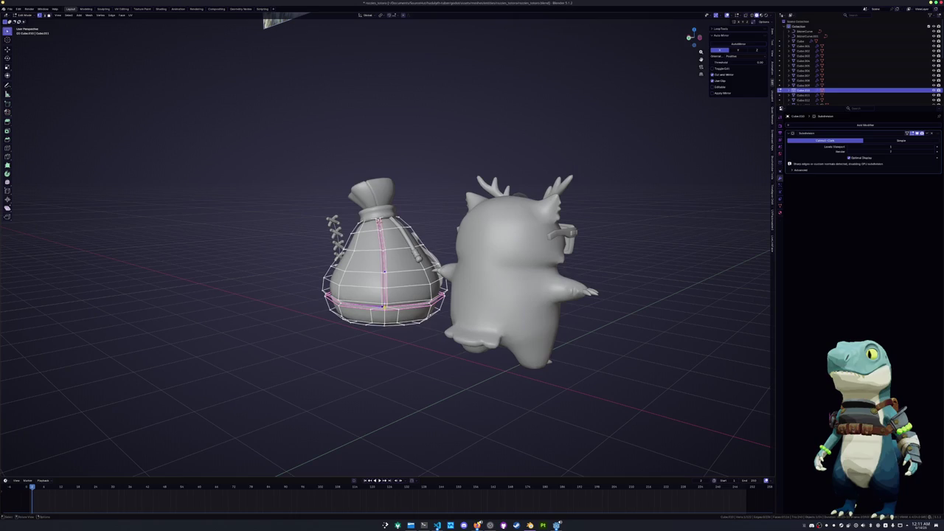
middle_click_drag(316, 304, 303, 290)
key("Tab")
left_click(318, 251)
key("Tab")
key("shift+s")
left_click(160, 245)
Snap the next curve point onto another vertex on the sack's front
key("Tab")
left_click(402, 269)
key("Tab")
middle_click_drag(402, 269, 400, 273)
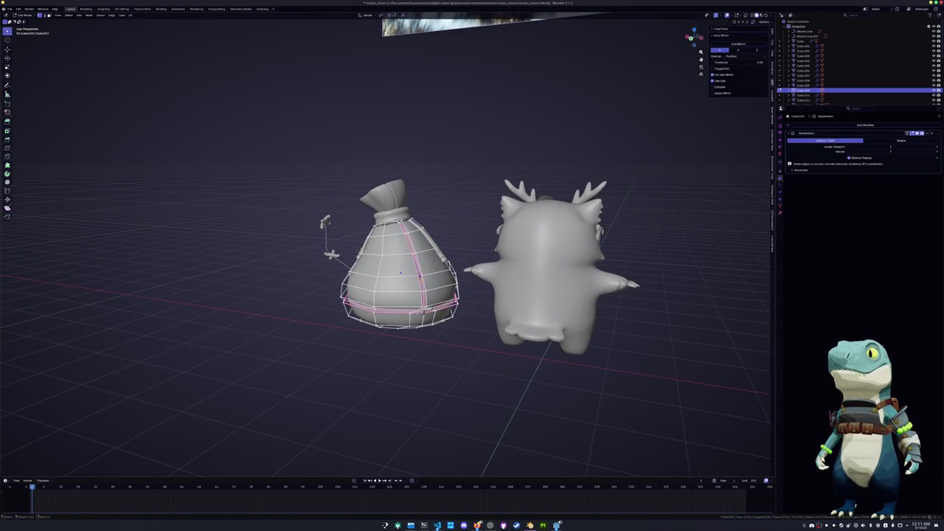
key("Tab")
left_click(330, 251)
key("Tab")
key("shift+s")
left_click(191, 237)
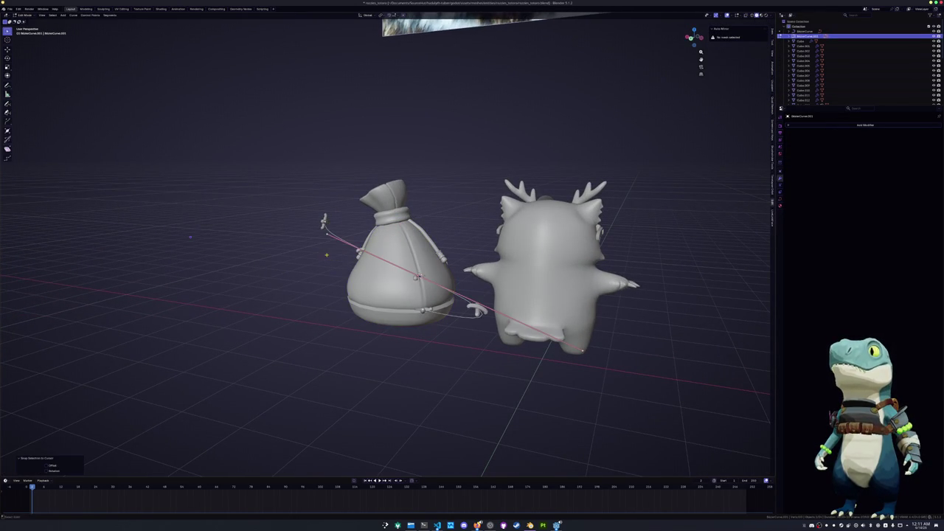
Snap the curve's end to the sack's neck and set its handles to Automatic
key("Tab")
left_click(398, 254)
key("Tab")
scroll(406, 287, "up", 3)
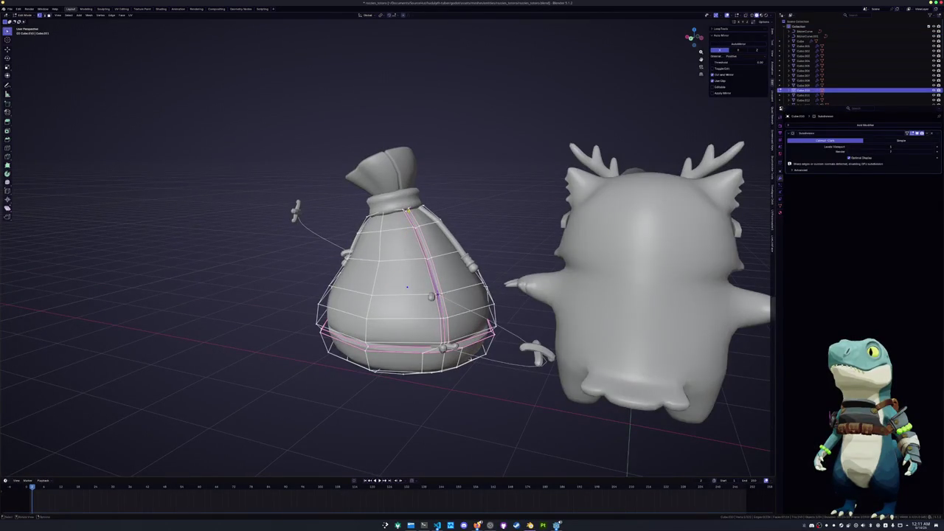
key("Tab")
left_click(432, 297)
key("Tab")
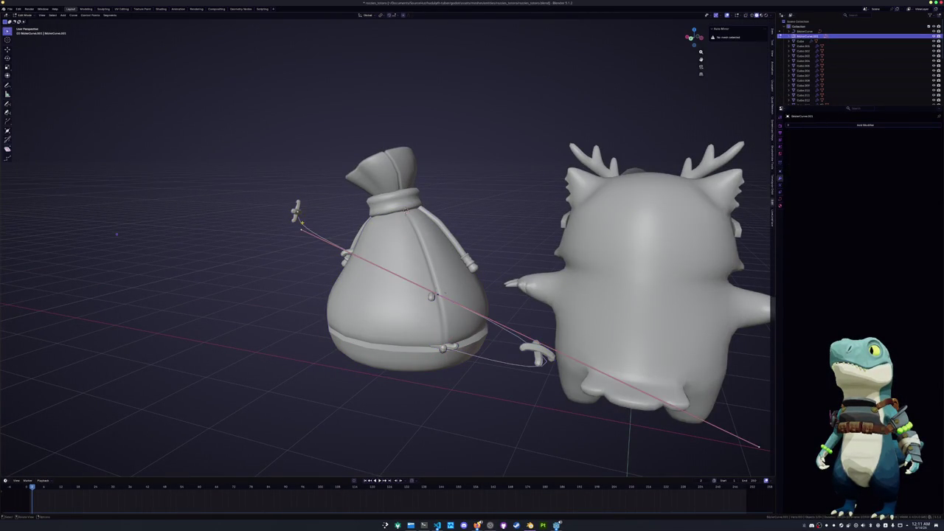
key("shift+s")
left_click(307, 218)
key("v")
left_click(436, 260)
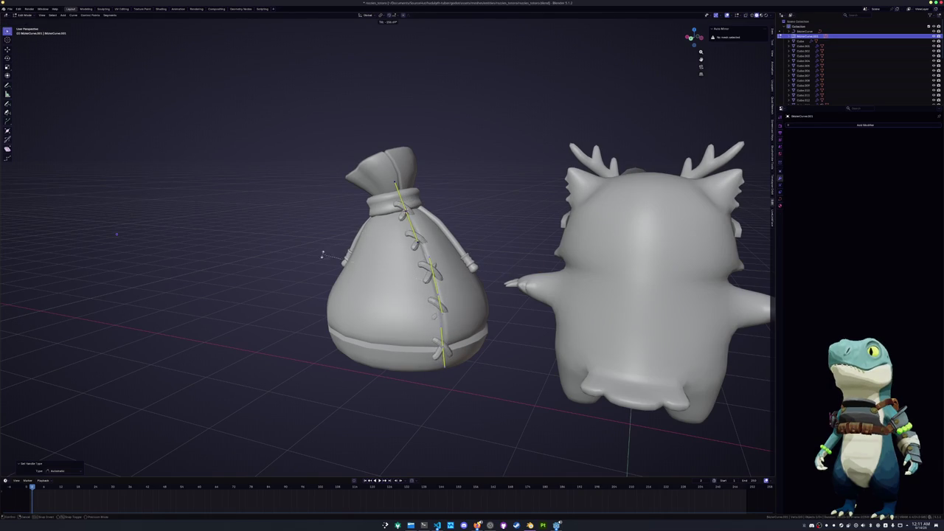
Confirm the curve tilt, shift the lacing points and rotate the selected stitch
left_click(312, 286)
mouse_move(312, 285)
middle_mouse_down()
mouse_move(425, 332)
mouse_move(383, 295)
middle_mouse_up()
scroll(425, 332, "up", 3)
scroll(384, 295, "down", 2)
key("g")
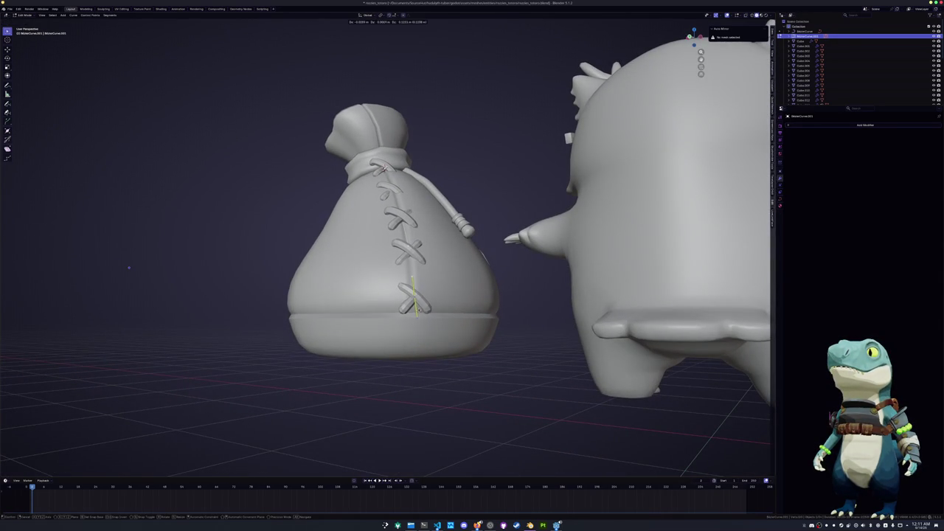
key("Return")
key("r")
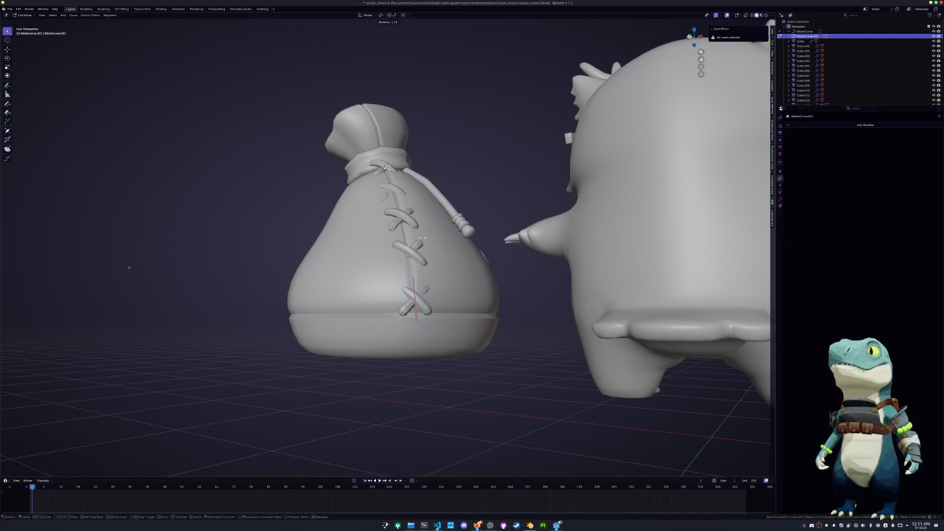
key("Return")
Rotate the seam stitches from several angles, including the bottom stitch on the sack's lower front
middle_click_drag(424, 238, 487, 244)
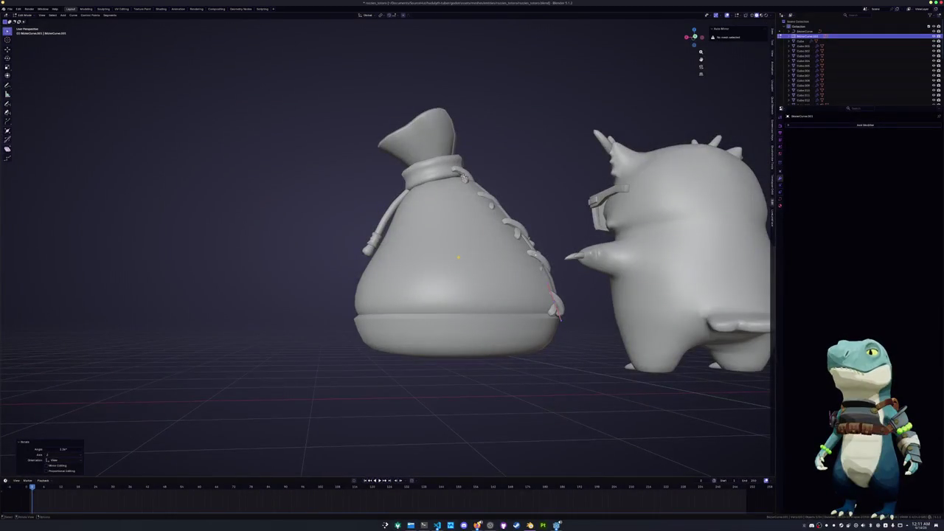
scroll(457, 258, "up", 3)
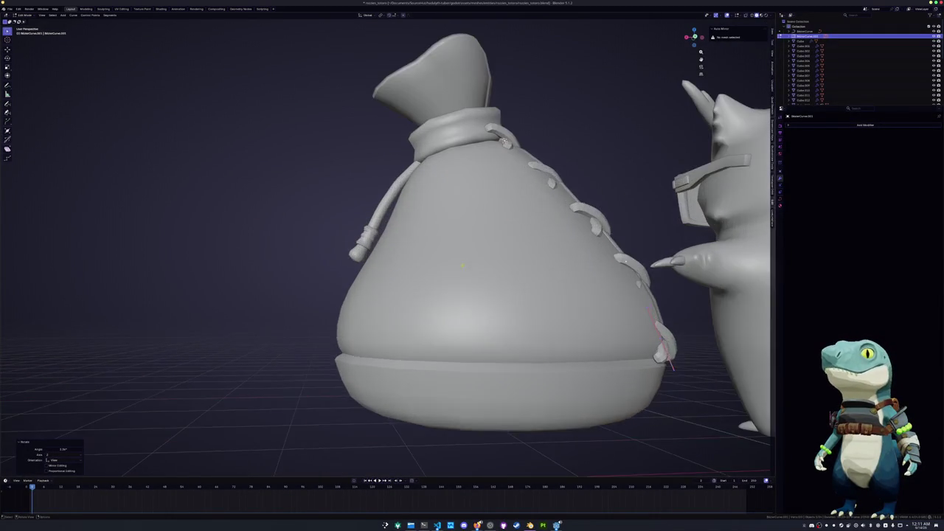
middle_click_drag(458, 258, 502, 250)
key("r")
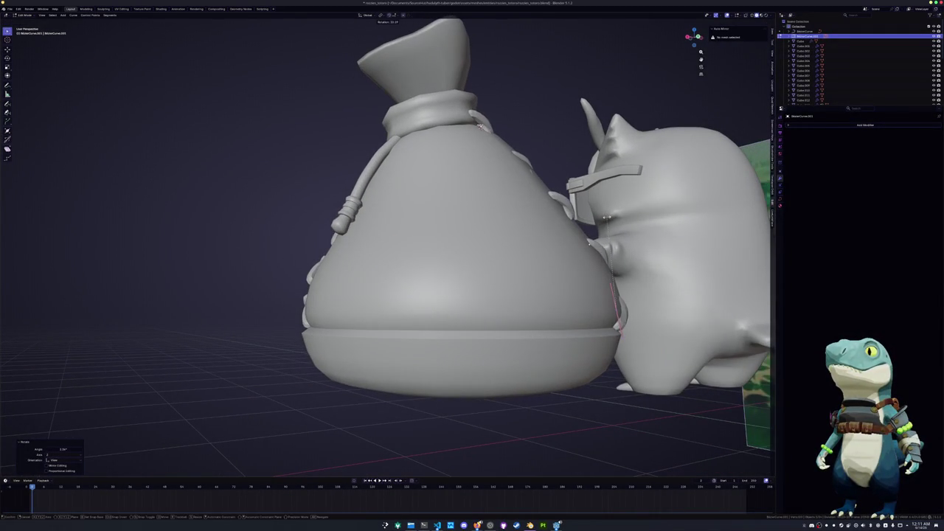
key("Return")
mouse_move(517, 214)
middle_mouse_down()
mouse_move(424, 217)
mouse_move(413, 239)
middle_mouse_up()
key("r")
key("Return")
mouse_move(396, 303)
middle_mouse_down()
mouse_move(443, 295)
mouse_move(457, 221)
mouse_move(384, 258)
mouse_move(413, 251)
middle_mouse_up()
middle_click_drag(488, 64, 442, 207)
key("r")
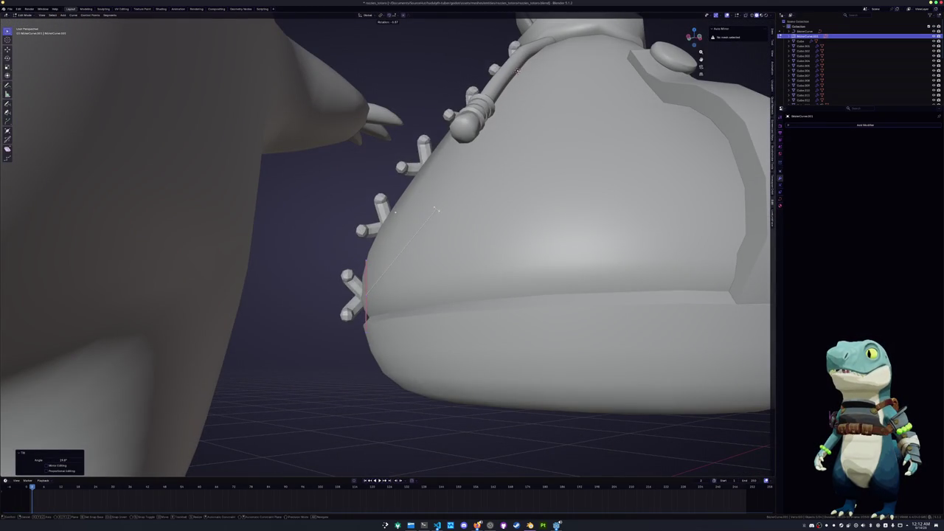
key("Return")
Tilt, rotate and reposition the lacing curve points so the stitches lie flatter
key("ctrl+t")
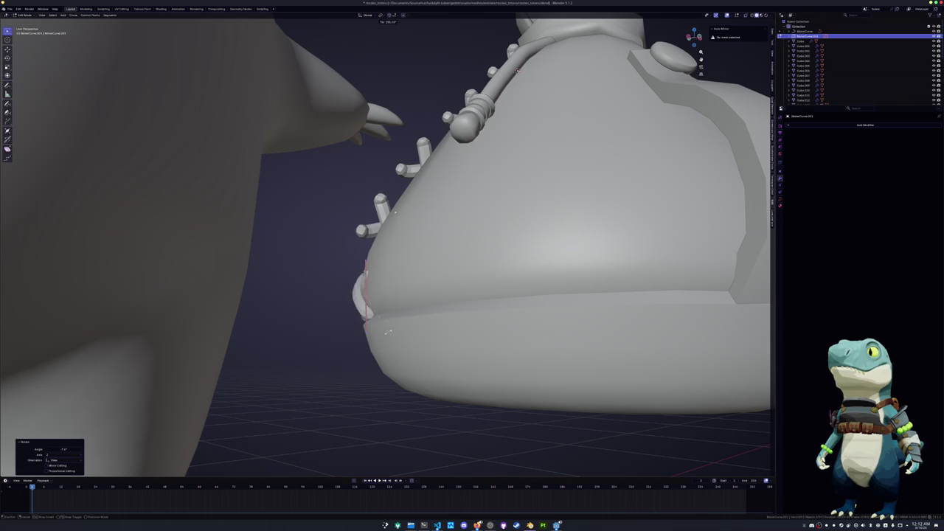
key("Return")
middle_click_drag(389, 323, 443, 302)
key("r")
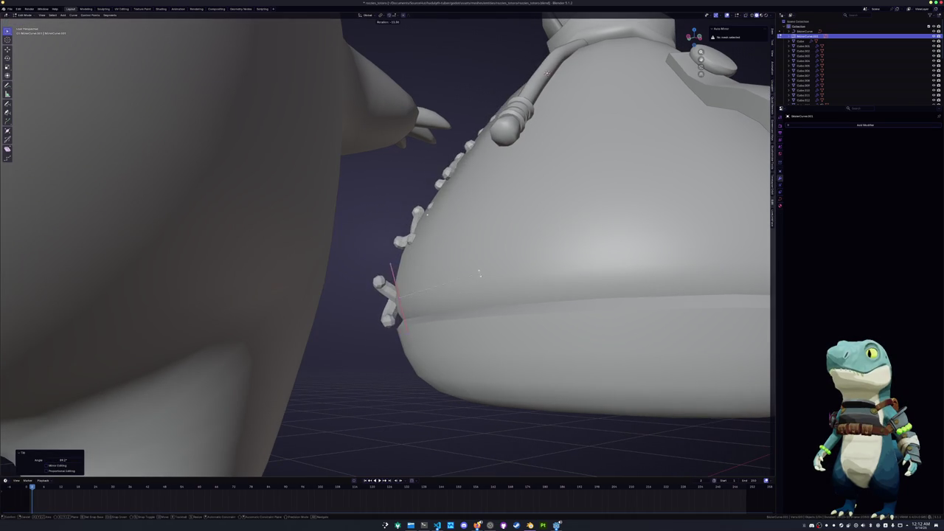
key("Return")
key("ctrl+t")
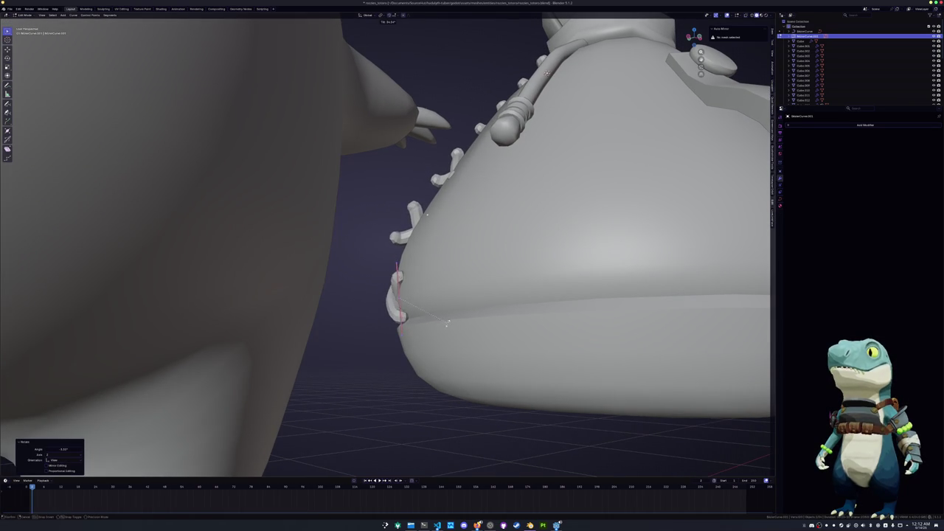
key("Return")
key("g")
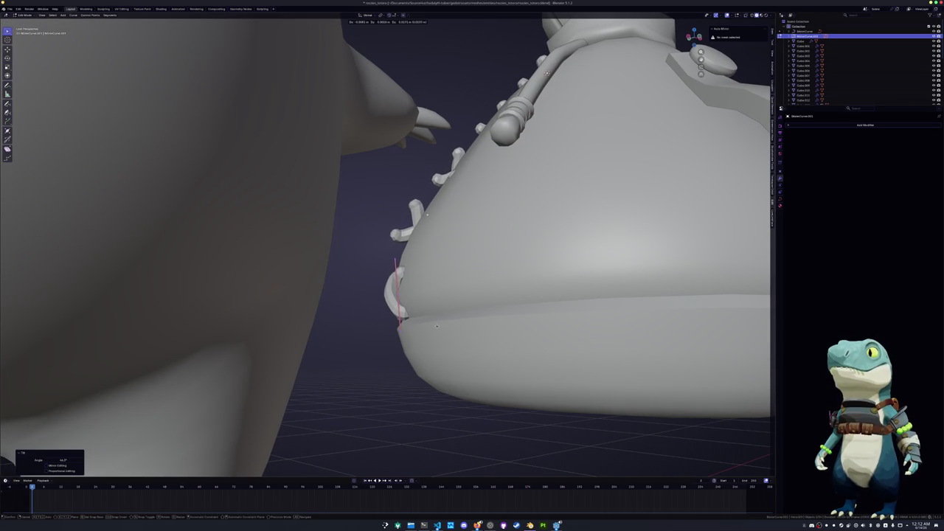
key("Return")
Tilt the lacing into X crosses, rotate a point about the X axis, and nudge a segment
middle_click_drag(437, 325, 114, 194)
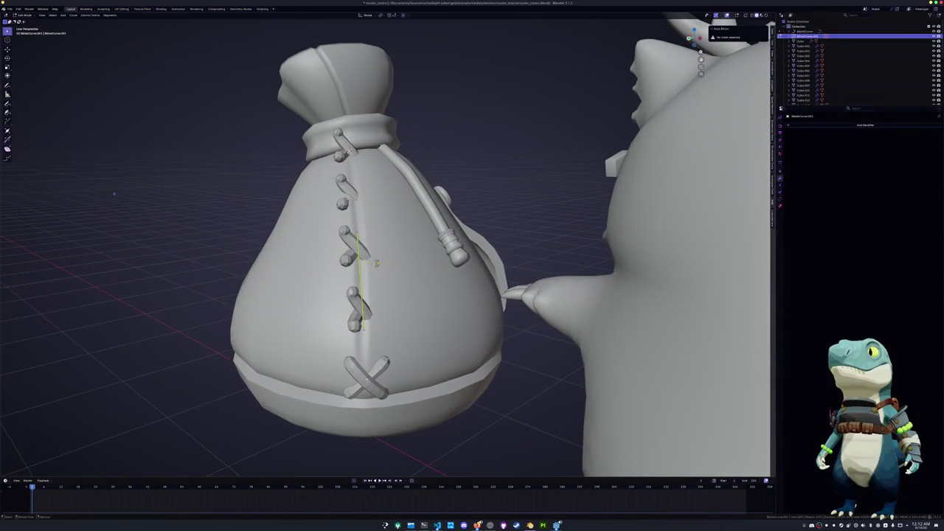
middle_click_drag(114, 194, 94, 190)
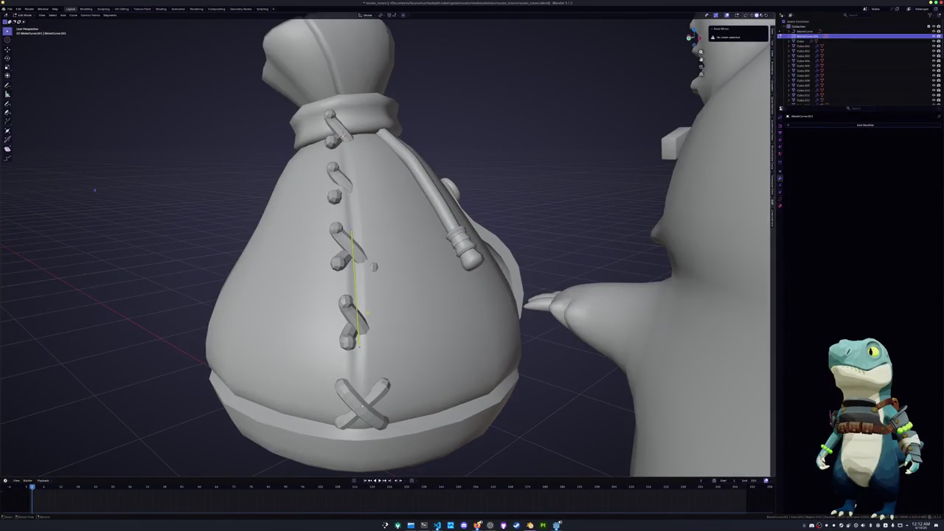
key("ctrl+t")
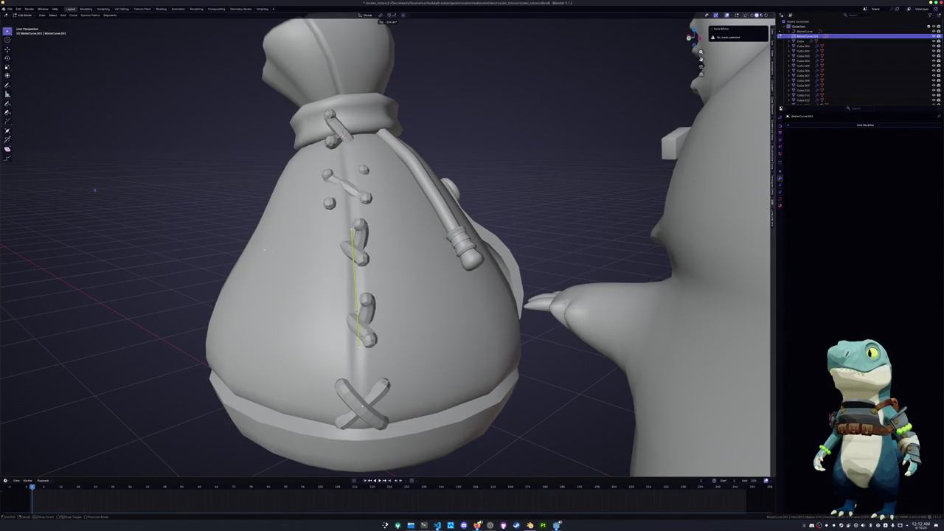
key("Return")
key("r")
key("x")
left_click(417, 343)
middle_click_drag(417, 343, 445, 321)
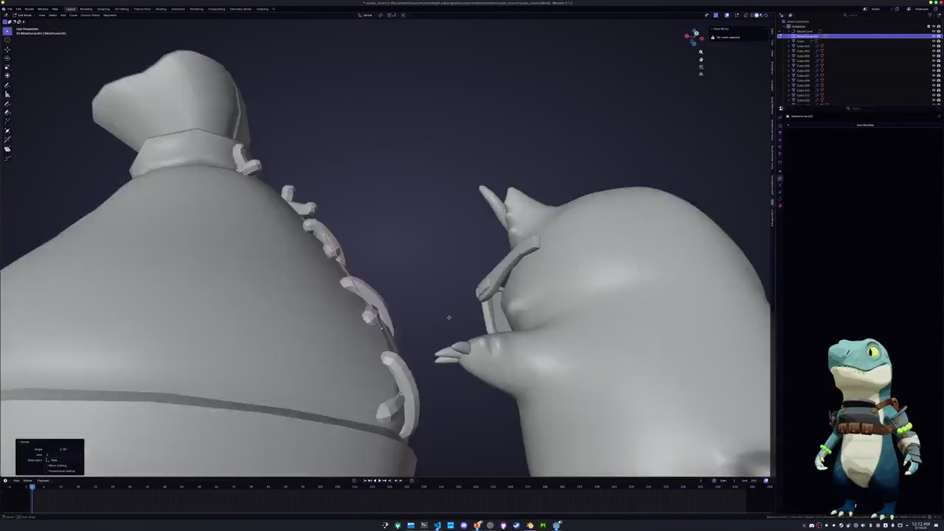
key("g")
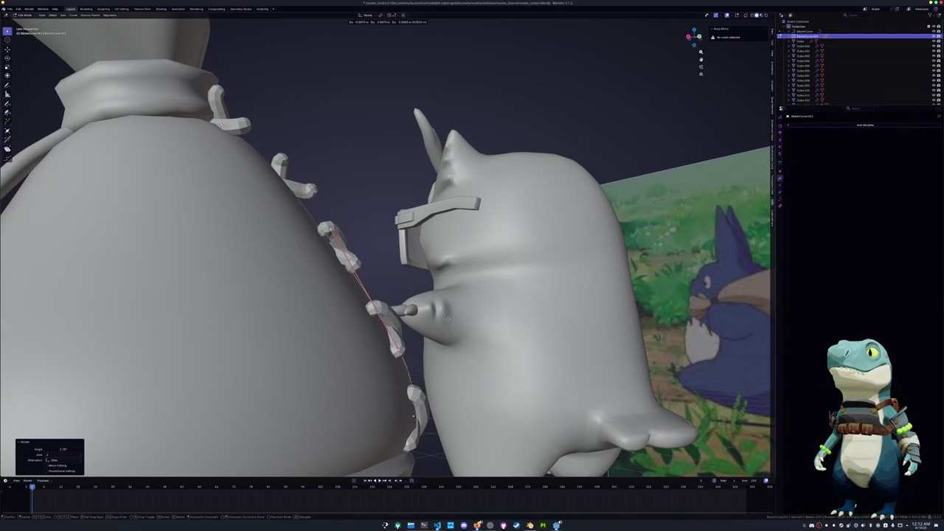
left_click(446, 318)
mouse_move(446, 319)
middle_mouse_down()
mouse_move(467, 293)
mouse_move(481, 293)
mouse_move(460, 272)
mouse_move(434, 279)
middle_mouse_up()
Alternately tilt and move lacing segments and points so the crosses hug the sack
key("ctrl+t")
left_click(449, 315)
key("g")
left_click(468, 290)
key("ctrl+t")
left_click(473, 278)
key("g")
left_click(460, 271)
key("ctrl+t")
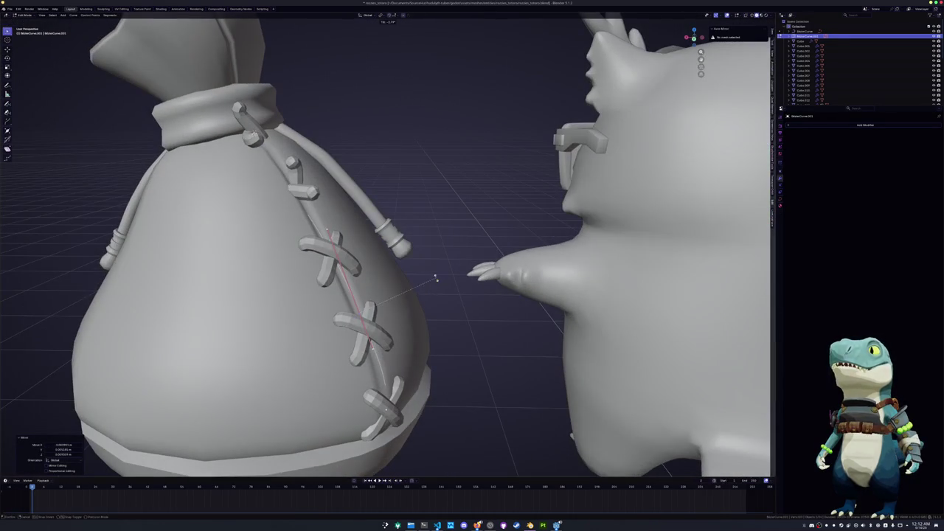
left_click(428, 267)
mouse_move(428, 266)
middle_mouse_down()
mouse_move(326, 279)
mouse_move(472, 181)
mouse_move(528, 176)
mouse_move(535, 167)
middle_mouse_up()
key("ctrl+t")
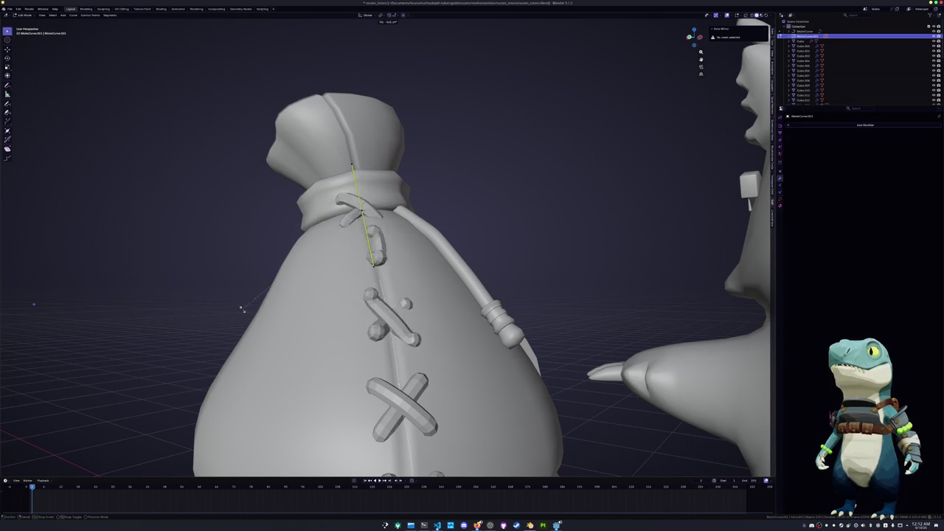
Set the lacing loops into crossed X shapes and confirm the new stitch tilts
left_click(433, 274)
left_click(363, 138)
key("r")
left_click(457, 149)
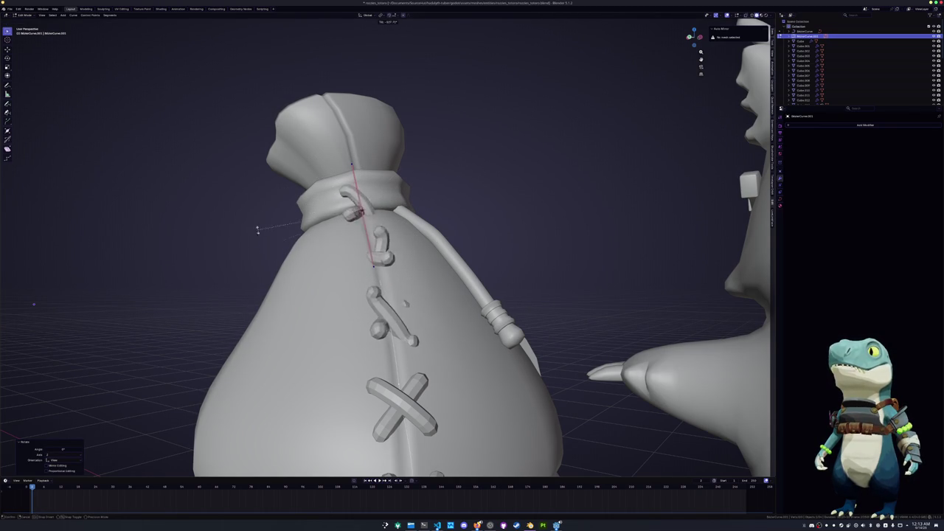
left_click(396, 395)
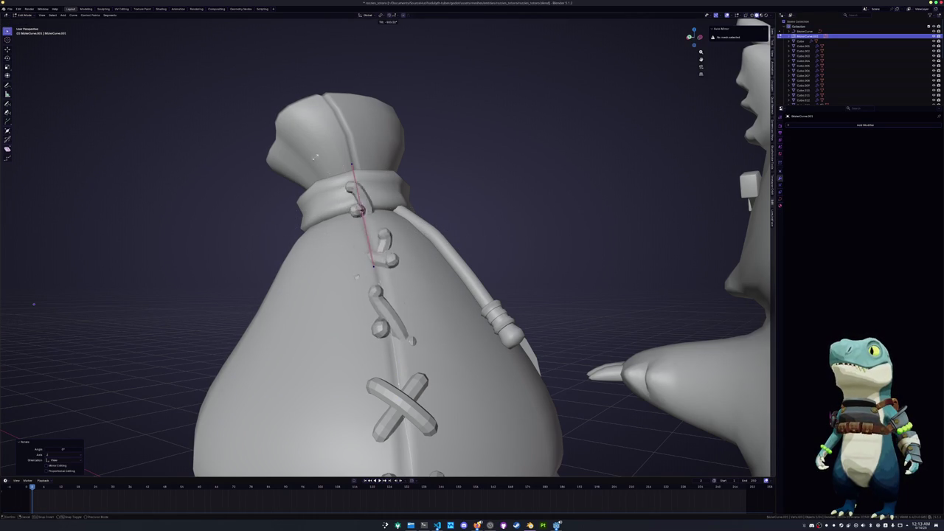
left_click(288, 217)
middle_click_drag(575, 133, 467, 116)
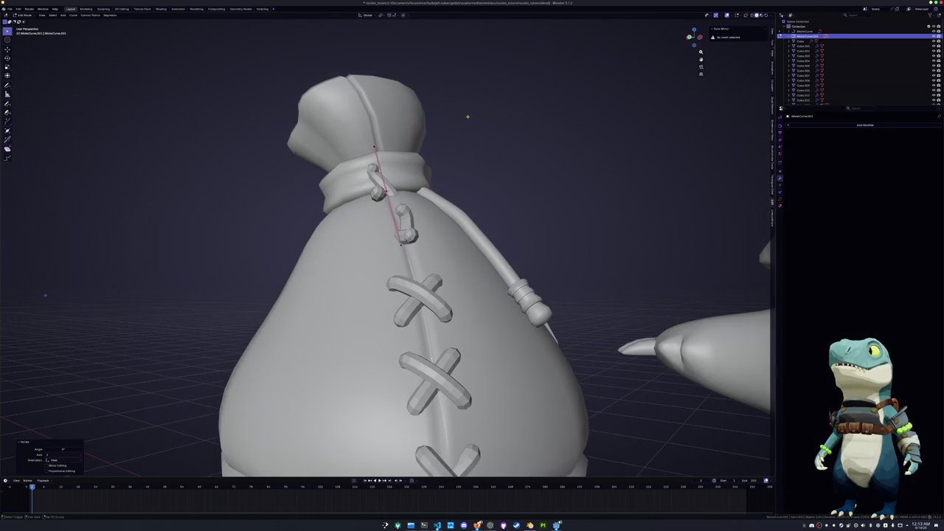
Subdivide the lacing curve for more stitches, then retry twisting the upper stitches
right_click(456, 154)
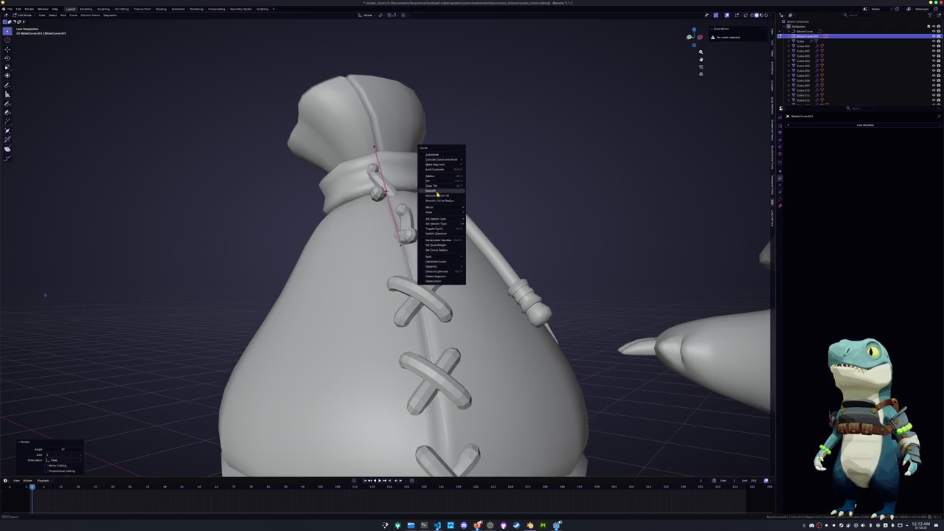
left_click(439, 186)
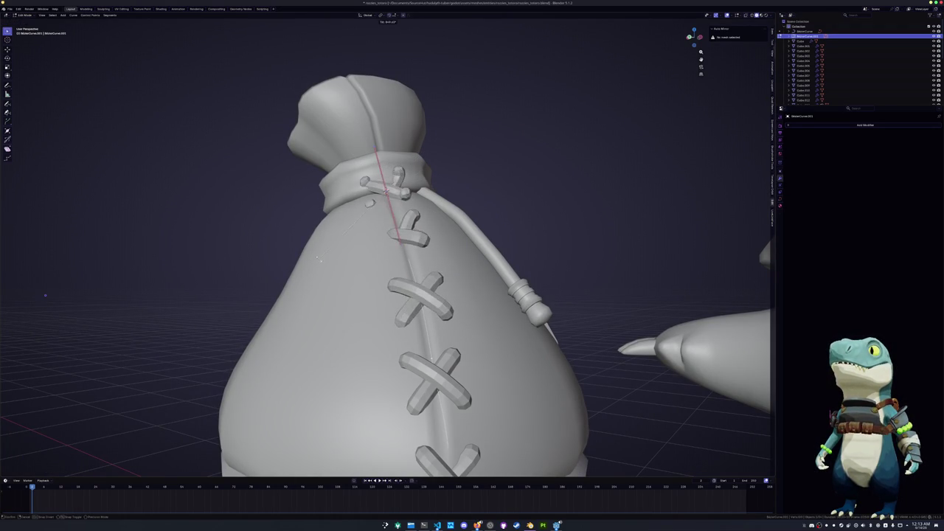
left_click(449, 214)
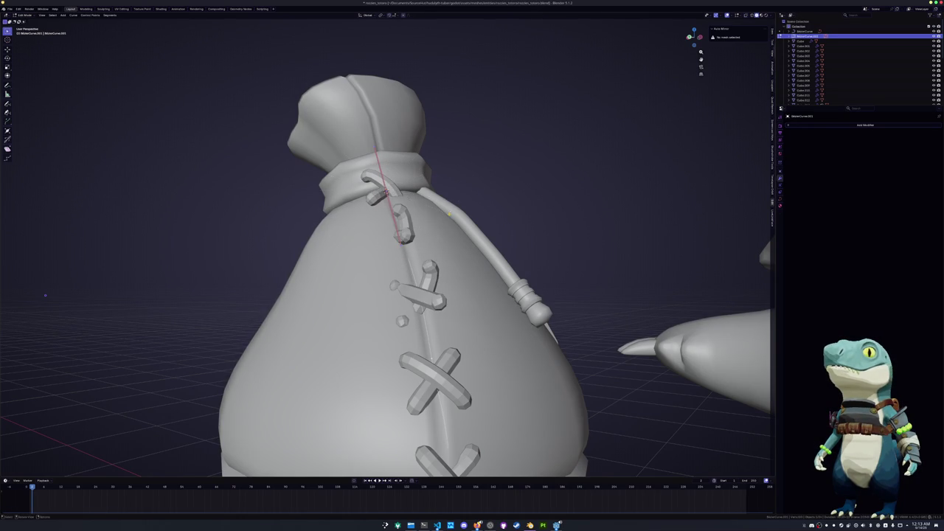
middle_click_drag(480, 209, 497, 206)
key("ctrl+t")
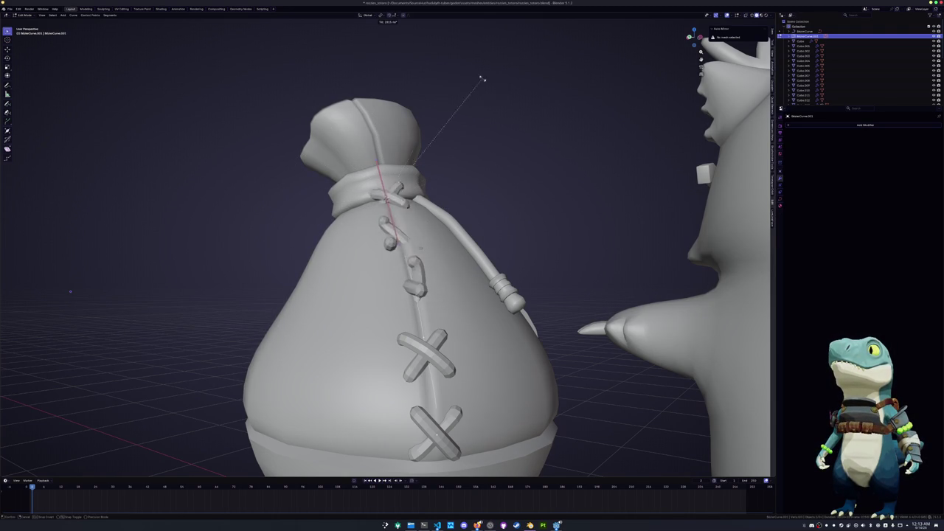
key("ctrl+z")
key("ctrl+t")
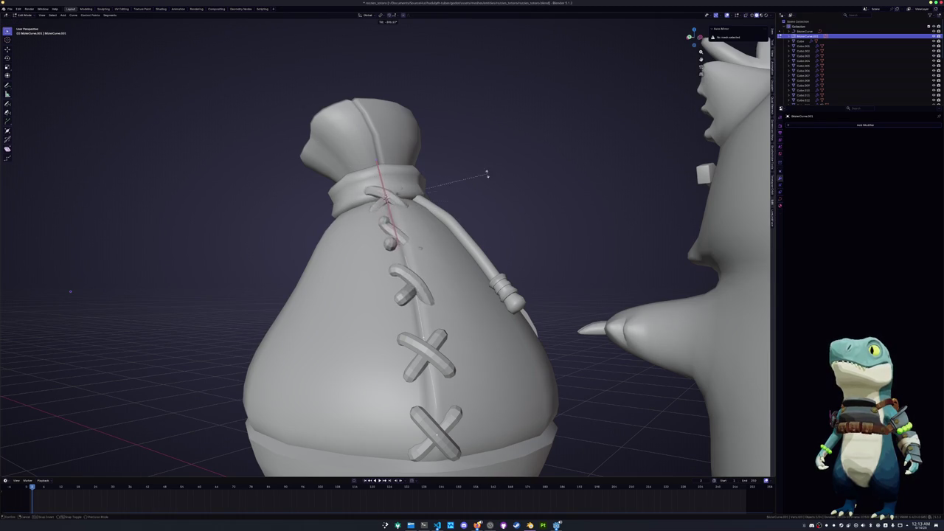
right_click(70, 291)
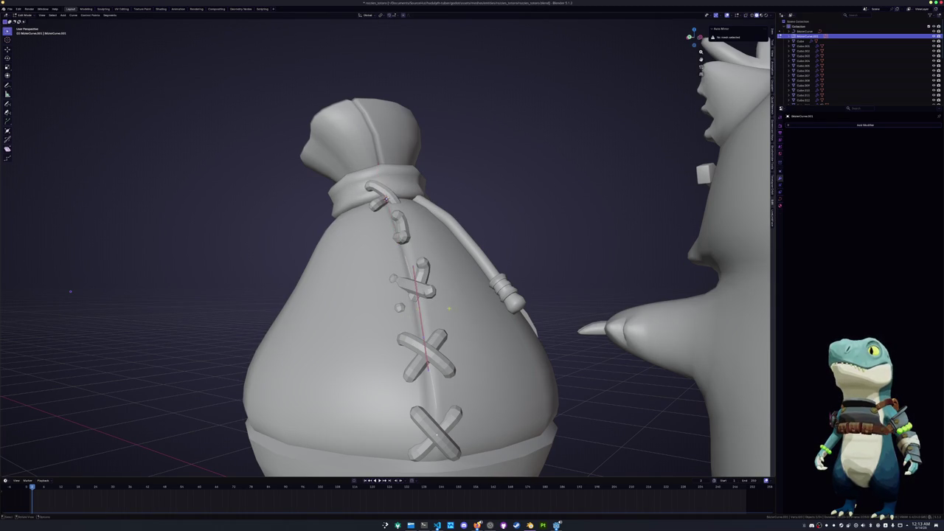
mouse_move(70, 291)
middle_mouse_down()
mouse_move(185, 243)
mouse_move(187, 81)
middle_mouse_up()
Move the lacing curve down the bag's seam and rotate it into place
key("g")
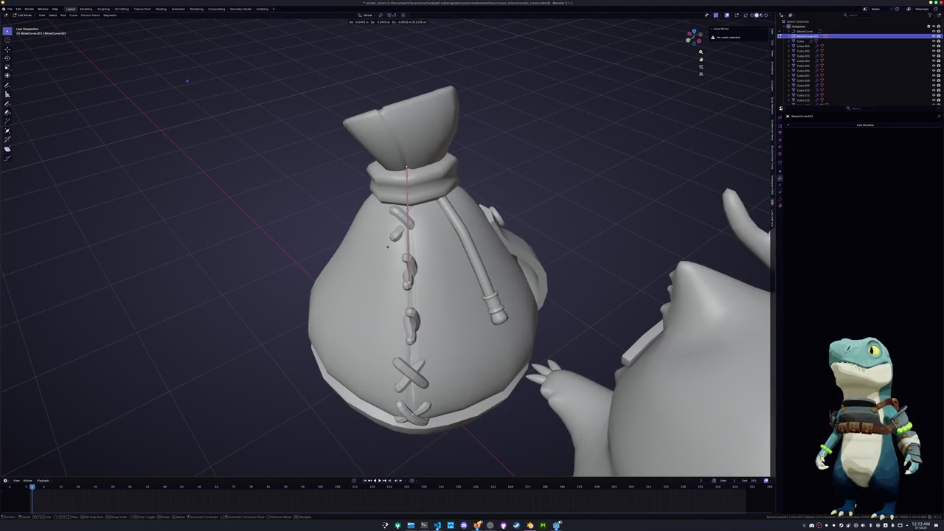
left_click(387, 246)
middle_click_drag(387, 246, 438, 231)
mouse_move(386, 296)
middle_mouse_down()
mouse_move(512, 315)
mouse_move(464, 200)
mouse_move(484, 234)
middle_mouse_up()
key("r")
left_click(501, 291)
Nudge the curve points and twist the stitch points, including the upper stitches
key("g")
left_click(439, 229)
mouse_move(439, 229)
middle_mouse_down()
mouse_move(501, 206)
mouse_move(487, 188)
mouse_move(472, 193)
middle_mouse_up()
key("ctrl+t")
left_click(500, 184)
key("Tab")
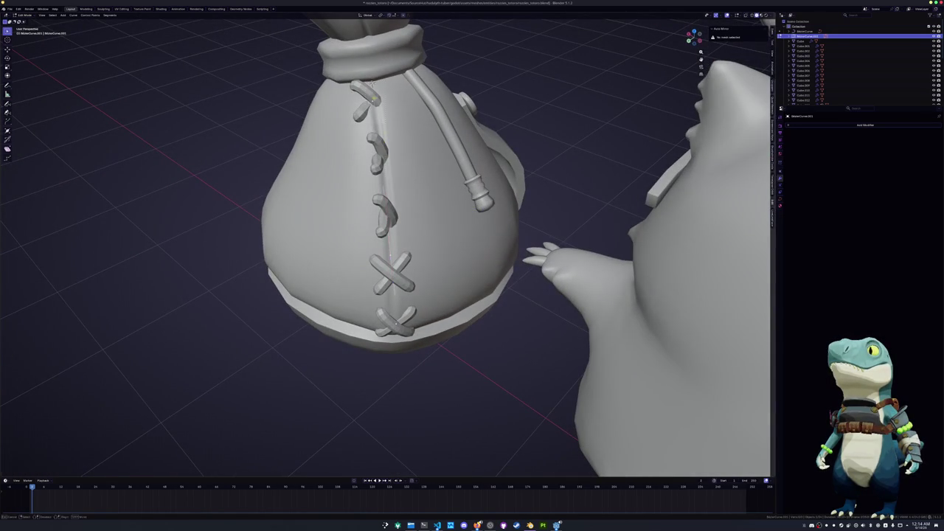
key("ctrl+t")
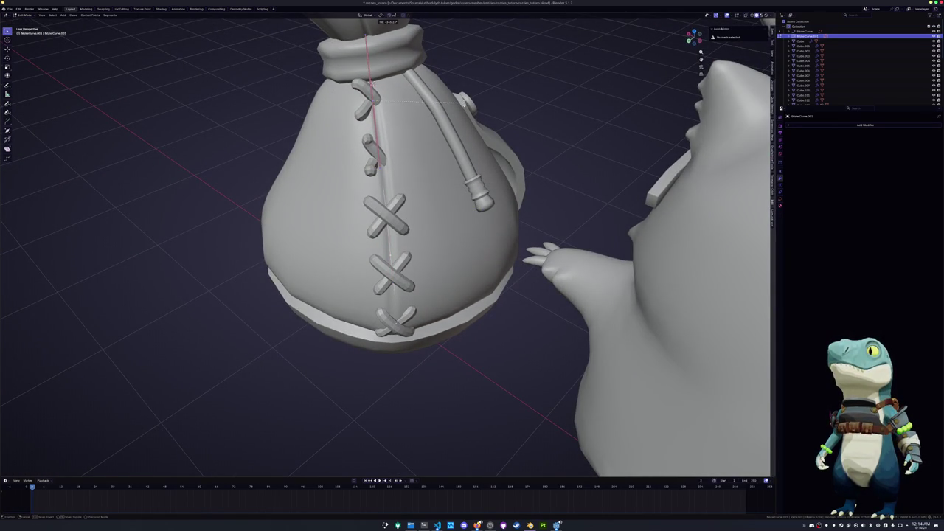
key("Return")
middle_click_drag(391, 295, 516, 280)
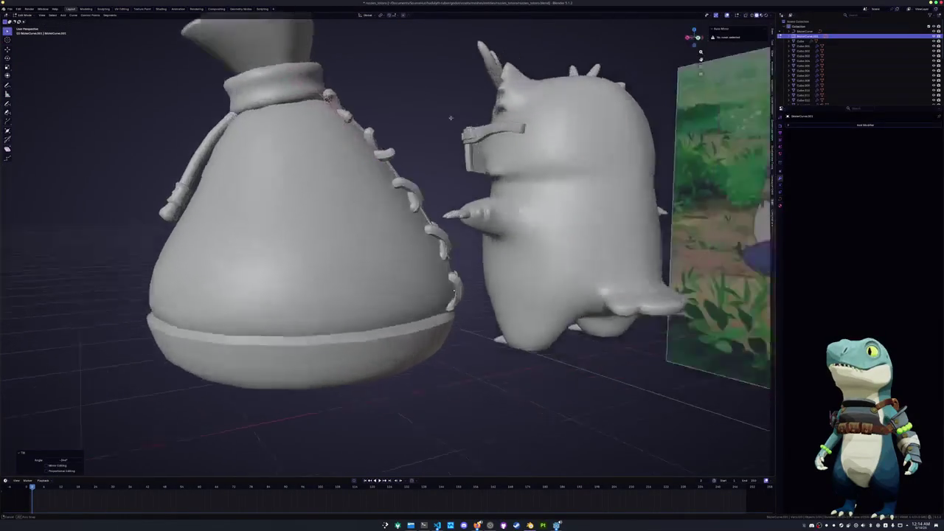
middle_click_drag(402, 188, 411, 237)
Set the curve handles to Automatic, adjust the point radius, and reposition the points
key("v")
left_click(361, 168)
left_click(409, 185)
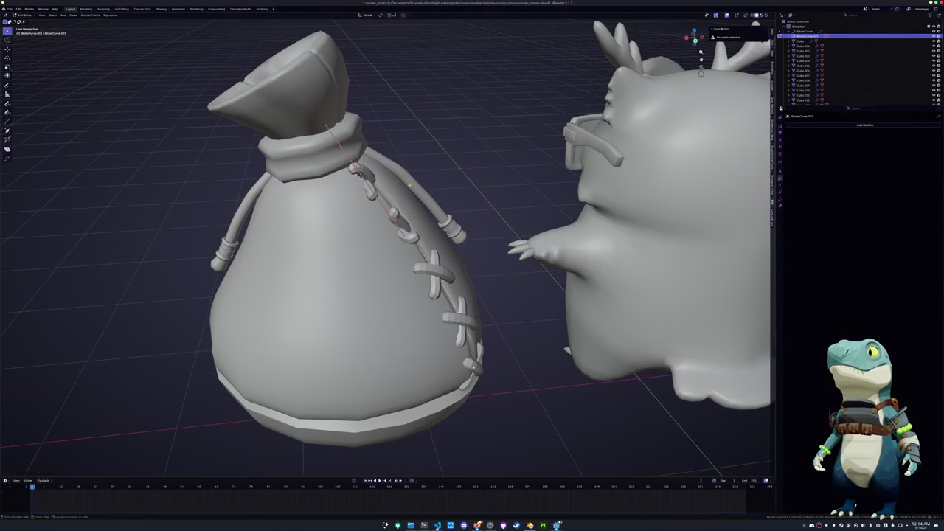
middle_click_drag(410, 186, 416, 173)
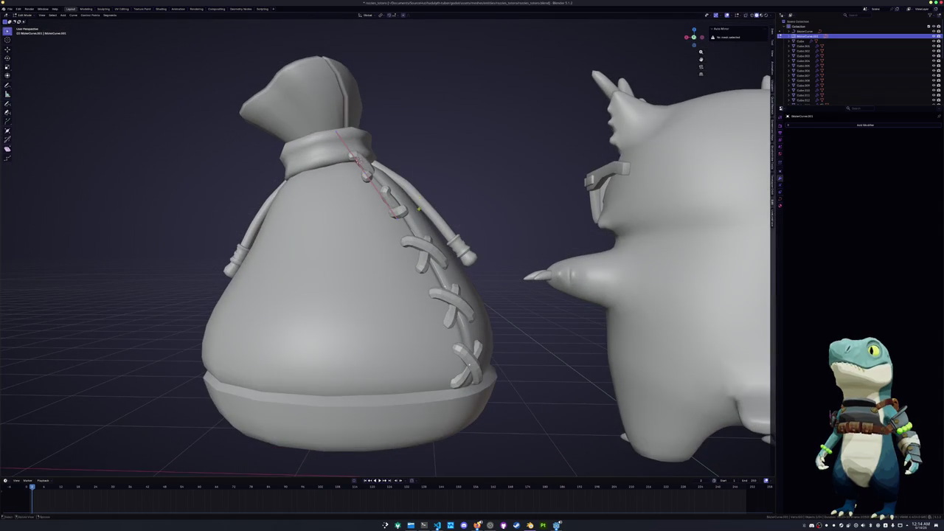
key("alt+s")
left_click(355, 253)
mouse_move(355, 253)
middle_mouse_down()
mouse_move(418, 267)
mouse_move(369, 170)
mouse_move(399, 201)
mouse_move(371, 197)
middle_mouse_up()
key("g")
left_click(391, 197)
Back in Object Mode, select Stit.001 and apply its Array modifier
key("Tab")
left_click(371, 196)
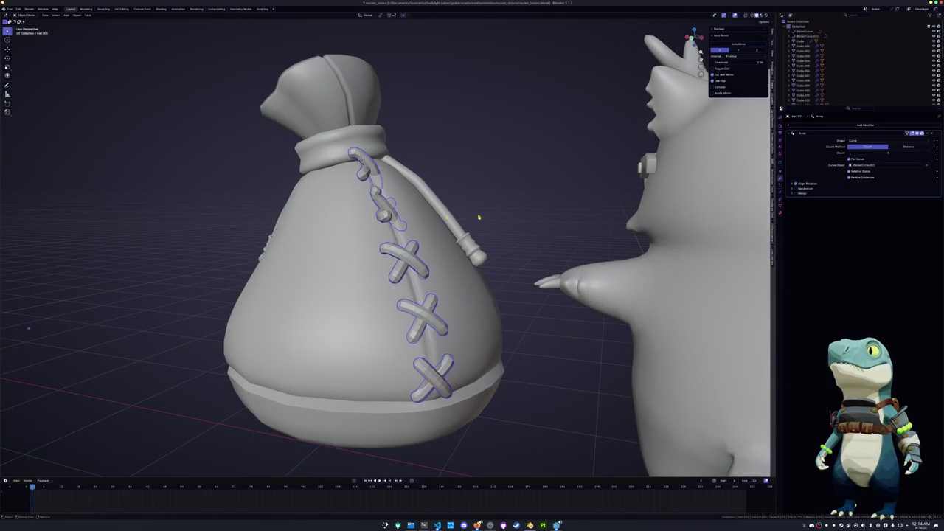
key("ctrl+a")
In Edit Mode, select one stitch cross and rotate it, adding a small Z-axis turn
key("Tab")
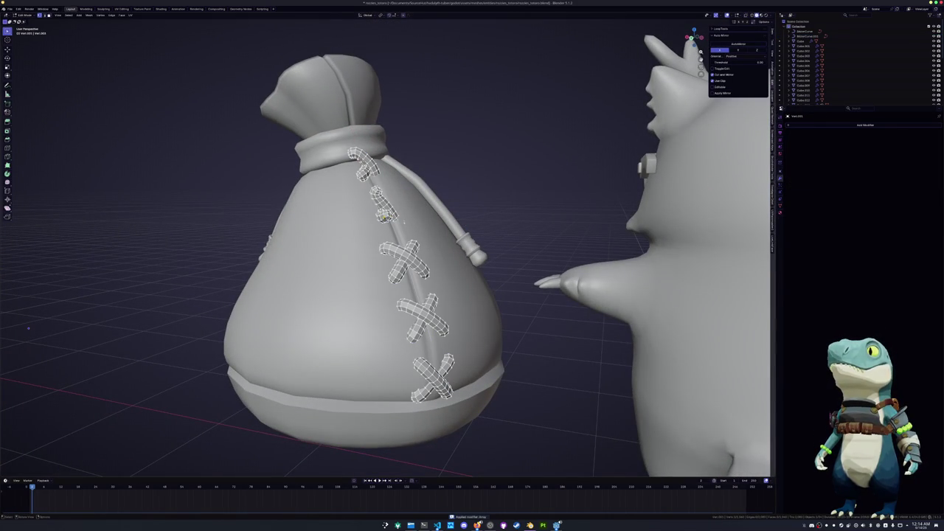
key("ctrl+l")
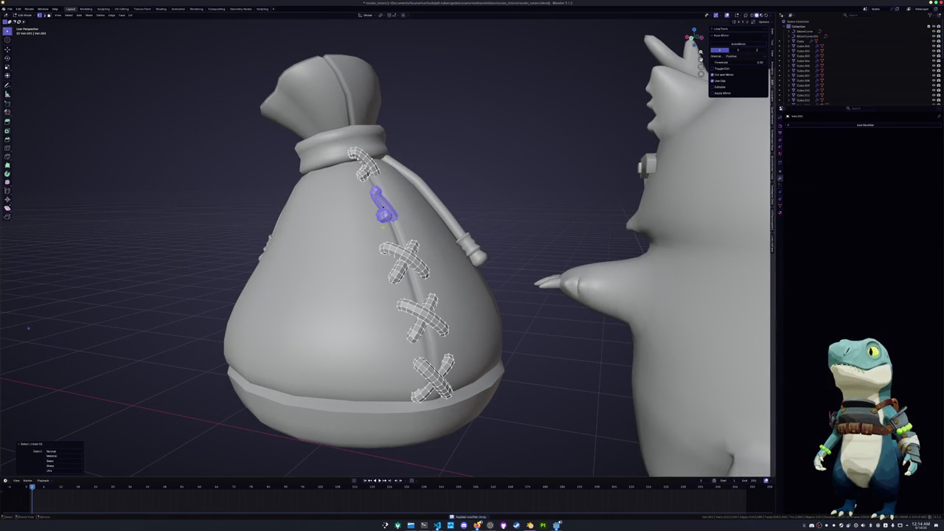
middle_click_drag(382, 228, 443, 147)
key("alt+z")
key("r")
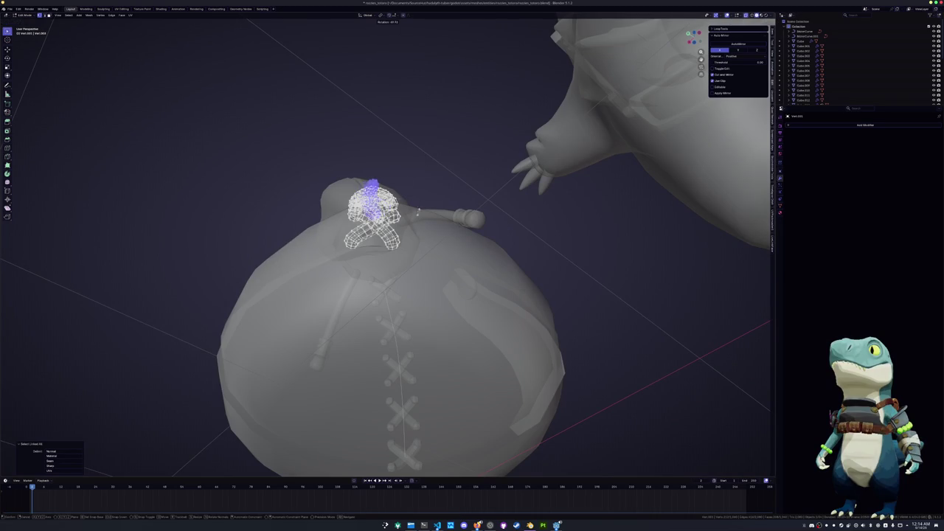
left_click(358, 251)
key("alt+z")
middle_click_drag(357, 250, 305, 261)
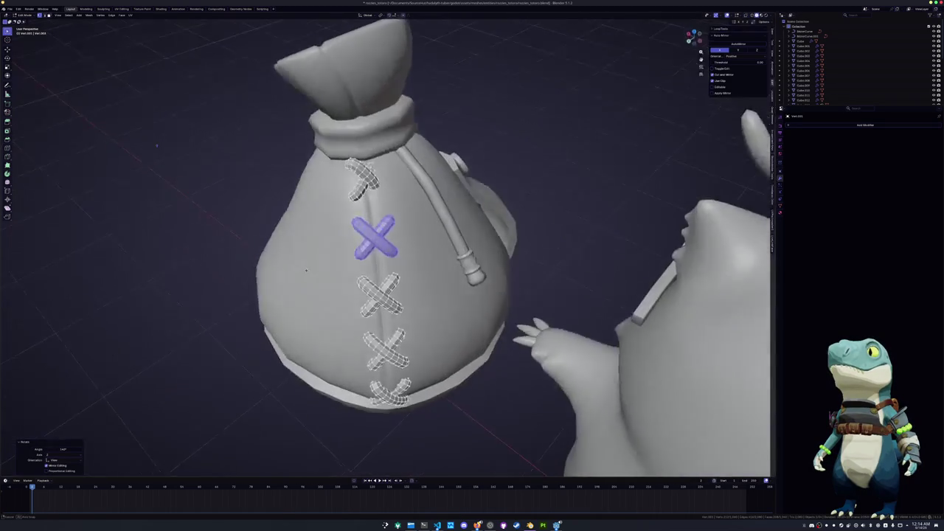
key("r")
key("z")
left_click(454, 234)
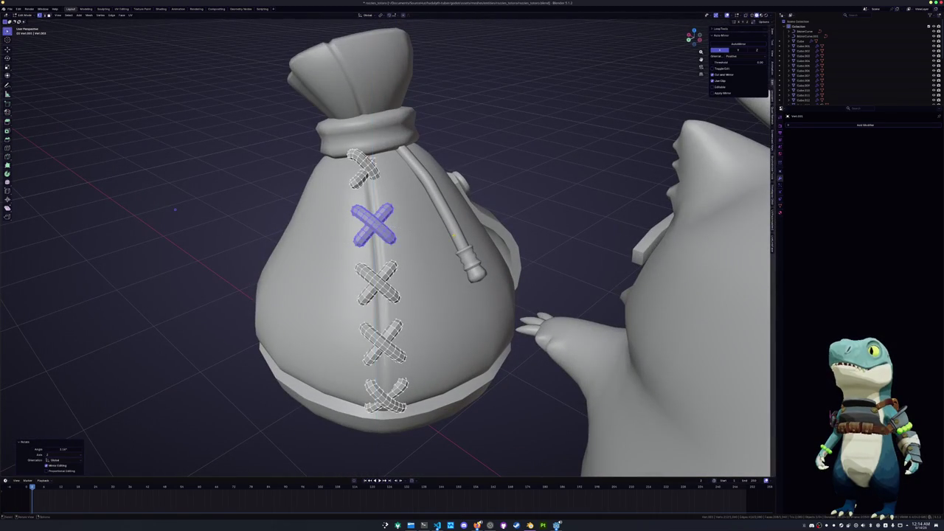
Rotate that stitch into a plus shape and nudge it into position
middle_click_drag(175, 210, 165, 176)
key("r")
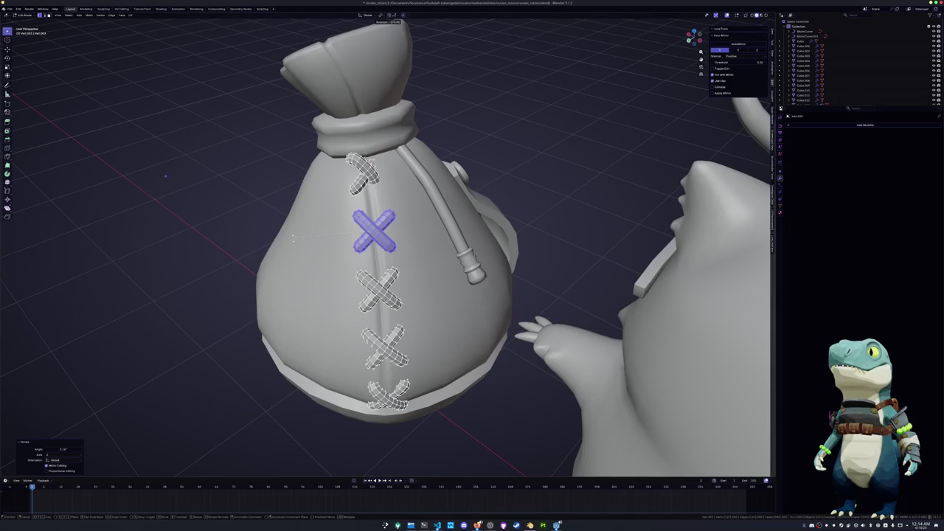
left_click(294, 245)
mouse_move(294, 246)
middle_mouse_down()
mouse_move(361, 222)
mouse_move(344, 265)
middle_mouse_up()
key("g")
left_click(360, 222)
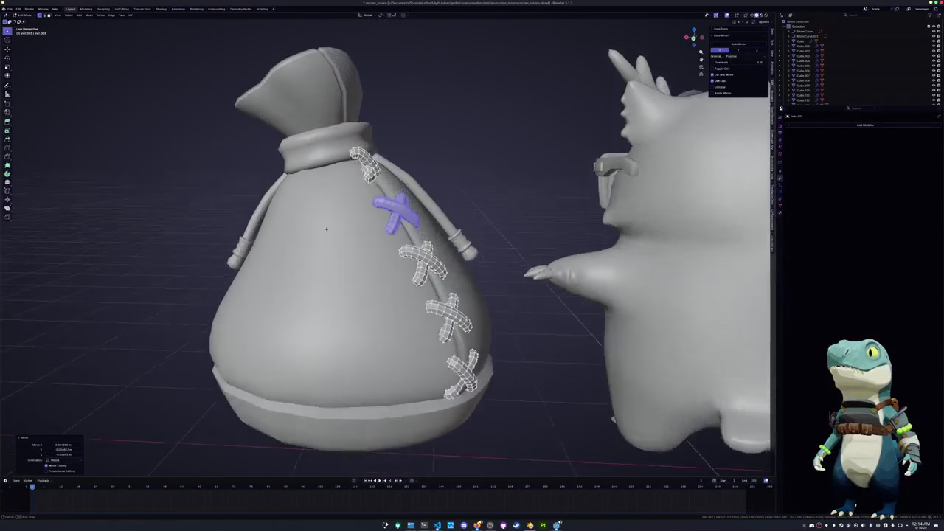
scroll(343, 265, "up", 1)
Select the whole top stitch near the neck and check it in front and back views
left_click(381, 250)
key("ctrl+l")
key("KP_1")
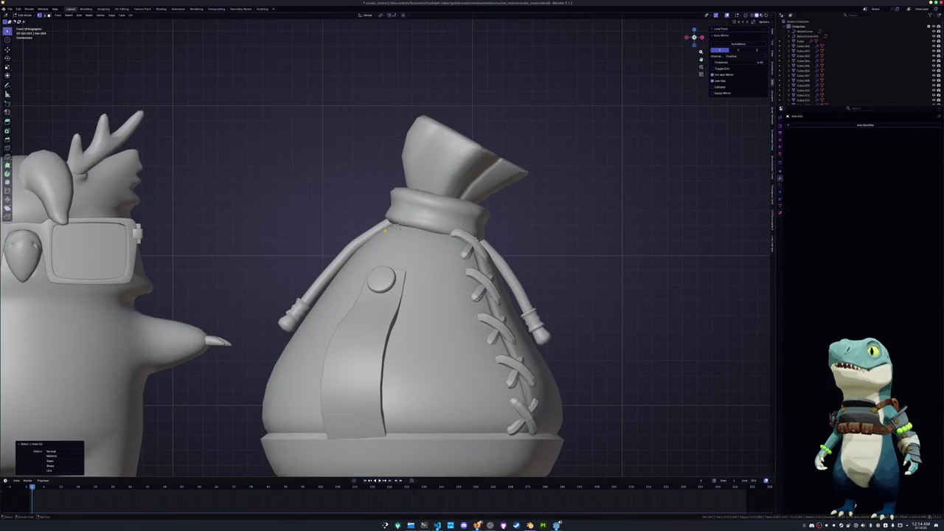
key("ctrl+KP_1")
mouse_move(384, 230)
middle_mouse_down()
mouse_move(332, 242)
mouse_move(398, 159)
mouse_move(421, 202)
mouse_move(449, 189)
mouse_move(113, 261)
middle_mouse_up()
Rotate and move the top stitch beneath the neck collar, then return to Object Mode
key("r")
left_click(390, 153)
key("r")
left_click(446, 191)
key("g")
left_click(448, 191)
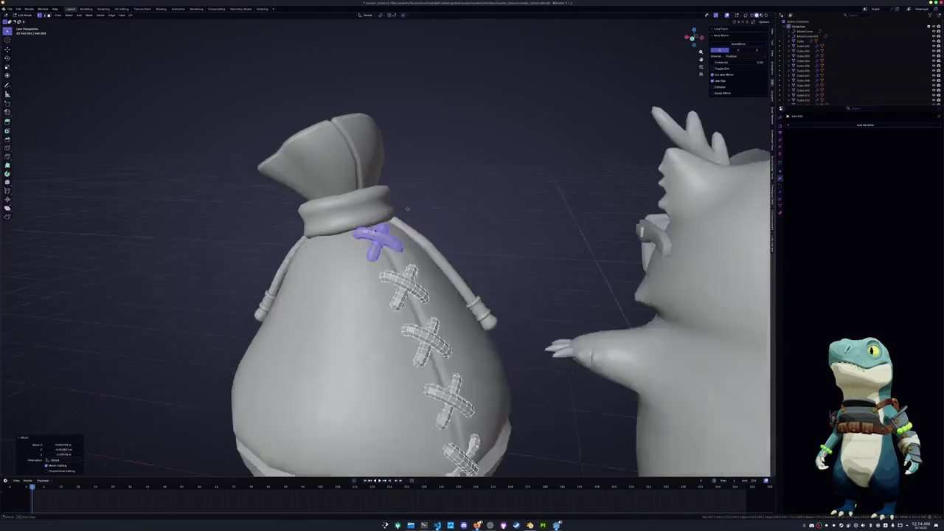
key("r")
left_click(112, 261)
mouse_move(112, 261)
middle_mouse_down()
mouse_move(308, 211)
mouse_move(557, 436)
middle_mouse_up()
scroll(309, 211, "down", 5)
key("Tab")
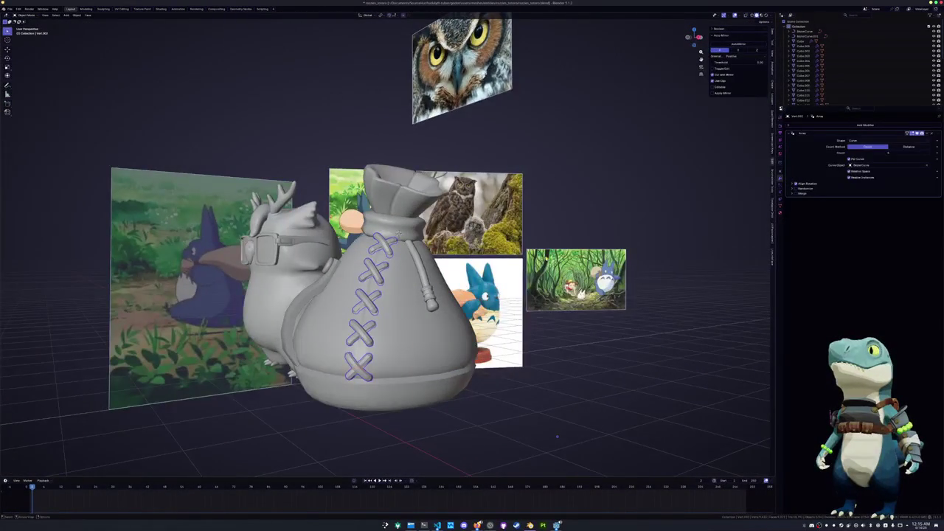
Apply the stitch array as real geometry and reselect the bag body
key("ctrl+a")
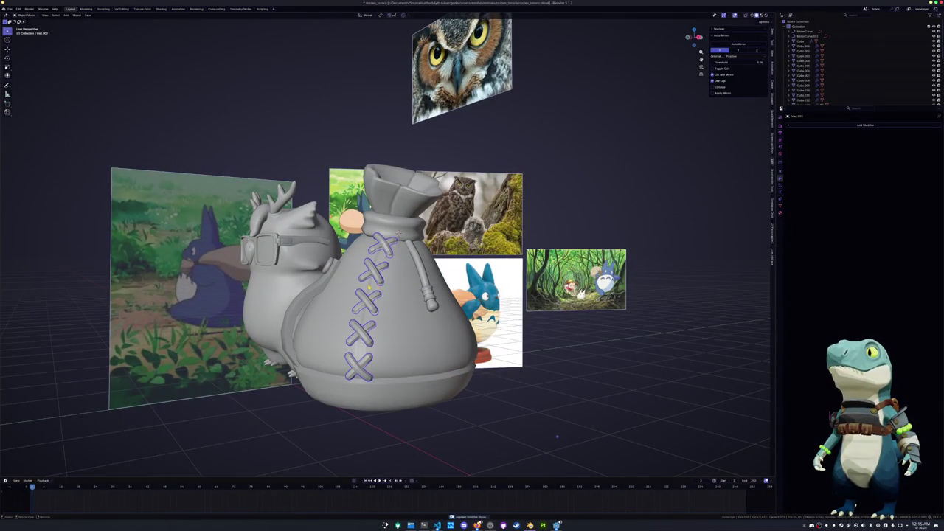
left_click(384, 319)
key("alt+a")
scroll(384, 319, "up", 4)
mouse_move(384, 319)
middle_mouse_down()
mouse_move(433, 279)
mouse_move(403, 286)
middle_mouse_up()
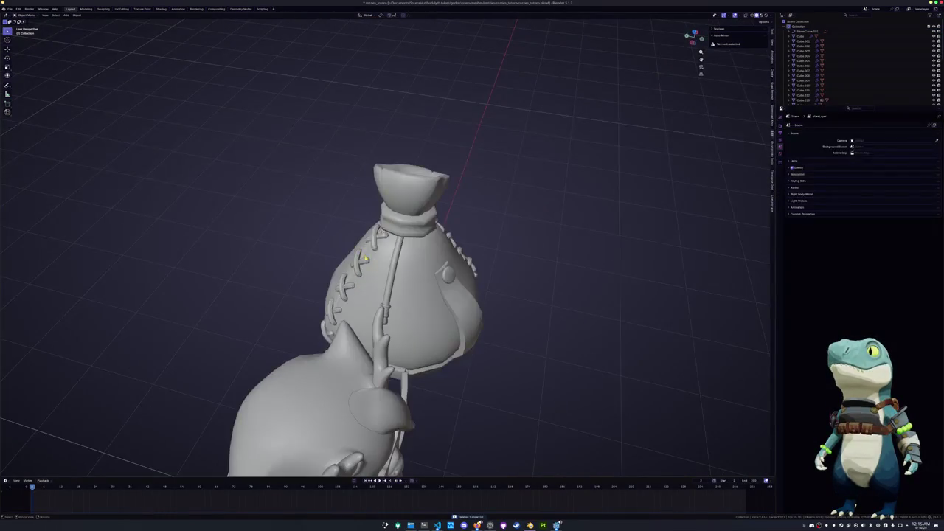
left_click(402, 286)
key("ctrl+z")
key("ctrl+z")
key("ctrl+z")
key("ctrl+z")
mouse_move(368, 256)
middle_mouse_down()
mouse_move(402, 307)
mouse_move(472, 258)
middle_mouse_up()
Add loop cuts to the bag and push the new vertical loop outward
left_click(402, 307, "alt")
key("alt+s")
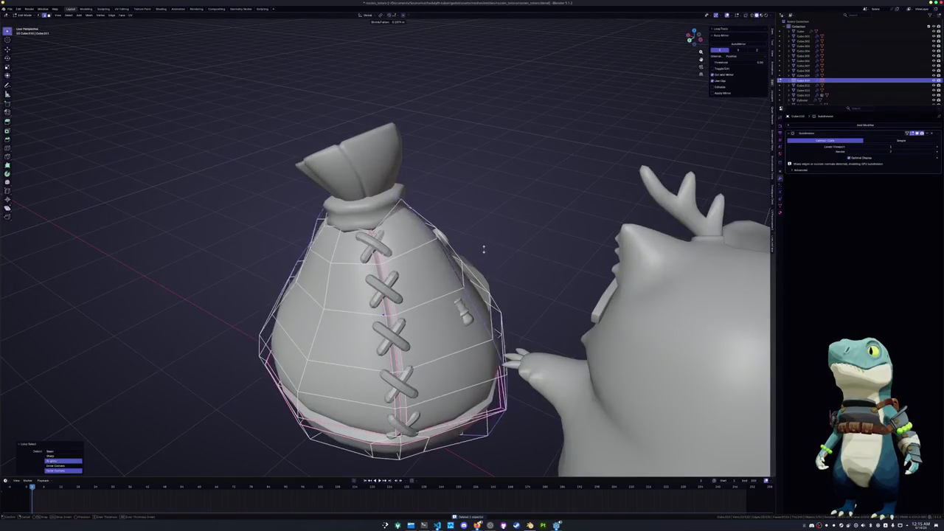
key("Escape")
key("ctrl+r")
left_click(475, 253)
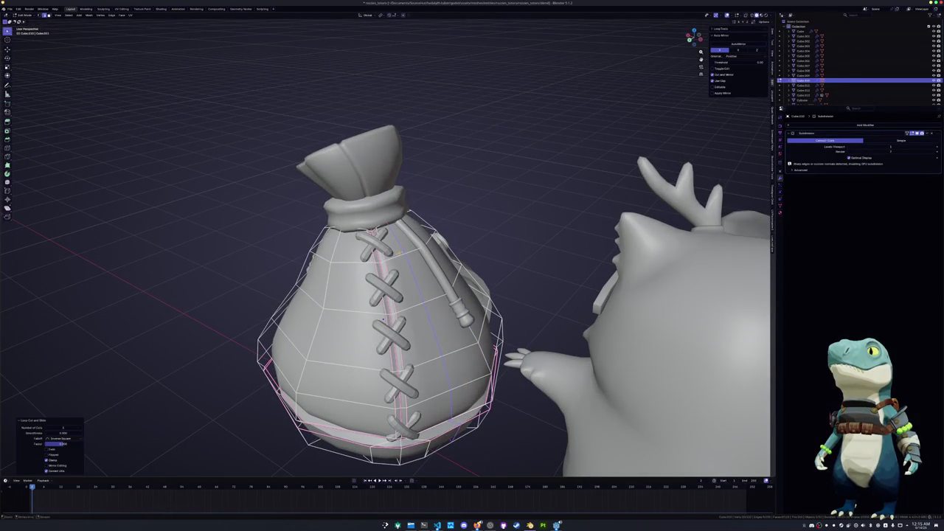
left_click(352, 273)
key("ctrl+r")
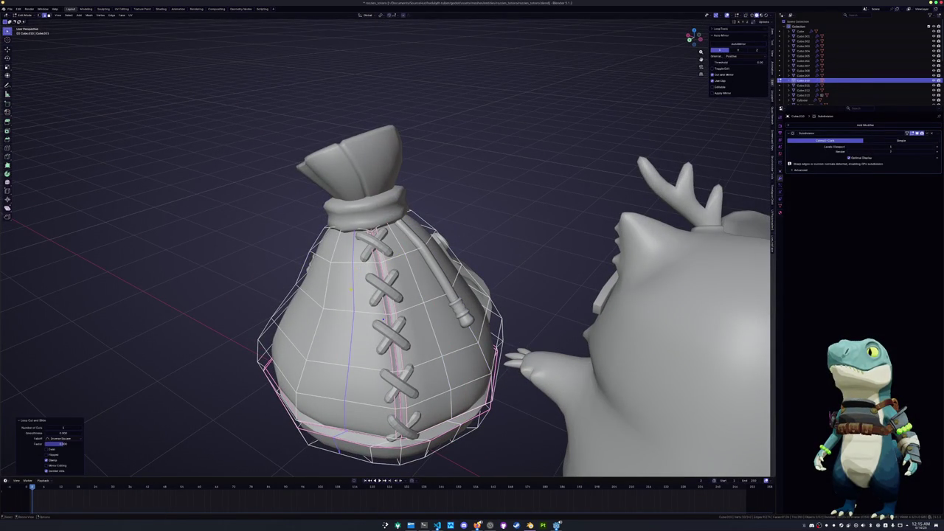
left_click(351, 289)
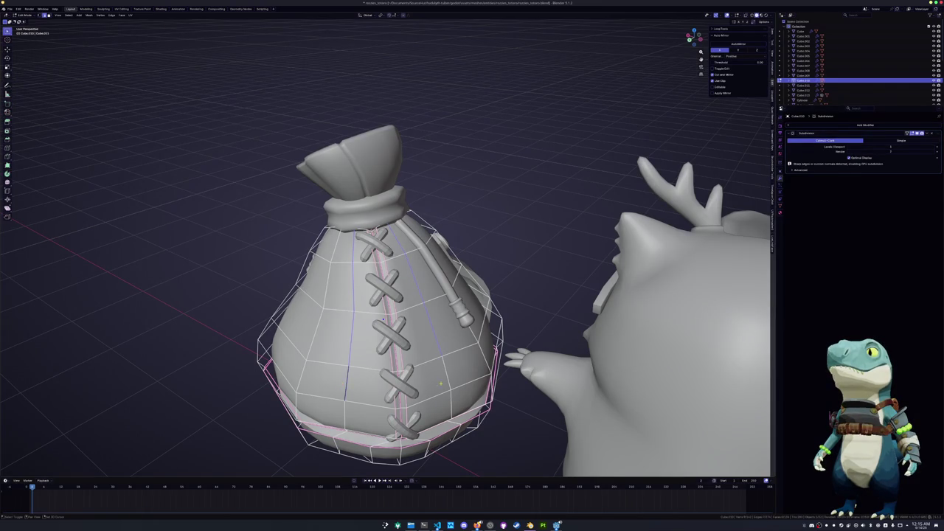
key("alt+s")
key("Return")
Add another loop cut and select an edge path across the sack
mouse_move(413, 295)
middle_mouse_down()
mouse_move(362, 353)
mouse_move(382, 354)
middle_mouse_up()
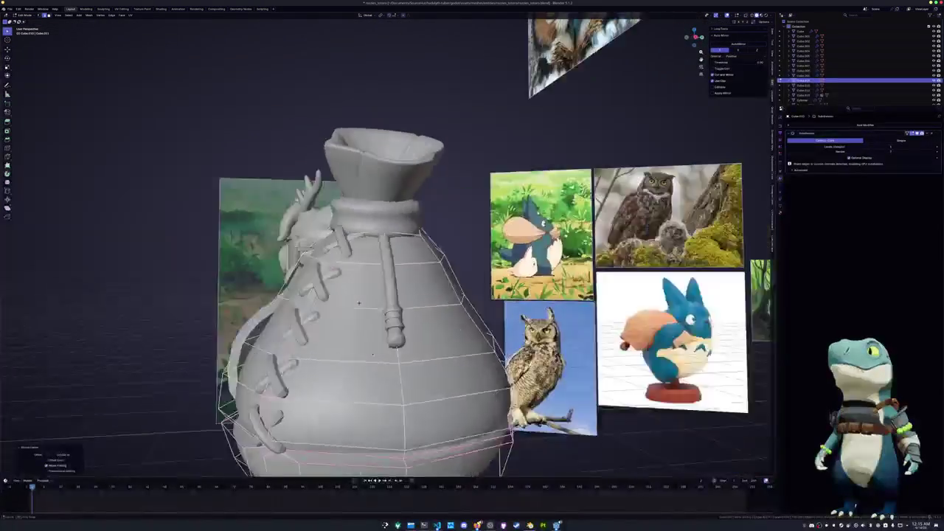
key("ctrl+r")
left_click(383, 354)
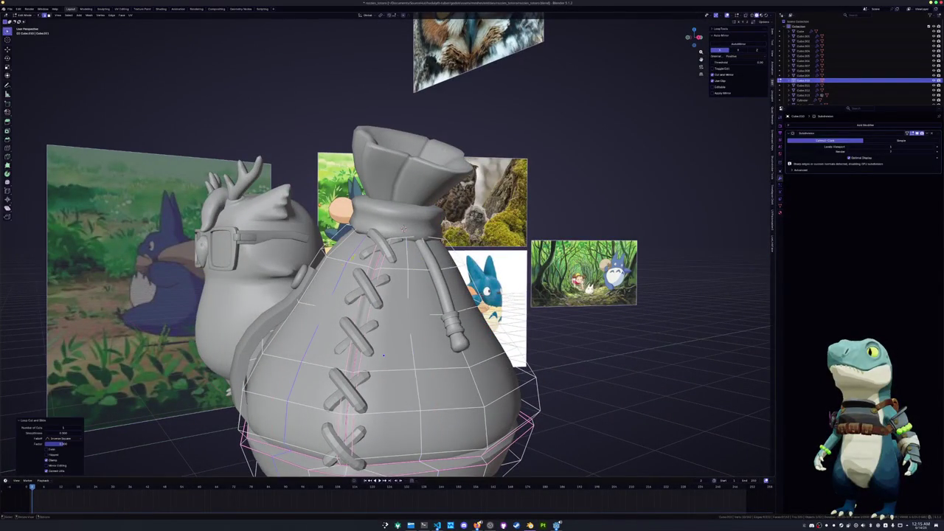
scroll(384, 321, "down", 3)
left_click(342, 339, "ctrl")
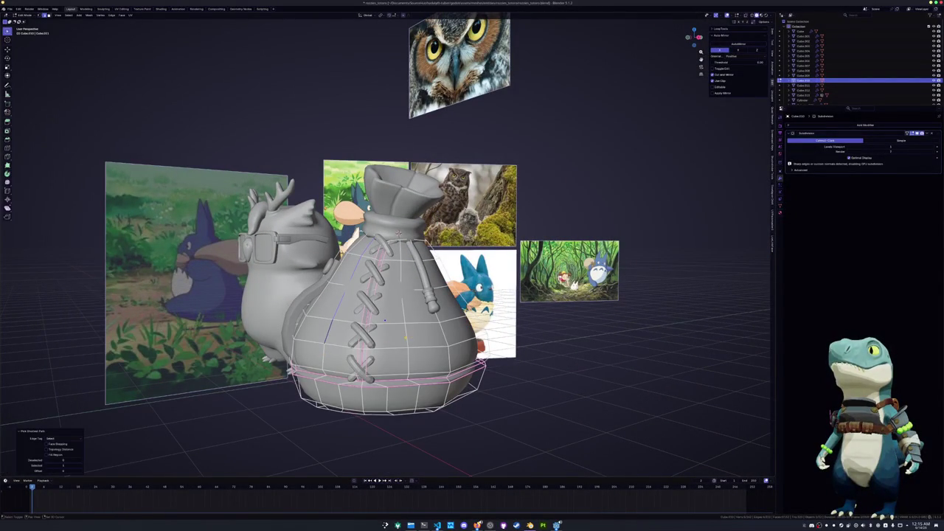
scroll(384, 320, "up", 4)
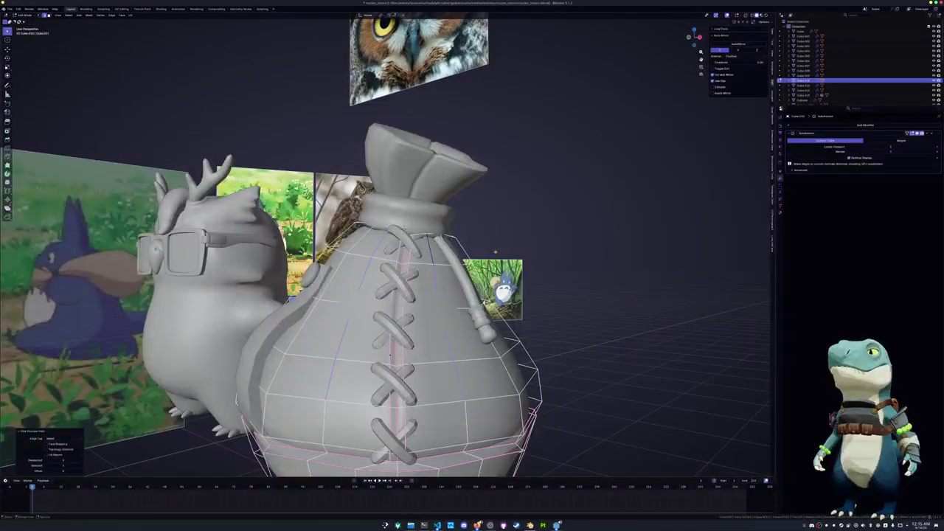
left_click(498, 252, "ctrl")
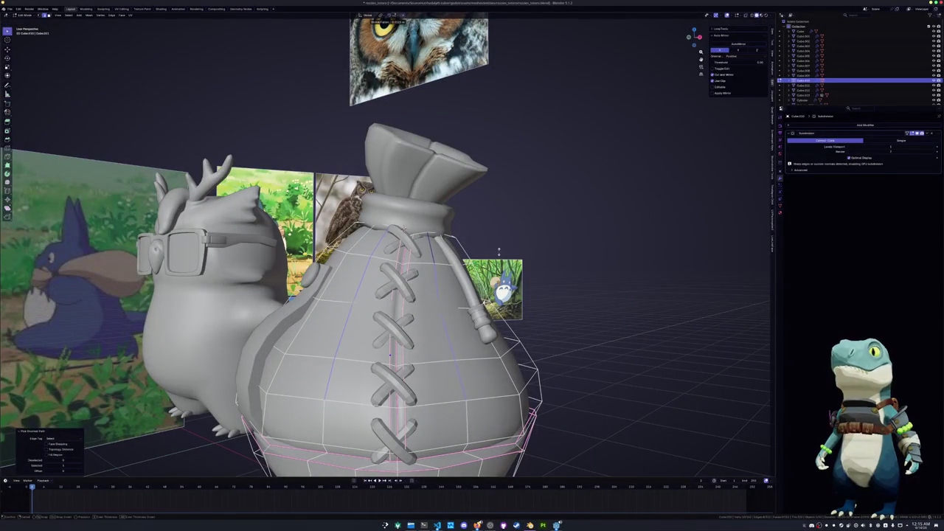
left_click(499, 250, "ctrl")
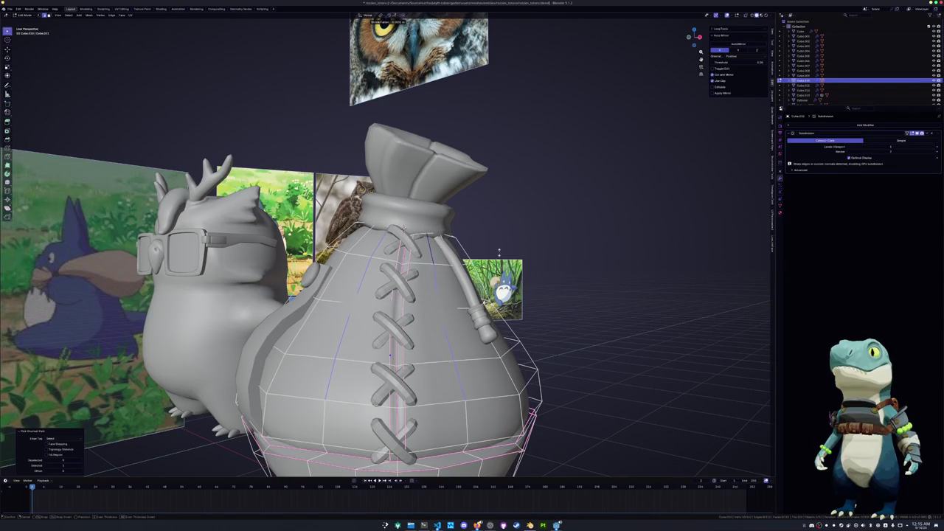
scroll(498, 252, "down", 4)
Switch to Object Mode and enter Edit Mode on the pocket patch
key("Tab")
mouse_move(498, 251)
middle_mouse_down()
mouse_move(1, 175)
mouse_move(401, 305)
mouse_move(374, 318)
middle_mouse_up()
left_click(396, 305)
key("Tab")
Fatten the pocket patch's right-side edge loop with Alt+S, then leave Edit Mode
left_click(394, 324, "alt")
key("alt+s")
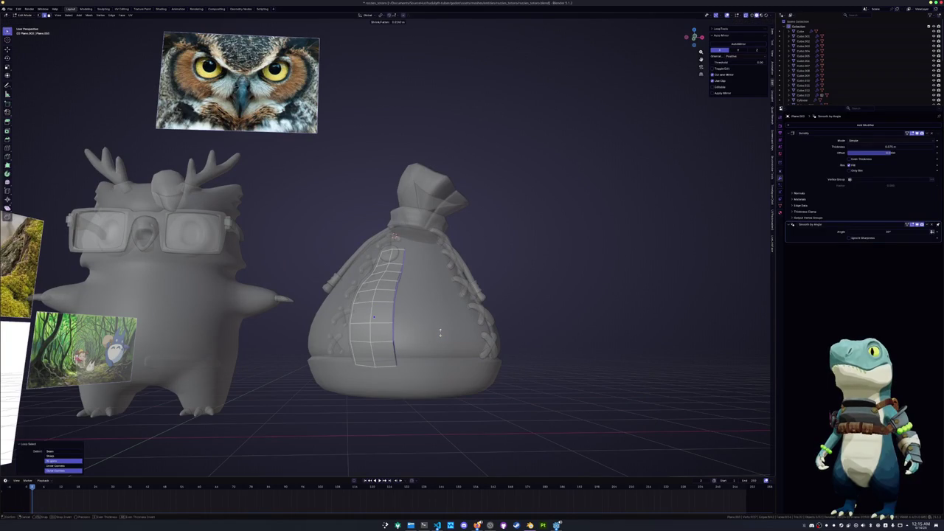
left_click(440, 333)
key("Tab")
scroll(442, 335, "down", 3)
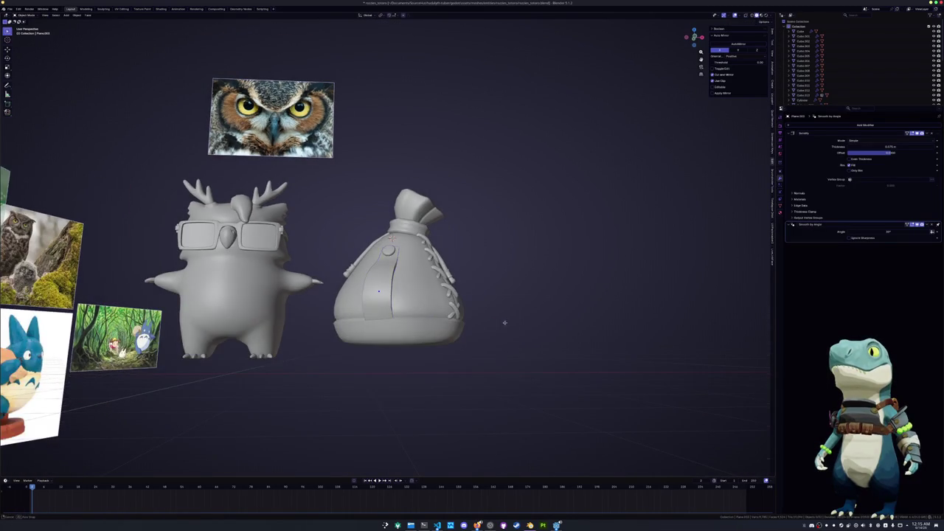
scroll(505, 323, "up", 2)
scroll(510, 305, "up", 2)
scroll(518, 316, "up", 2)
scroll(518, 316, "up", 2)
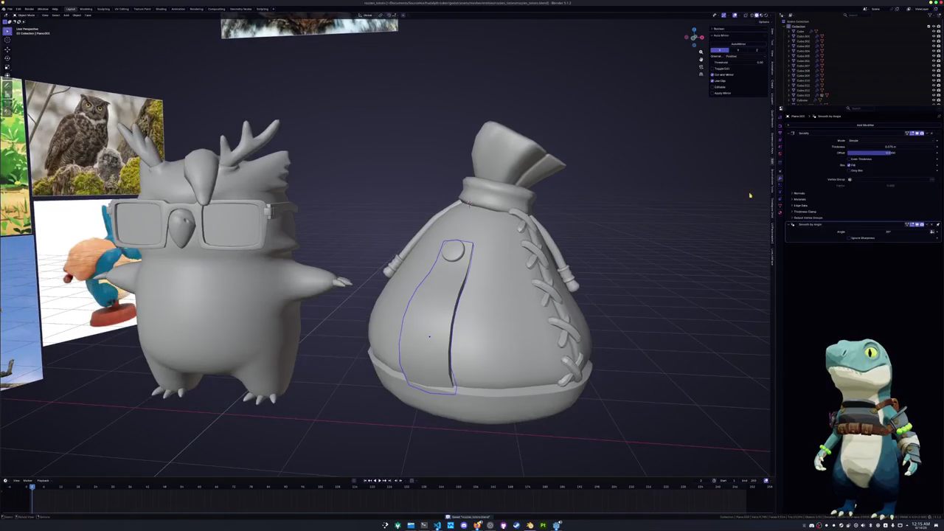
scroll(615, 258, "down", 2)
Box-select the sack's parts and set them to Shade Smooth
middle_click_drag(616, 258, 472, 359)
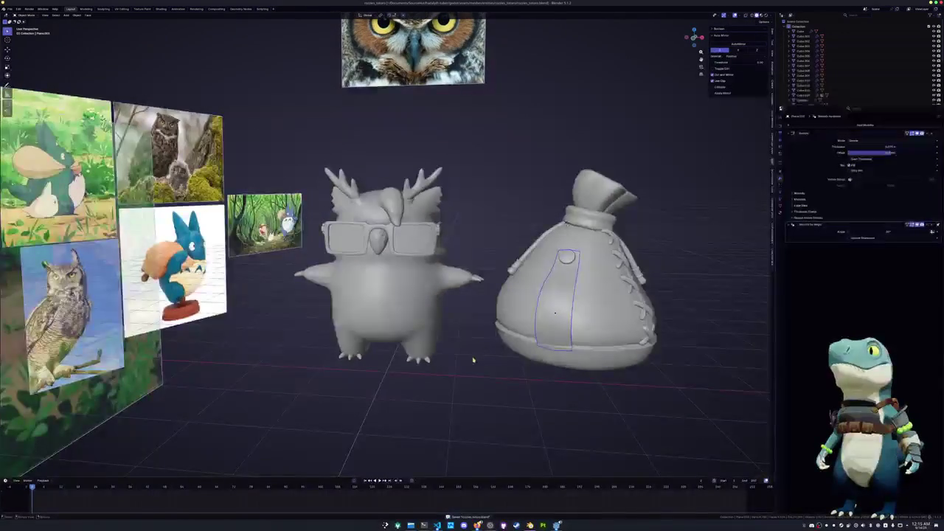
scroll(464, 363, "down", 2)
left_click_drag(535, 379, 597, 308)
right_click(466, 181)
left_click(466, 182)
Convert the pocket patch to a mesh and shade it smooth
scroll(457, 214, "up", 2)
scroll(454, 228, "up", 2)
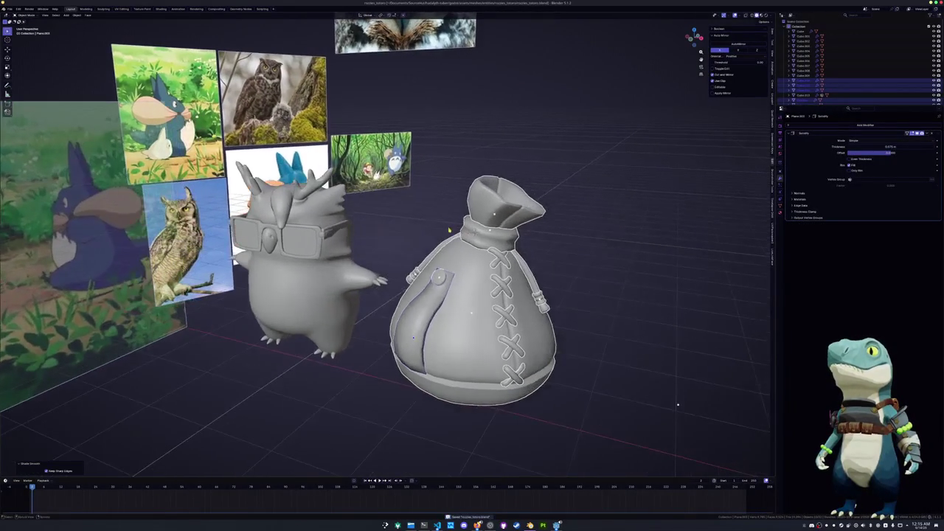
right_click(452, 230)
left_click(477, 251)
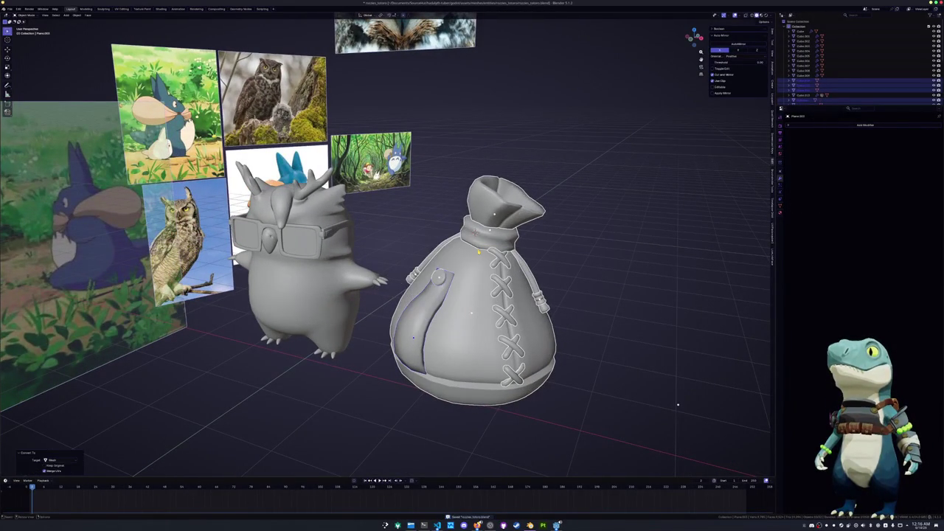
right_click(476, 249)
left_click(472, 232)
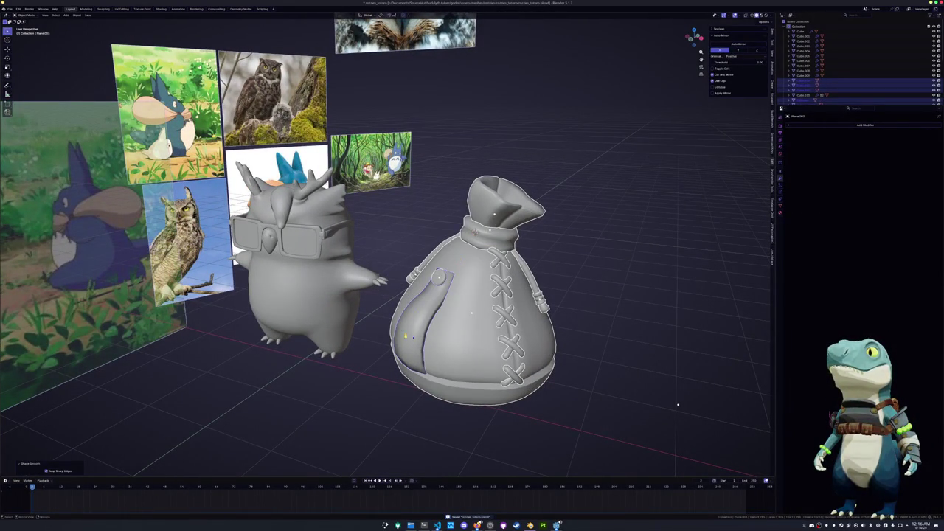
Give the pocket flap auto-smoothed shading and apply it with Ctrl+A
left_click(413, 333)
right_click(411, 334)
left_click(407, 338)
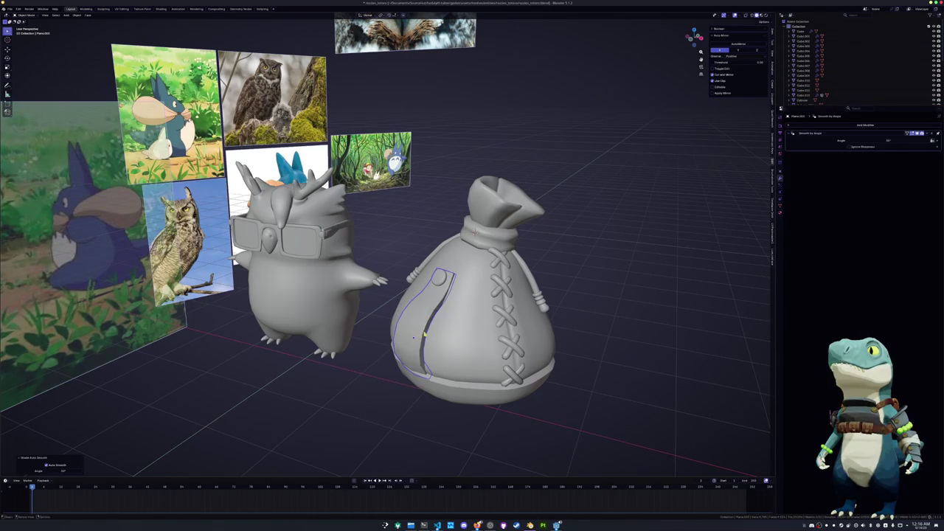
middle_click_drag(407, 338, 480, 324)
key("ctrl+a")
scroll(623, 255, "up", 4)
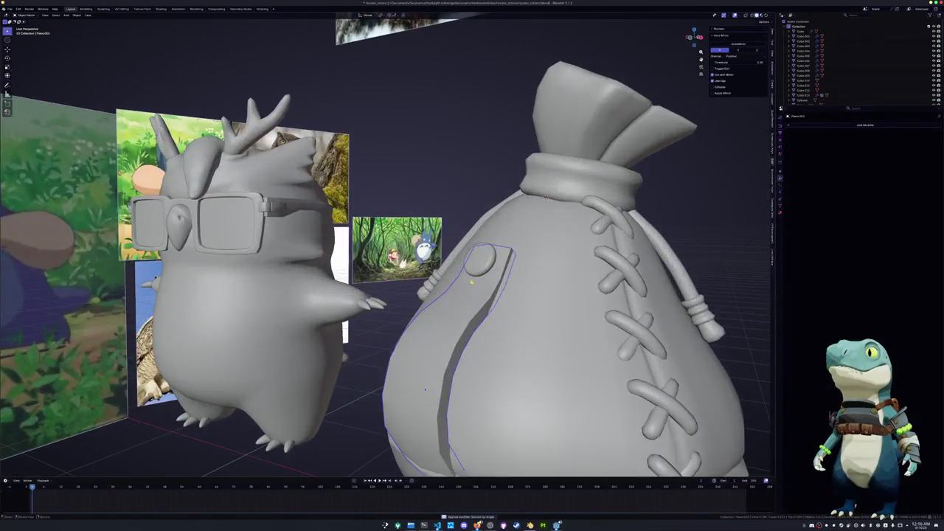
Select the button cylinder on the pocket and briefly inspect it in Edit Mode
left_click(480, 262)
middle_click_drag(481, 262, 466, 264)
key("Tab")
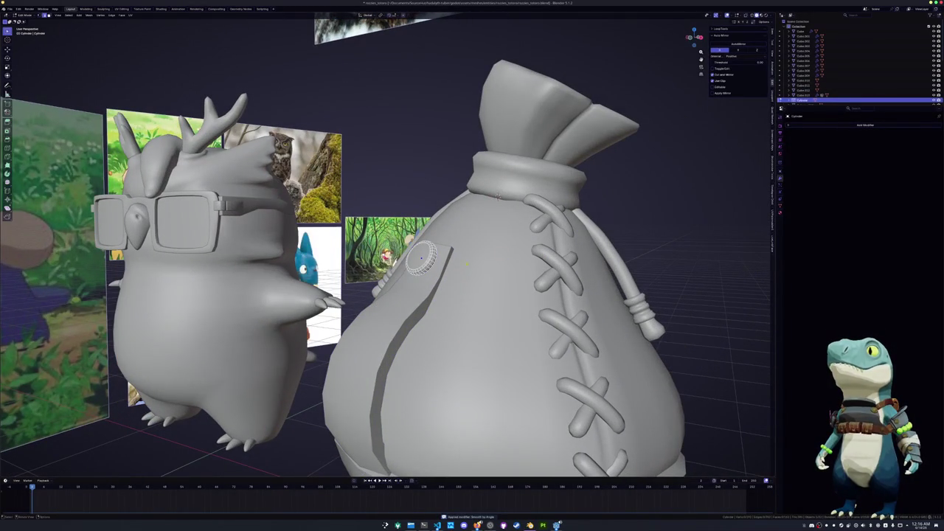
scroll(499, 196, "up", 3)
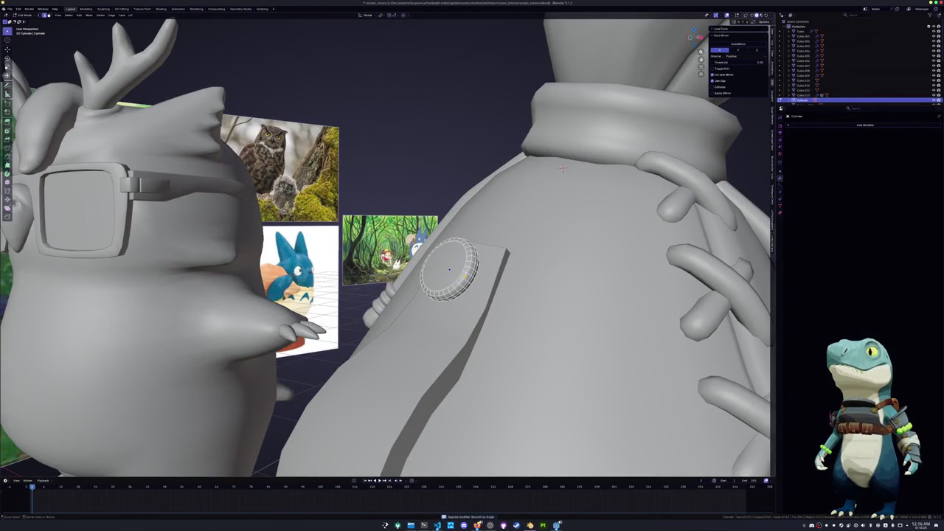
key("Tab")
middle_click_drag(472, 244, 413, 251)
scroll(387, 243, "down", 4)
Inset the button's front face twice to form a centre disc
left_click(466, 250)
middle_click_drag(423, 186, 461, 227)
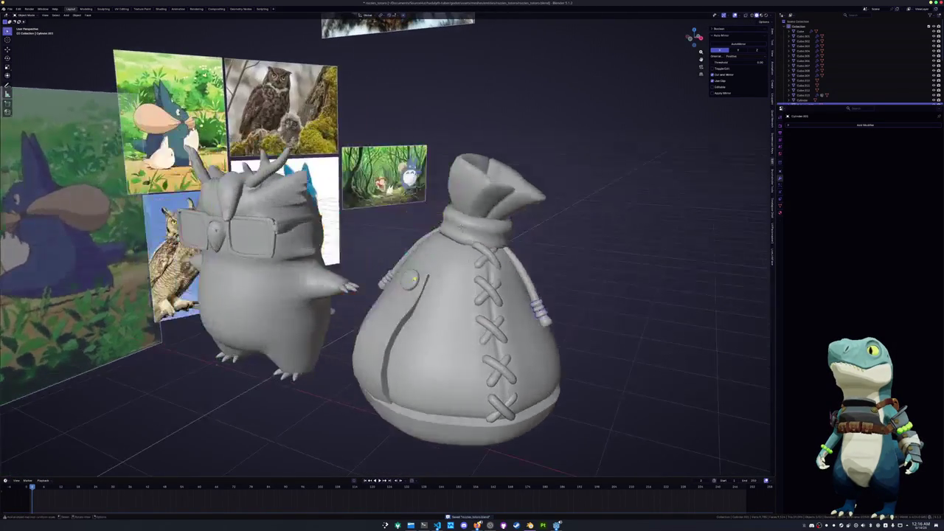
key("Tab")
scroll(461, 229, "up", 4)
key("i")
left_click(507, 293)
key("i")
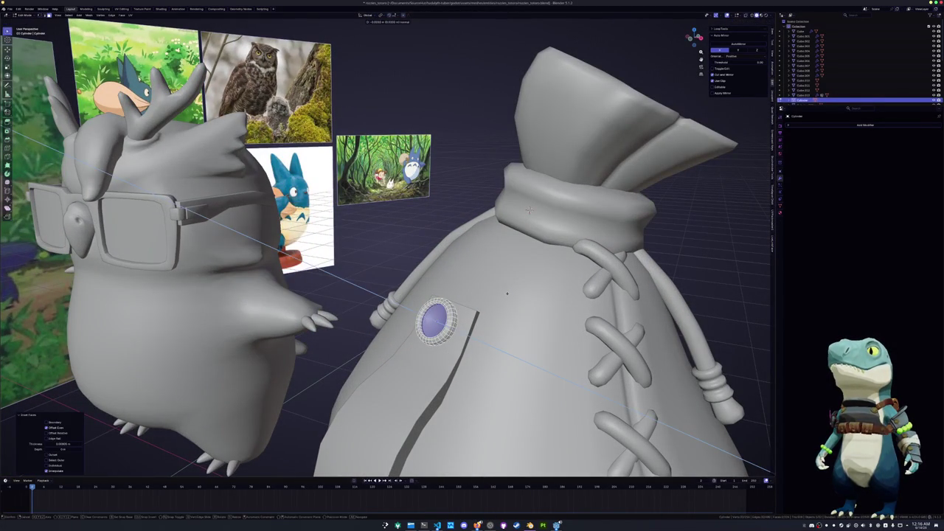
left_click(505, 295)
key("Tab")
Give the button auto-smoothed shading and scale its centre disc
right_click(500, 301)
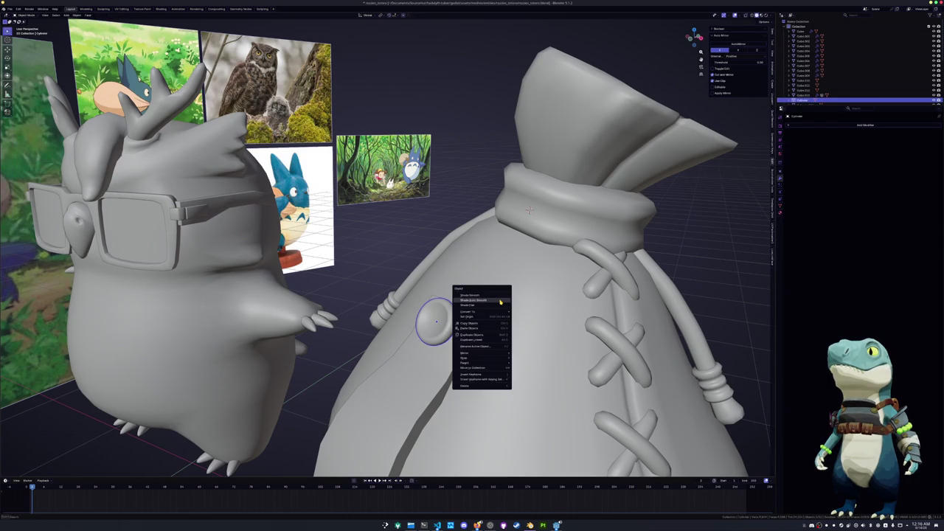
left_click(500, 301)
middle_click_drag(509, 302, 633, 287)
key("Tab")
key("s")
left_click(623, 284)
key("Tab")
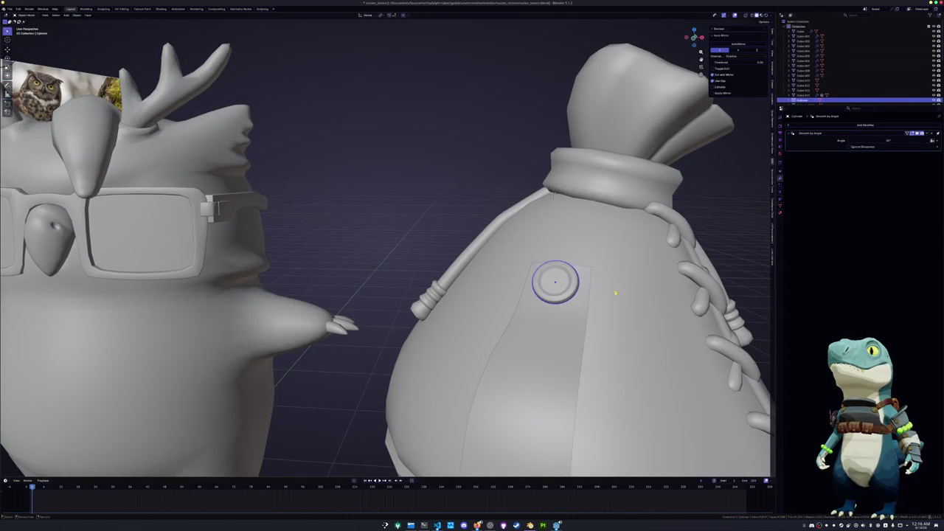
Select the sack's neck ring
scroll(623, 284, "down", 5)
middle_click_drag(623, 284, 516, 295)
middle_click_drag(587, 301, 480, 286)
left_click(447, 221)
mouse_move(446, 221)
middle_mouse_down()
mouse_move(428, 285)
mouse_move(488, 233)
mouse_move(528, 221)
mouse_move(558, 159)
middle_mouse_up()
Select the sack's stitches, stick and body, and apply their transforms
left_click(516, 248)
left_click(463, 219)
scroll(466, 286, "up", 3)
mouse_move(466, 286)
middle_mouse_down()
mouse_move(483, 324)
mouse_move(435, 331)
middle_mouse_up()
scroll(485, 325, "down", 2)
left_click(436, 331)
scroll(394, 399, "down", 3)
key("ctrl+a")
left_click(408, 353)
In front view, apply all transforms and convert the sack parts to mesh
key("KP_1")
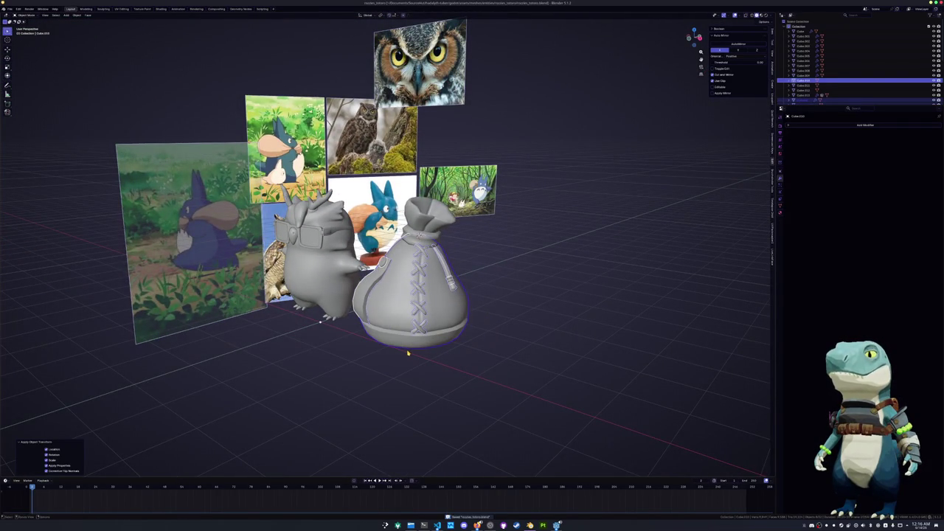
key("ctrl+a")
left_click(408, 354)
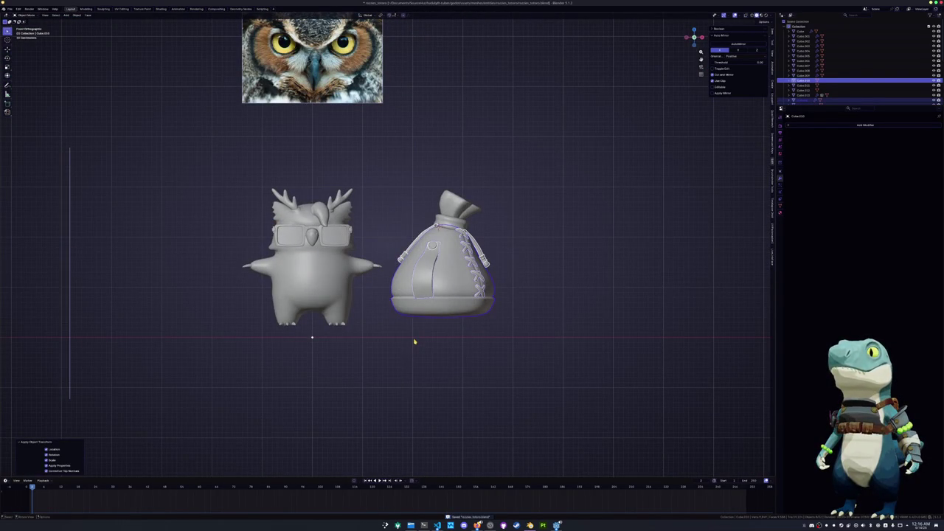
scroll(430, 330, "down", 1)
middle_click_drag(430, 327, 356, 338)
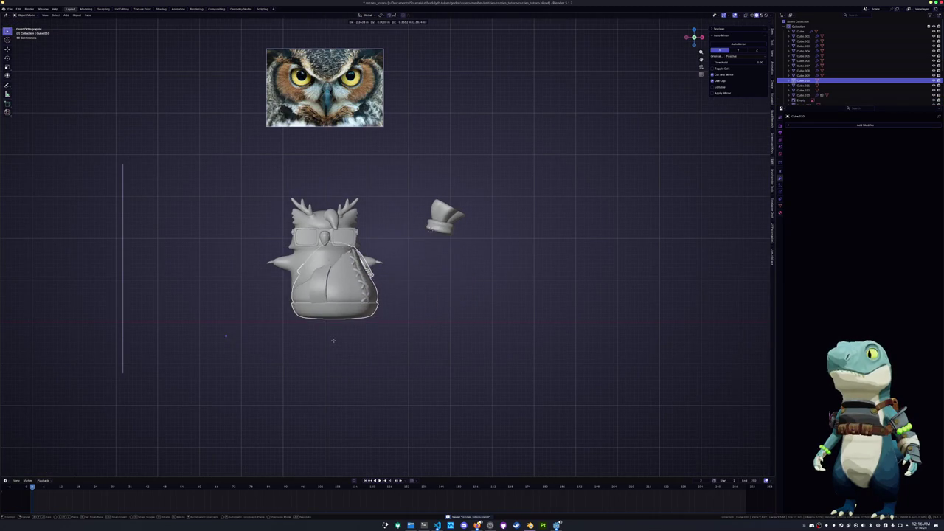
left_click(445, 213)
right_click(466, 223)
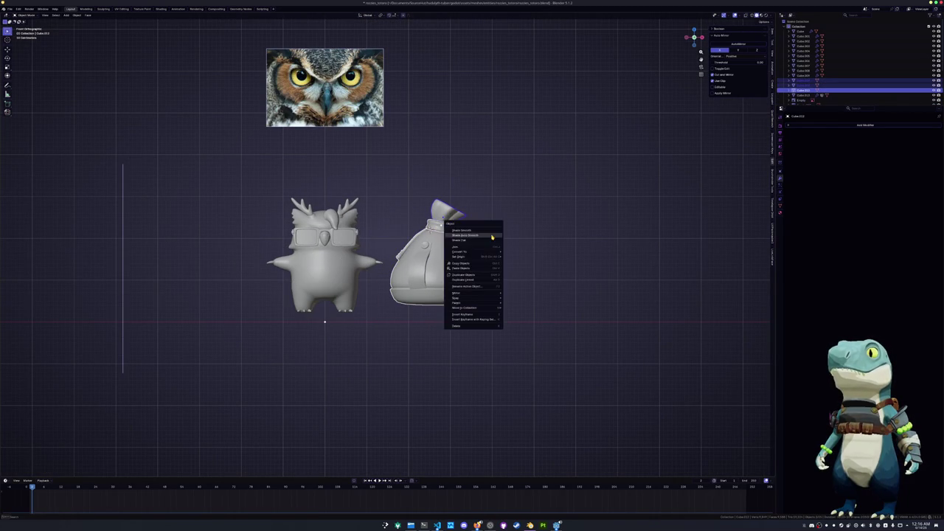
left_click(521, 255)
Move the sack over the owl, apply its transforms, and scale it by 1.3
scroll(521, 255, "up", 2)
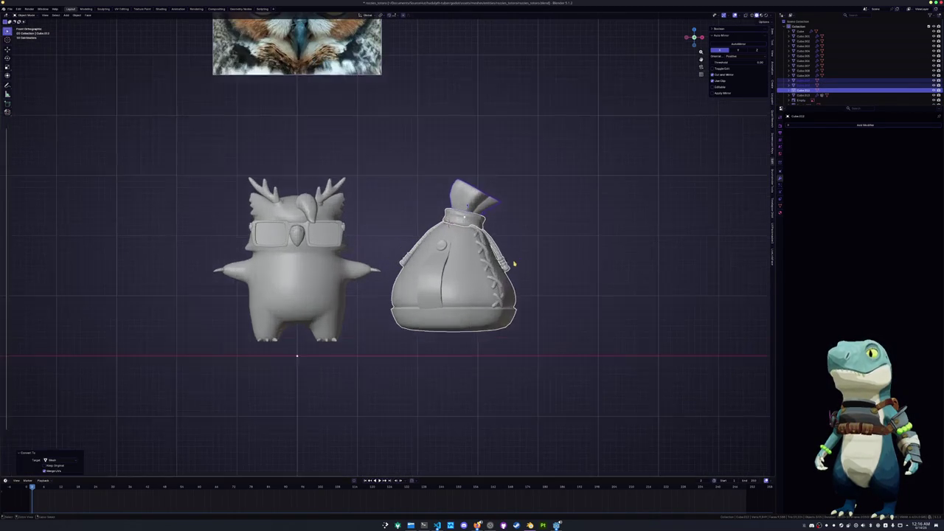
key("g")
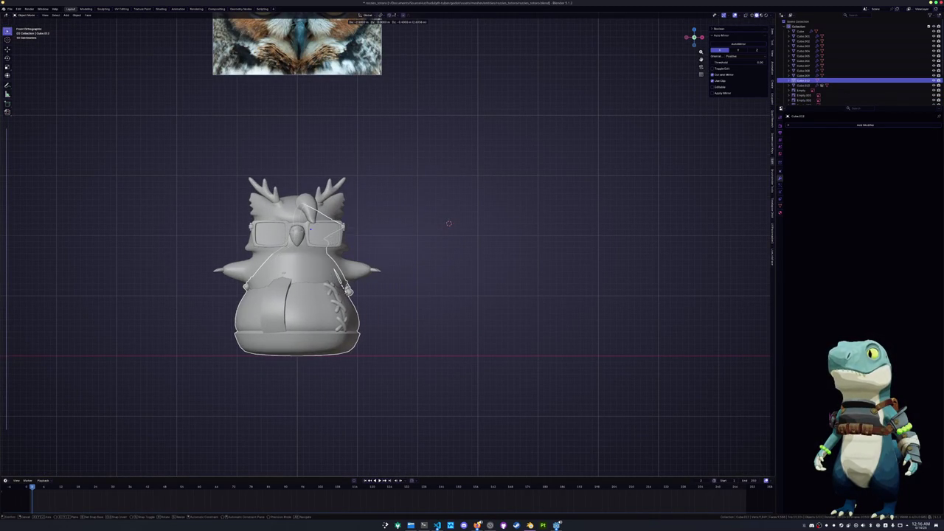
left_click(347, 290)
key("ctrl+a")
left_click(365, 298)
scroll(380, 299, "down", 1)
key("s")
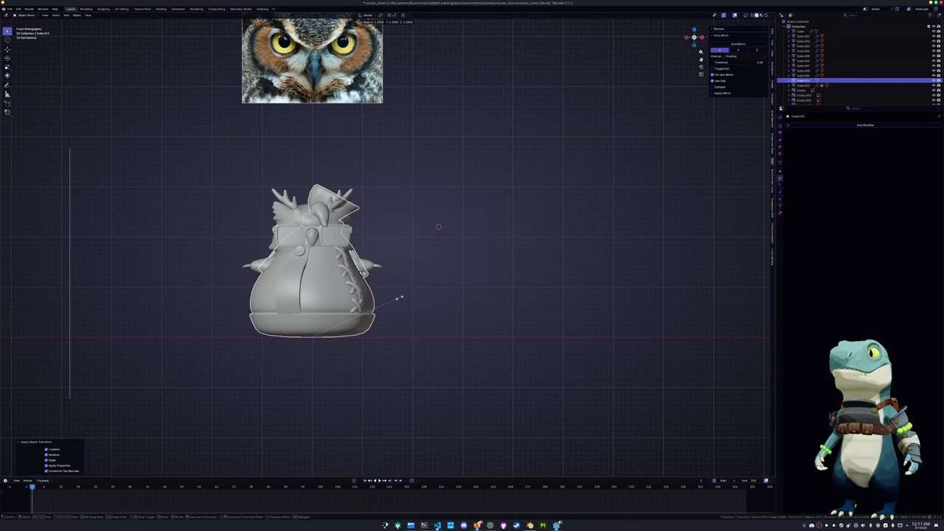
Confirm the 1.3 enlargement, apply transforms, and move the sack beside the owl
left_click(400, 298)
key("ctrl+a")
left_click(400, 299)
key("g")
left_click(550, 296)
In Edit Mode, rescale the sack's base along Z with proportional falloff
key("Tab")
scroll(418, 270, "up", 3)
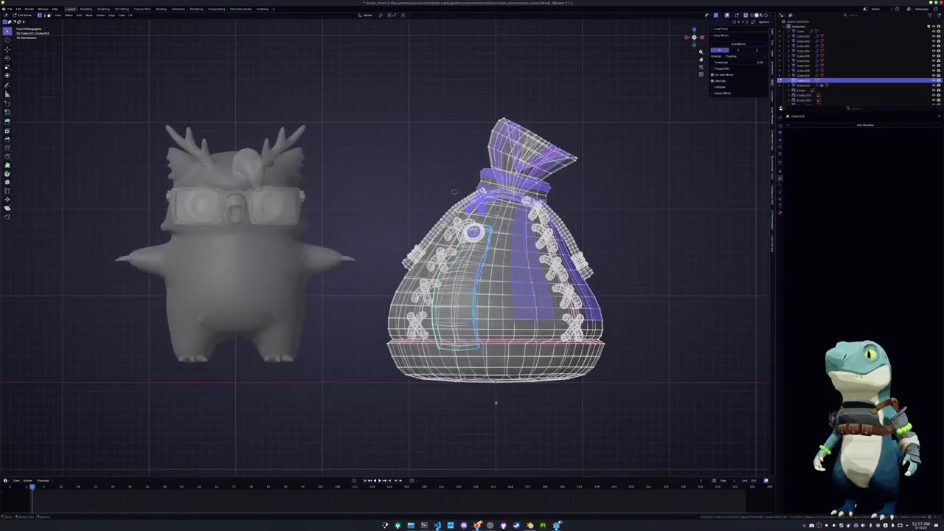
left_click(526, 397)
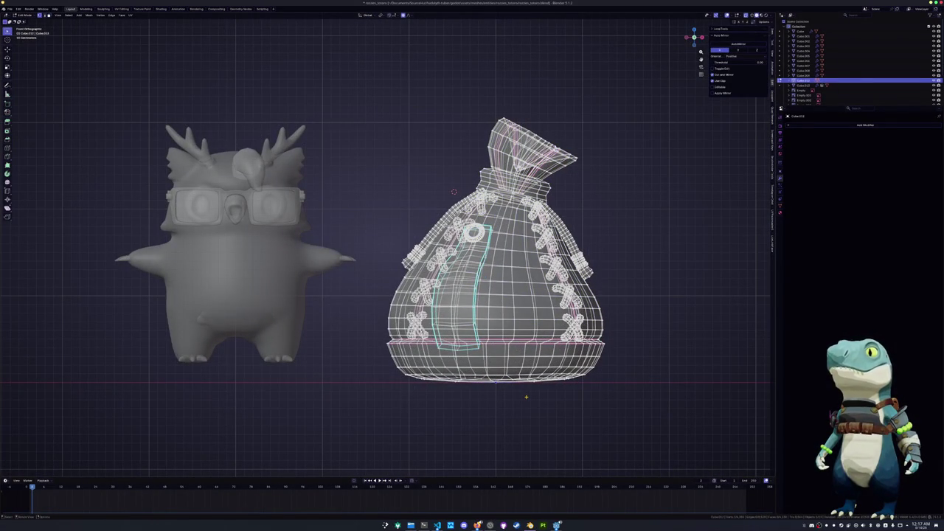
key("s")
key("z")
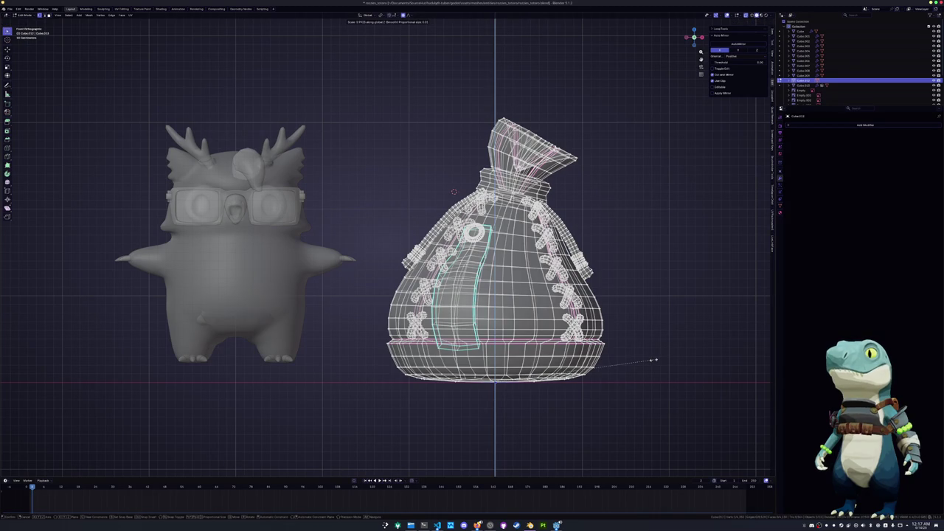
scroll(623, 355, "down", 1)
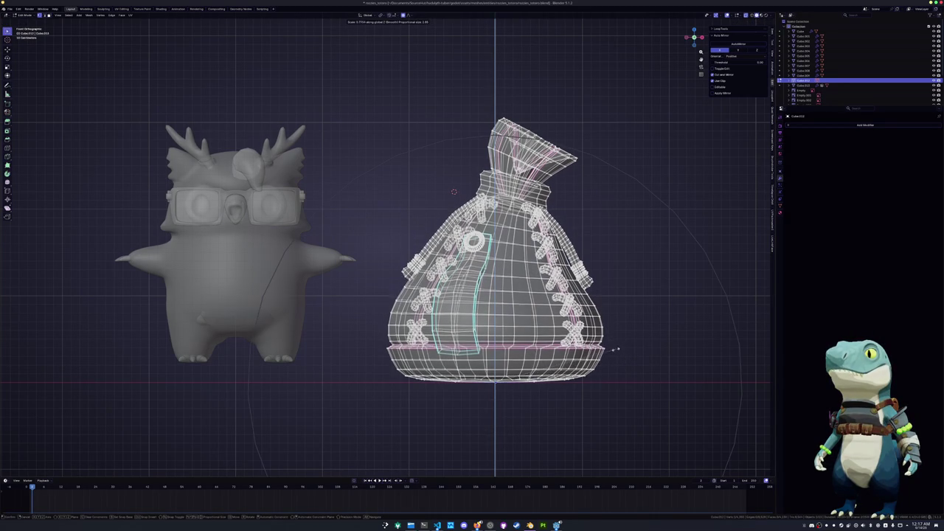
scroll(606, 346, "up", 1)
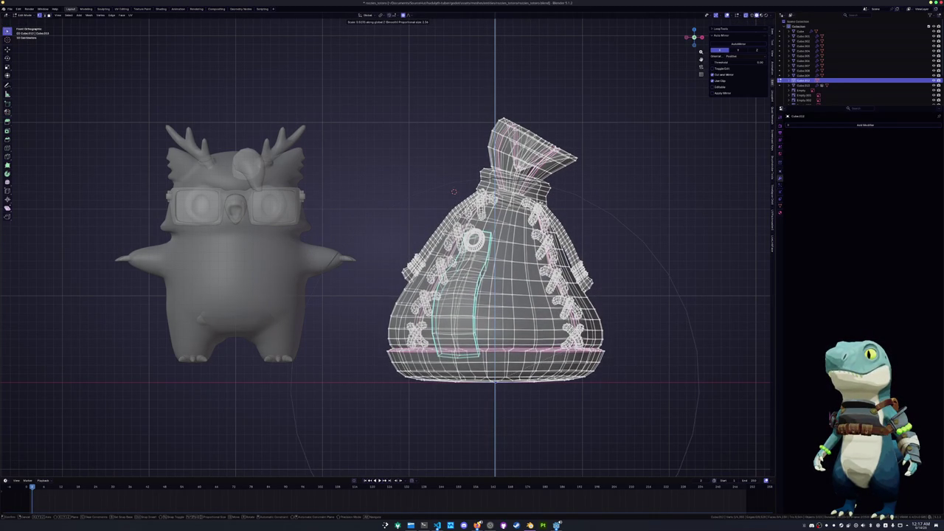
scroll(606, 345, "down", 1)
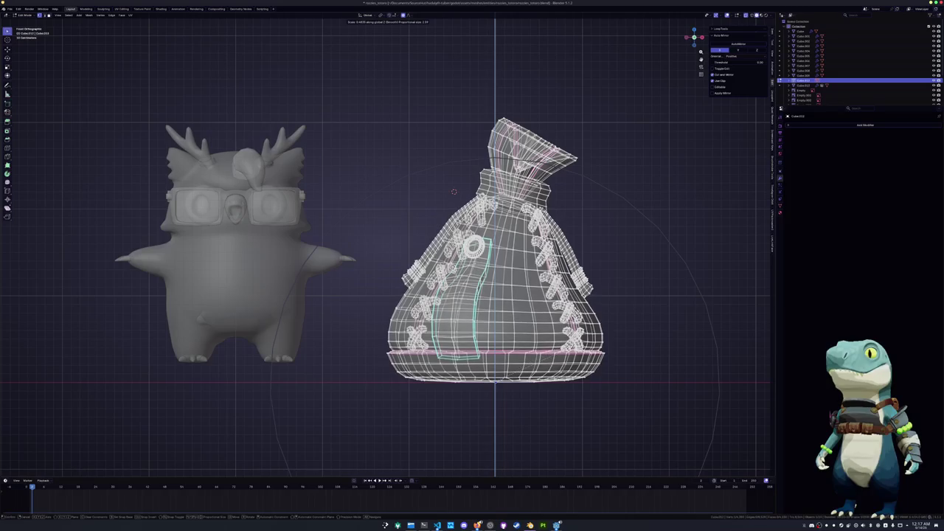
left_click(595, 354)
key("alt+z")
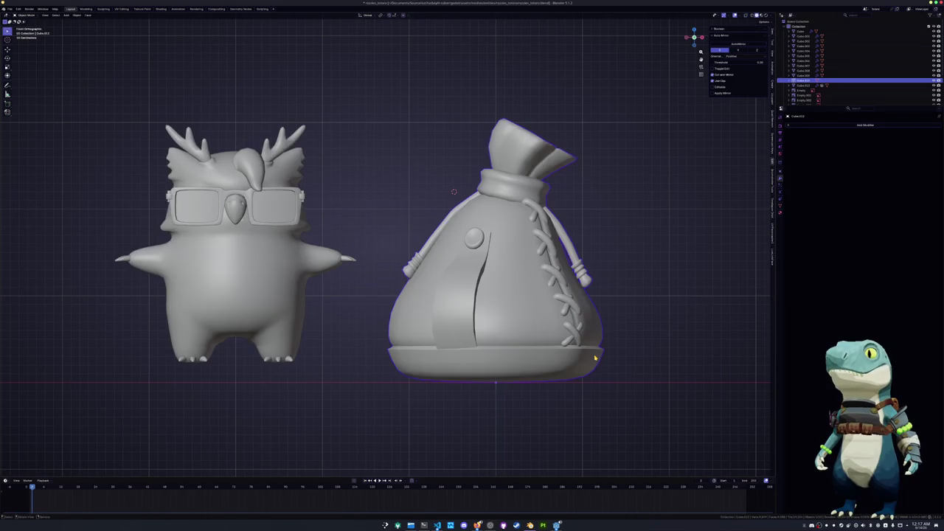
Apply another soft Z-scale to the sack and inspect its base
mouse_move(453, 192)
middle_mouse_down()
mouse_move(461, 204)
mouse_move(458, 198)
middle_mouse_up()
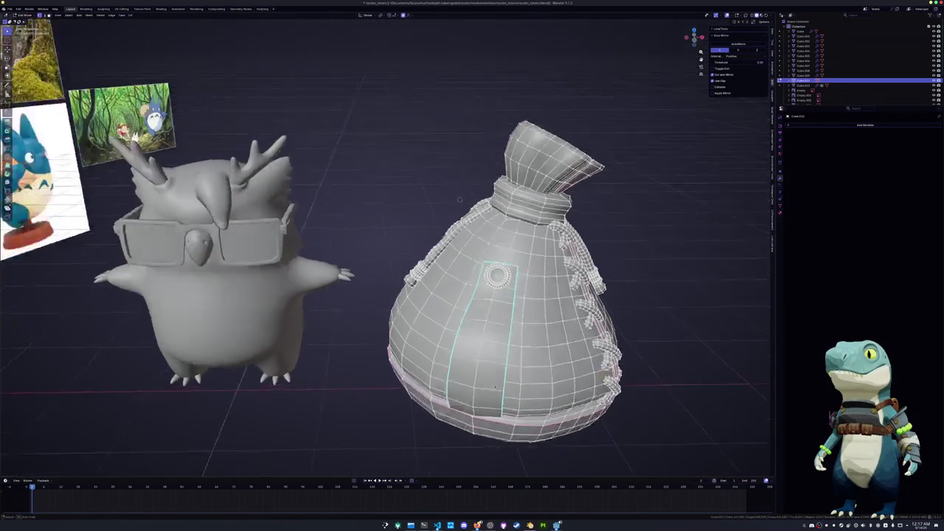
key("s")
key("z")
scroll(457, 195, "down", 3)
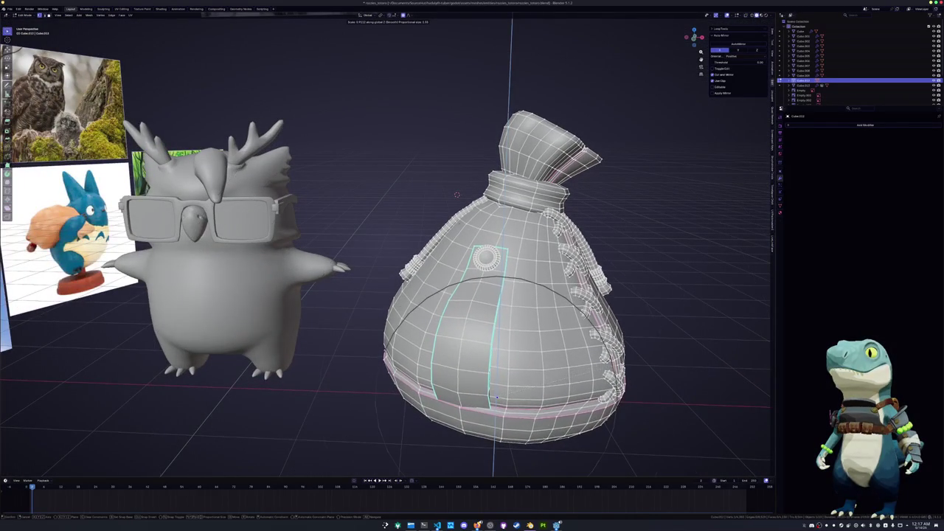
left_click(456, 194)
mouse_move(457, 195)
middle_mouse_down()
mouse_move(486, 144)
mouse_move(580, 332)
mouse_move(460, 319)
middle_mouse_up()
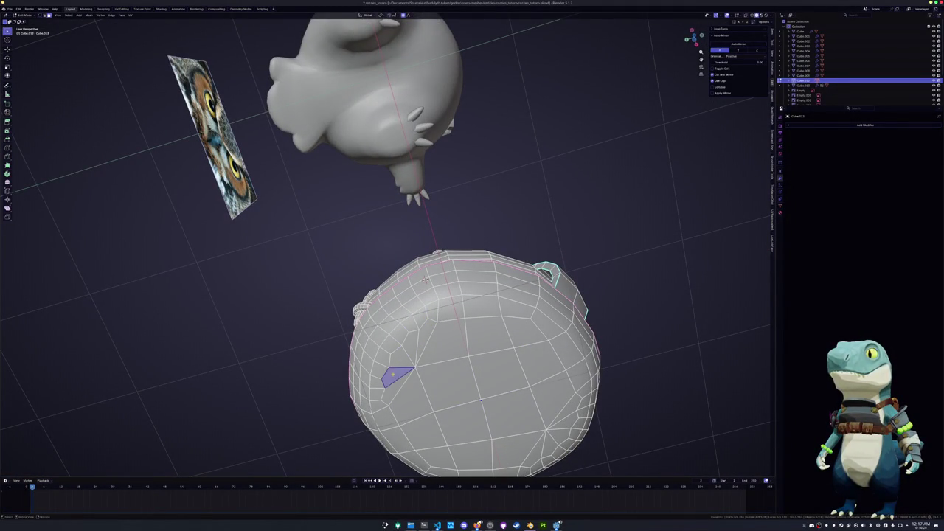
mouse_move(417, 360)
middle_mouse_down()
mouse_move(453, 368)
mouse_move(440, 380)
mouse_move(425, 371)
middle_mouse_up()
key("Tab")
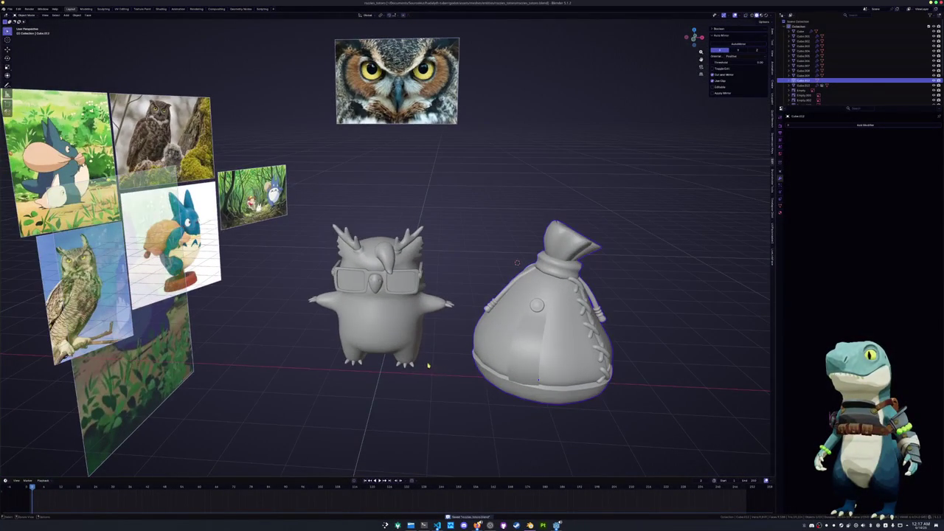
Rename the sack object to 'rozzles_totoro_sack'
key("F2")
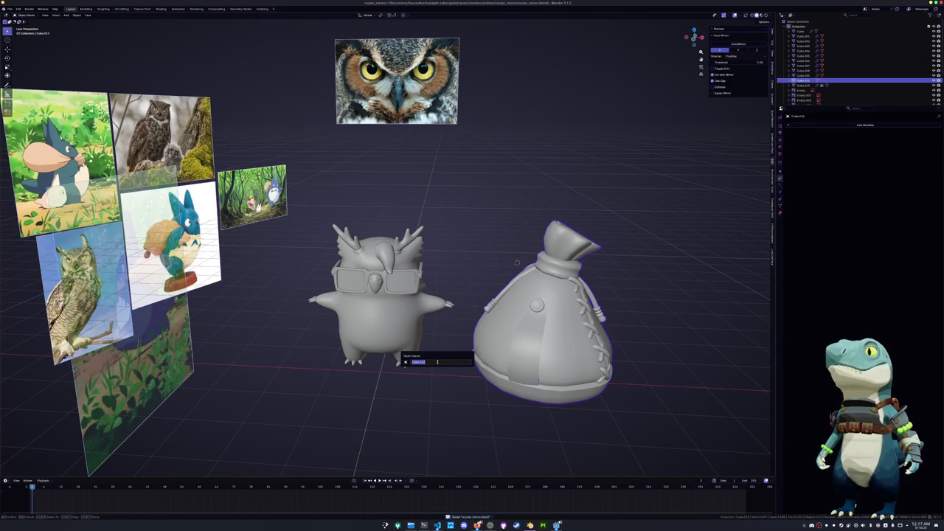
type("rozzles_totoro_sack")
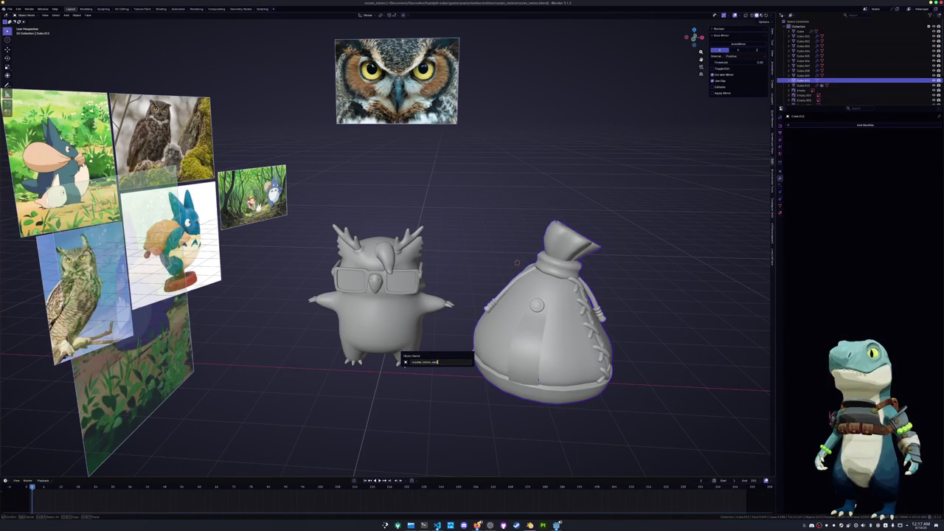
key("Return")
Select the owl's glasses, apply their object transforms and join the selected parts
scroll(383, 295, "up", 4)
left_click(413, 313)
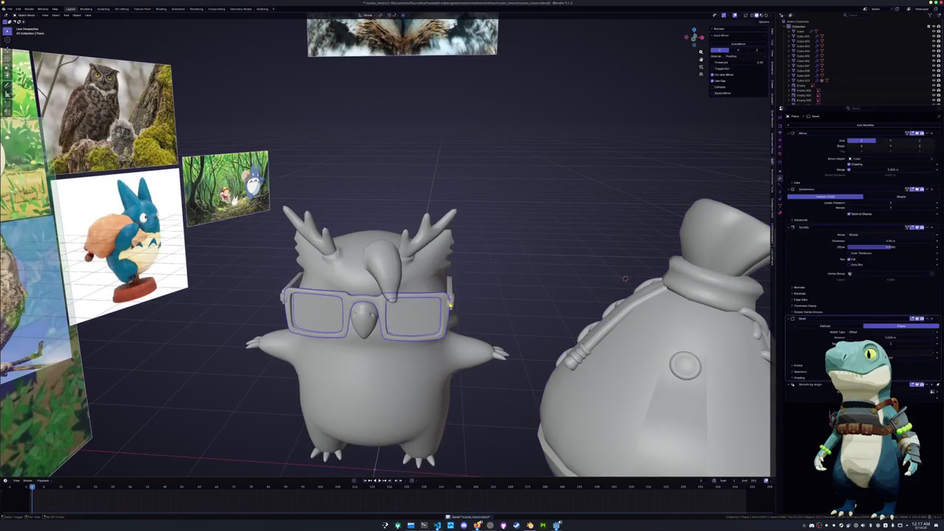
mouse_move(624, 279)
middle_mouse_down()
mouse_move(517, 280)
mouse_move(457, 303)
middle_mouse_up()
key("ctrl+a")
left_click(451, 308)
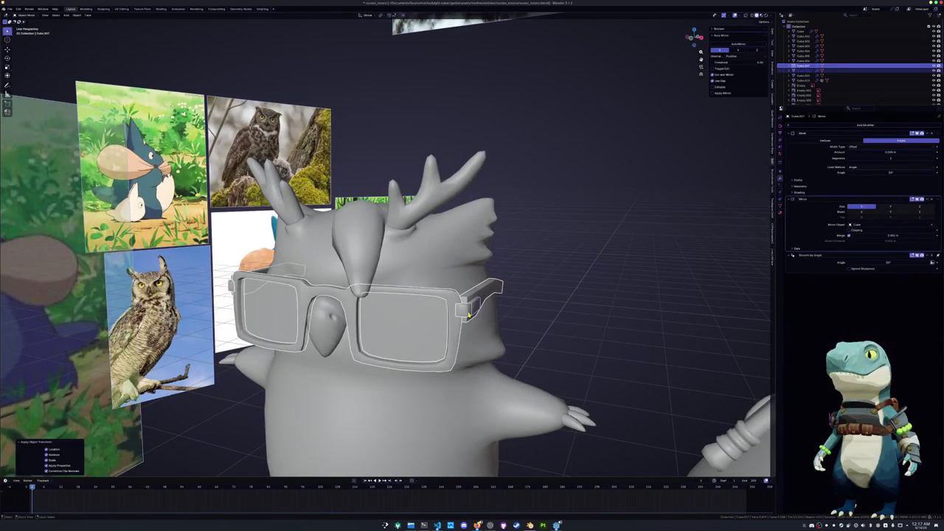
key("ctrl+j")
Convert the glasses into a mesh and select all their geometry in Edit Mode
left_click(467, 315)
right_click(467, 314)
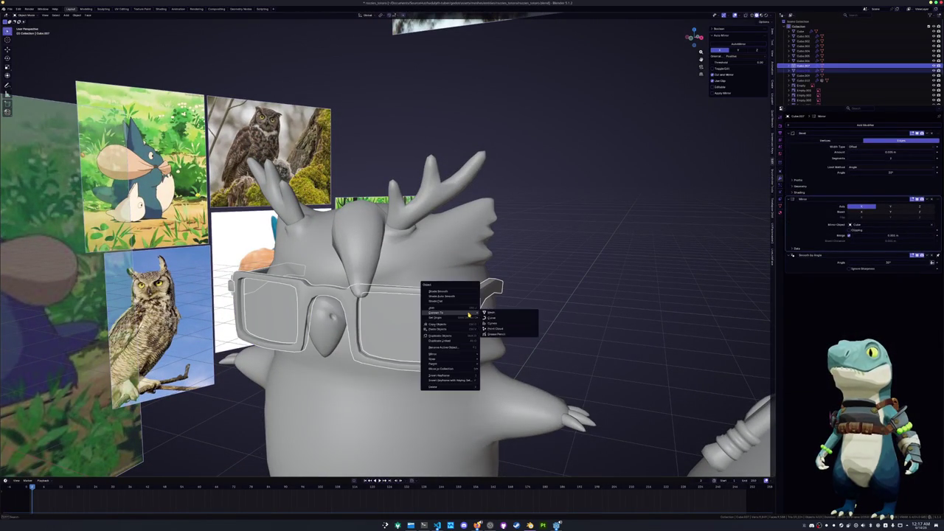
left_click(491, 315)
key("Tab")
key("a")
key("Tab")
key("F3")
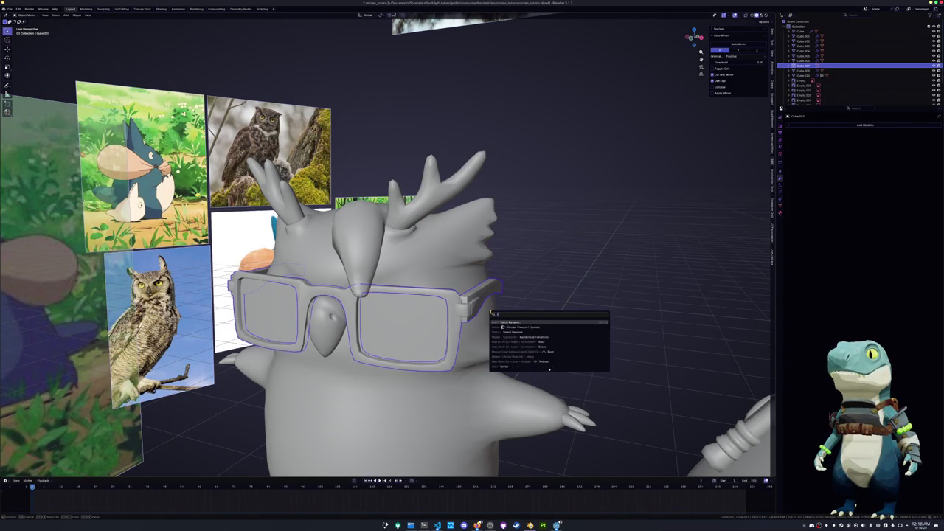
key("Escape")
Give the glasses object its new glasses name, then orbit around the owl
key("F2")
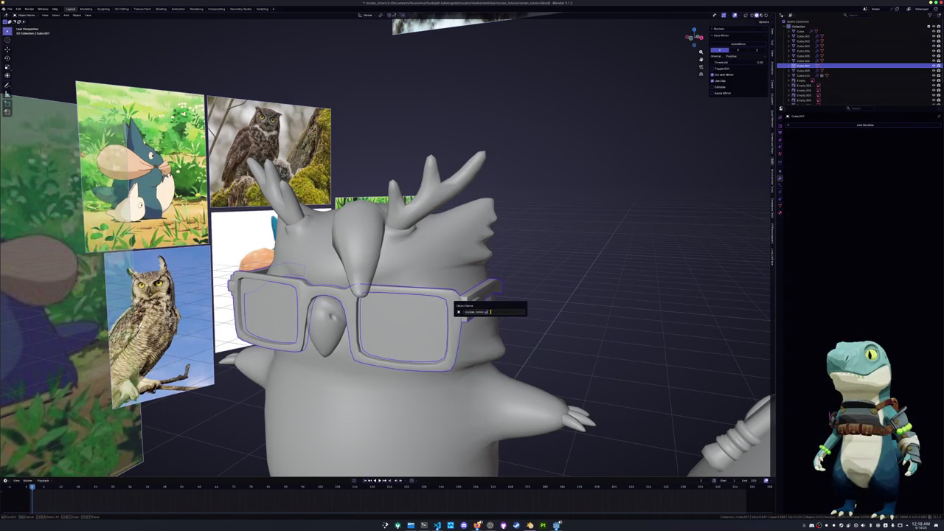
type("sses")
key("Return")
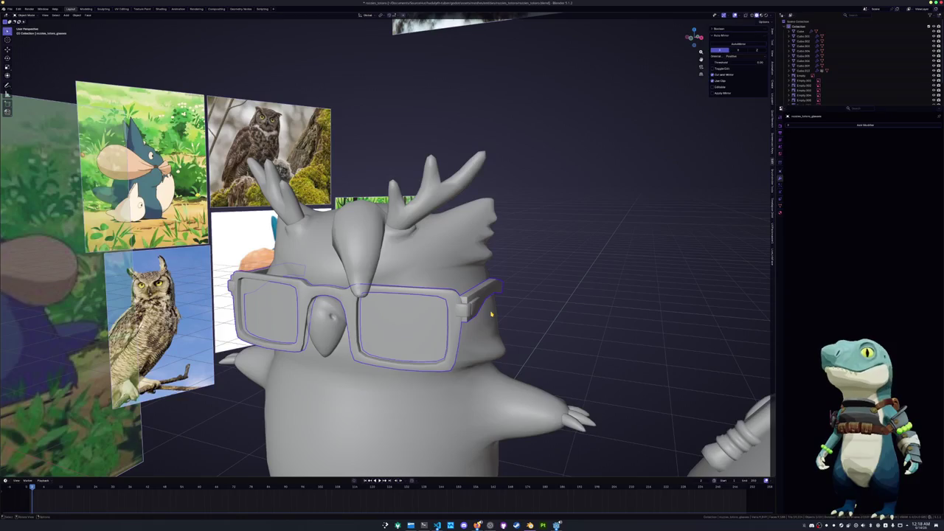
middle_click_drag(509, 309, 490, 314)
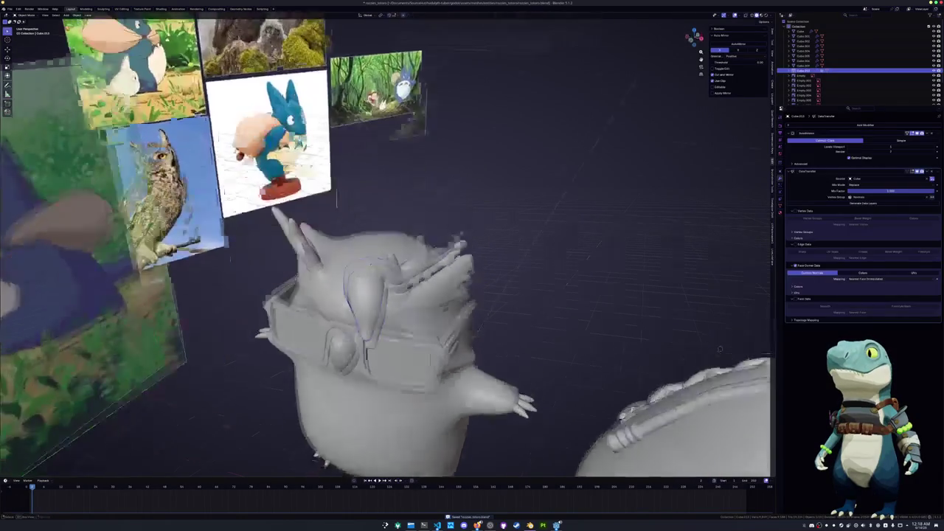
mouse_move(733, 288)
middle_mouse_down()
mouse_move(730, 306)
mouse_move(516, 295)
middle_mouse_up()
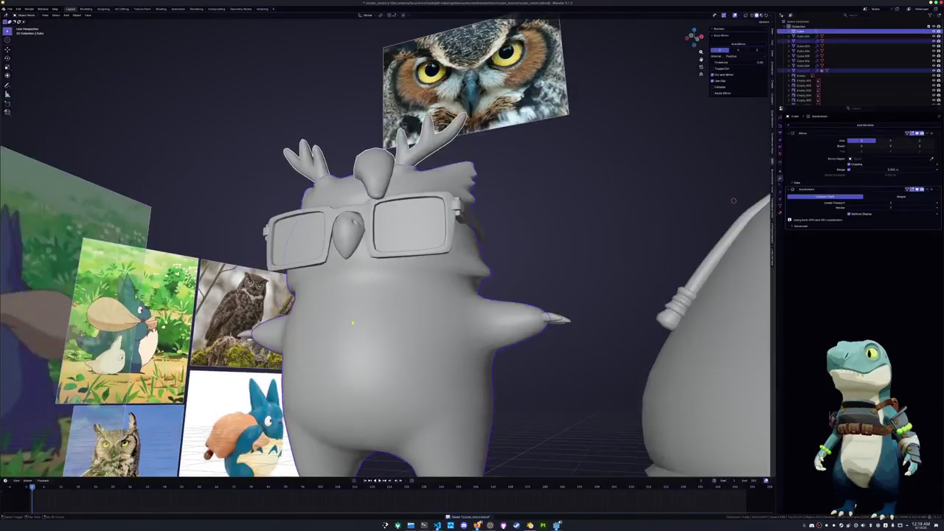
Box-select all the owl's parts, convert them to meshes and view from the front
scroll(516, 295, "down", 3)
left_click_drag(512, 312, 470, 278)
mouse_move(470, 278)
middle_mouse_down()
mouse_move(443, 384)
mouse_move(466, 381)
middle_mouse_up()
left_click(432, 409, "shift")
right_click(466, 382)
mouse_move(442, 380)
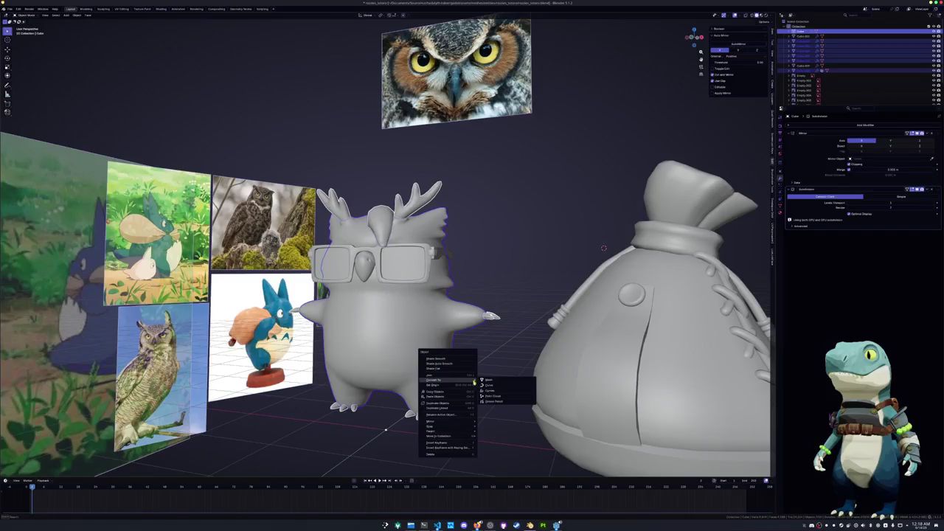
left_click(492, 383)
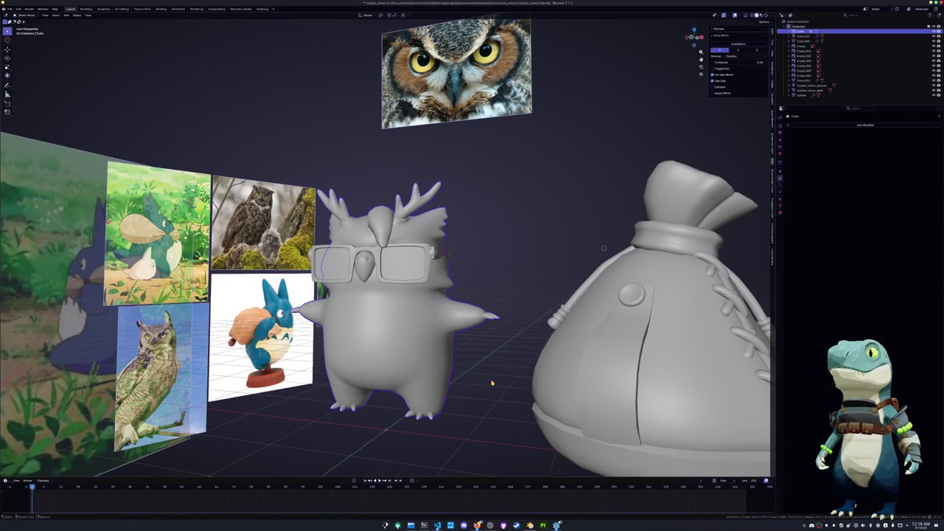
key("KP_1")
Name the owl body rozzies_totoro and its eye sphere rozzies_totoro_eyes
key("F2")
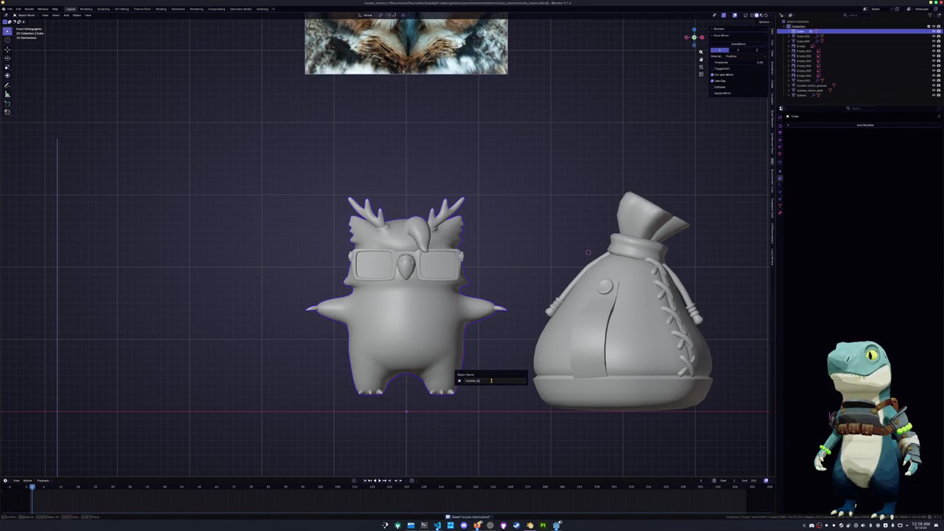
key("Return")
left_click(551, 177)
left_click(805, 98)
scroll(523, 184, "up", 1)
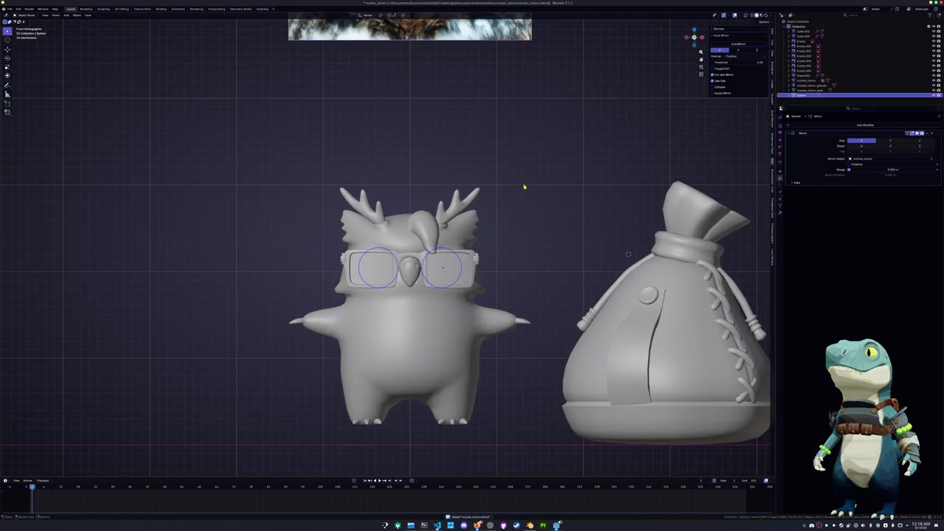
key("F2")
type("_totoro_")
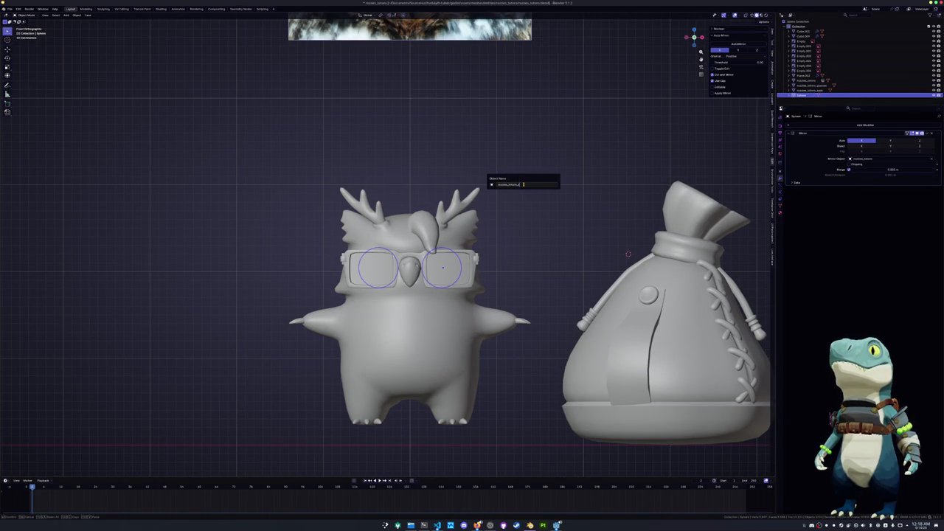
key("Return")
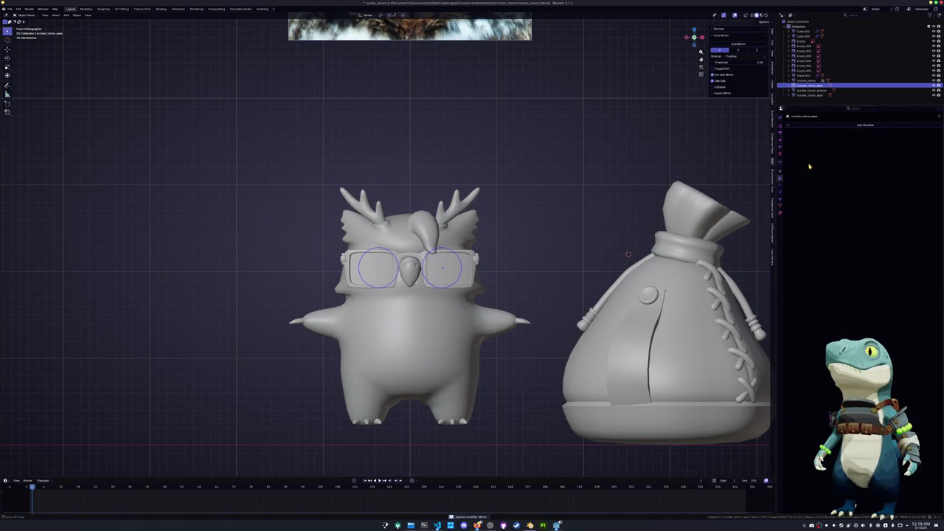
Select the glasses frame and begin typing its new name
left_click(476, 261)
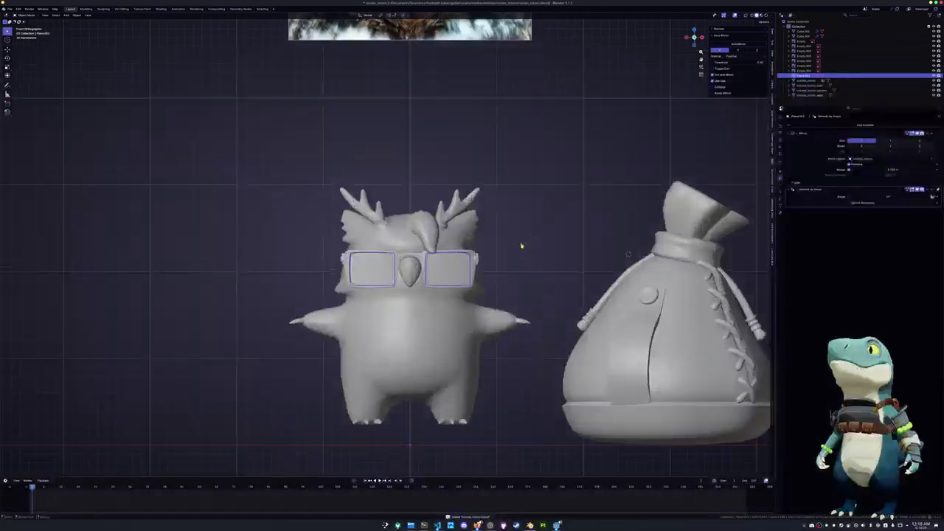
key("F2")
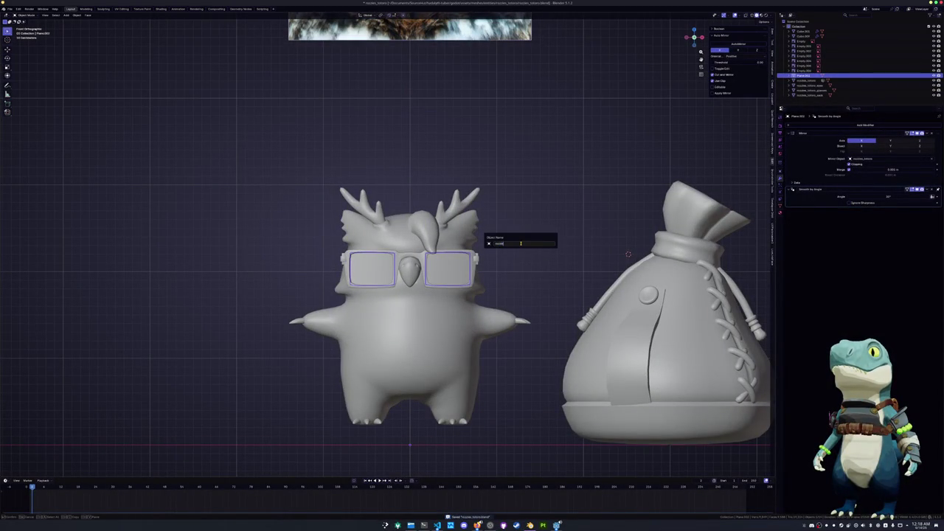
type("_totoro_glasses_geo")
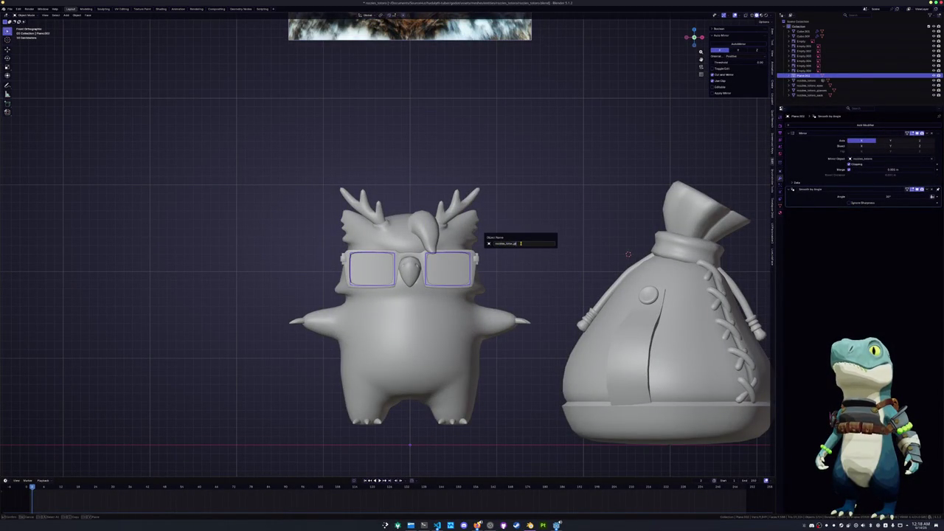
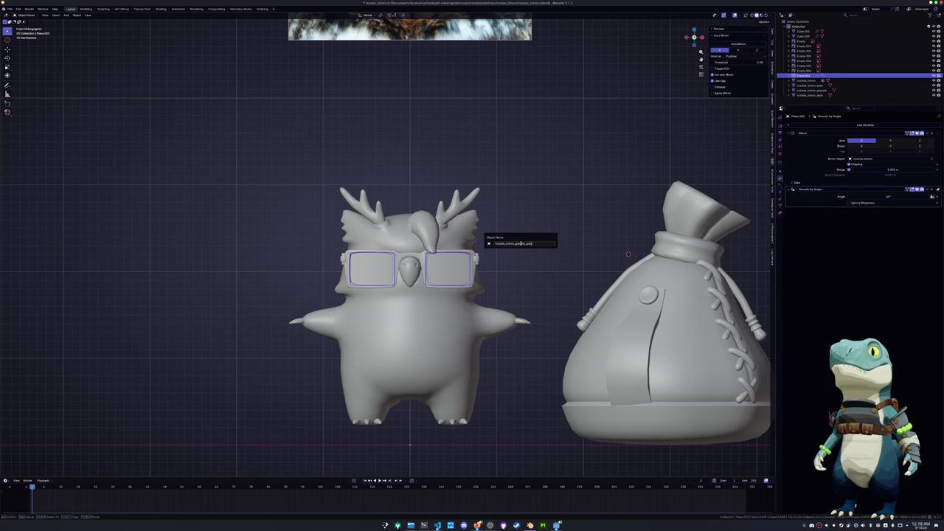
Confirm the glasses' new name and delete the reference empties and reference image
key("Return")
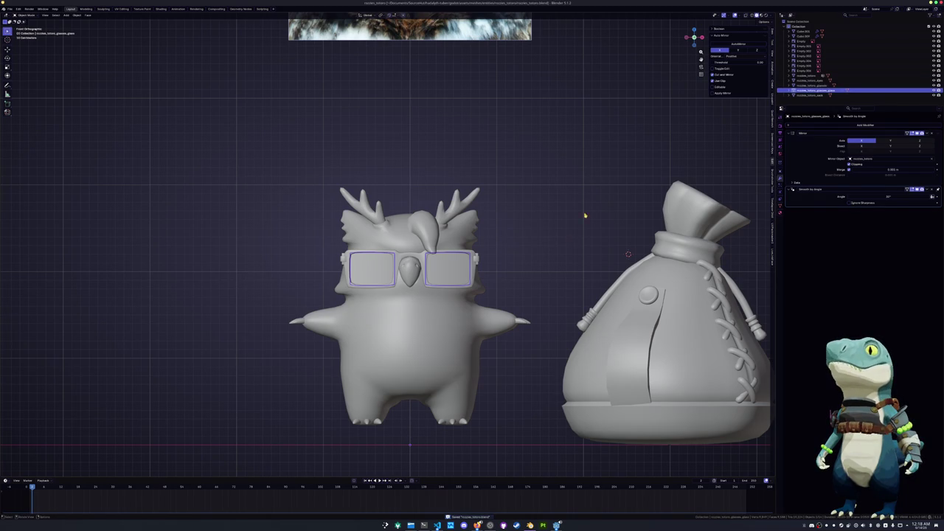
left_click(802, 70)
left_click(800, 42, "shift")
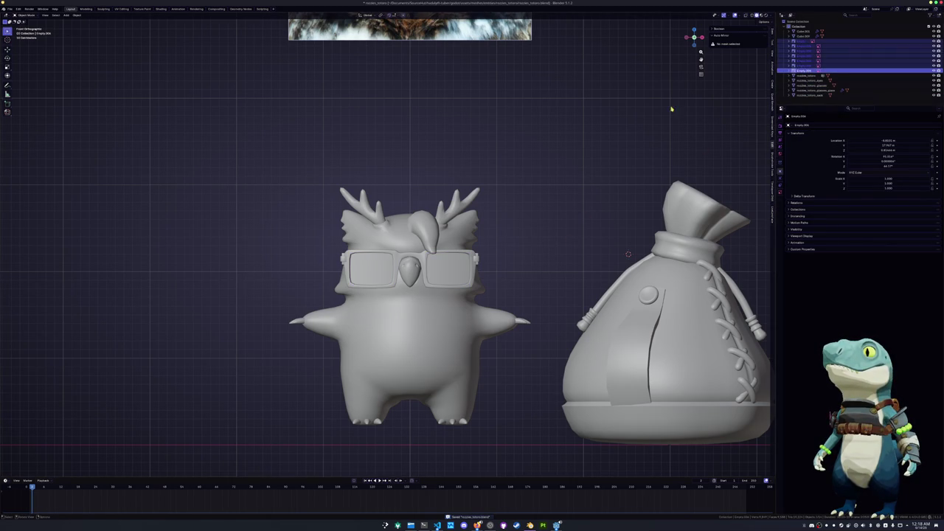
key("Delete")
Give the lower and upper beak pieces their new names
left_click(800, 34)
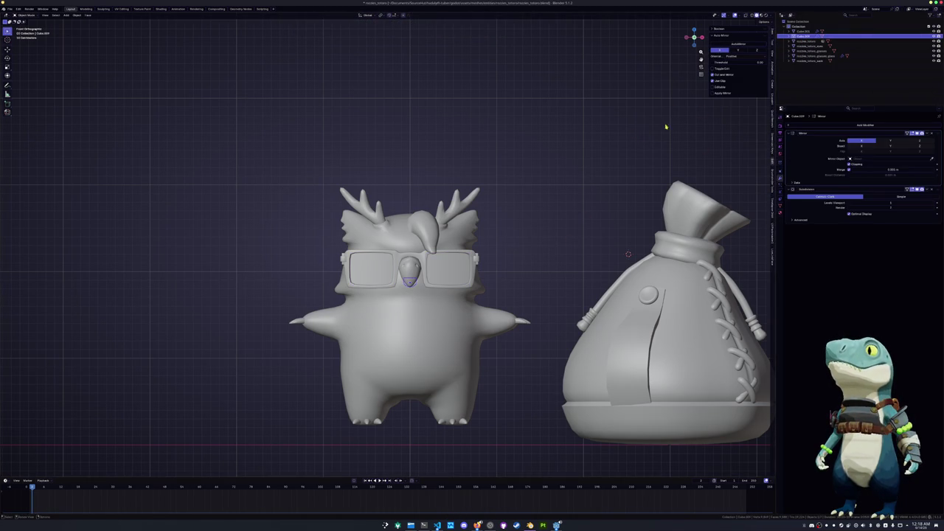
scroll(552, 215, "down", 1)
scroll(551, 214, "up", 3)
key("F2")
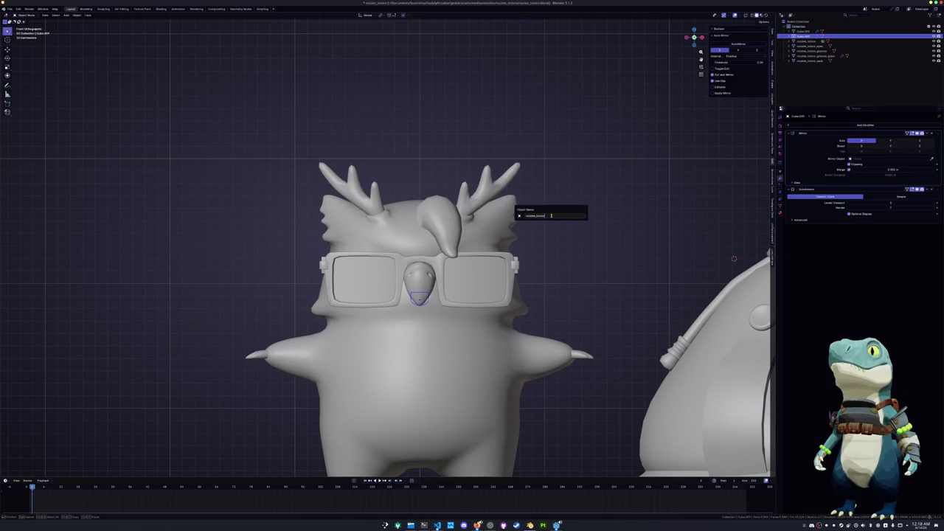
key("Return")
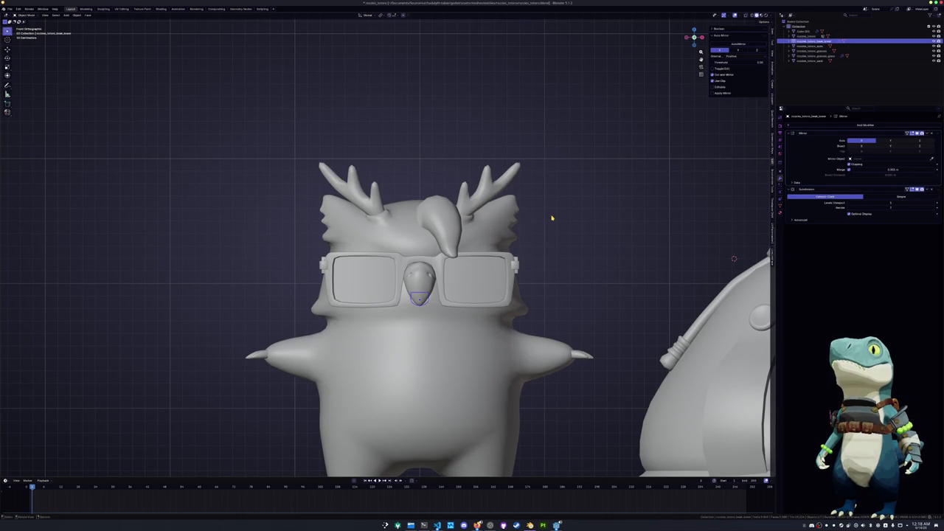
left_click(810, 32)
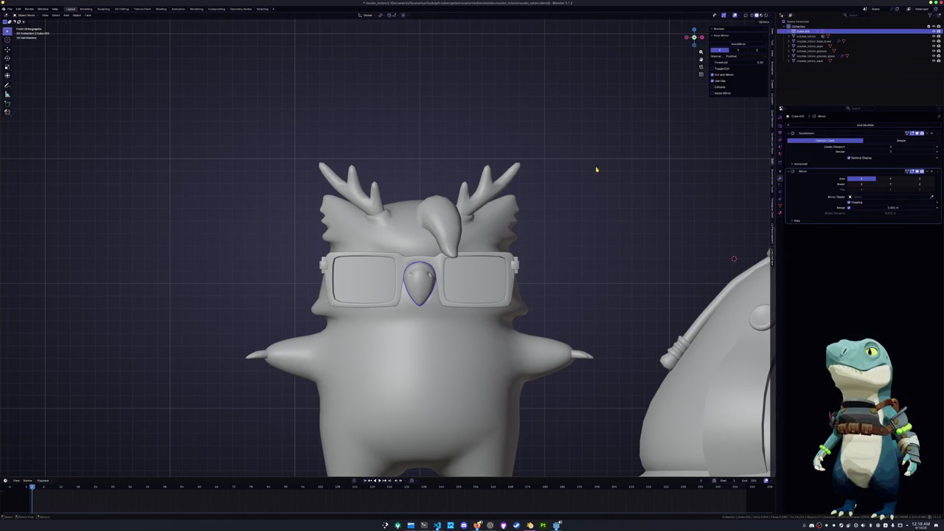
key("F2")
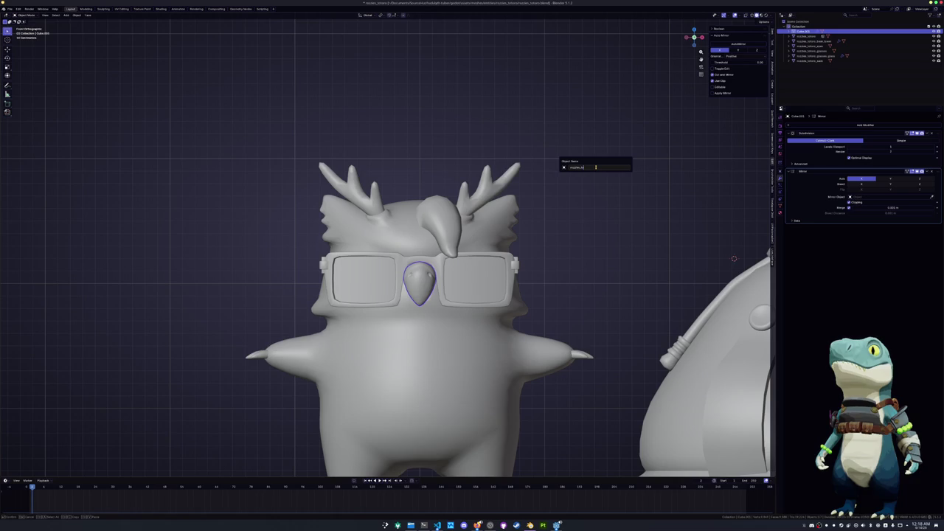
type("rozzles_totoro_beak_upper")
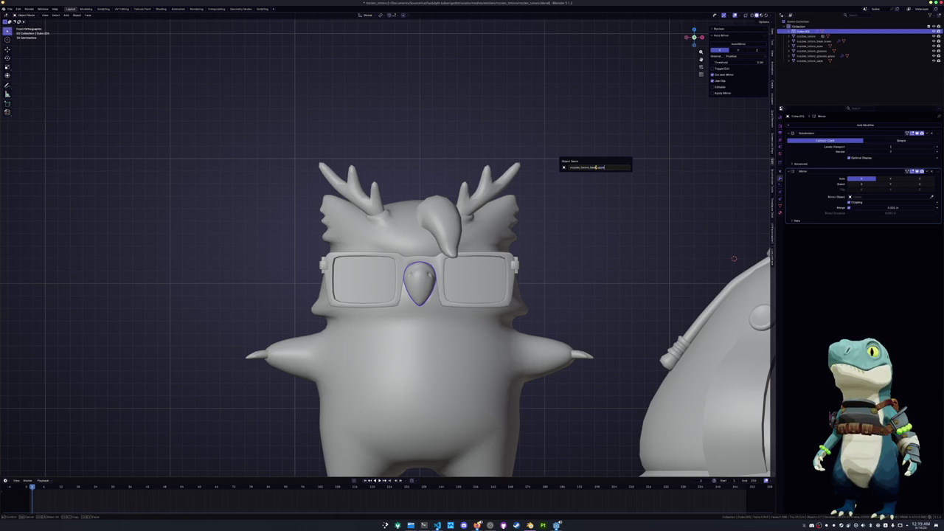
key("Return")
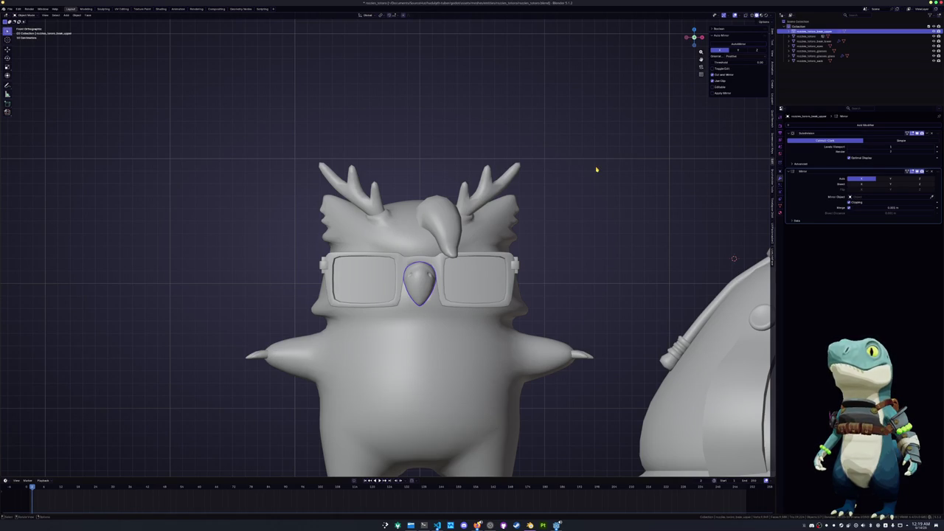
Convert all the owl parts into plain meshes
scroll(635, 144, "down", 4)
scroll(659, 179, "down", 1)
left_click_drag(514, 402, 284, 150)
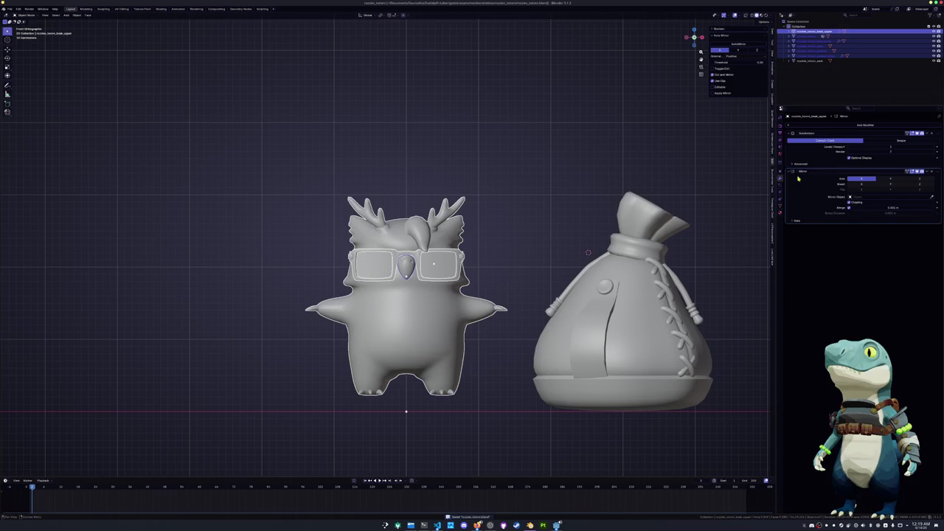
right_click(548, 201)
mouse_move(517, 199)
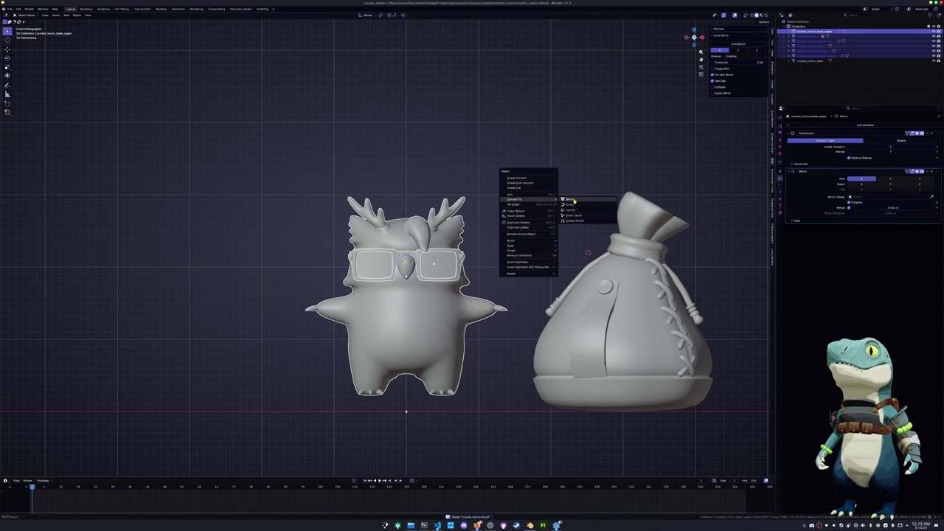
left_click(573, 201)
Lower the owl body and glasses along Z and apply all their transforms
scroll(562, 222, "up", 2)
left_click(467, 276)
left_click(468, 276)
scroll(531, 258, "up", 2)
scroll(532, 256, "down", 2)
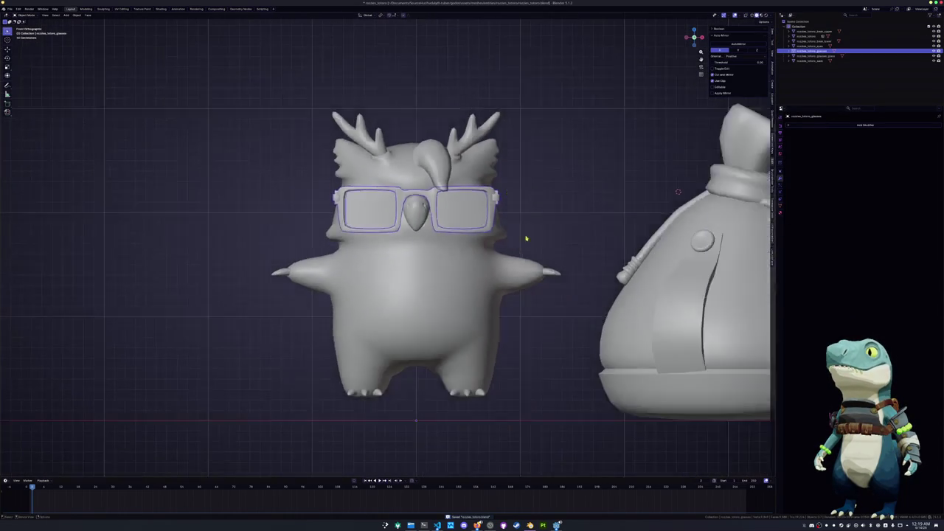
left_click_drag(565, 421, 222, 62)
key("g")
key("z")
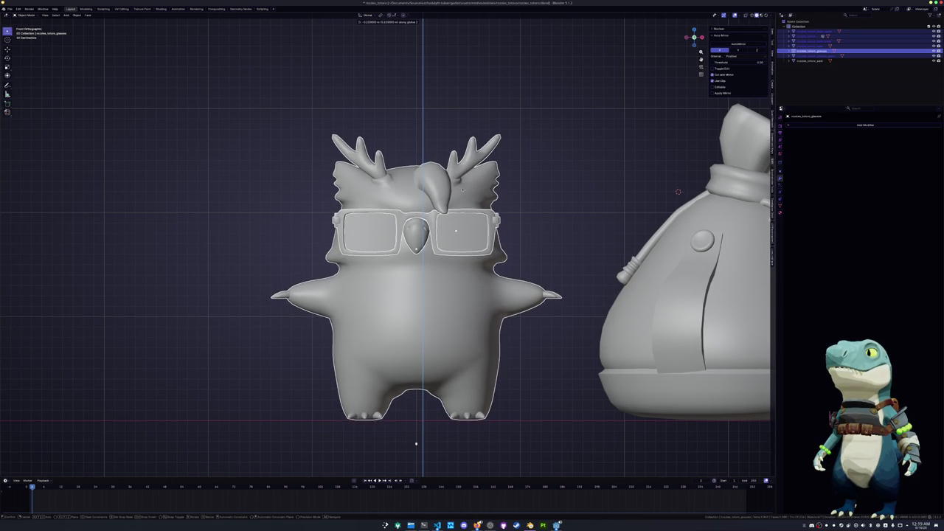
key("Return")
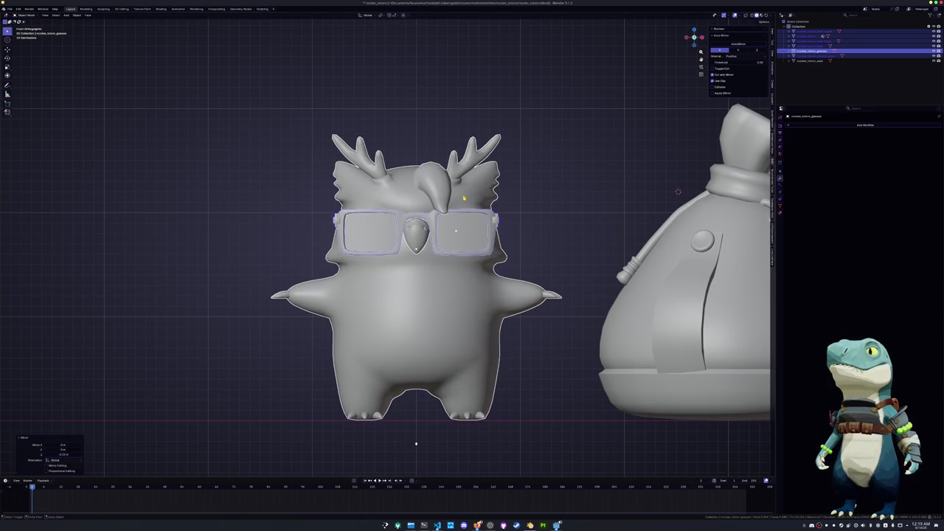
key("ctrl+a")
left_click(519, 219)
Inspect the owl body's mesh in edit mode from a tilted angle
left_click(413, 235)
middle_click_drag(413, 235, 482, 234)
scroll(481, 234, "down", 4)
left_click(442, 280)
mouse_move(442, 280)
middle_mouse_down()
mouse_move(440, 237)
mouse_move(472, 273)
middle_mouse_up()
scroll(486, 291, "up", 5)
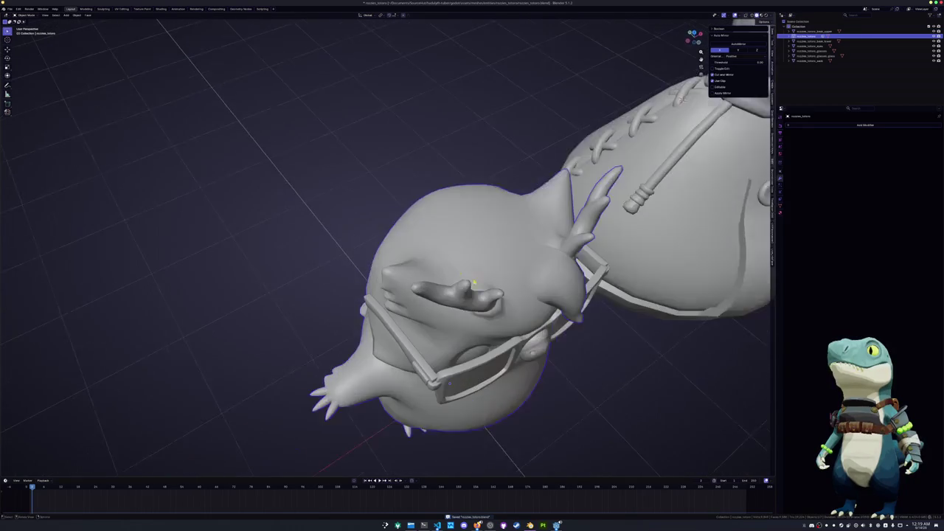
scroll(486, 292, "up", 1)
scroll(486, 291, "up", 2)
key("Tab")
scroll(486, 292, "up", 5)
key("Tab")
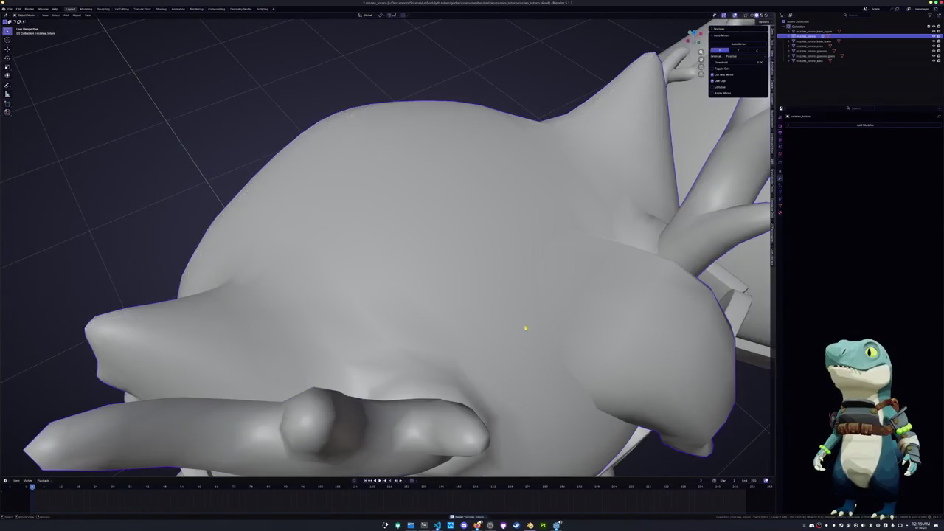
Select the sack beside the owl and enter edit mode on it
scroll(527, 328, "down", 4)
mouse_move(442, 280)
middle_mouse_down()
mouse_move(395, 180)
mouse_move(443, 221)
middle_mouse_up()
scroll(413, 221, "down", 3)
left_click(443, 243)
key("Tab")
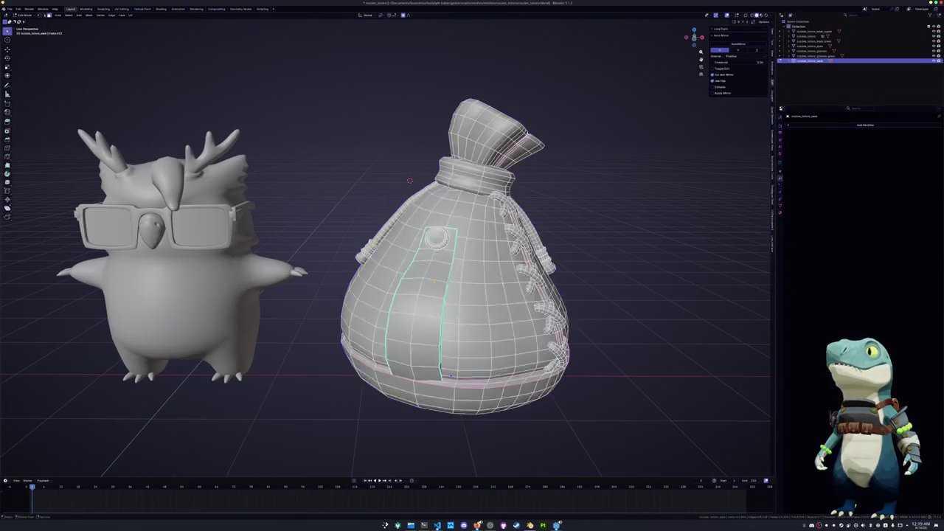
Apply Shade Smooth and Shade Auto Smooth to the sack
key("a")
key("Tab")
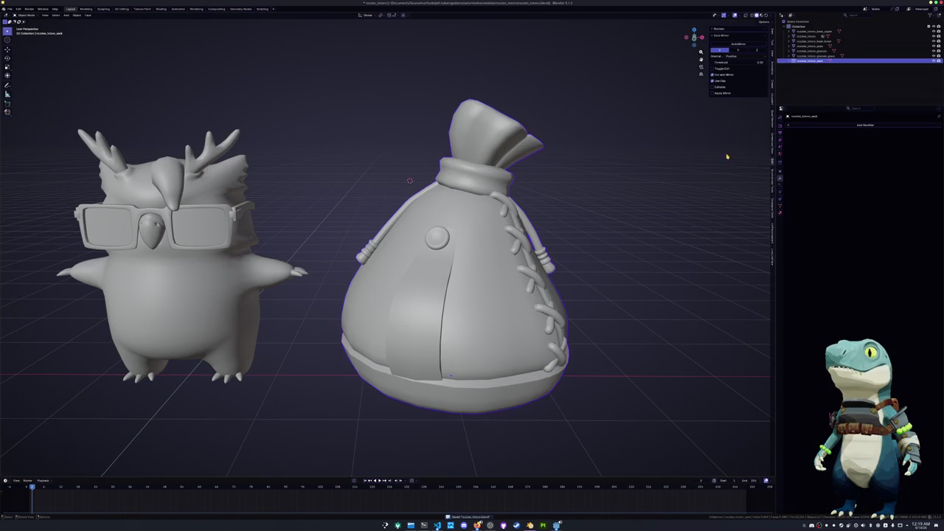
right_click(490, 267)
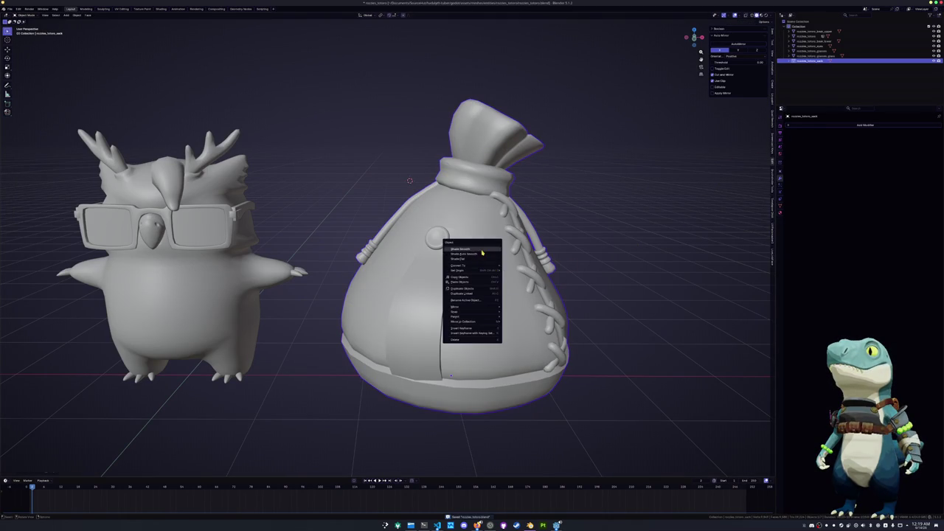
left_click(485, 252)
right_click(479, 252)
left_click(480, 257)
Rename the sack's mesh data to rozzies_totoro_sack
middle_click_drag(479, 257, 527, 258)
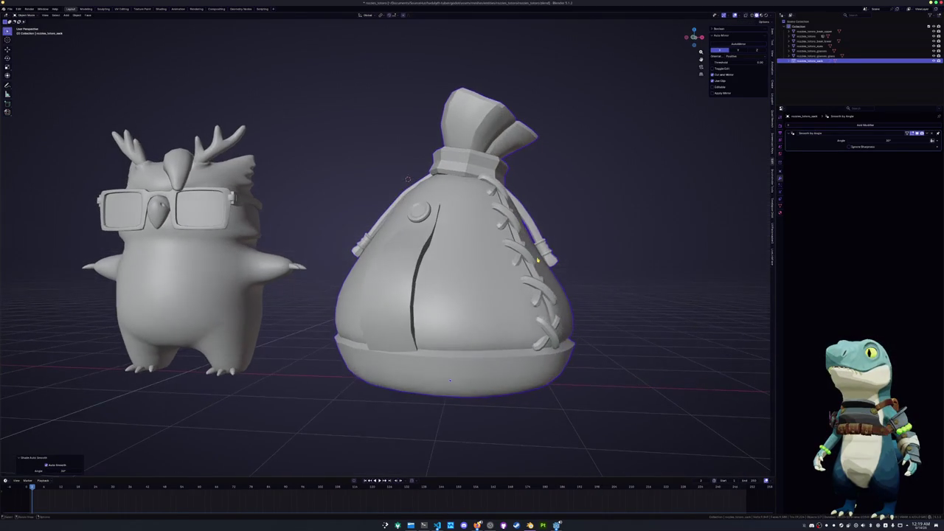
key("Tab")
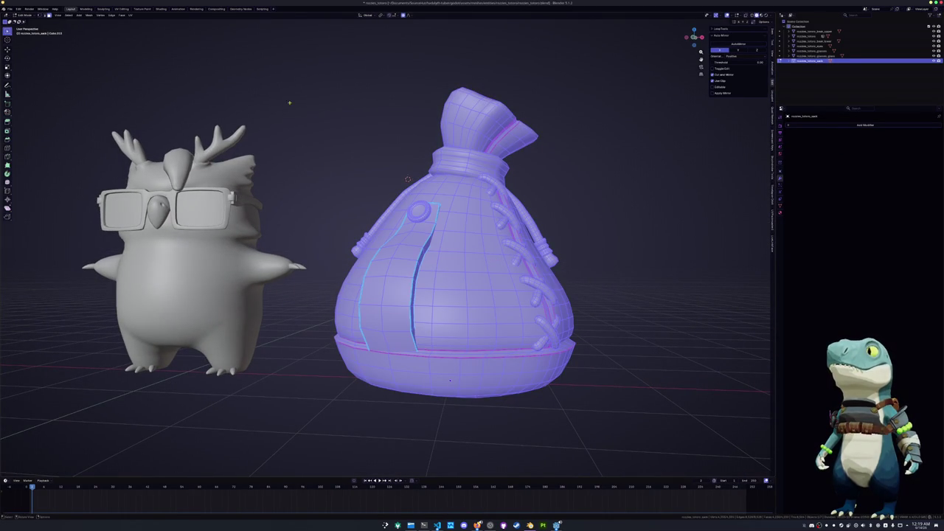
key("Tab")
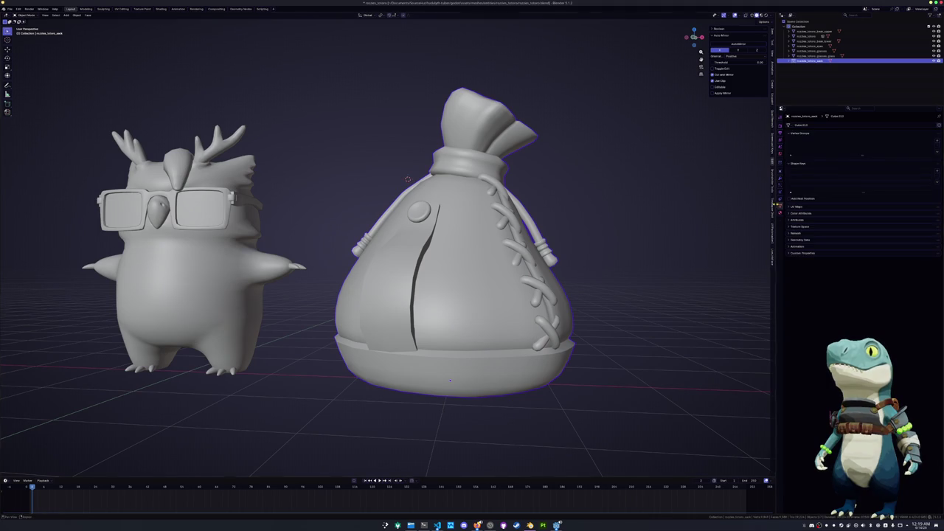
double_click(806, 125)
type("rozzies_totoro_sack")
key("Return")
Review the sack's UV maps and material, then edit it in the UV Editing workspace
left_click(801, 253)
left_click(801, 253)
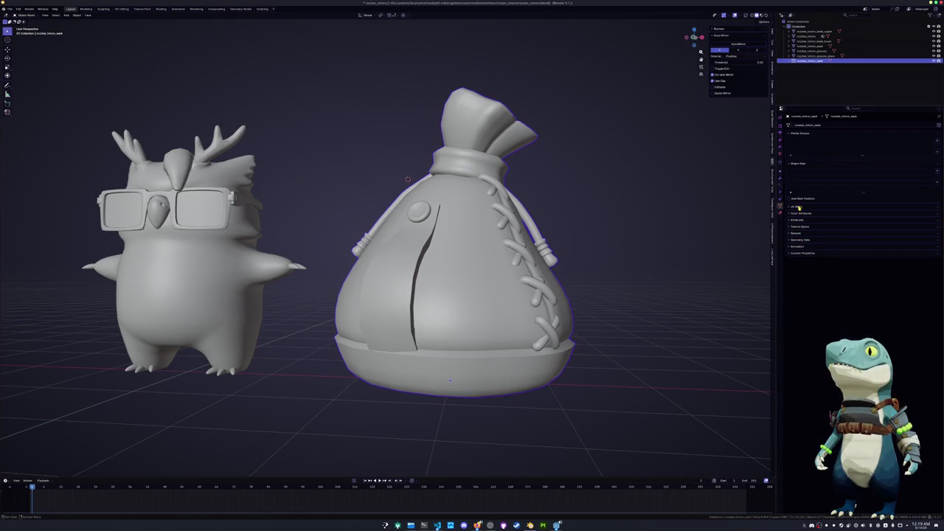
left_click(780, 213)
key("Tab")
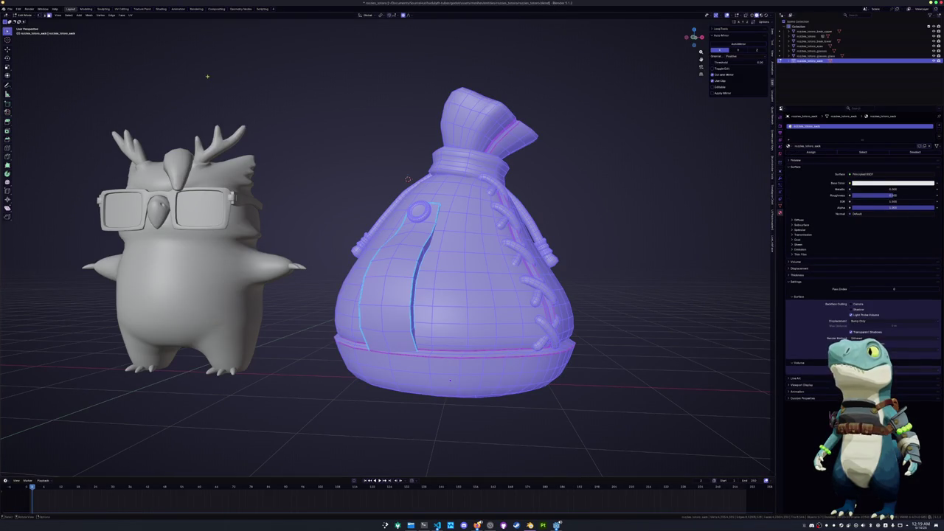
left_click(122, 9)
scroll(561, 212, "up", 5)
middle_click_drag(560, 212, 561, 212)
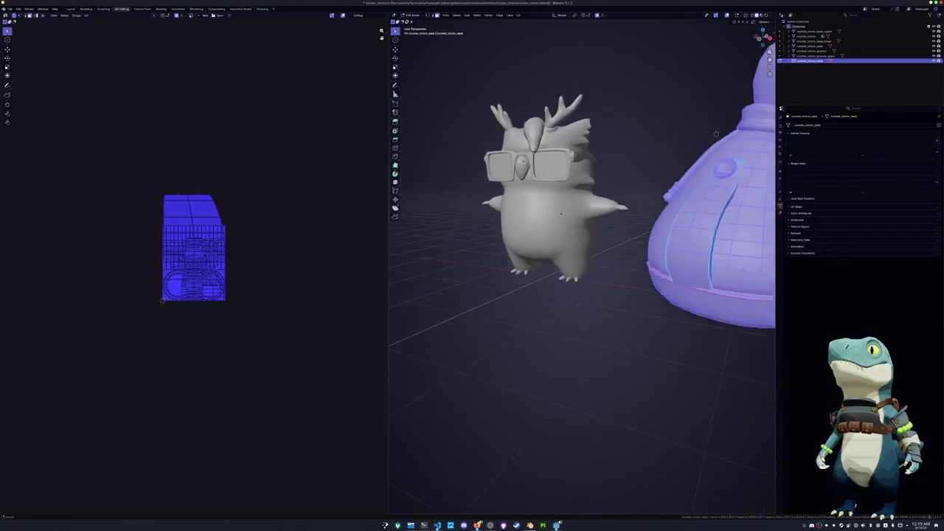
Unwrap the framed sack with Smart UV Project and fit the UV square in view
key("KP_Decimal")
left_click(518, 15)
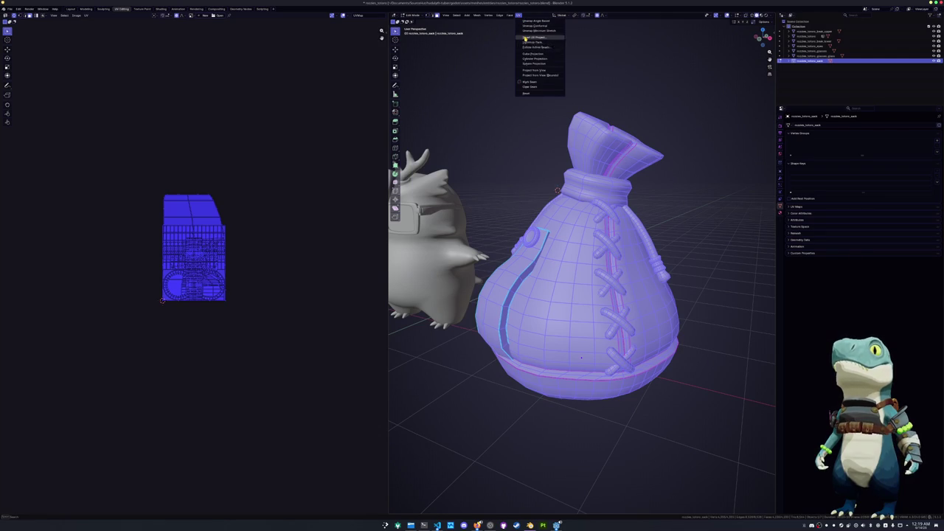
left_click(526, 37)
left_click(514, 84)
key("Home")
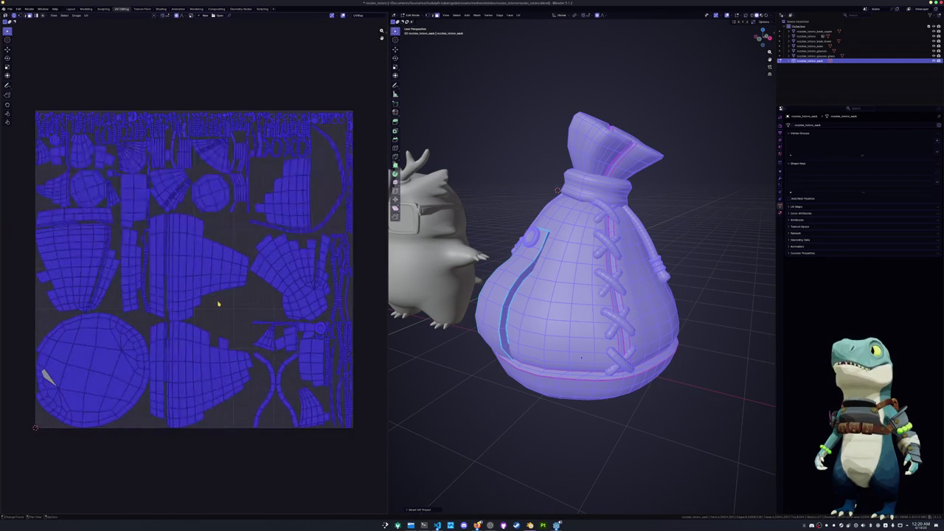
Select the edge loop along the sack's lacing and inspect it from several angles
left_click(214, 287)
mouse_move(581, 358)
middle_mouse_down()
mouse_move(560, 391)
mouse_move(531, 295)
mouse_move(575, 236)
middle_mouse_up()
scroll(550, 415, "up", 3)
left_click(578, 417, "alt")
scroll(620, 289, "up", 2)
middle_click_drag(620, 288, 697, 405)
middle_click_drag(613, 118, 608, 147)
middle_click_drag(590, 280, 652, 177)
middle_click_drag(605, 221, 567, 185)
Mark the selected sack loop and the neck loop as UV seams
key("alt+z")
scroll(583, 244, "up", 5)
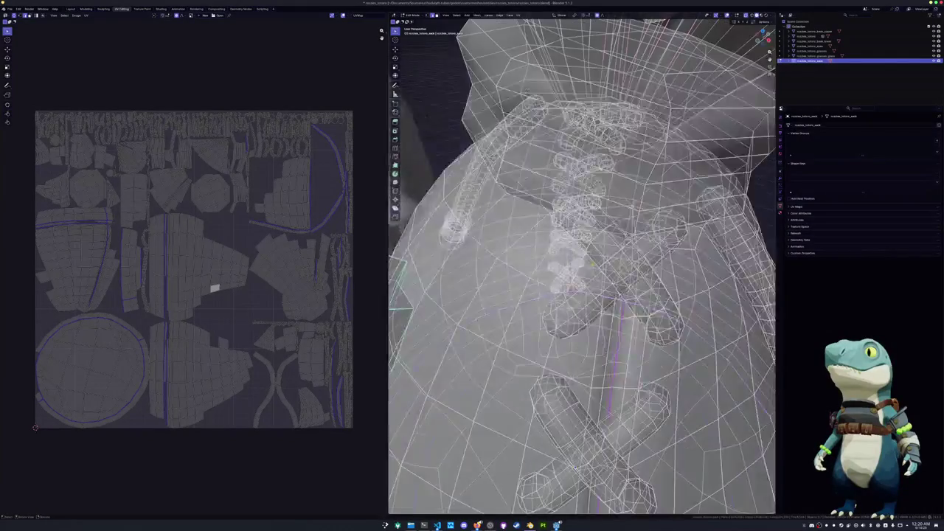
key("alt+z")
scroll(590, 258, "down", 5)
middle_click_drag(590, 258, 582, 253)
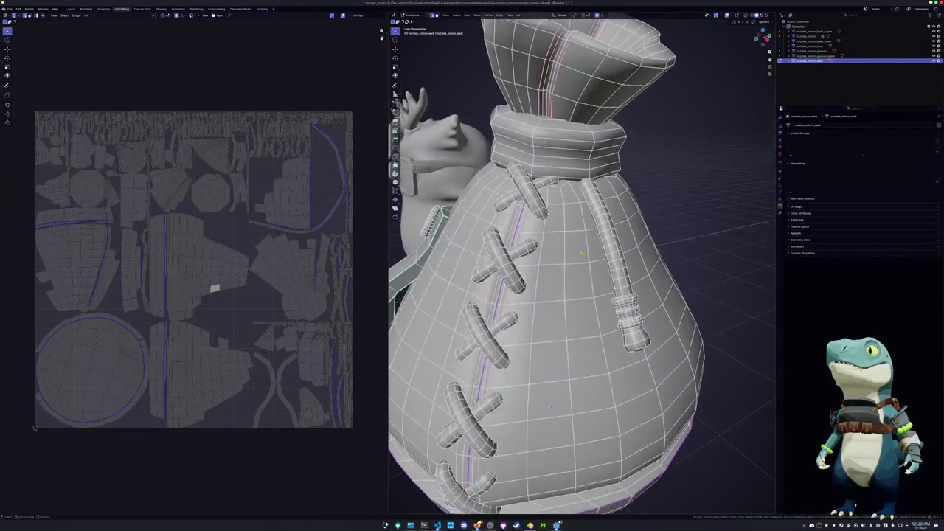
right_click(572, 293)
left_click(566, 346)
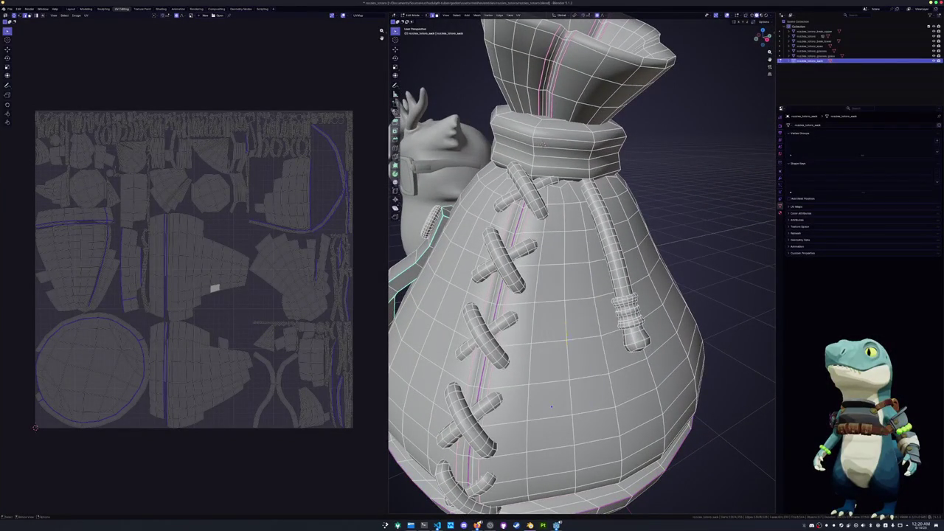
middle_click_drag(567, 345, 551, 271)
left_click(553, 291, "alt")
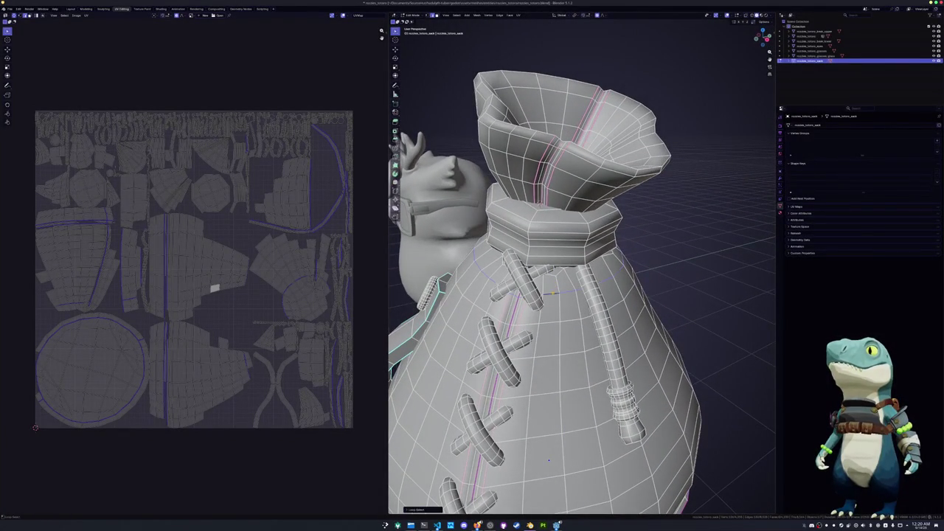
right_click(552, 294)
left_click(553, 295)
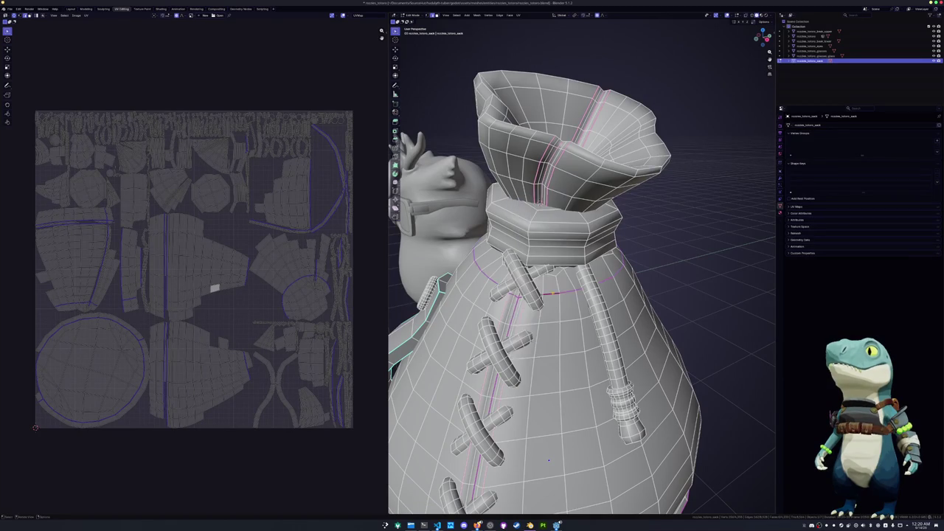
Mark the collar loop at the top of the neck and a lower sack loop as seams
scroll(564, 243, "up", 3)
left_click(528, 188, "alt")
mouse_move(528, 188)
middle_mouse_down()
mouse_move(563, 238)
mouse_move(593, 219)
middle_mouse_up()
scroll(564, 237, "down", 2)
scroll(563, 238, "up", 3)
scroll(593, 220, "up", 1)
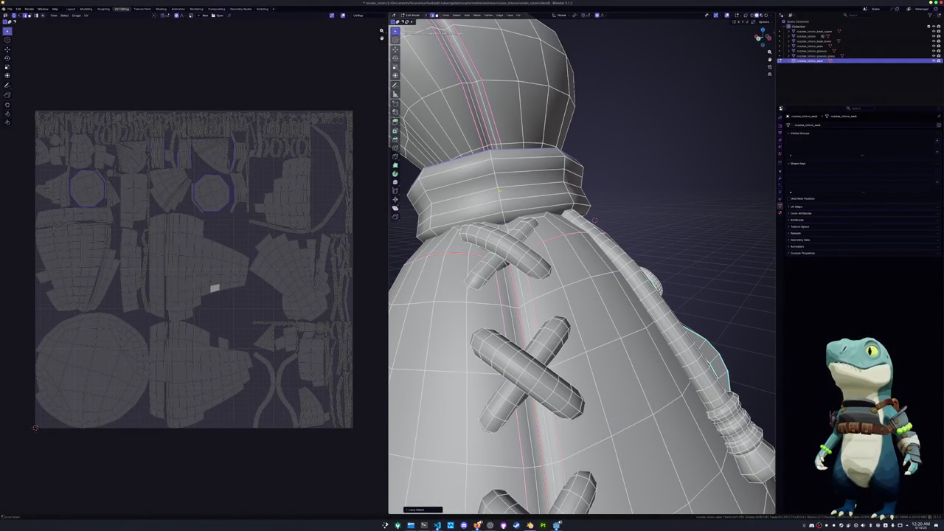
right_click(484, 177)
left_click(484, 177)
middle_click_drag(484, 177, 516, 221)
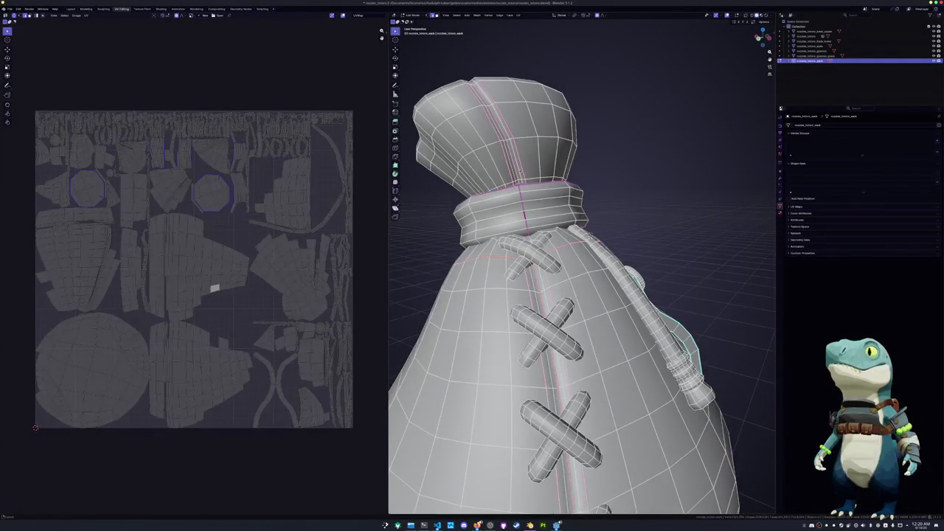
middle_click_drag(560, 266, 590, 222)
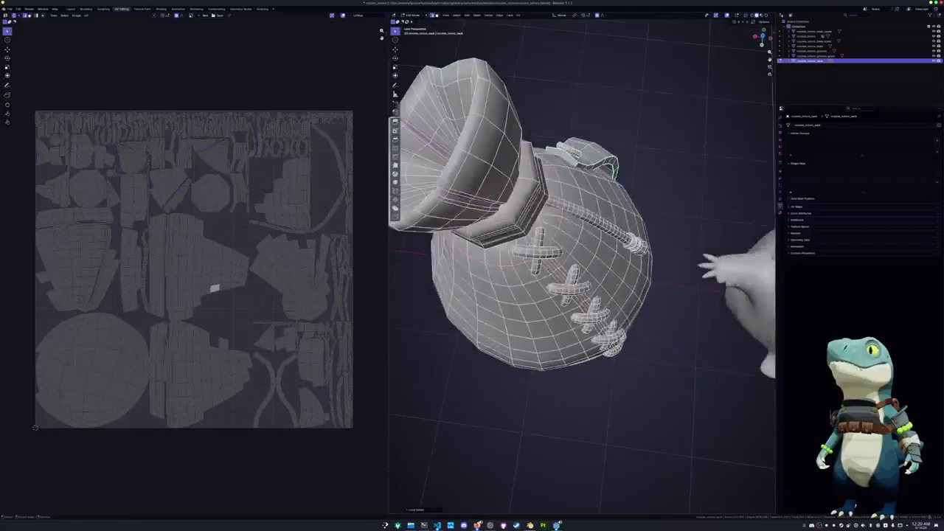
scroll(583, 273, "down", 2)
scroll(583, 273, "up", 2)
mouse_move(605, 260)
middle_mouse_down()
mouse_move(613, 258)
mouse_move(539, 191)
middle_mouse_up()
right_click(614, 253)
left_click(612, 254)
Re-unwrap the whole sack along the new seams
key("a")
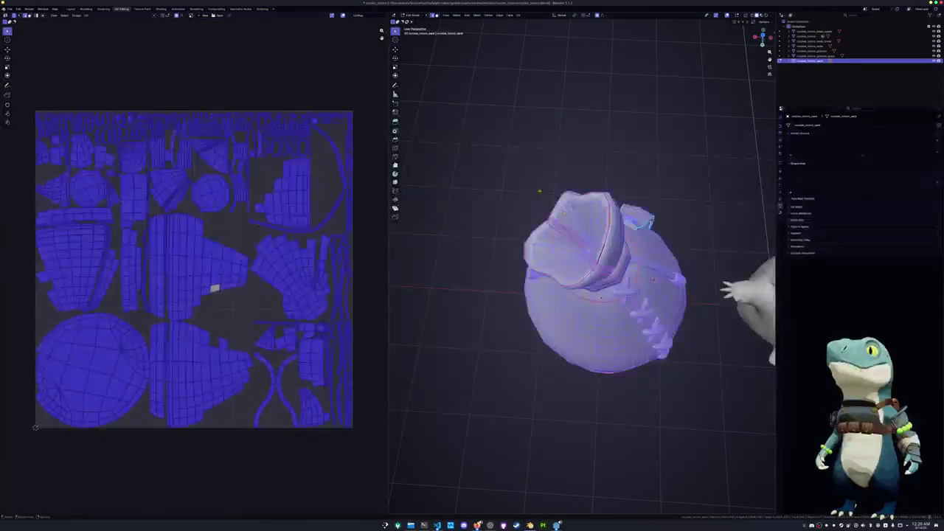
left_click(518, 14)
left_click(535, 27)
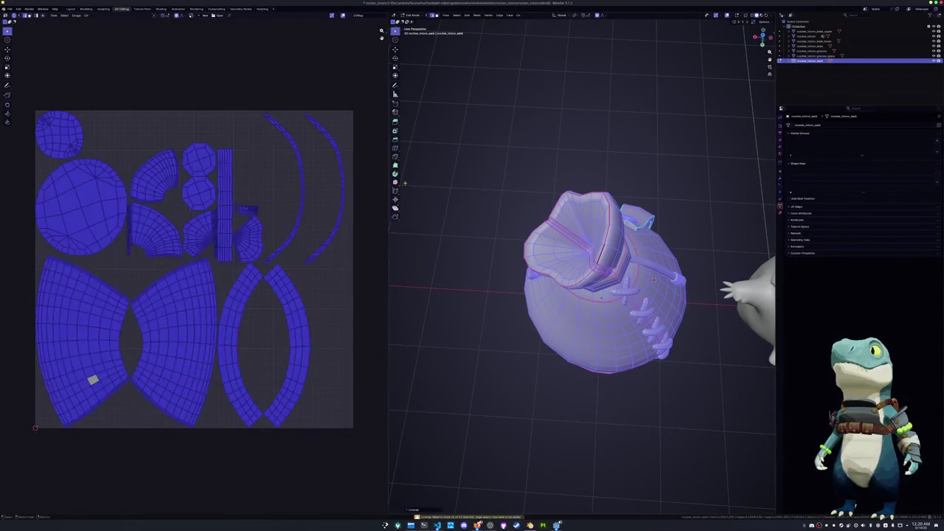
left_click(322, 302)
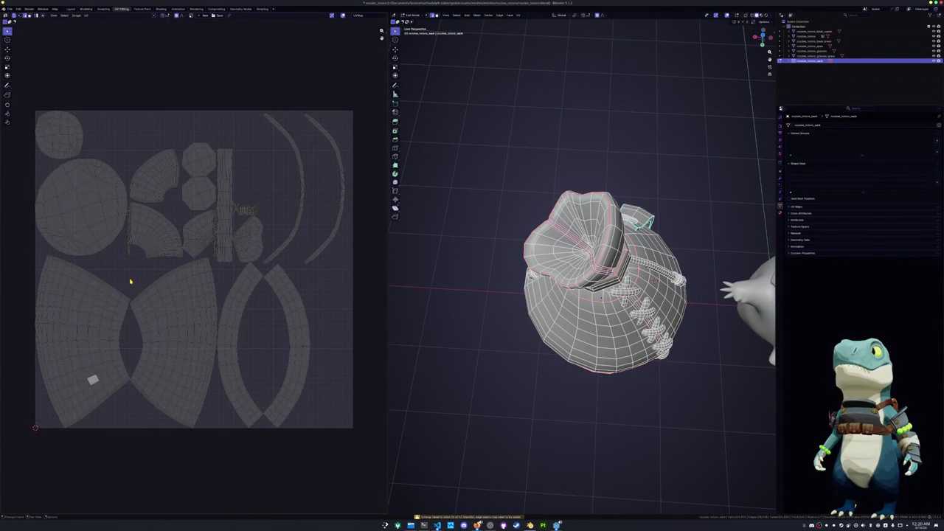
Turn on the UV Stretch overlay to colour the islands by distortion
scroll(130, 281, "up", 2)
scroll(158, 261, "up", 1)
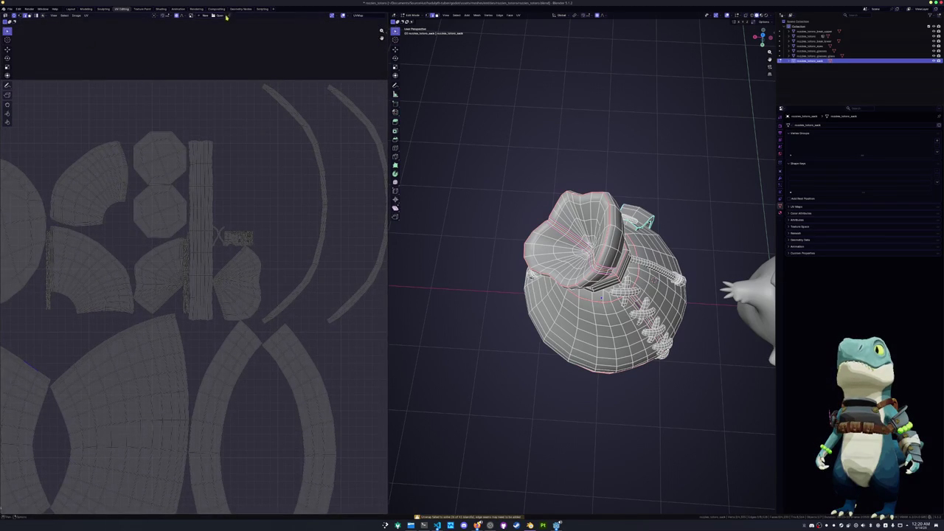
left_click(347, 15)
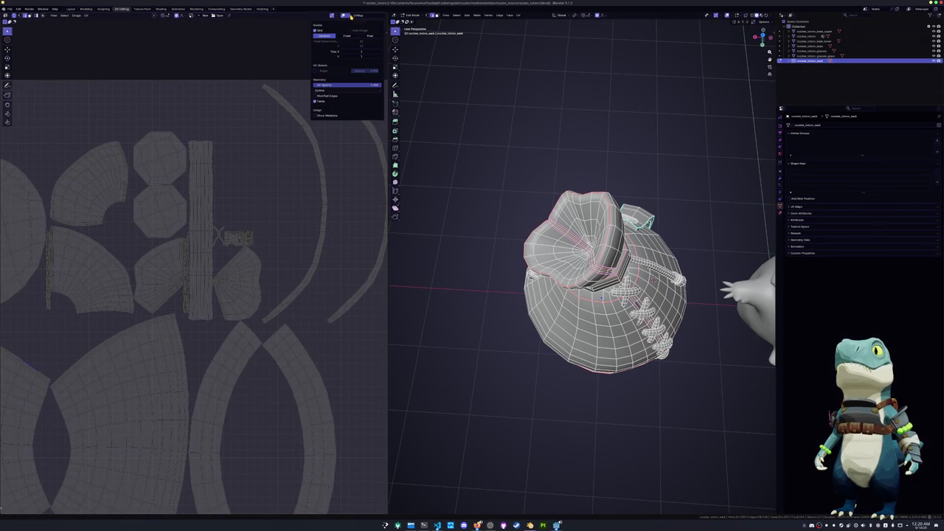
left_click(315, 70)
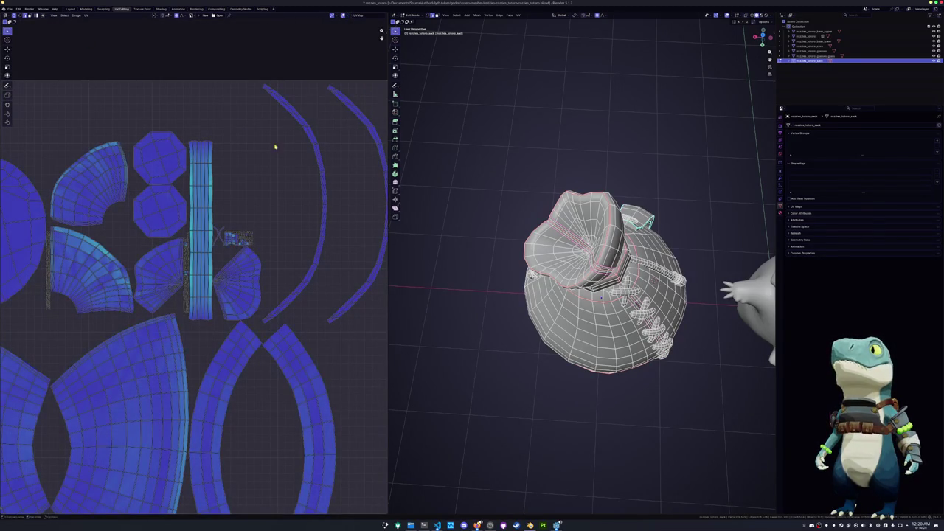
scroll(259, 190, "up", 1)
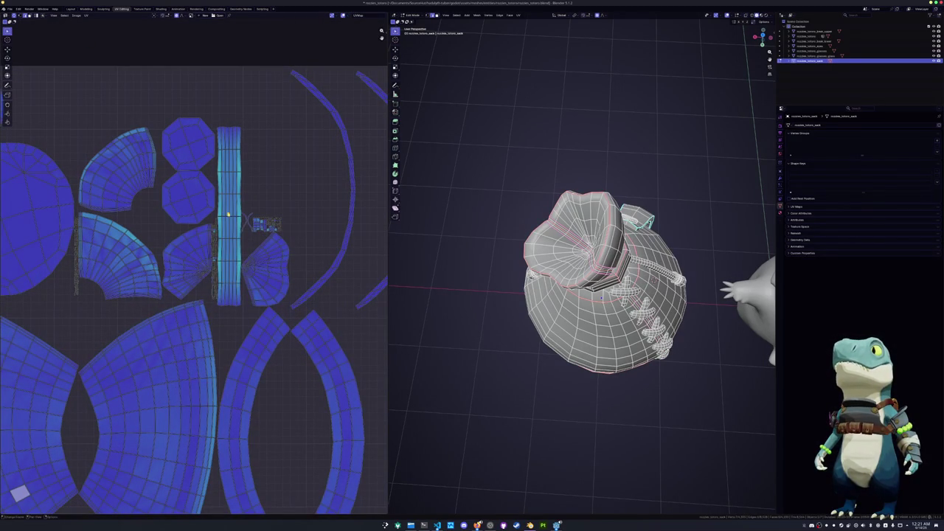
Extend the selection to edges similar by seam and mark the strap edges as seams
middle_click_drag(590, 332, 605, 192)
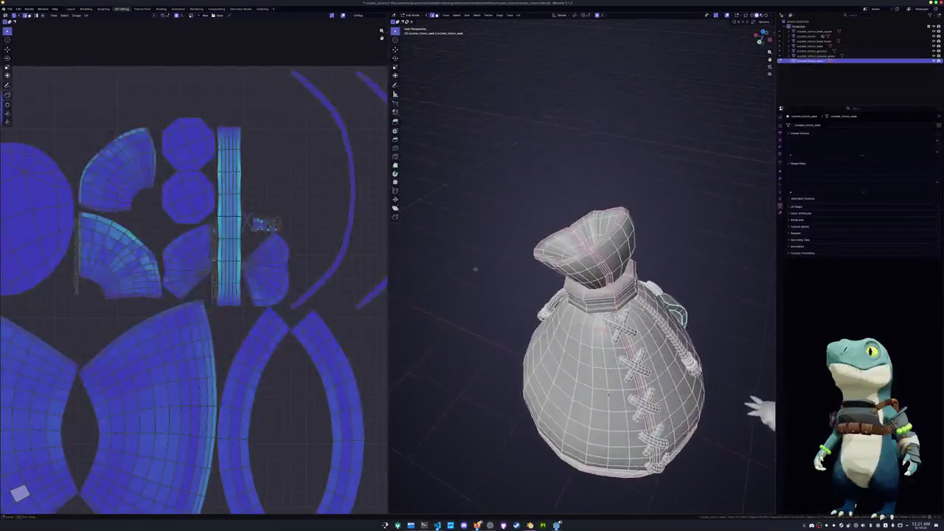
middle_click_drag(583, 295, 590, 221)
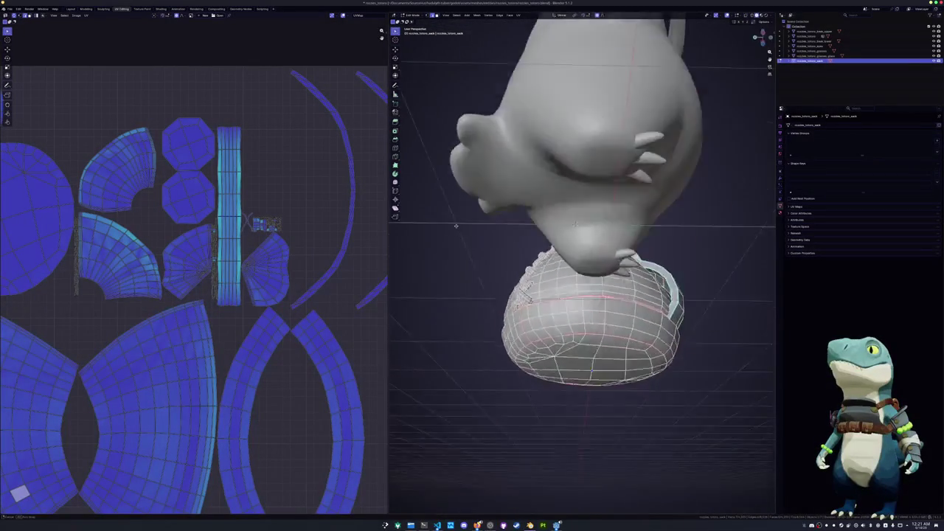
scroll(582, 295, "up", 3)
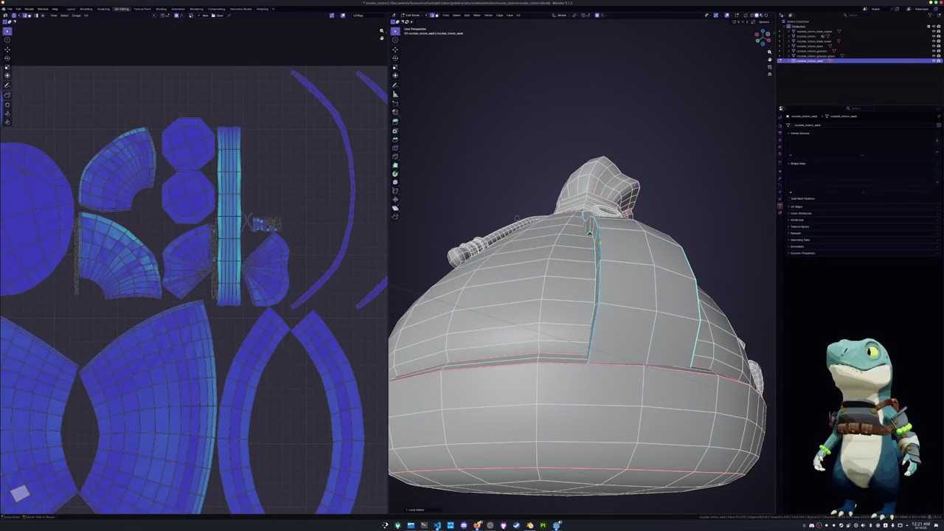
middle_click_drag(517, 218, 588, 328)
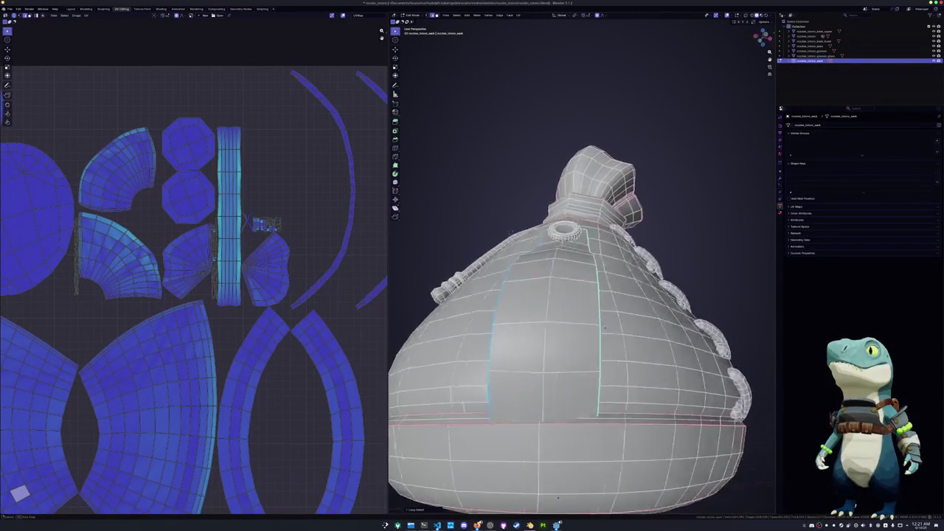
key("shift+g")
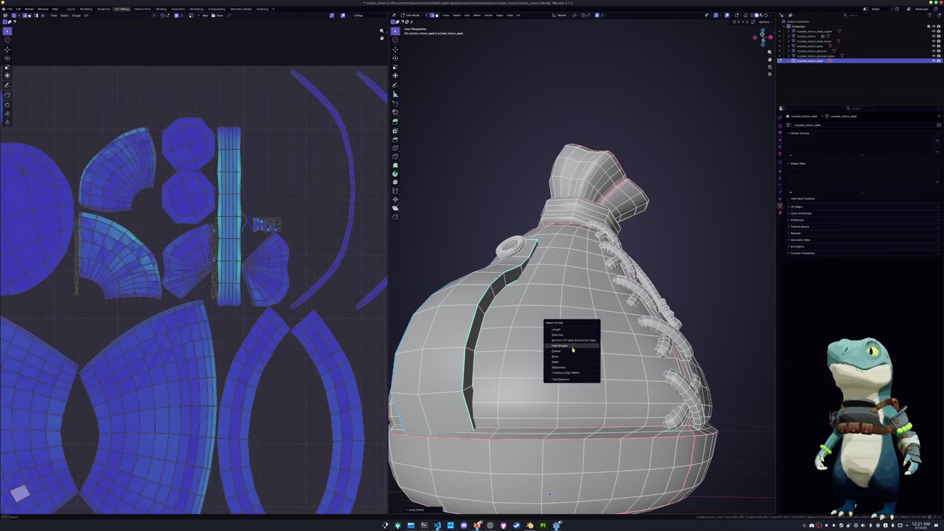
left_click(569, 367)
right_click(536, 344)
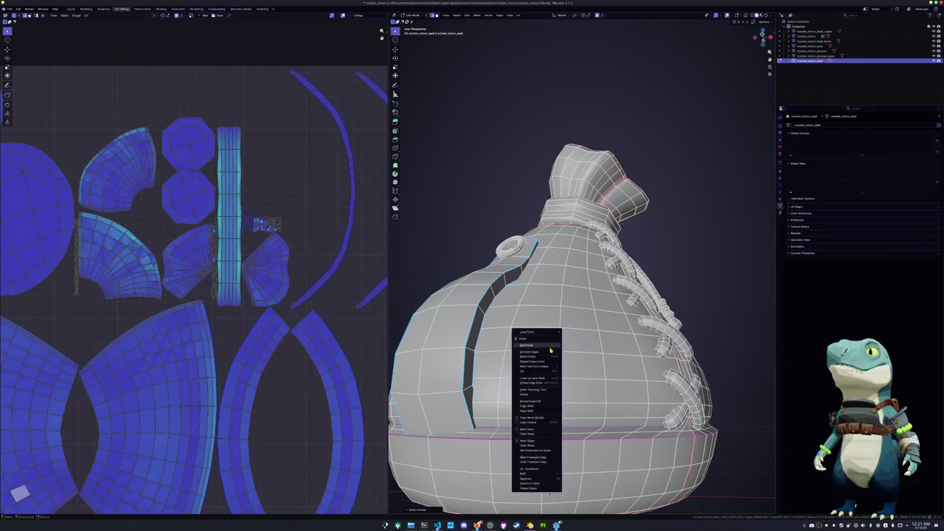
left_click(528, 430)
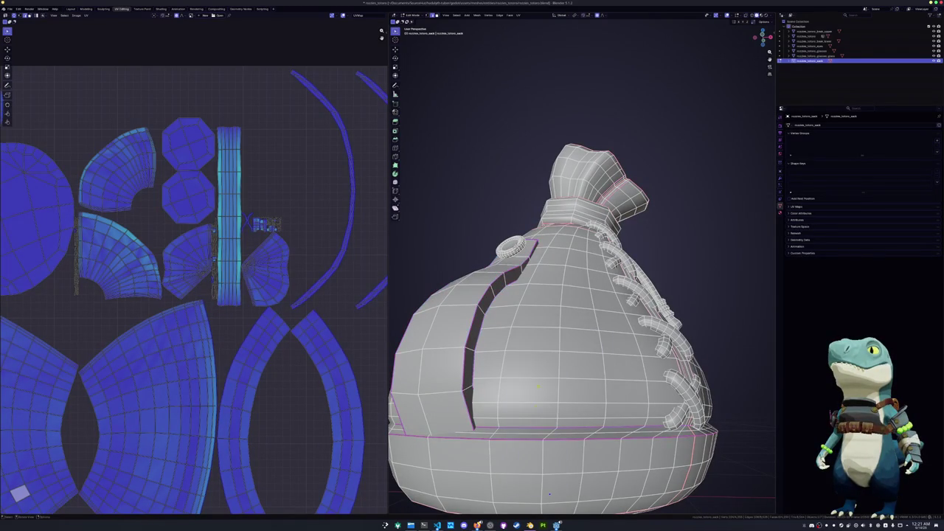
Mark the ring's inner loop as a seam
scroll(549, 493, "up", 5)
middle_click_drag(549, 494, 558, 293)
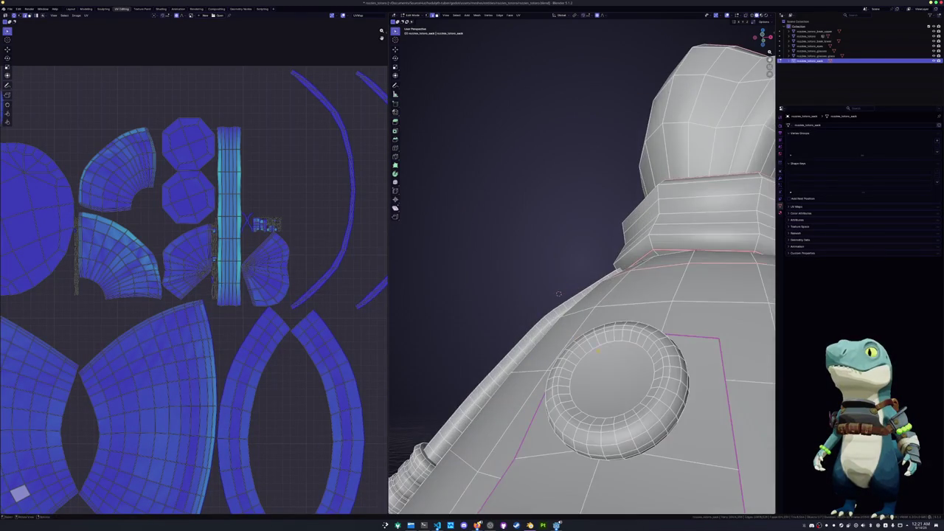
left_click(591, 358, "alt")
middle_click_drag(590, 358, 574, 305)
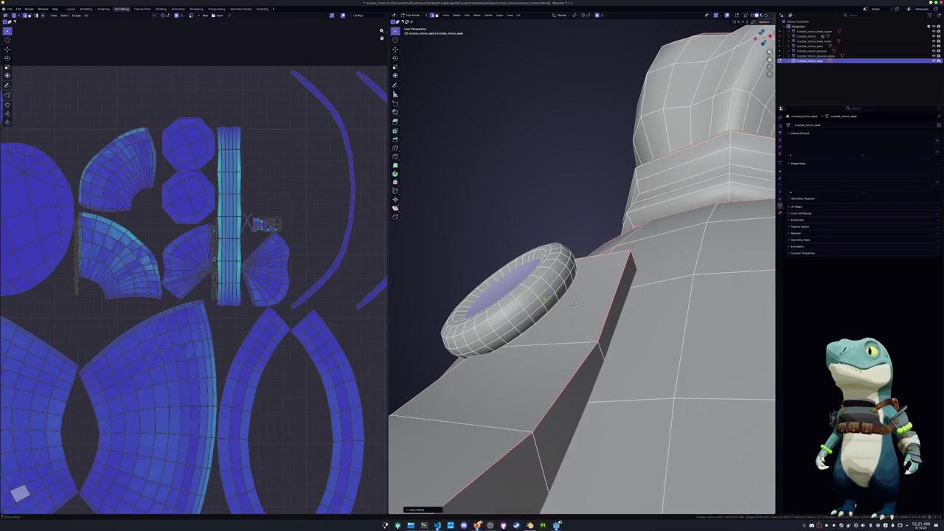
mouse_move(574, 305)
middle_mouse_down()
mouse_move(579, 290)
mouse_move(624, 291)
mouse_move(477, 331)
middle_mouse_up()
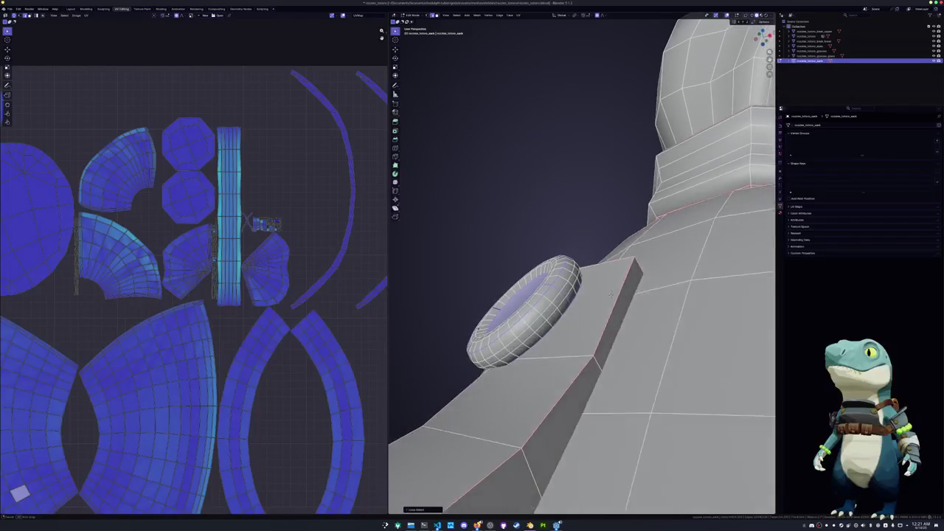
right_click(477, 331)
left_click(477, 331)
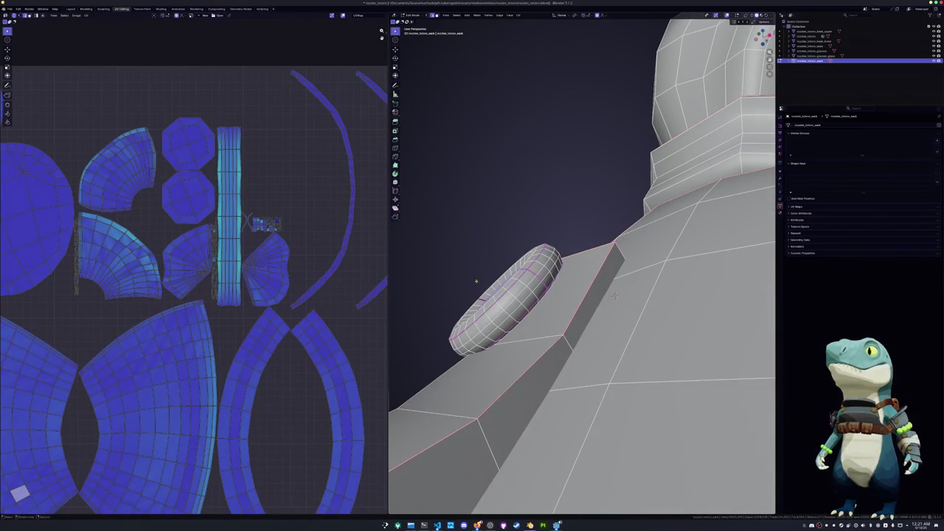
Re-unwrap the whole sack so the ring seam is included
key("a")
key("alt+a")
key("a")
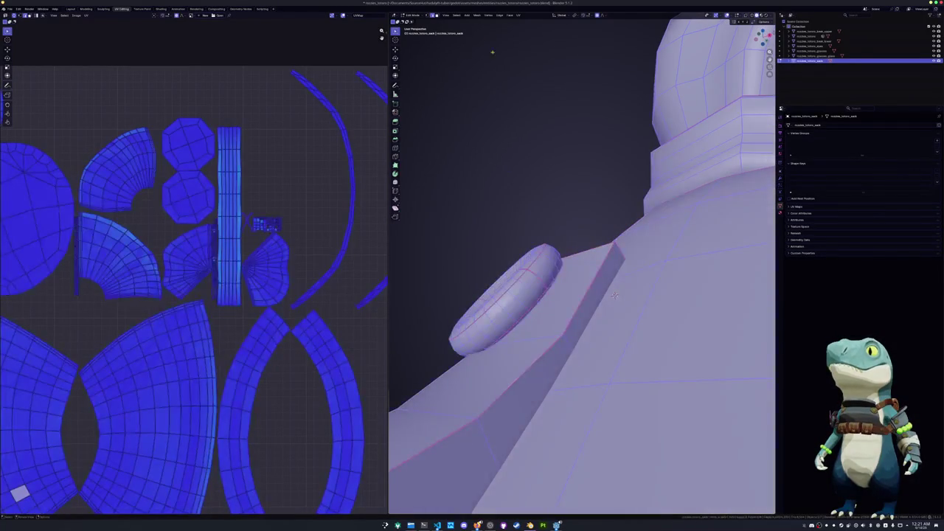
left_click(518, 15)
left_click(534, 23)
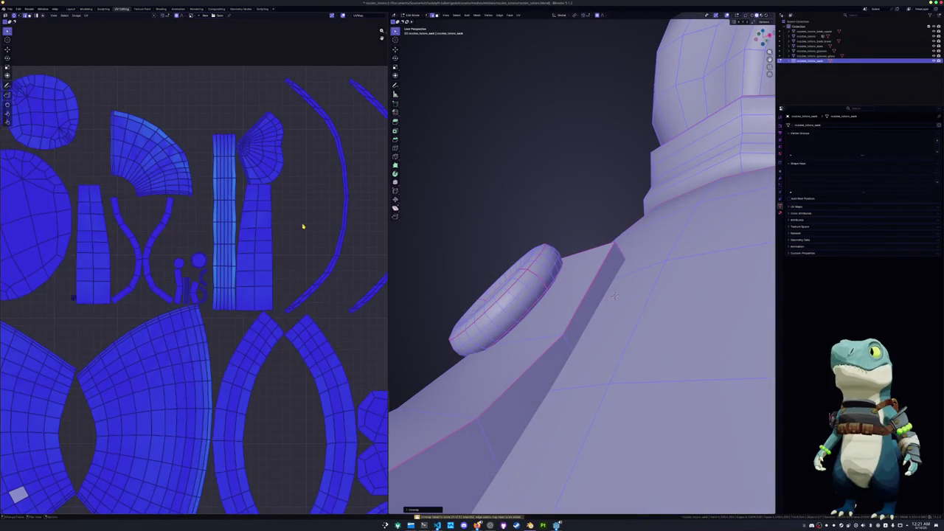
key("alt+a")
View both models together and select the tall neck strip island
scroll(280, 236, "down", 5)
scroll(237, 250, "up", 3)
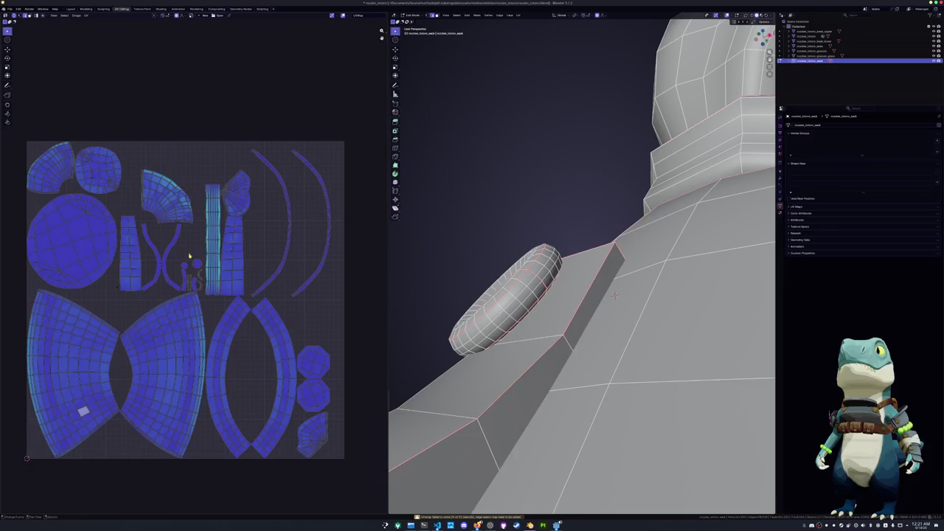
scroll(312, 266, "down", 4)
scroll(480, 295, "down", 4)
scroll(480, 296, "down", 3)
mouse_move(457, 310)
middle_mouse_down()
mouse_move(485, 320)
mouse_move(509, 314)
middle_mouse_up()
scroll(236, 306, "up", 1)
scroll(232, 295, "up", 3)
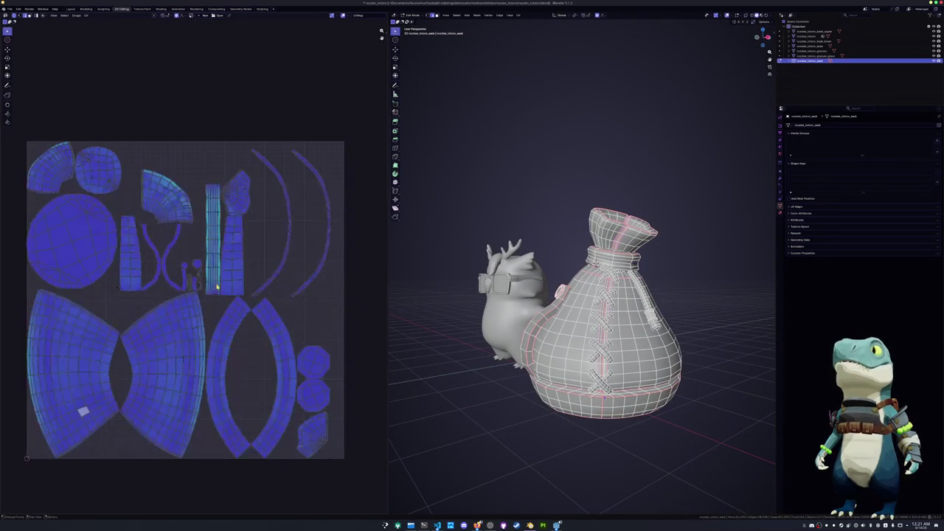
scroll(224, 281, "up", 2)
left_click(224, 281)
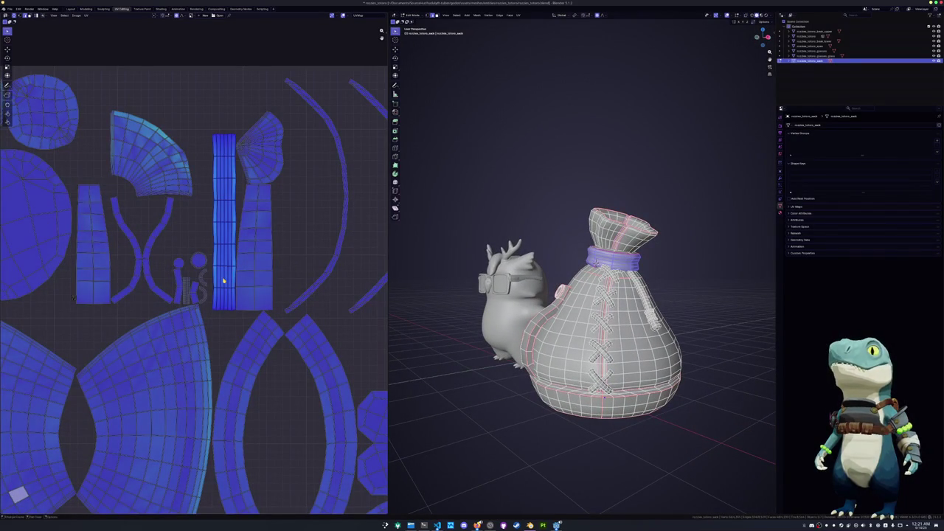
Mark a vertical edge loop on the sack's neck as a seam
middle_click_drag(559, 221, 601, 259)
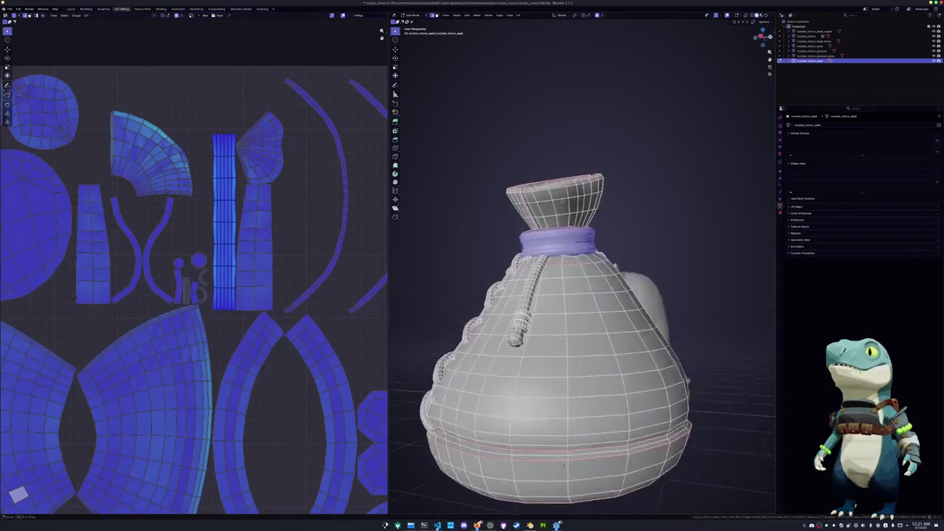
scroll(601, 258, "up", 4)
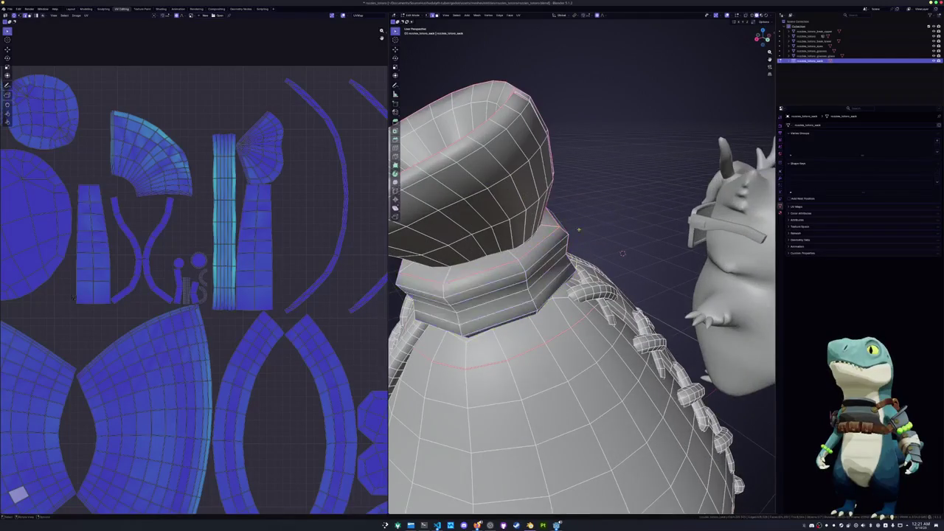
mouse_move(601, 258)
middle_mouse_down()
mouse_move(611, 219)
mouse_move(603, 295)
middle_mouse_up()
left_click(603, 295, "alt")
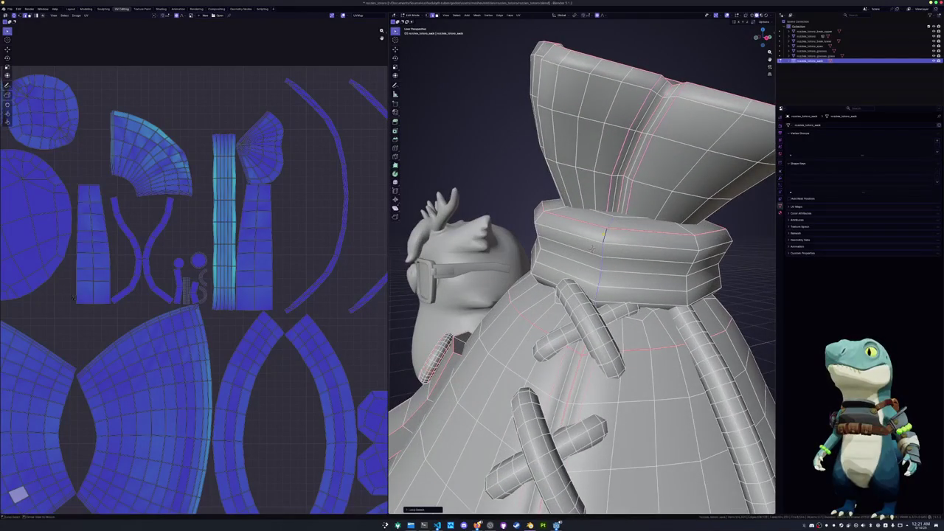
key("ctrl+e")
left_click(586, 326)
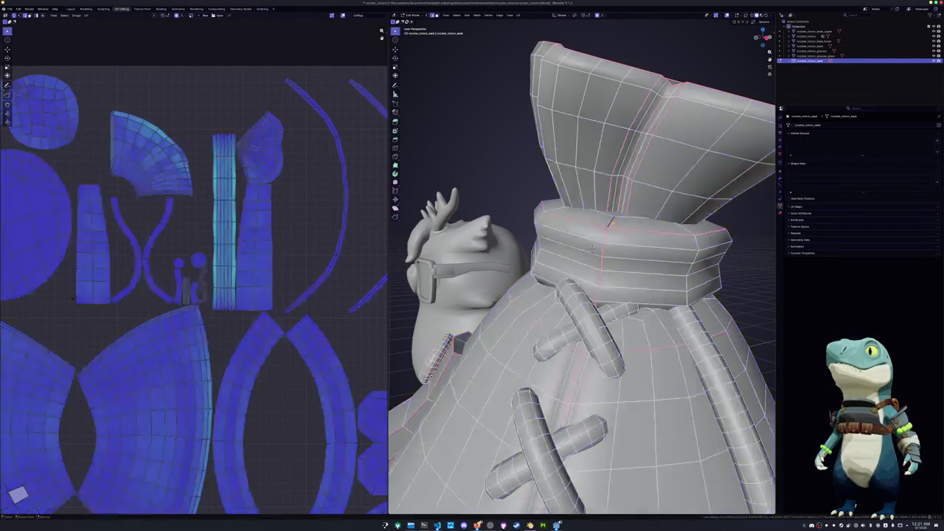
middle_click_drag(592, 249, 618, 260)
Re-unwrap the full sack along its seams and frame the UV layout
key("u")
key("Escape")
key("a")
left_click(519, 15)
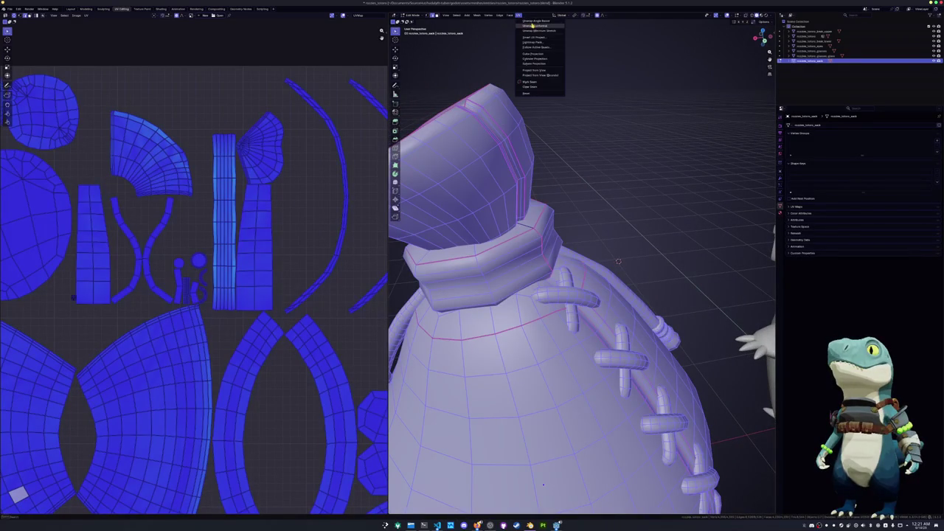
left_click(535, 25)
key("Home")
scroll(252, 238, "up", 3)
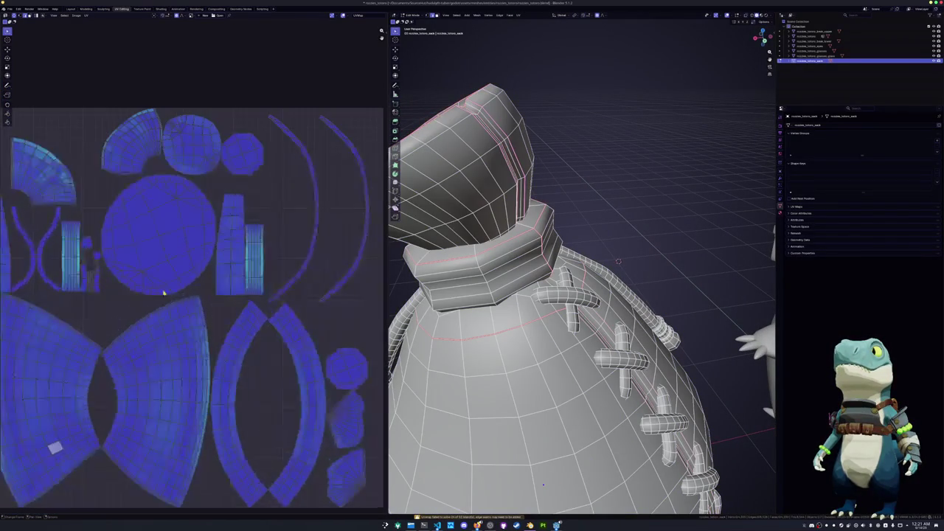
scroll(222, 251, "up", 2)
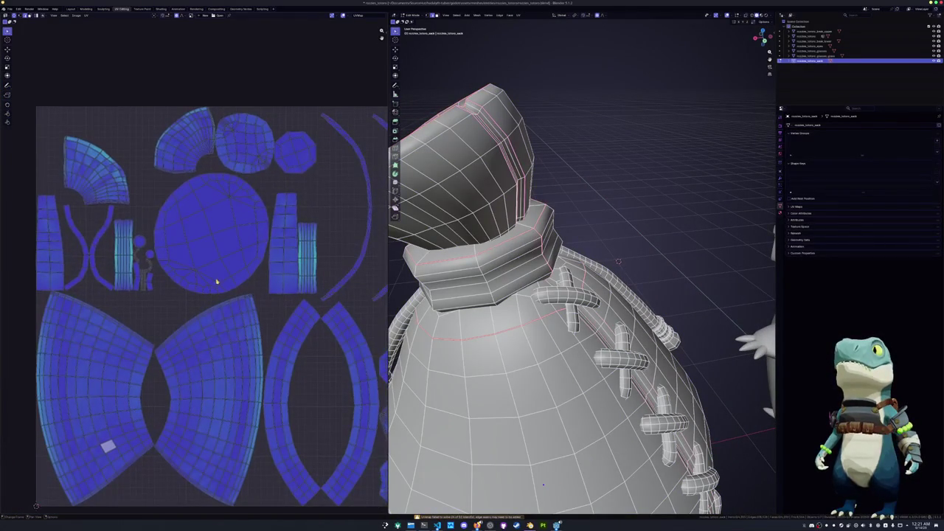
scroll(217, 278, "down", 3)
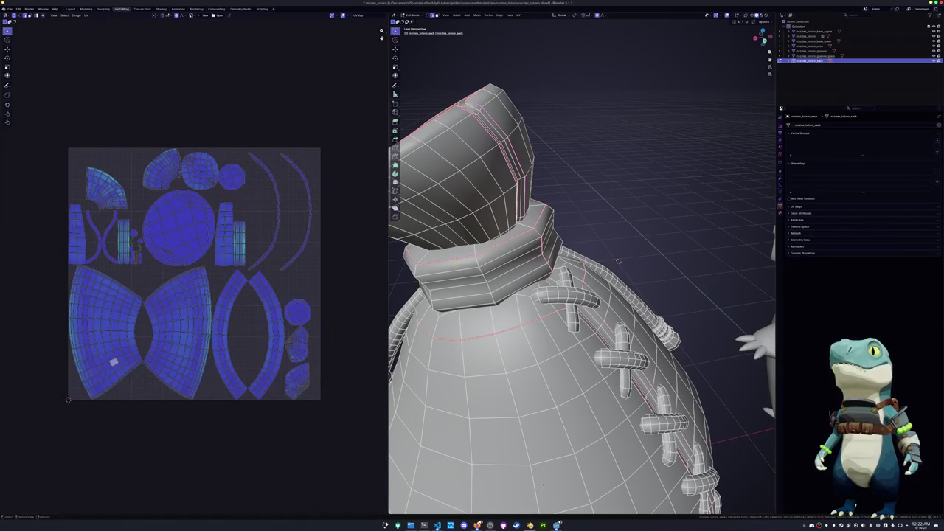
Select sack faces to locate their islands, then select the whole lacing with Ctrl+L
middle_click_drag(618, 261, 597, 194)
left_click(553, 268)
scroll(212, 301, "up", 2)
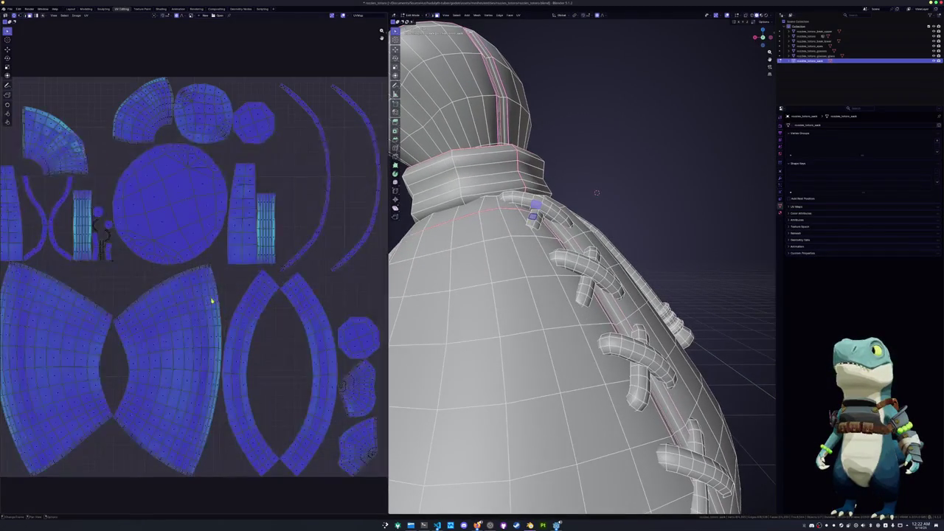
scroll(210, 300, "down", 1)
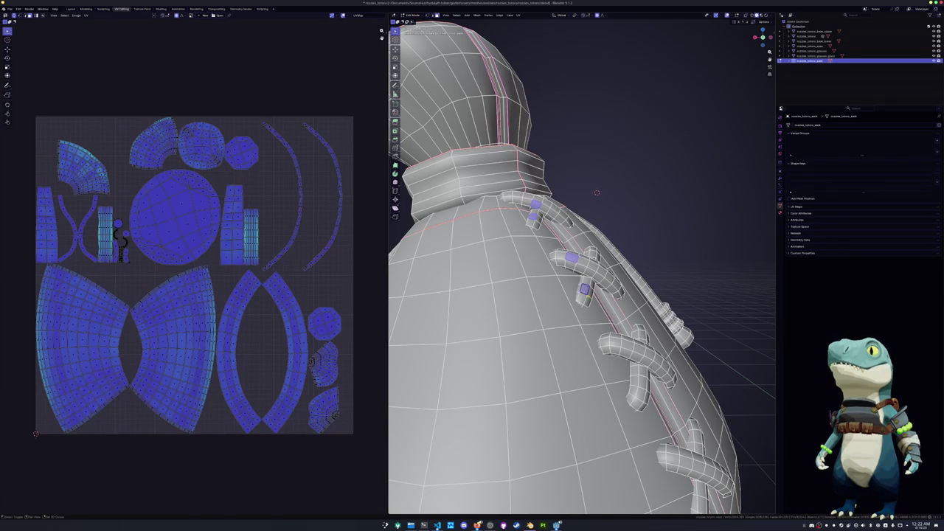
mouse_move(597, 193)
middle_mouse_down("shift")
mouse_move(549, 127)
mouse_move(532, 30)
middle_mouse_up("shift")
left_click(632, 323)
scroll(457, 420, "down", 5)
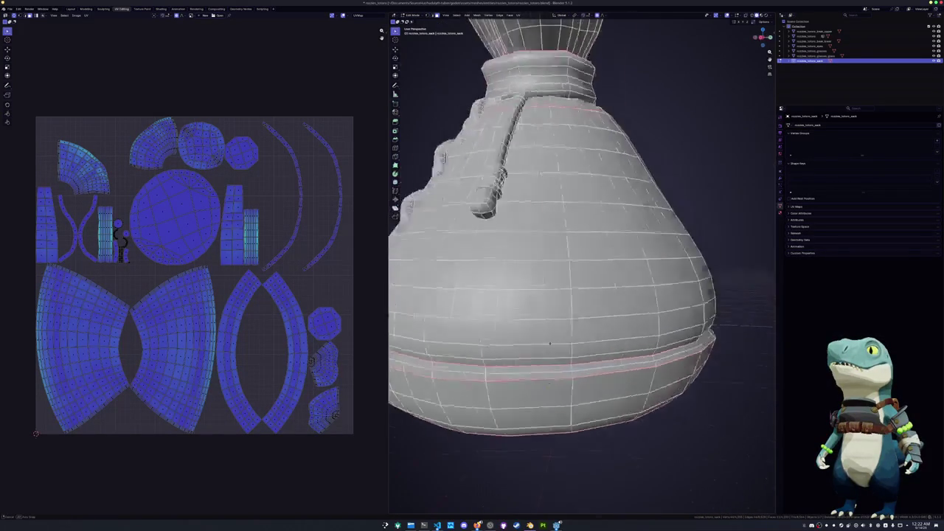
middle_click_drag(458, 420, 594, 343)
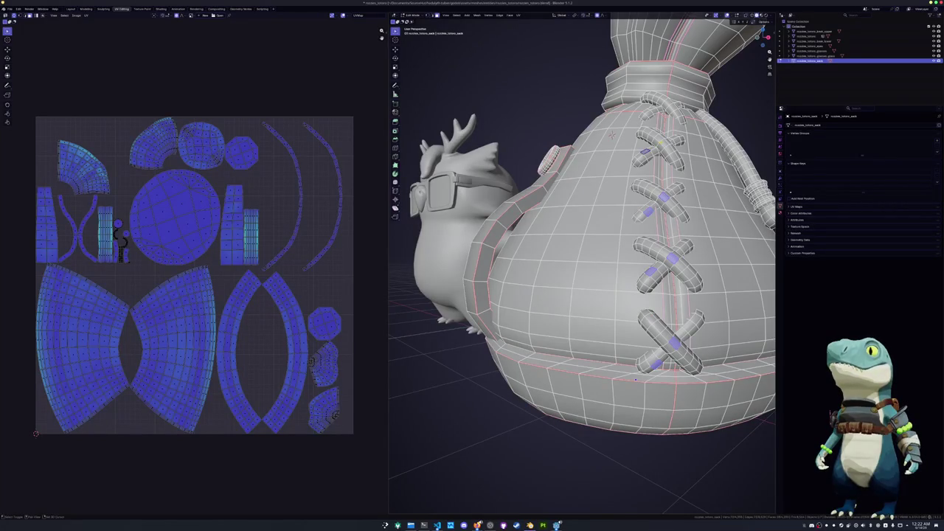
left_click(643, 107, "shift")
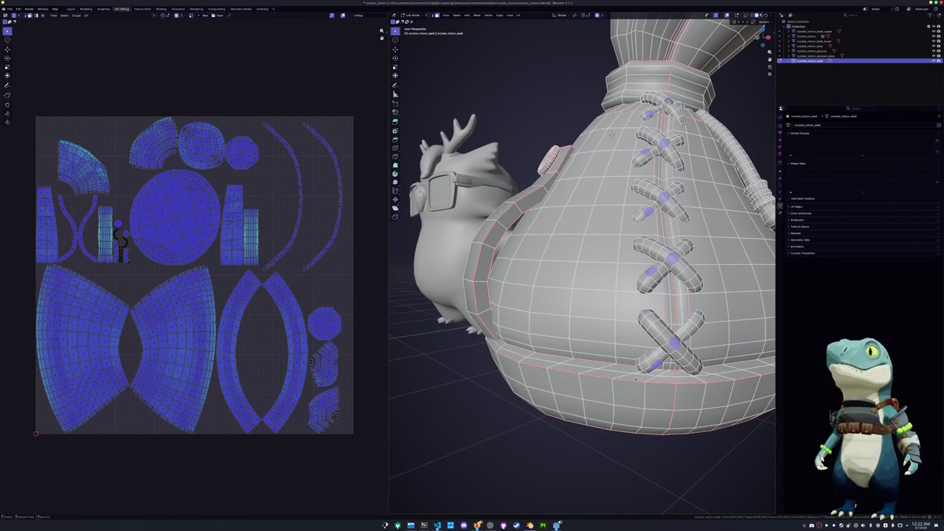
key("ctrl+l")
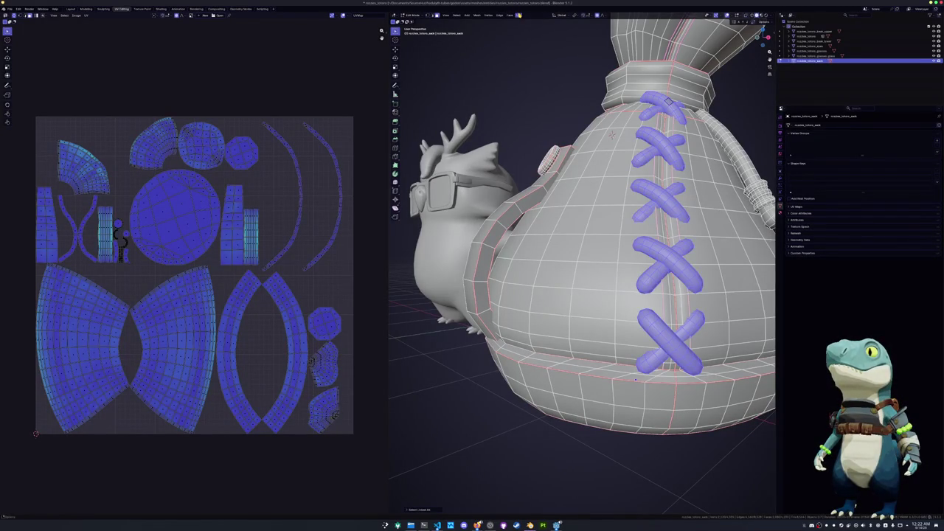
Smart UV Project the lacing
left_click(519, 15)
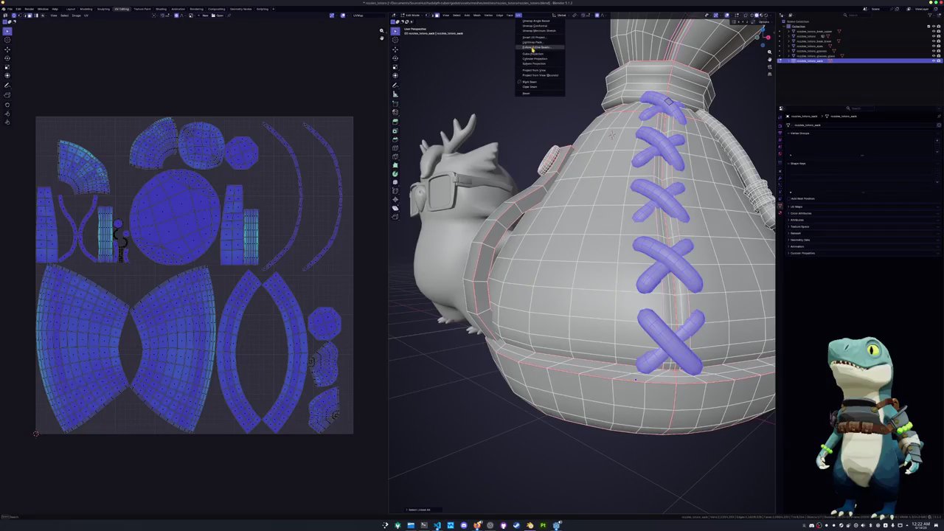
left_click(537, 38)
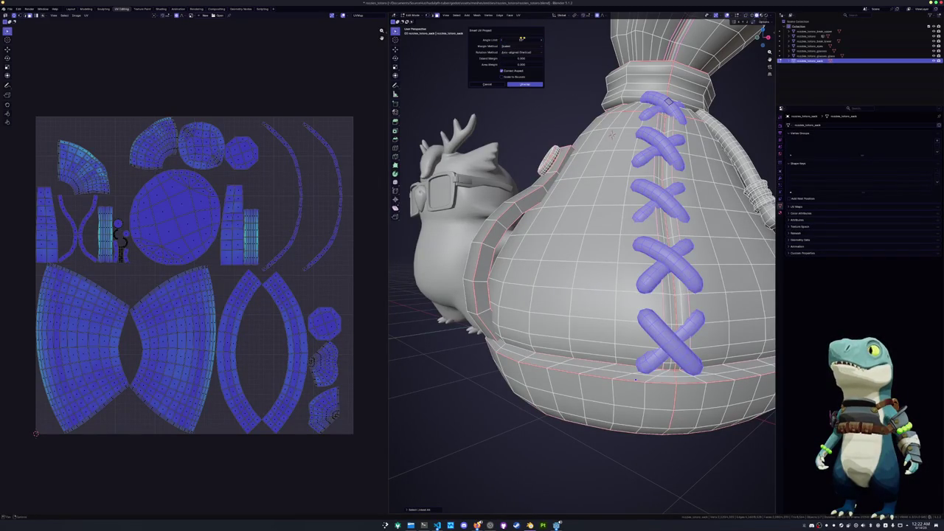
left_click(524, 84)
Pack all the sack's UV islands with UVPackmaster, then return to Object Mode
key("a")
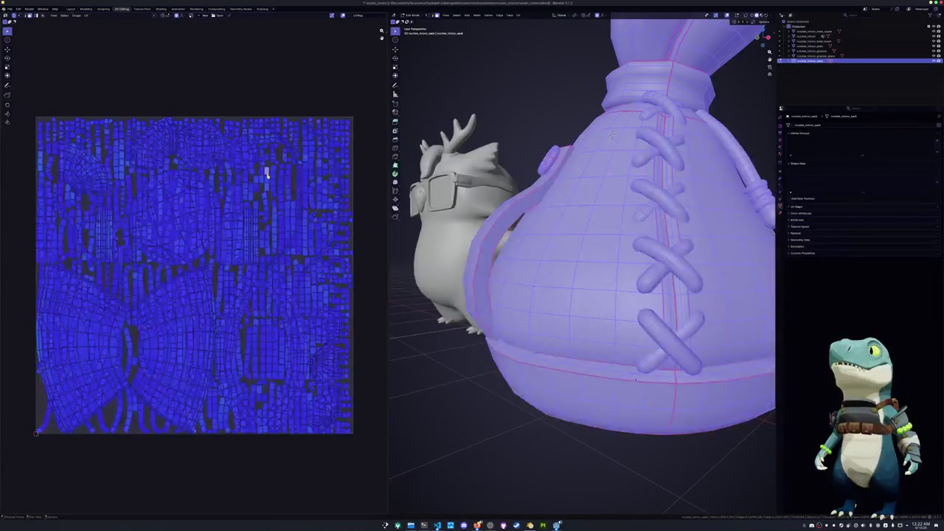
left_click(14, 15)
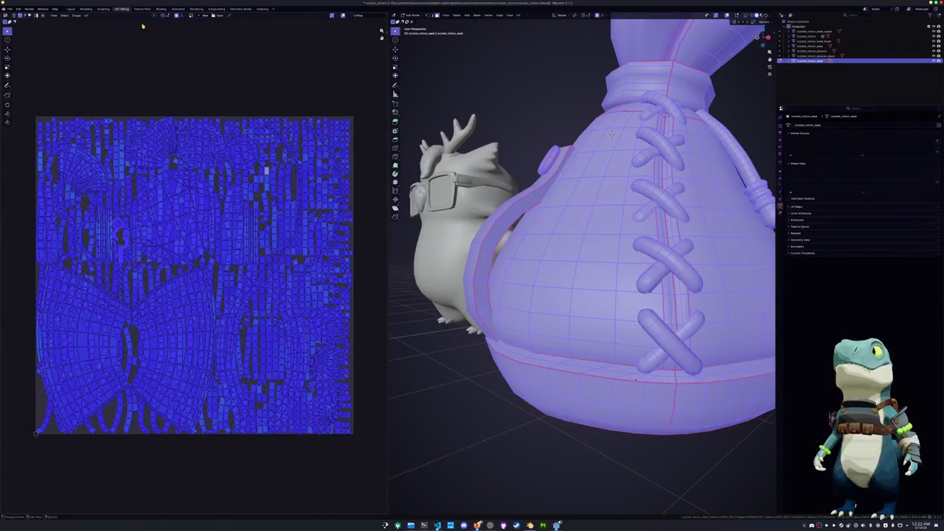
key("n")
left_click(384, 76)
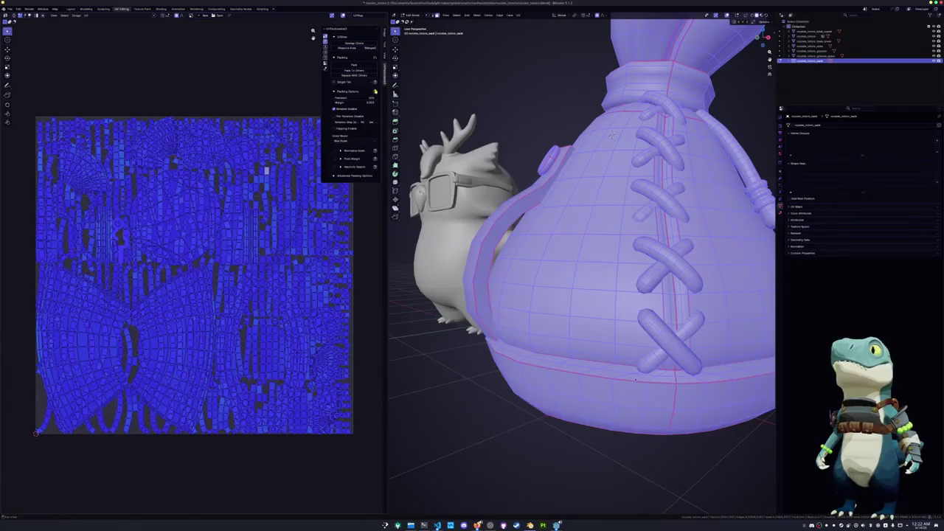
left_click(351, 66)
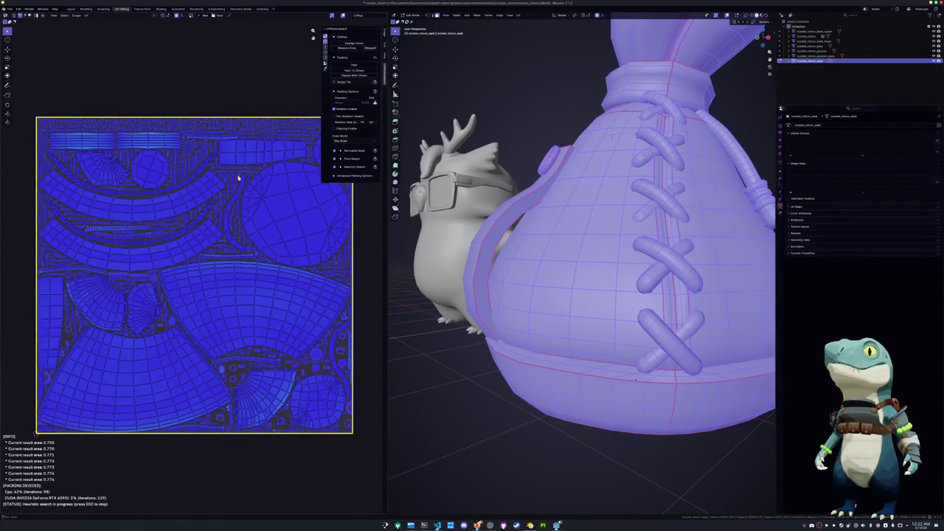
key("Escape")
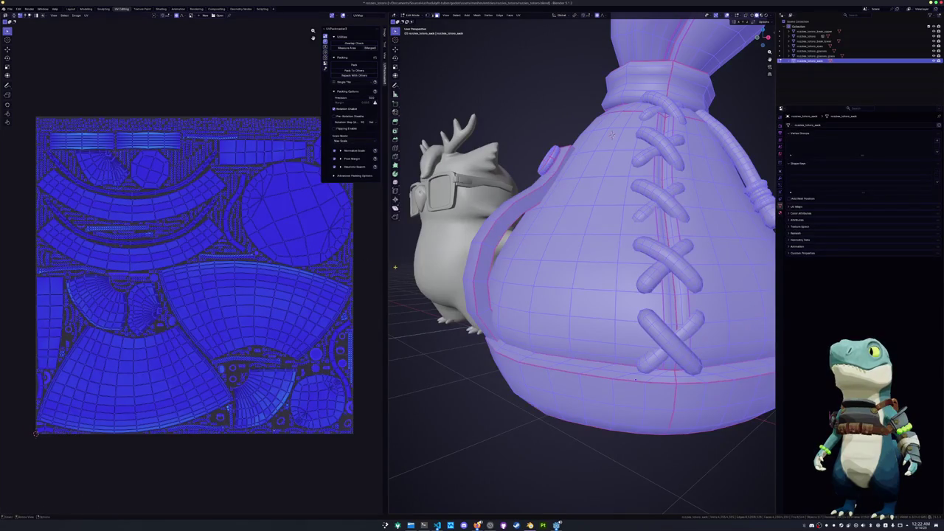
key("Tab")
middle_click_drag(635, 379, 715, 194)
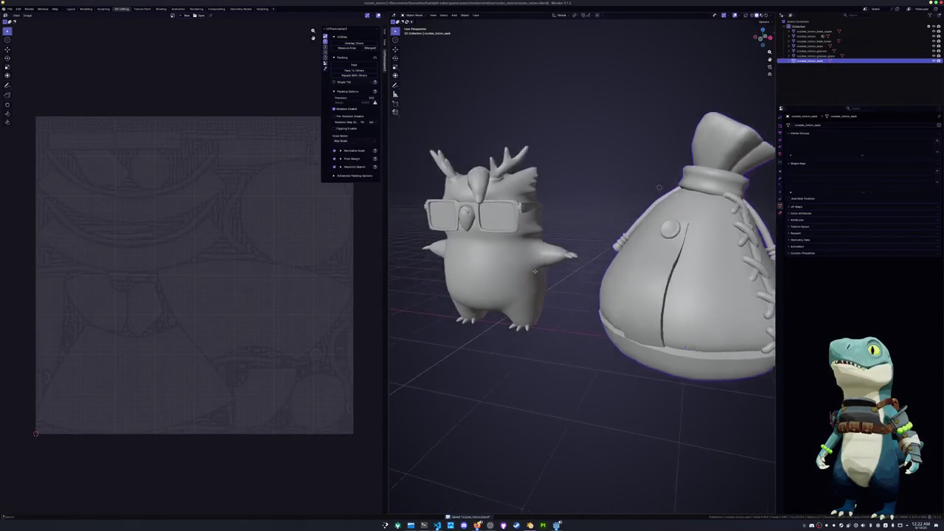
Enter Edit Mode on the owl's glasses with all faces selected
scroll(715, 194, "up", 3)
left_click(517, 196)
key("Tab")
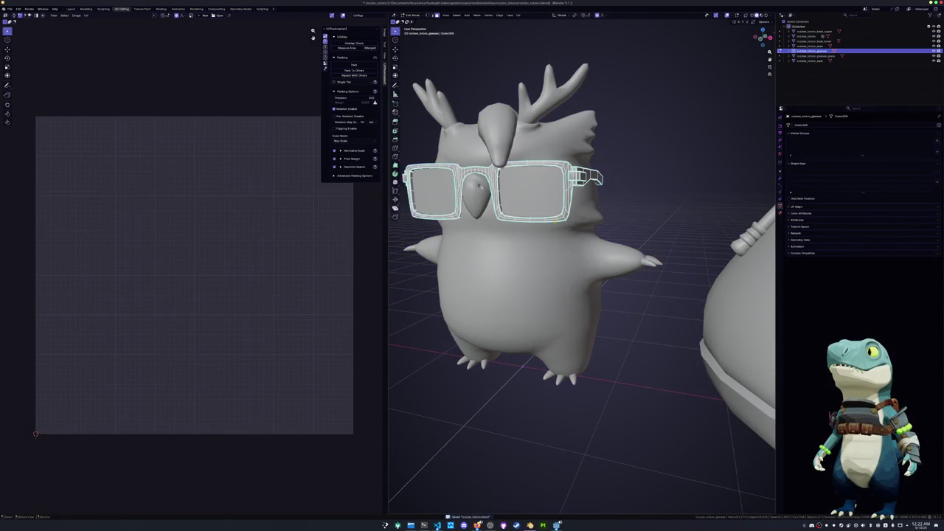
scroll(567, 210, "up", 2)
key("a")
middle_click_drag(567, 210, 521, 462)
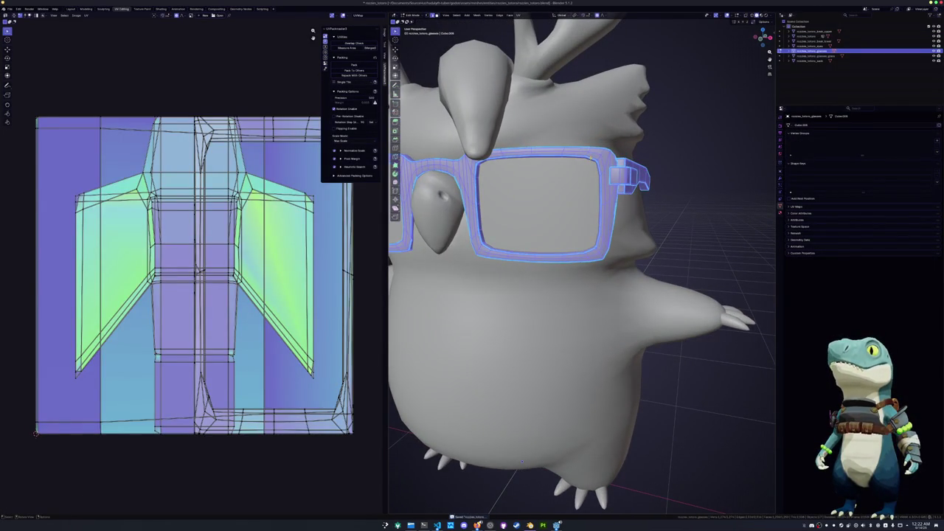
Mark edges similar to a picked frame edge as seams and unwrap the glasses
left_click(590, 157)
key("shift+g")
left_click(594, 167)
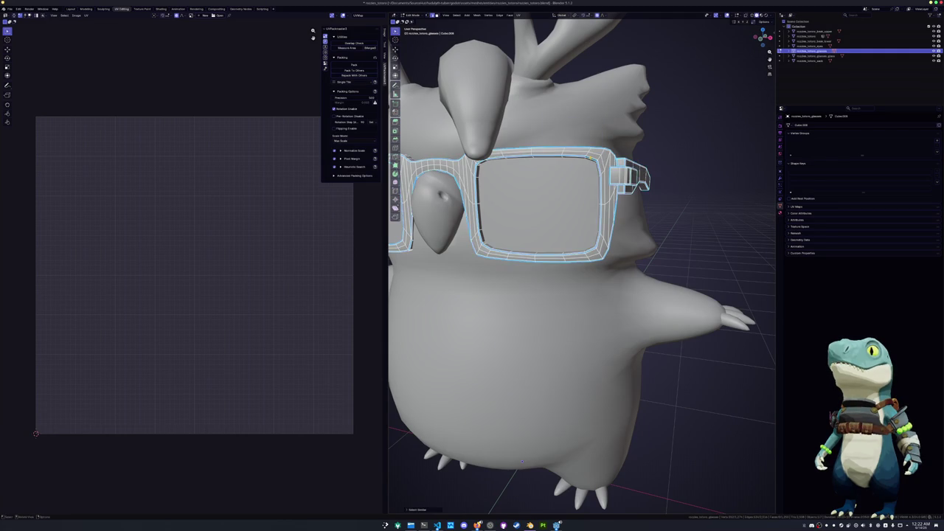
right_click(590, 158)
left_click(575, 245)
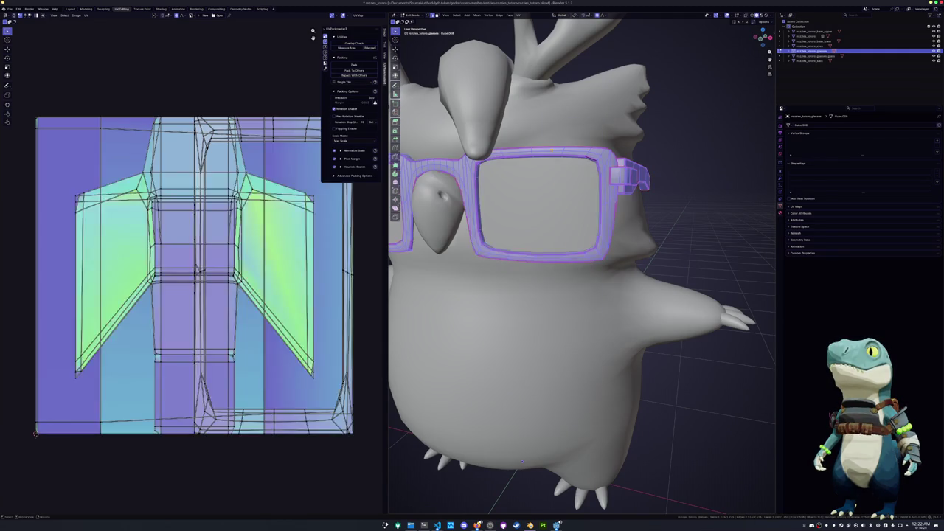
left_click(519, 15)
left_click(531, 24)
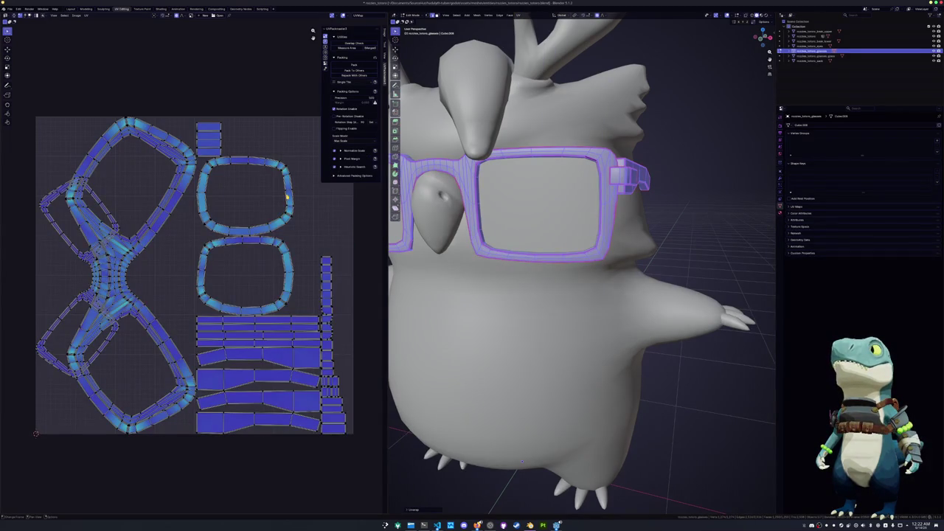
Clear the seam on a stray frame edge and slide the selected frame vertex
mouse_move(521, 461)
middle_mouse_down()
mouse_move(527, 370)
mouse_move(451, 181)
mouse_move(584, 242)
mouse_move(506, 312)
mouse_move(471, 309)
mouse_move(581, 282)
mouse_move(595, 177)
middle_mouse_up()
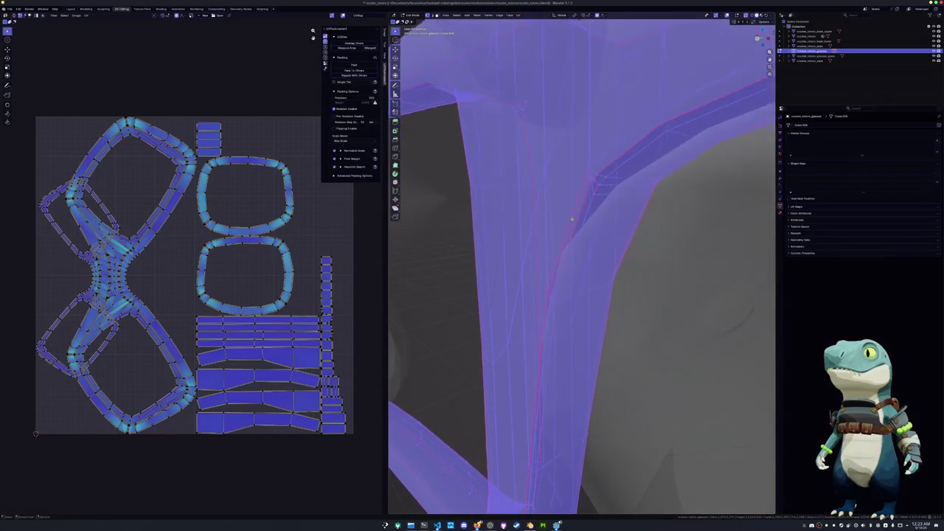
left_click(597, 157)
middle_click_drag(597, 157, 509, 278)
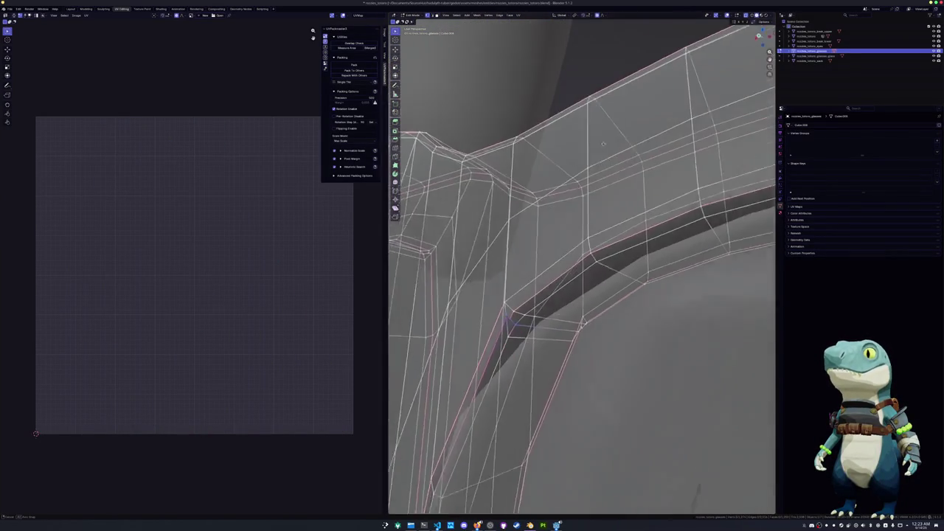
left_click(504, 333)
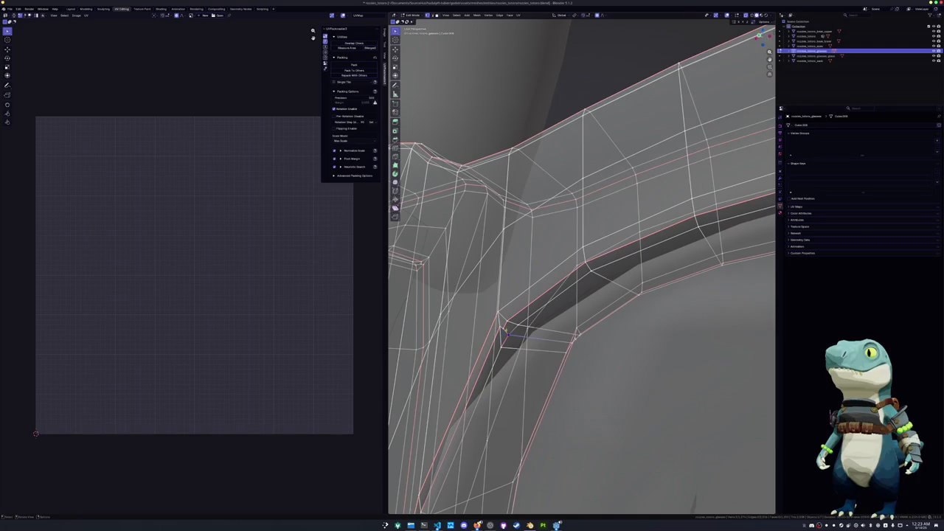
key("g")
key("g")
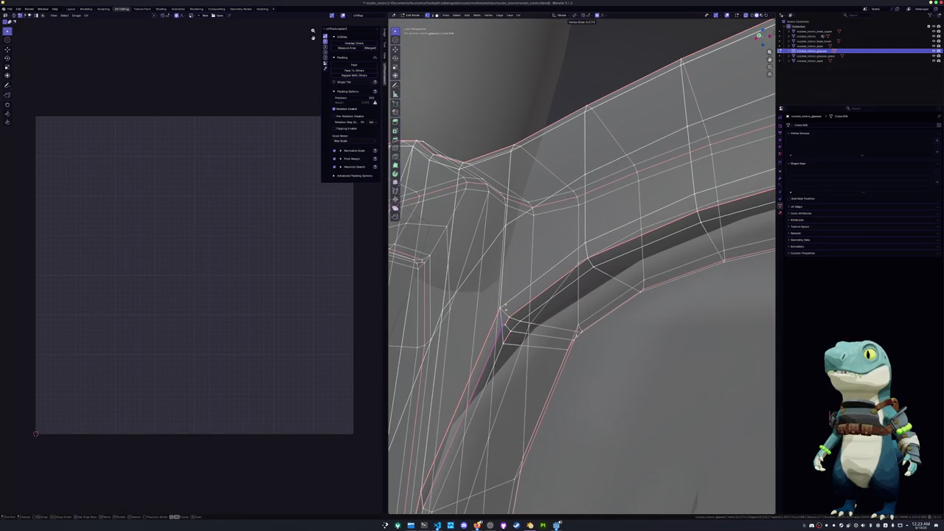
left_click(505, 307)
key("ctrl+z")
Adjust the frame vertex's position and select the whole glasses mesh
key("Tab")
key("Tab")
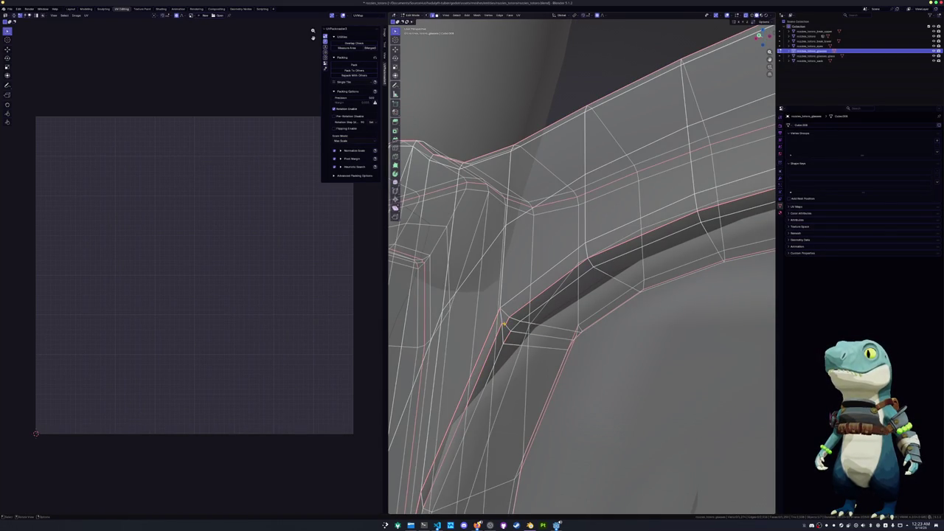
right_click(507, 325)
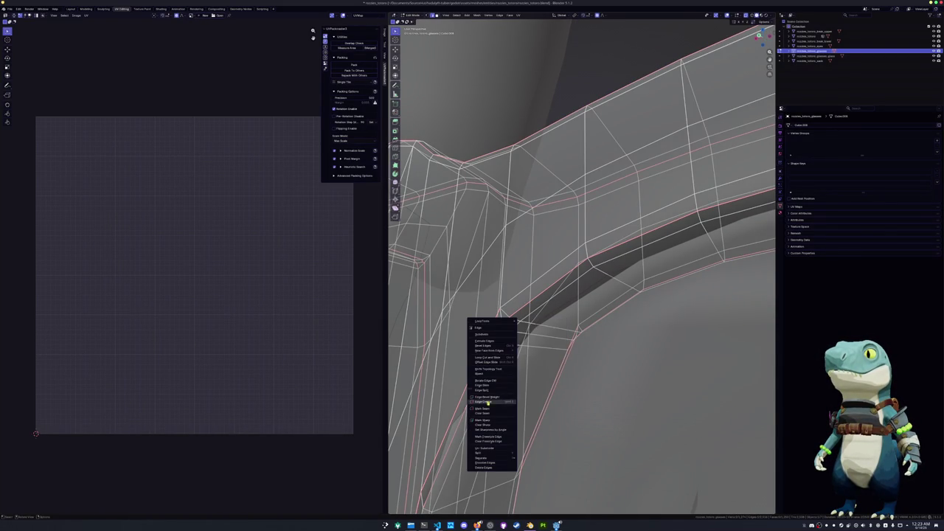
left_click(492, 410)
mouse_move(530, 376)
middle_mouse_down()
mouse_move(462, 304)
mouse_move(561, 291)
middle_mouse_up()
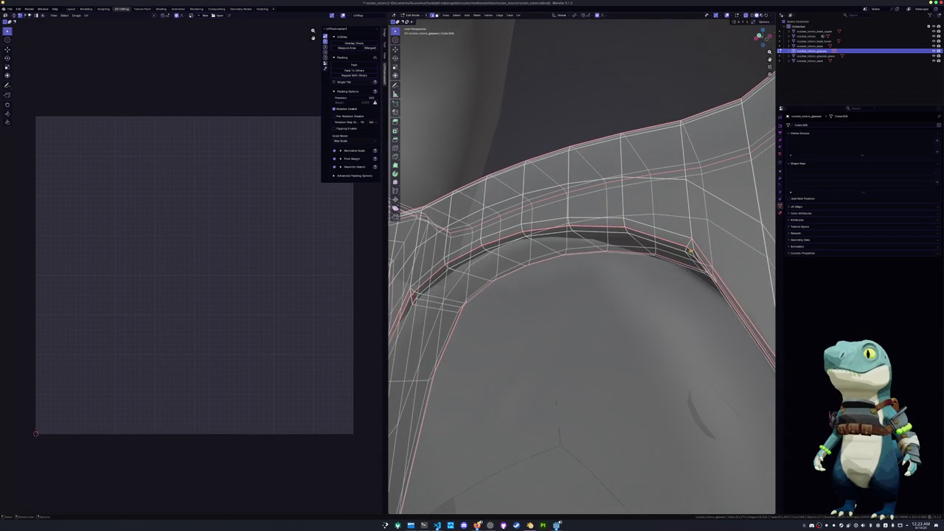
right_click(692, 253)
left_click(692, 253)
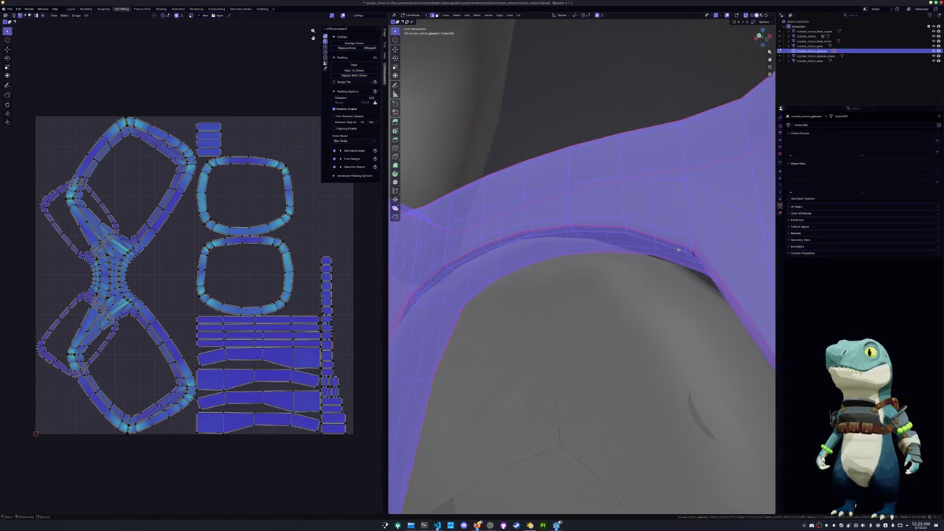
Re-unwrap the glasses along their fixed seams, then apply and confirm Smart UV Project
left_click(520, 21)
left_click(531, 28)
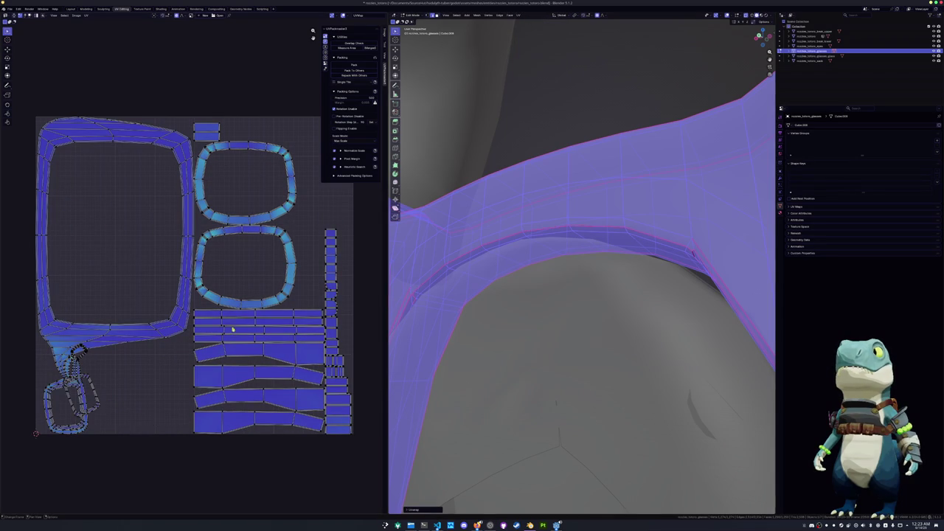
left_click(520, 15)
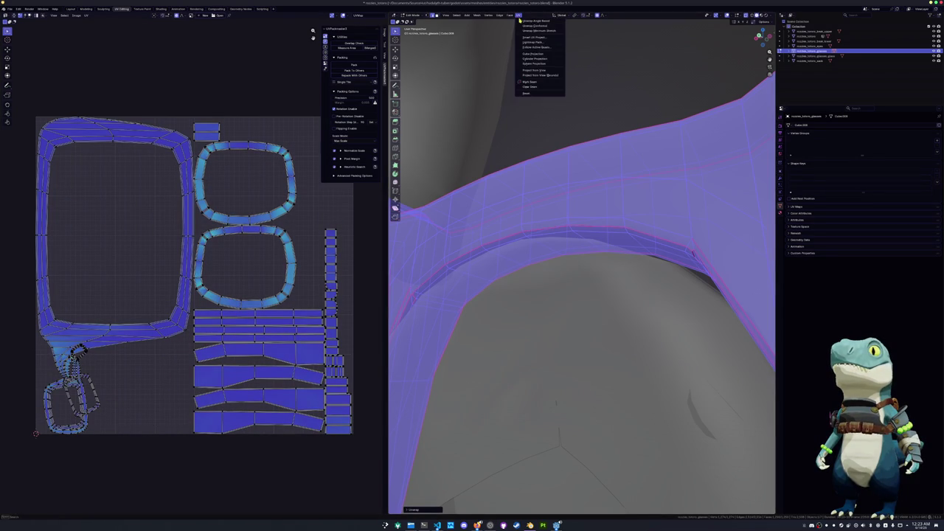
left_click(527, 35)
left_click(512, 83)
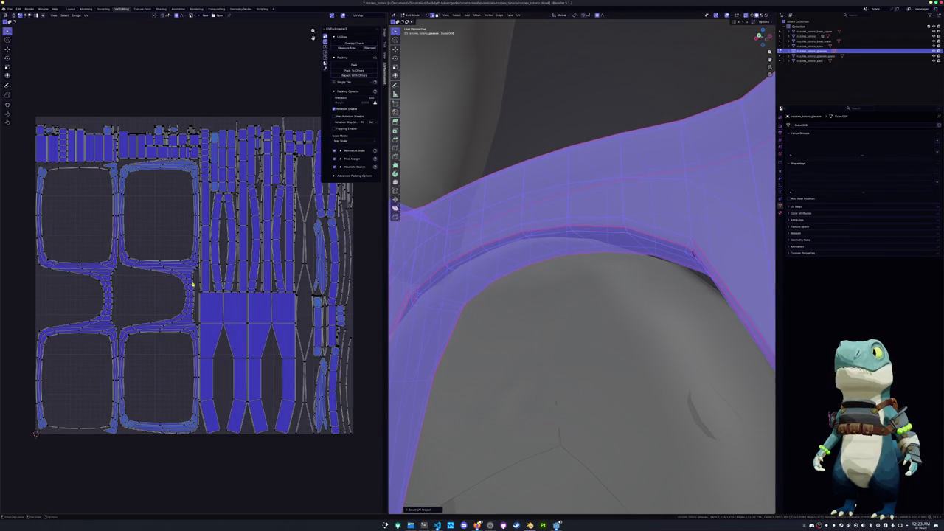
Pack the glasses' UV islands densely into the square with UVPackmaster
left_click(351, 66)
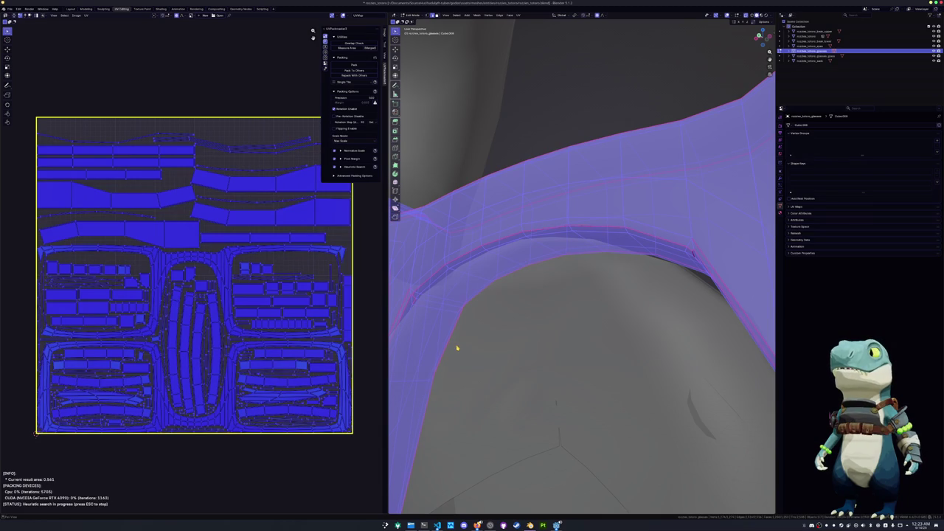
scroll(455, 344, "down", 2)
scroll(450, 337, "down", 3)
scroll(443, 336, "down", 3)
mouse_move(419, 340)
middle_mouse_down()
mouse_move(545, 339)
mouse_move(517, 322)
middle_mouse_up()
scroll(545, 339, "up", 3)
scroll(545, 339, "up", 2)
mouse_move(562, 348)
middle_mouse_down()
mouse_move(605, 357)
mouse_move(445, 318)
mouse_move(444, 292)
mouse_move(593, 302)
mouse_move(561, 312)
middle_mouse_up()
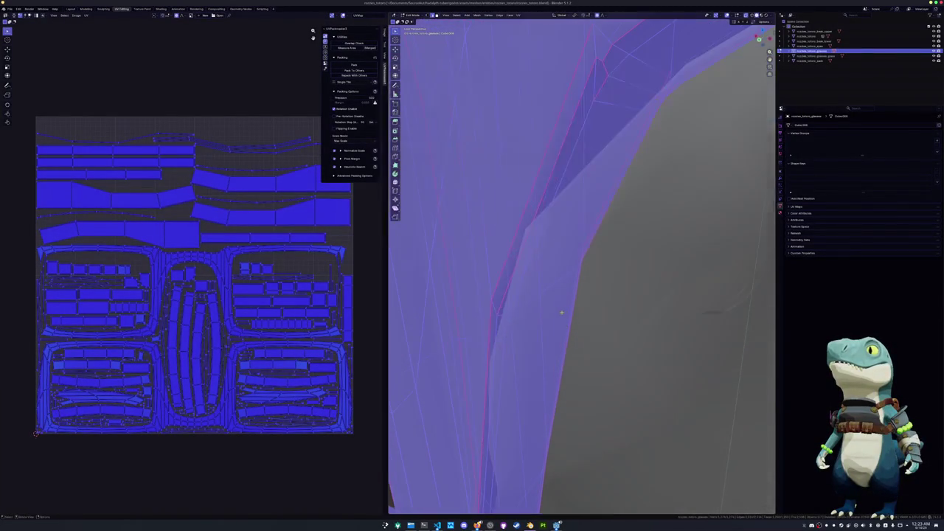
Select edge loops and vertices along the glasses frame to inspect its edges
left_click(496, 314)
left_click(495, 317, "alt")
scroll(496, 322, "down", 5)
mouse_move(498, 323)
middle_mouse_down()
mouse_move(498, 294)
mouse_move(497, 320)
middle_mouse_up()
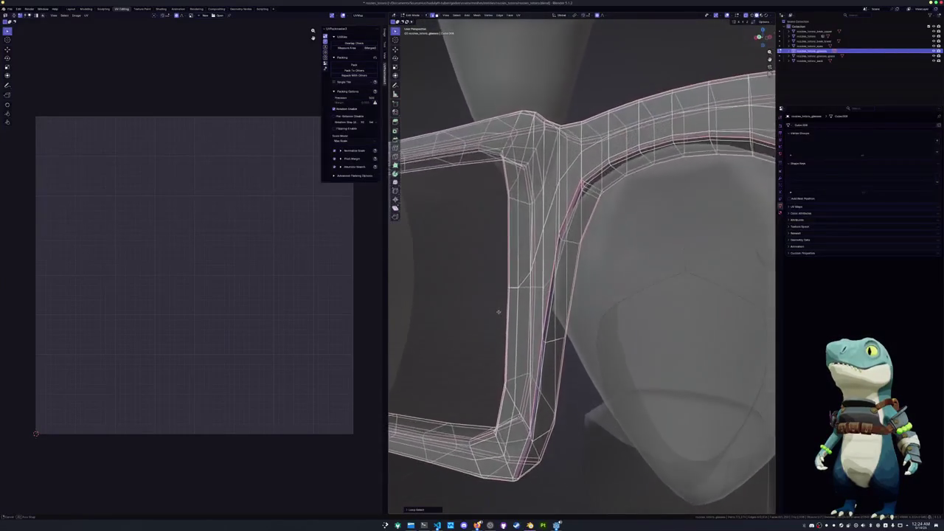
scroll(537, 233, "up", 5)
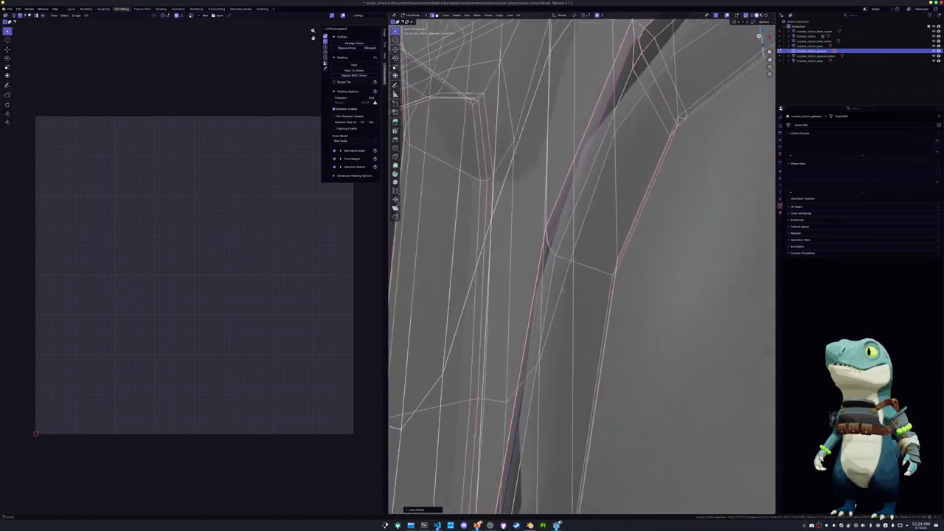
middle_click_drag(538, 233, 545, 368)
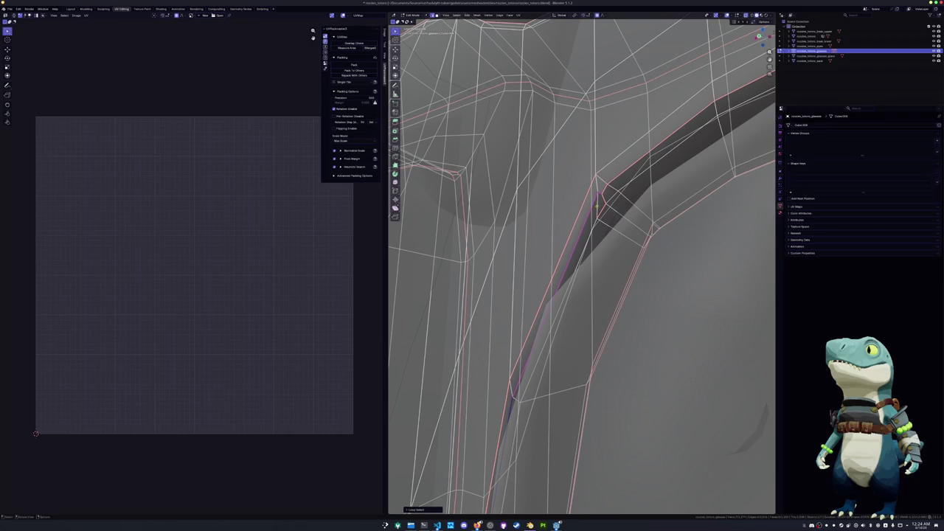
middle_click_drag(611, 210, 566, 243)
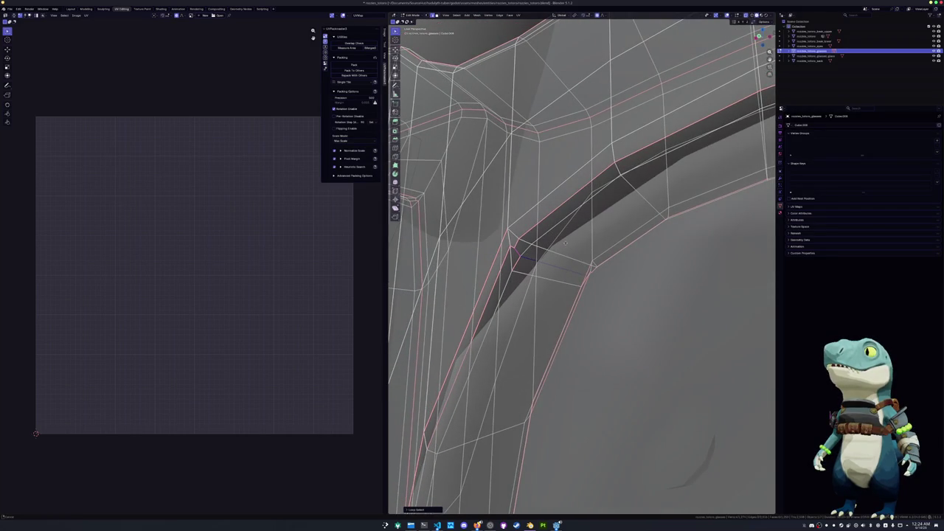
left_click(508, 237)
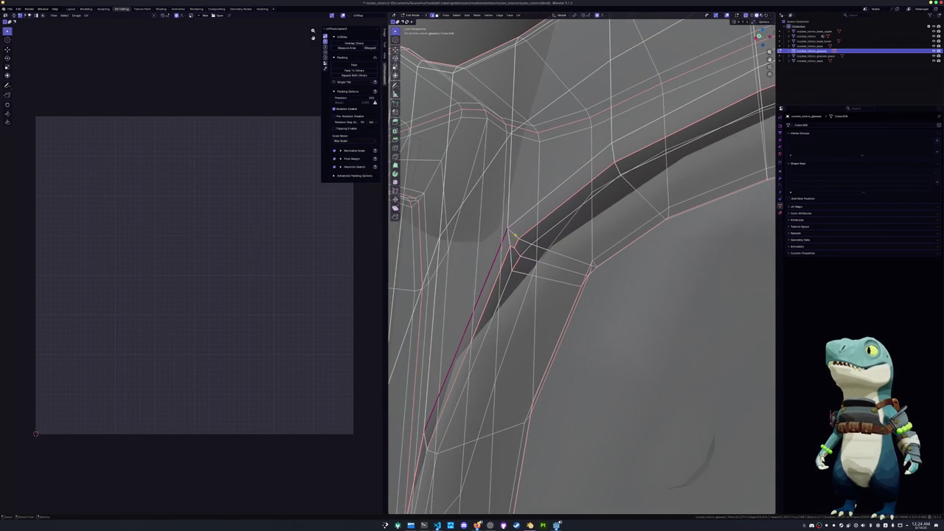
left_click(514, 254, "ctrl")
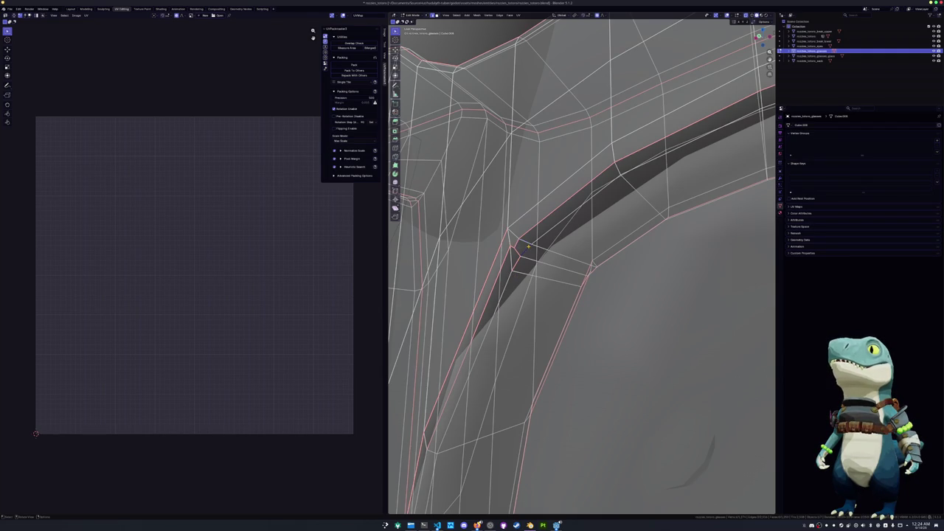
Select the whole glasses mesh, return to Object Mode and apply Shade Auto Smooth
key("a")
scroll(538, 244, "down", 4)
key("Tab")
right_click(548, 240)
left_click(546, 244)
middle_click_drag(590, 246, 623, 217)
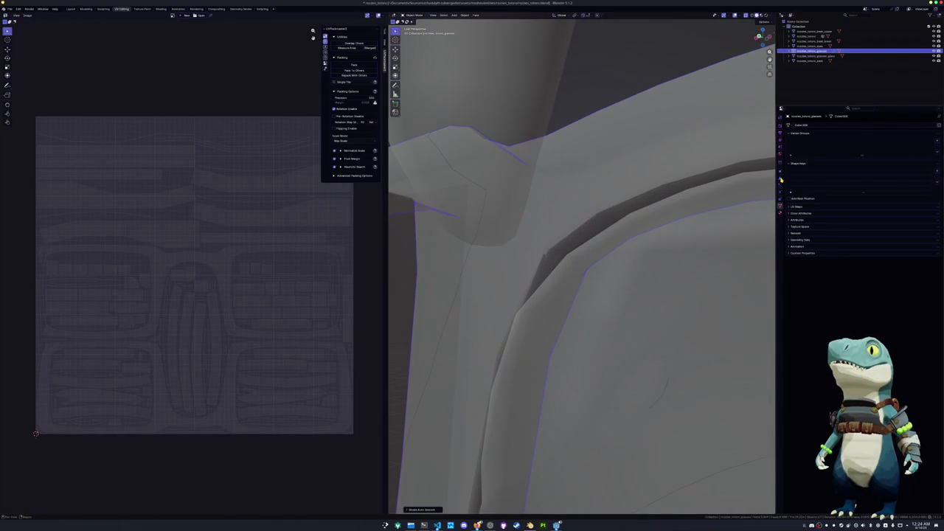
In the glasses' modifier stack, edit the Smooth by Angle angle value
left_click(780, 179)
left_click(871, 142)
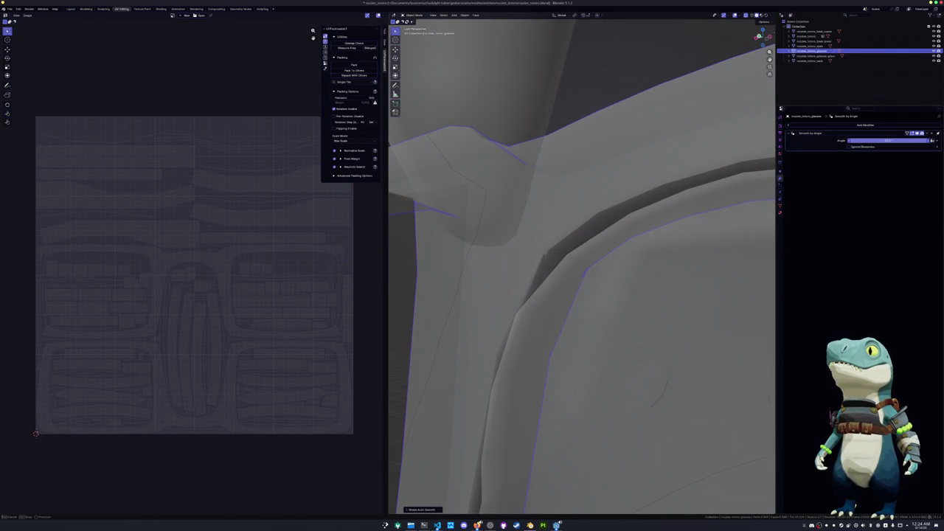
left_click_drag(872, 142, 878, 140)
left_click(885, 140)
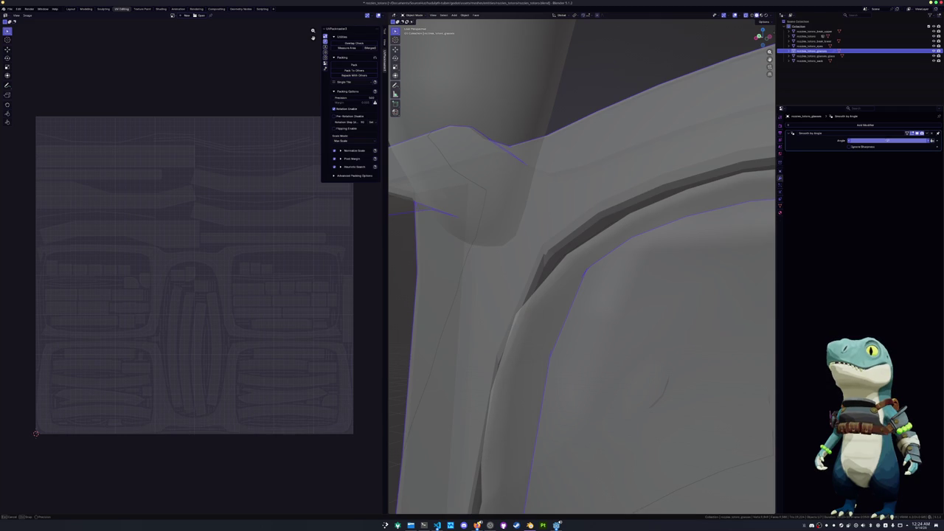
key("BackSpace")
Apply the Smooth by Angle modifier and enter Edit Mode on the glasses
key("ctrl+a")
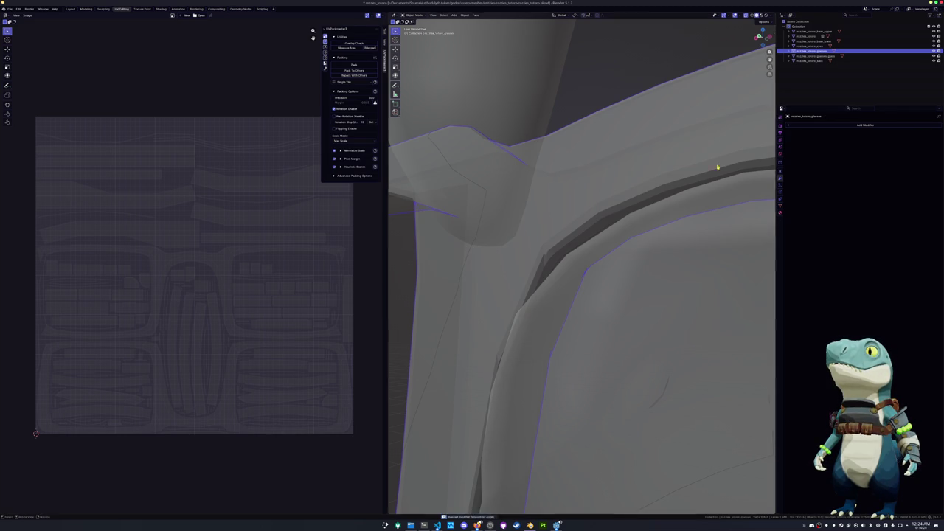
scroll(686, 181, "down", 3)
scroll(656, 198, "down", 4)
scroll(573, 194, "up", 1)
middle_click_drag(573, 193, 573, 164)
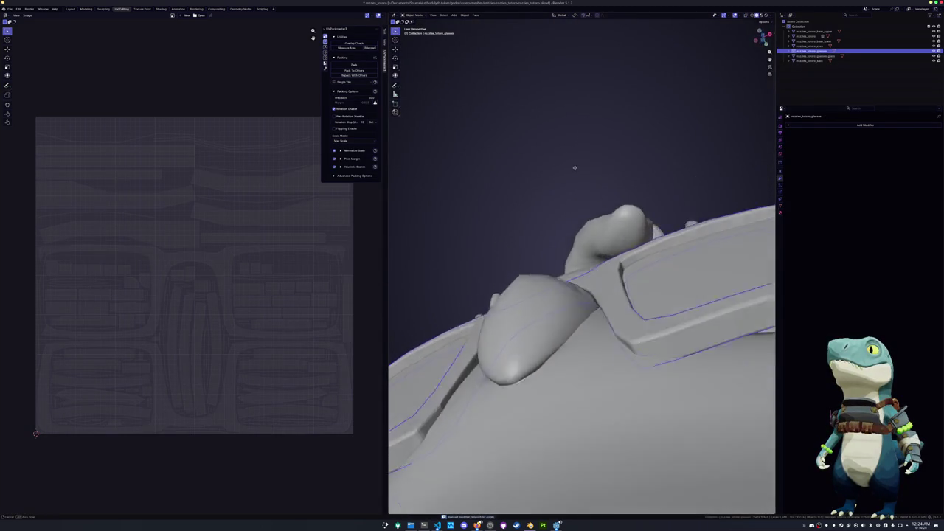
key("Tab")
scroll(573, 164, "up", 2)
middle_click_drag(612, 229, 603, 211)
Undo the apply, confirm a new smoothing angle, reapply, and re-enter Edit Mode with nothing selected
key("ctrl+z")
key("ctrl+z")
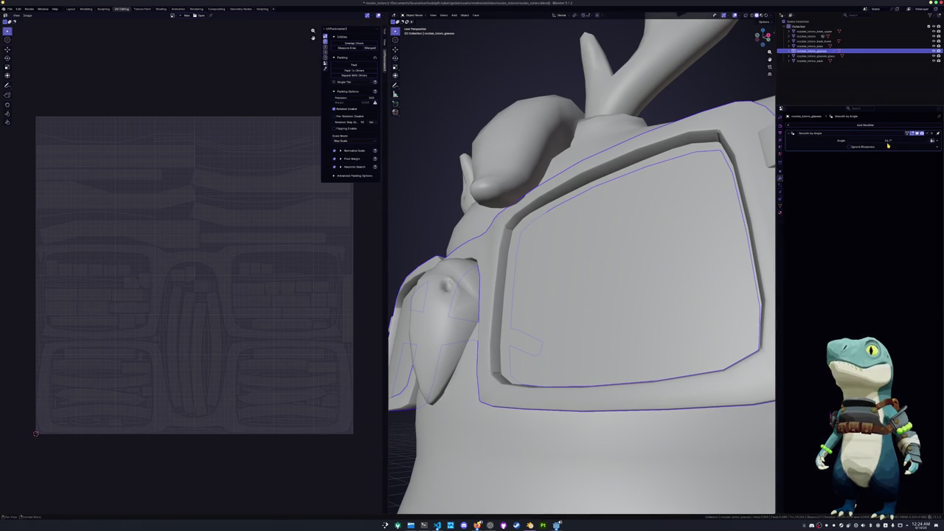
left_click(880, 141)
key("Return")
key("ctrl+a")
key("Tab")
key("alt+a")
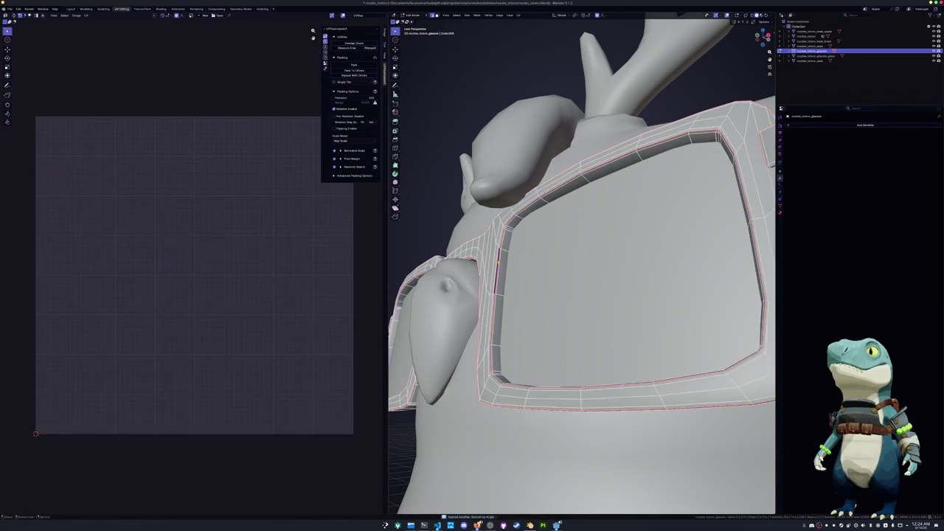
Select all edges of similar sharpness and mark them as seams
key("shift+g")
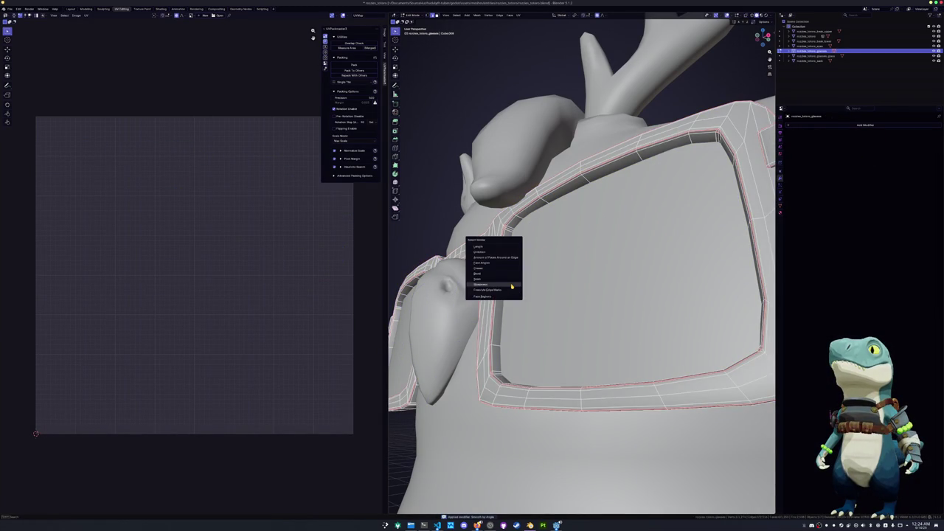
left_click(516, 292)
right_click(531, 255)
left_click(520, 351)
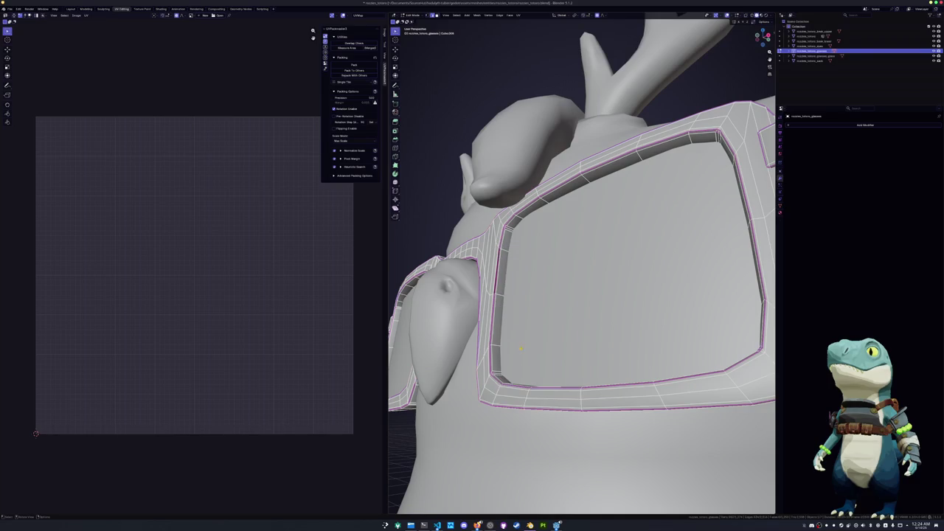
Select the whole glasses mesh, unwrap it along the seams and pack the islands
key("a")
key("u")
left_click(525, 24)
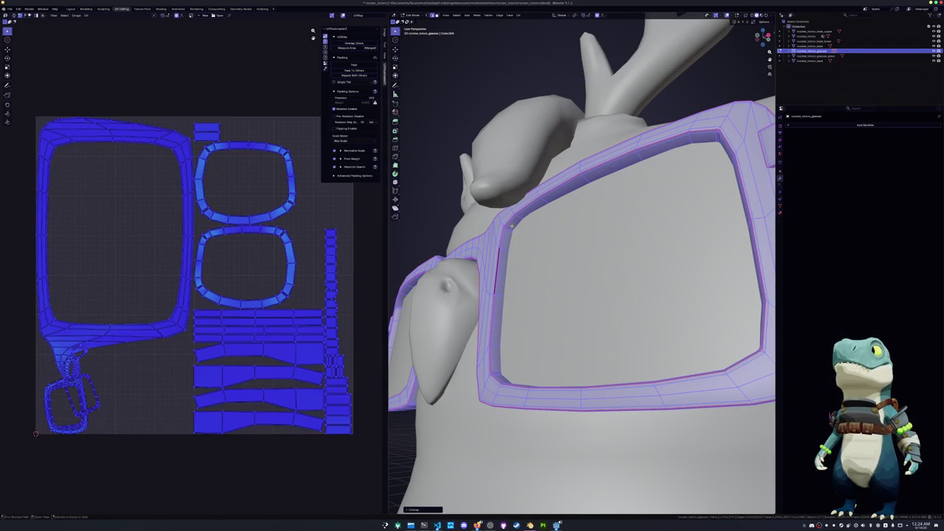
key("ctrl+p")
mouse_move(520, 192)
middle_mouse_down()
mouse_move(531, 231)
mouse_move(515, 238)
middle_mouse_up()
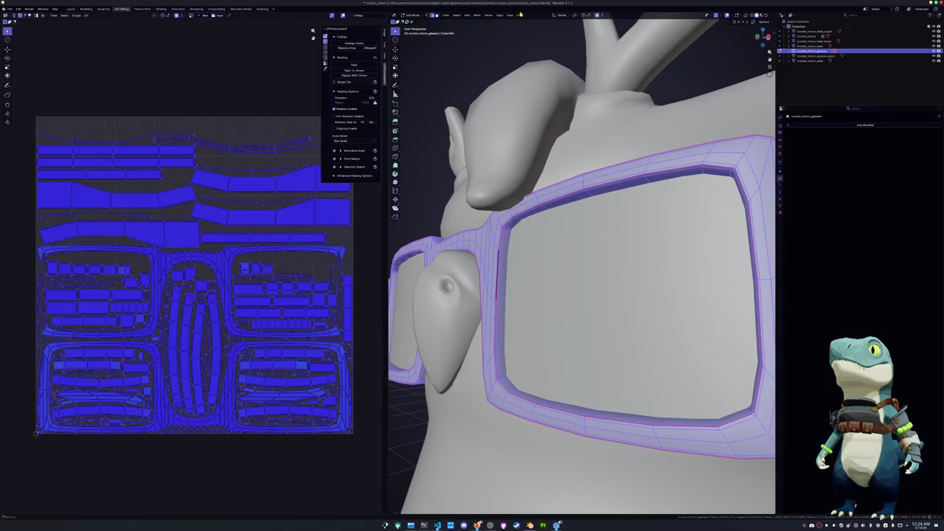
Run Smart UV Project, pack the islands with UVPackmaster, and return to Object Mode
left_click(519, 15)
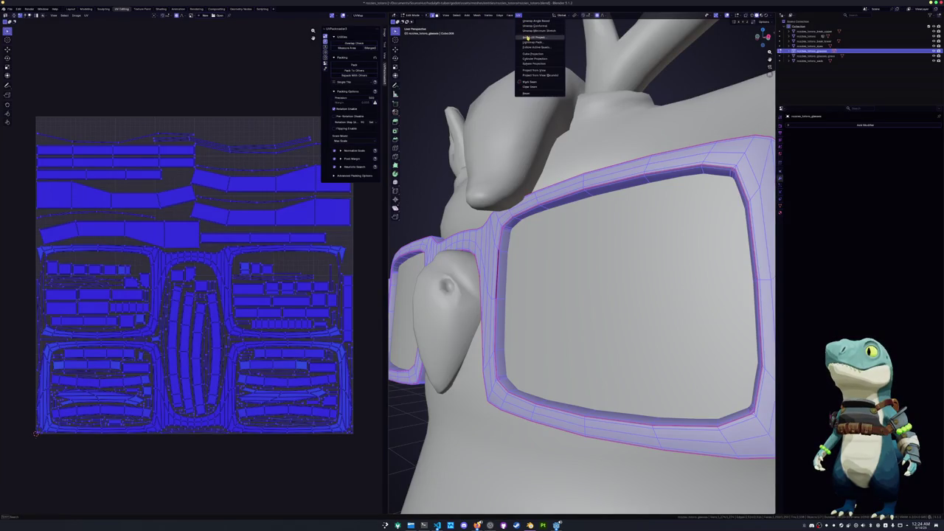
left_click(533, 37)
left_click(520, 84)
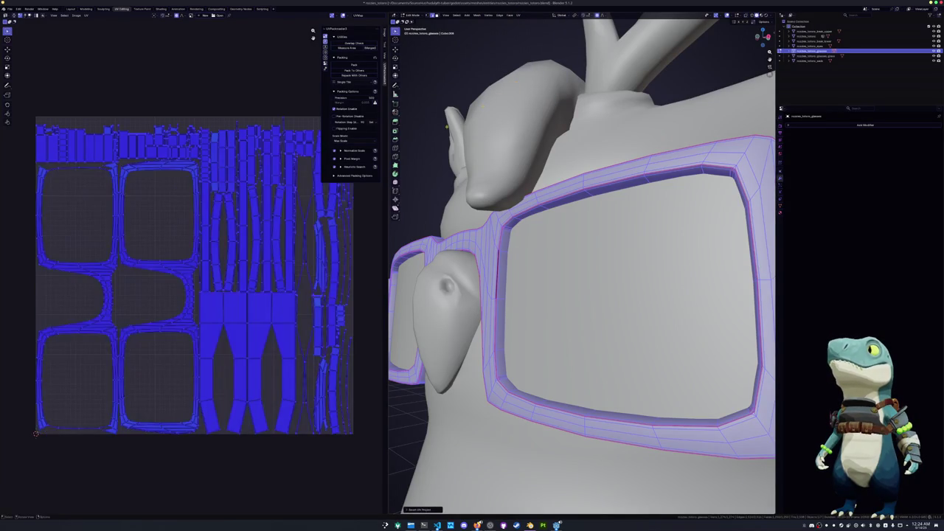
left_click(354, 64)
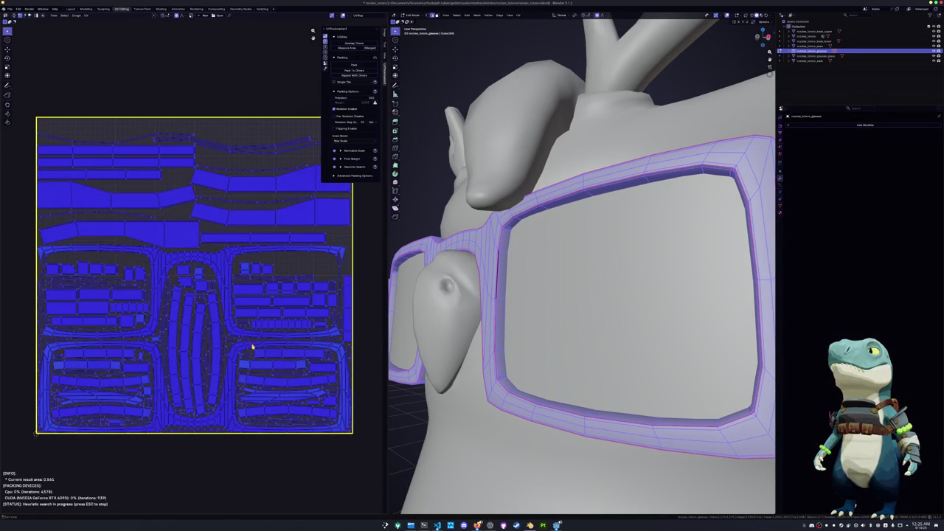
scroll(497, 345, "down", 3)
scroll(497, 345, "down", 3)
scroll(496, 345, "down", 2)
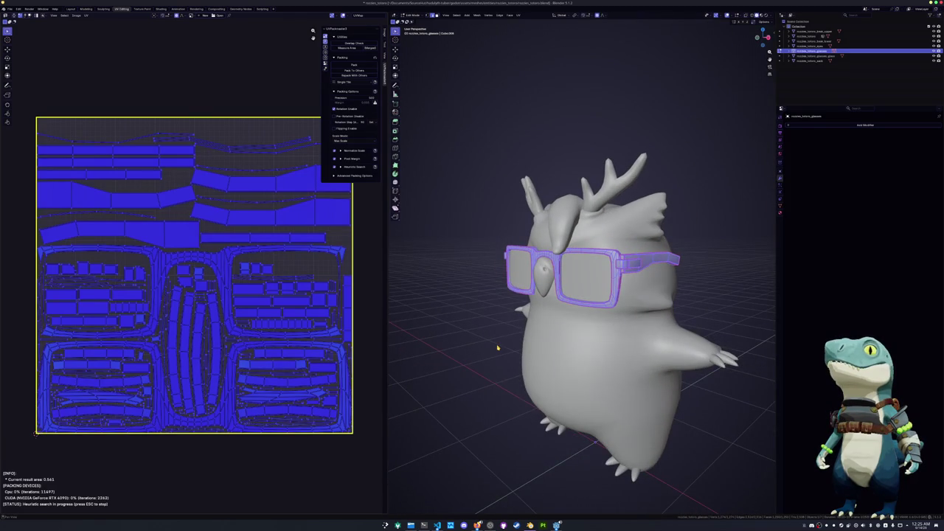
key("Tab")
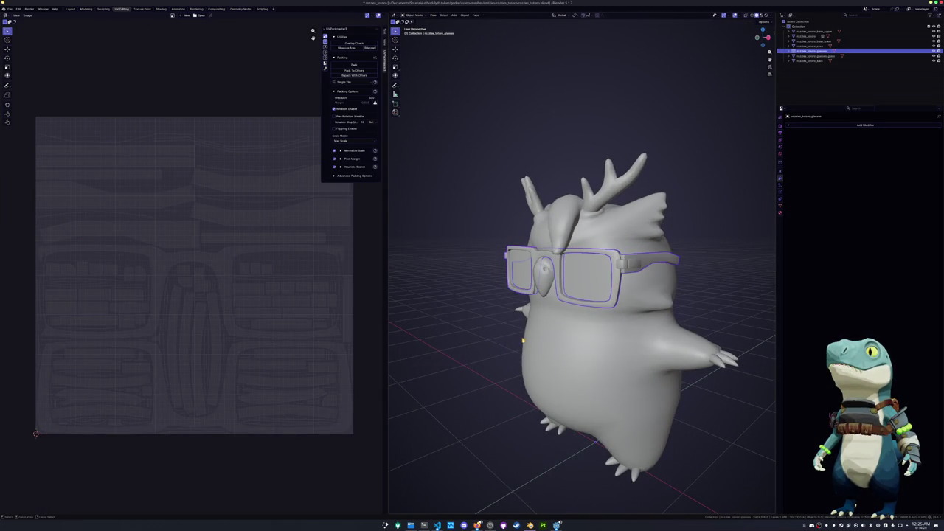
Move the lower beak along Y away from the glasses, frame it, and enter Edit Mode
left_click(542, 271)
middle_click_drag(543, 271, 509, 324)
scroll(500, 317, "up", 2)
scroll(499, 317, "up", 3)
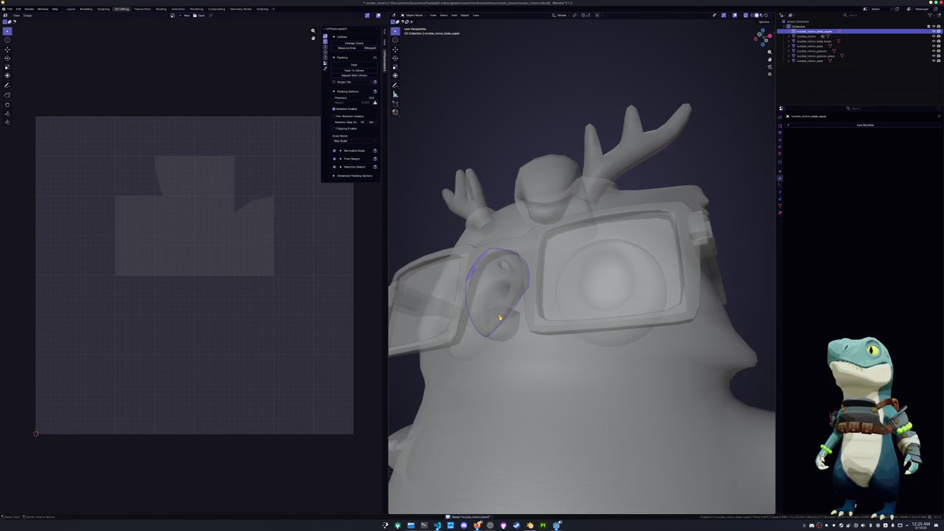
left_click(495, 323)
key("alt+z")
key("g")
middle_click_drag(496, 323, 444, 352)
key("y")
left_click(443, 346)
key("KP_Decimal")
key("Tab")
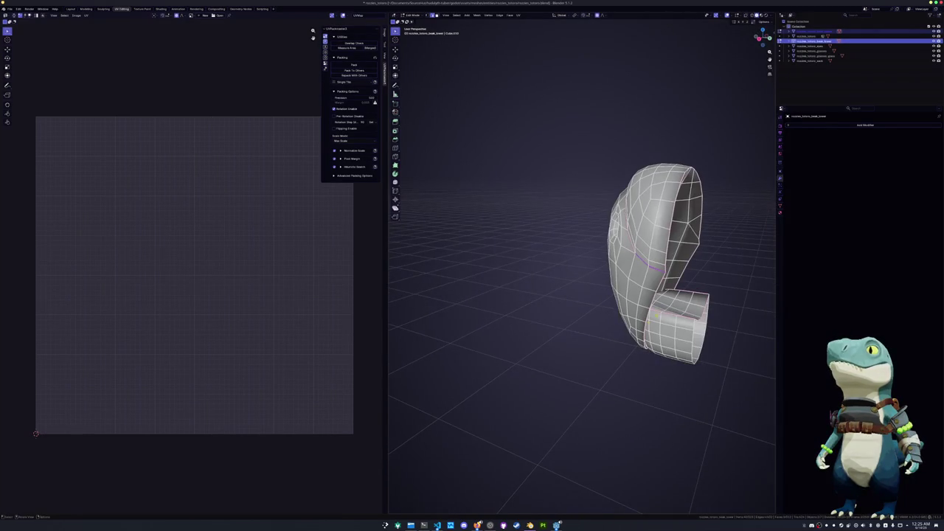
With see-through display on, mark the chosen lower beak edges as a seam
scroll(655, 313, "up", 5)
mouse_move(642, 283)
middle_mouse_down()
mouse_move(650, 305)
mouse_move(611, 237)
middle_mouse_up()
key("alt+z")
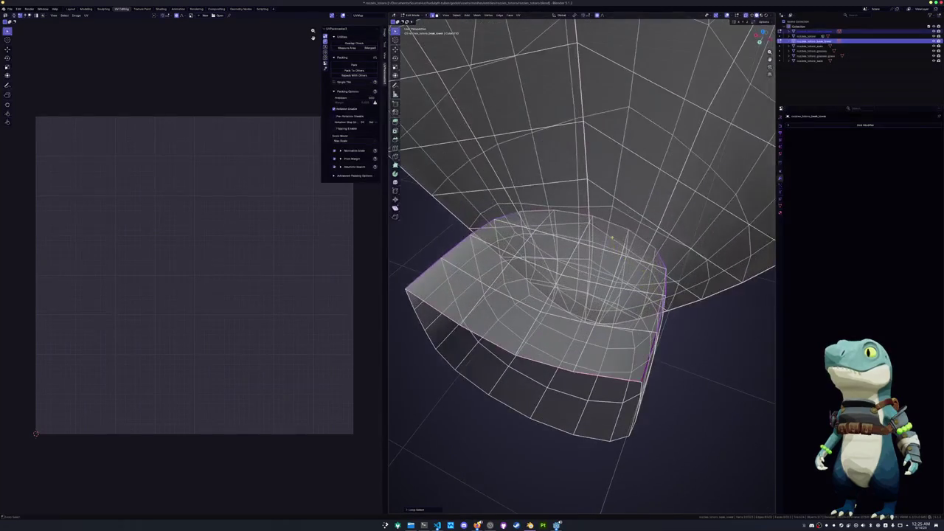
middle_click_drag(616, 225, 594, 277)
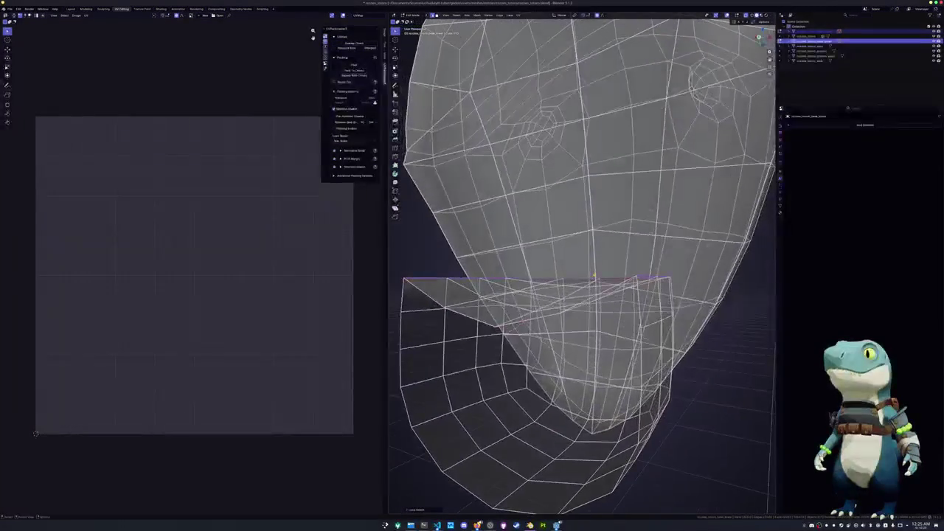
middle_click_drag(625, 399, 561, 413)
right_click(550, 417)
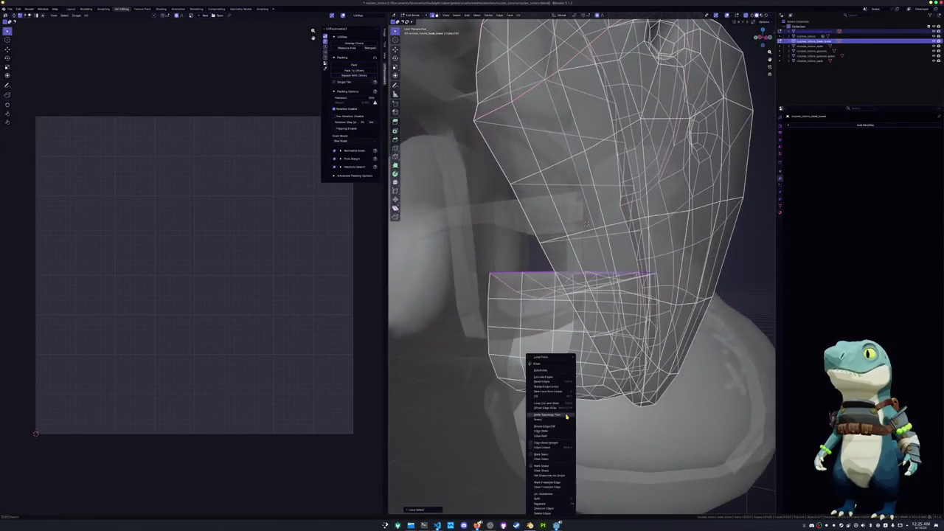
left_click(545, 456)
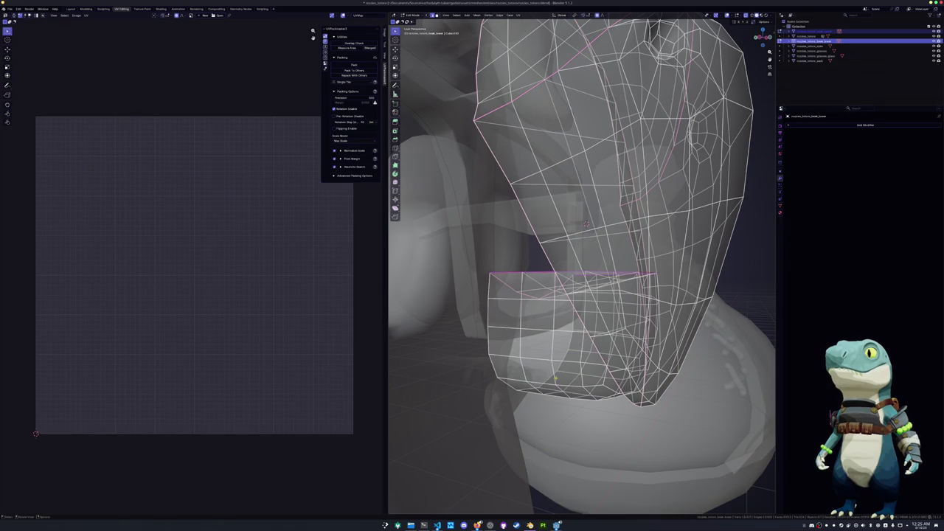
Select the whole lower beak, unwrap it along its seams, and return to Object Mode
key("l")
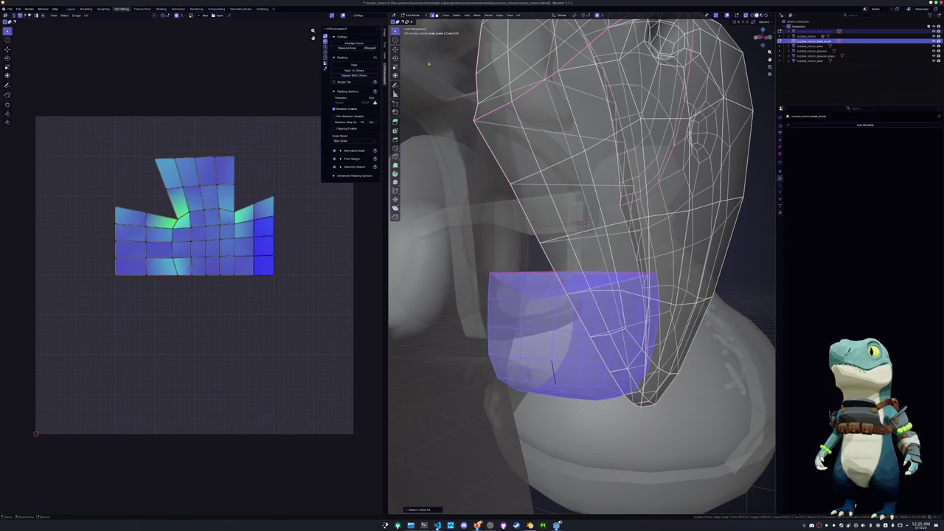
left_click(519, 14)
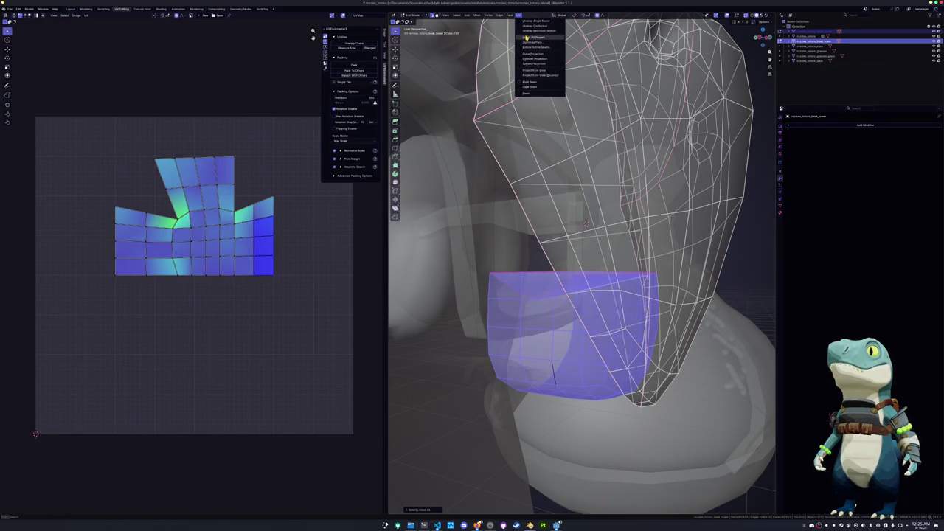
left_click(534, 22)
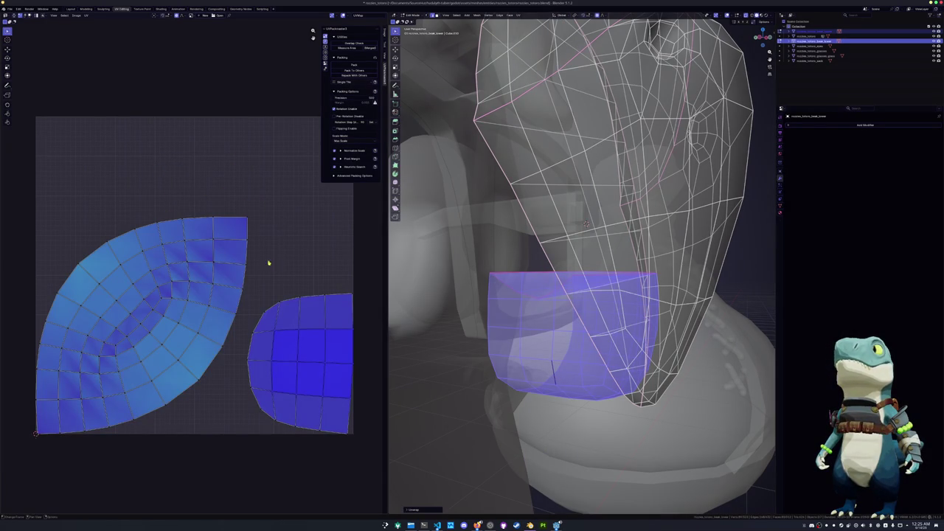
key("Tab")
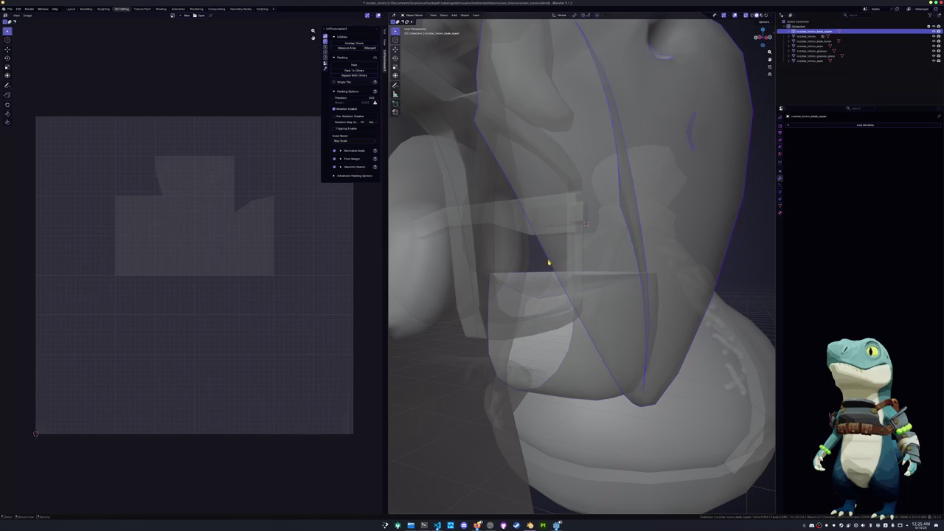
In the upper beak's Edit Mode, mark a selected edge loop as a seam
key("Tab")
left_click(549, 262, "alt")
middle_click_drag(549, 262, 537, 268)
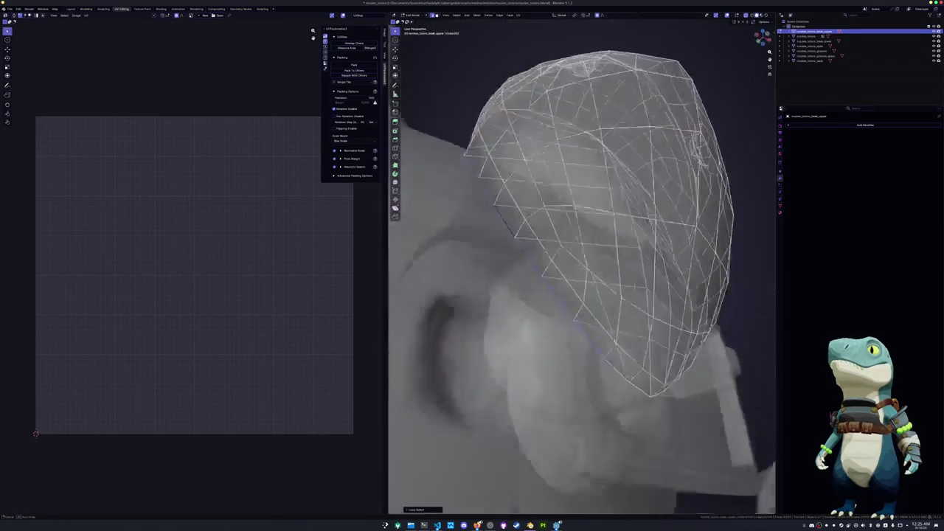
mouse_move(576, 325)
middle_mouse_down()
mouse_move(600, 366)
mouse_move(621, 234)
mouse_move(628, 272)
mouse_move(686, 251)
mouse_move(719, 214)
middle_mouse_up()
scroll(600, 366, "down", 5)
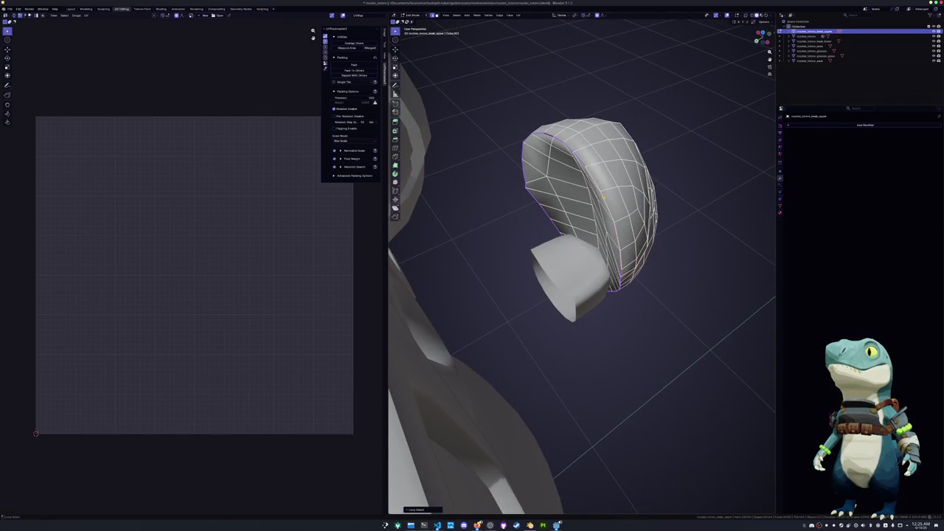
middle_click_drag(603, 197, 681, 228)
right_click(680, 228)
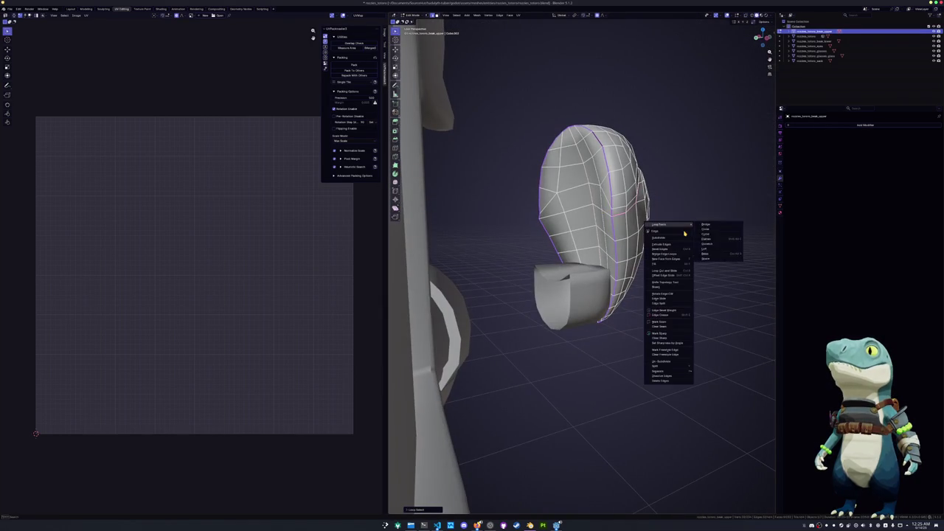
left_click(673, 323)
Mark a second edge loop running across the upper beak as a seam
scroll(673, 321, "up", 2)
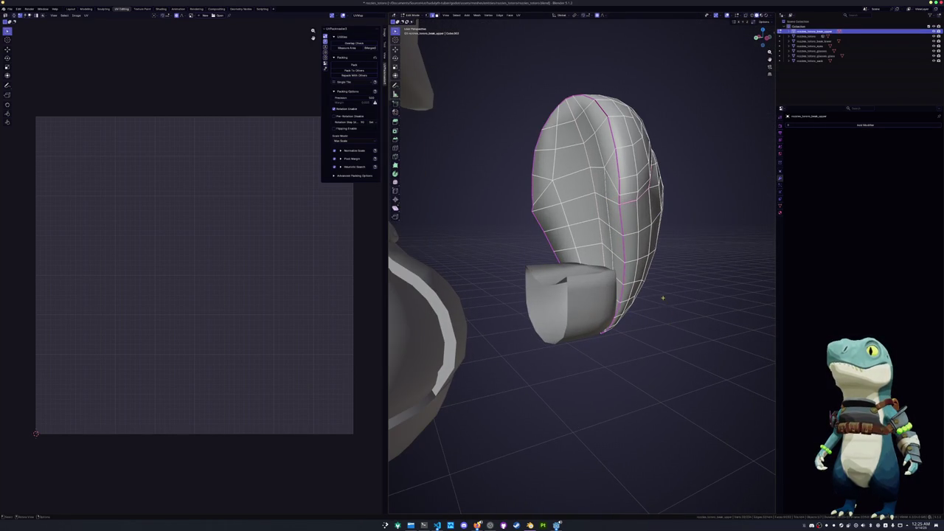
middle_click_drag(662, 298, 623, 304)
left_click(584, 198, "alt")
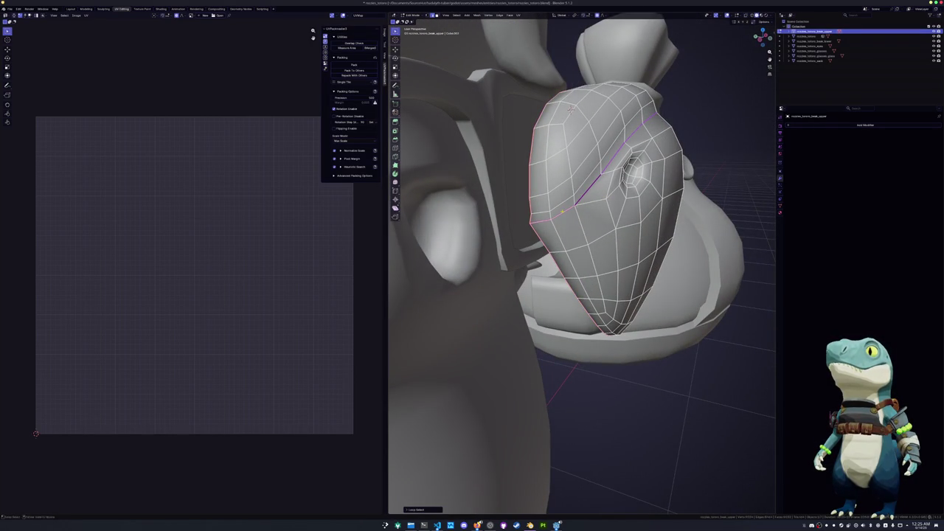
middle_click_drag(571, 108, 470, 259)
right_click(470, 259)
left_click(453, 276)
Unwrap the whole upper beak, then enter Edit Mode on both beak pieces together
scroll(470, 245, "down", 3)
key("a")
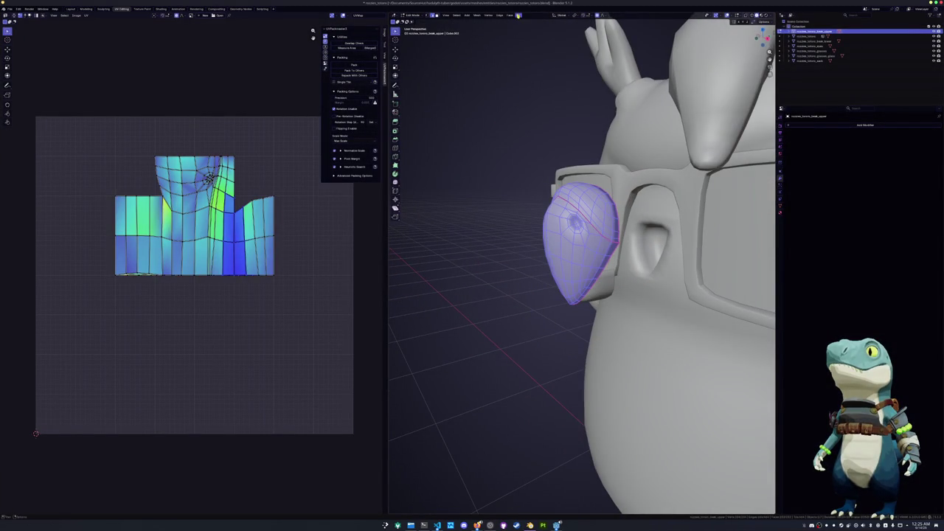
left_click(519, 15)
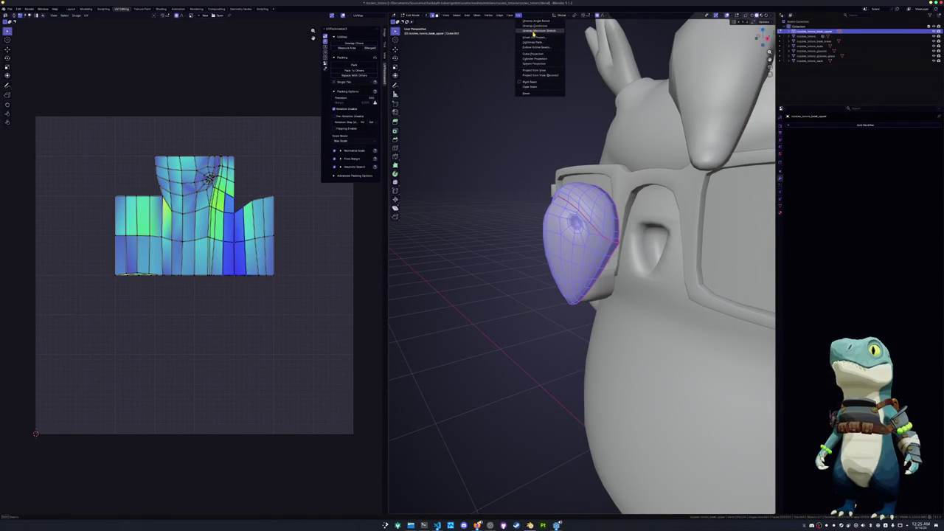
left_click(532, 32)
key("Tab")
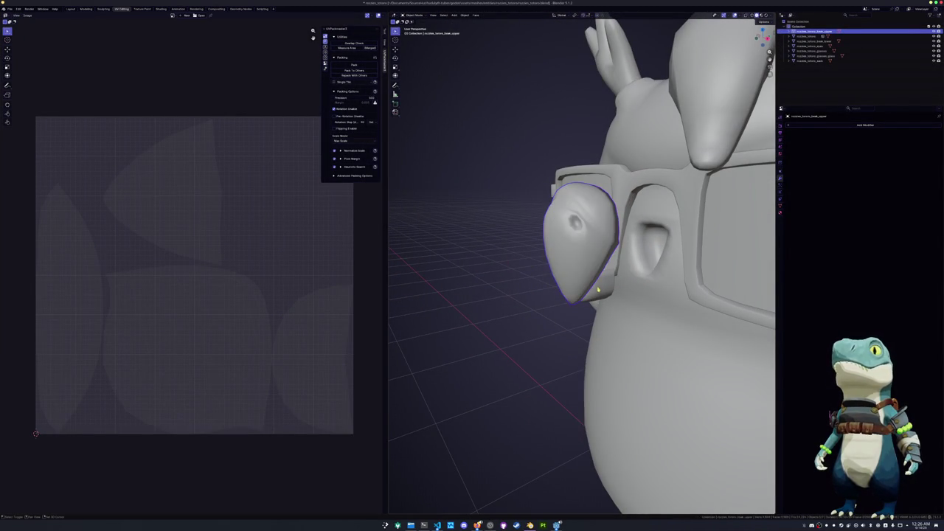
key("Tab")
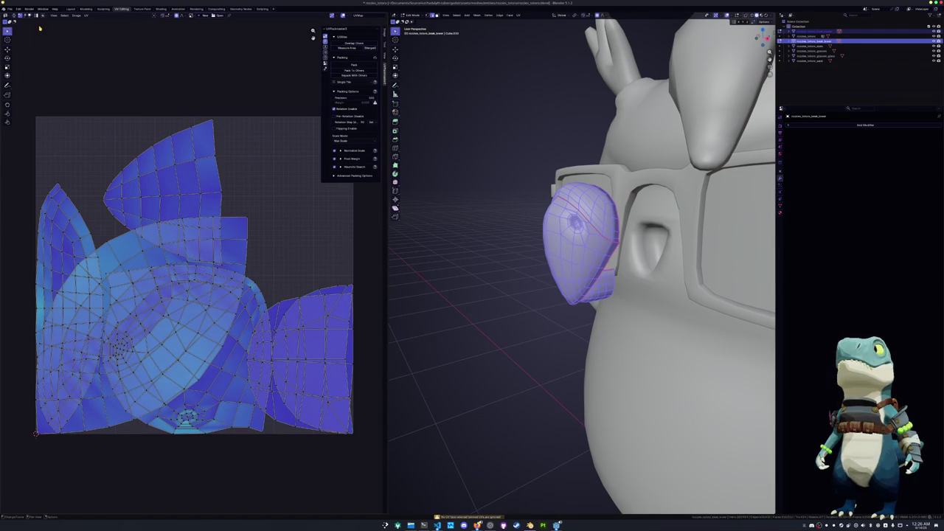
Deselect the UVs, pack the beak islands with UVPackmaster, and return to Object Mode
left_click(110, 170)
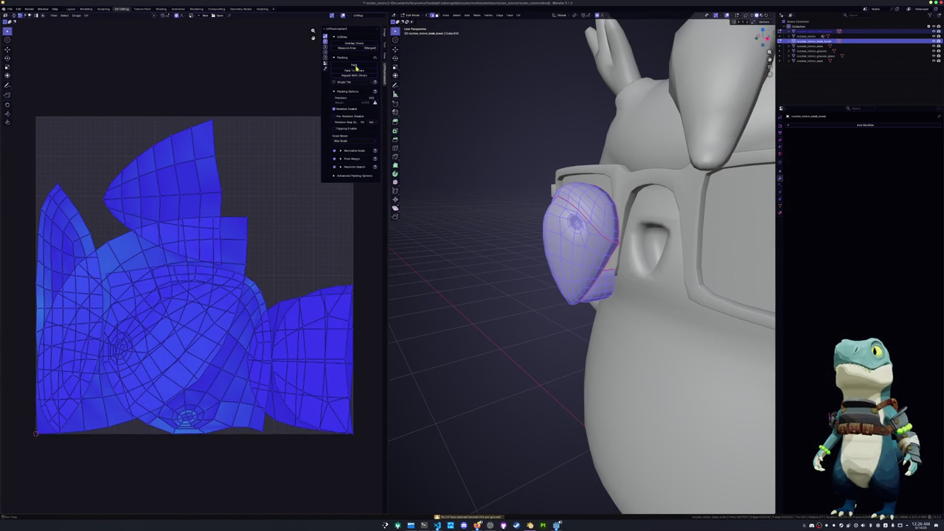
left_click(355, 67)
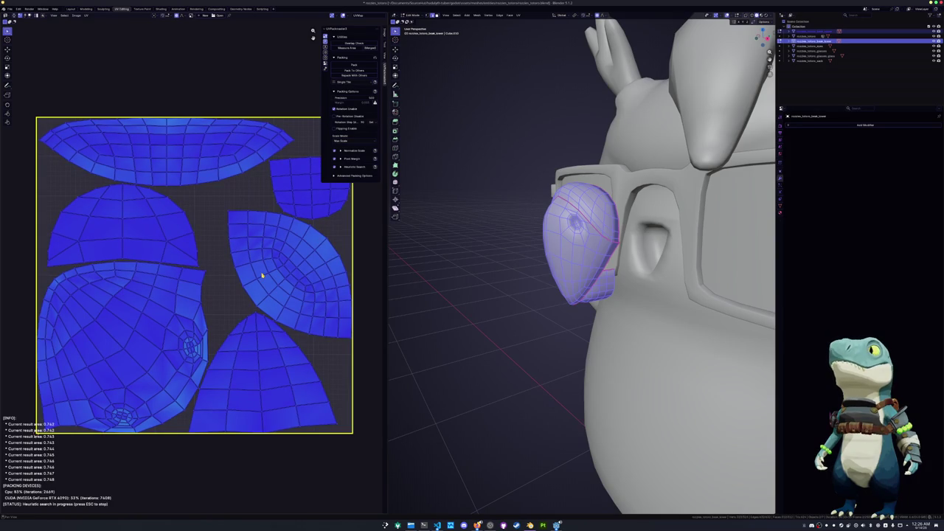
key("Tab")
middle_click_drag(531, 295, 547, 299)
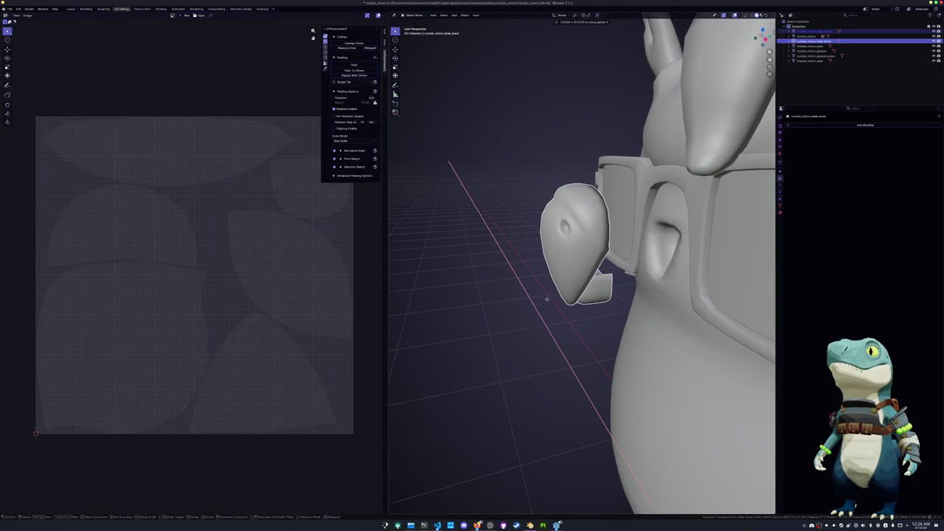
Cancel the stray move of the beak piece and hide the beak to reveal the face
key("Escape")
key("Return")
middle_click_drag(563, 316, 589, 304)
key("Delete")
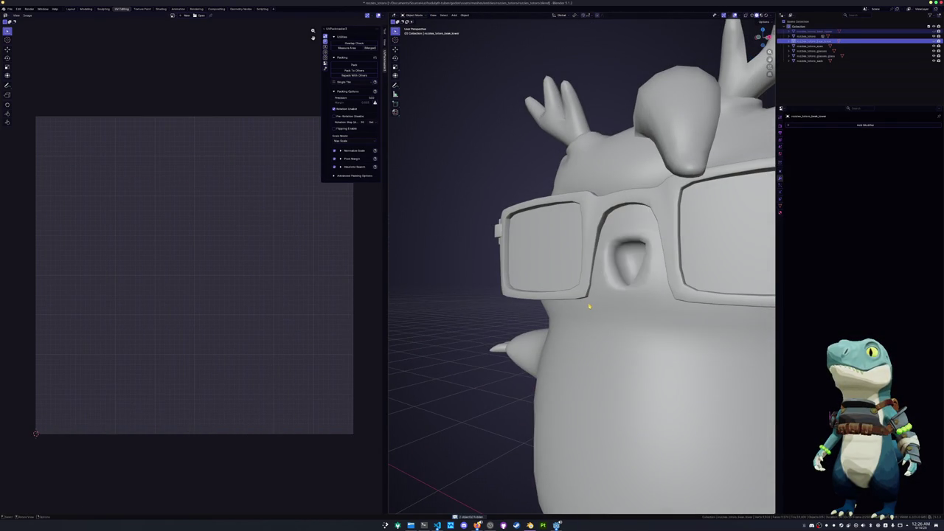
Enter Edit Mode on the owl body and mark the nose socket edge loop as a seam
left_click(619, 303)
key("Tab")
scroll(618, 302, "up", 1)
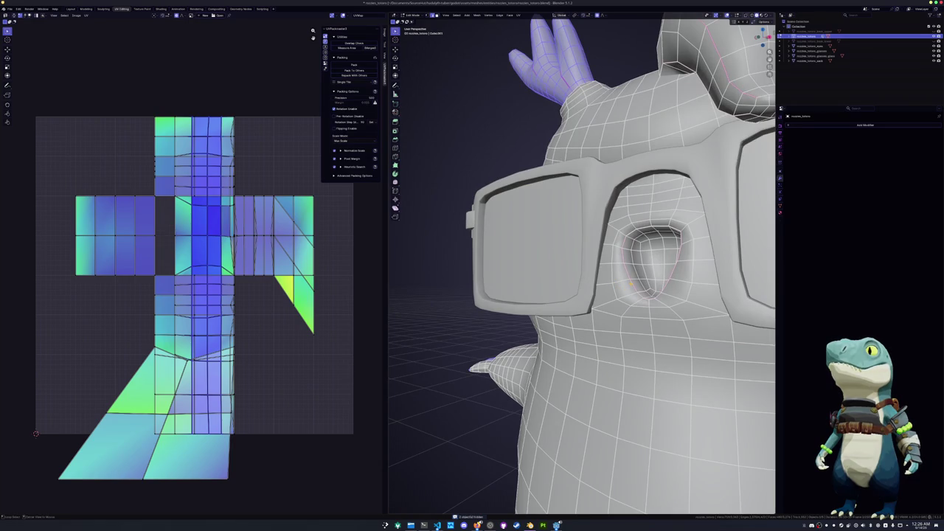
key("alt+a")
middle_click_drag(633, 282, 561, 310)
left_click(531, 280, "alt")
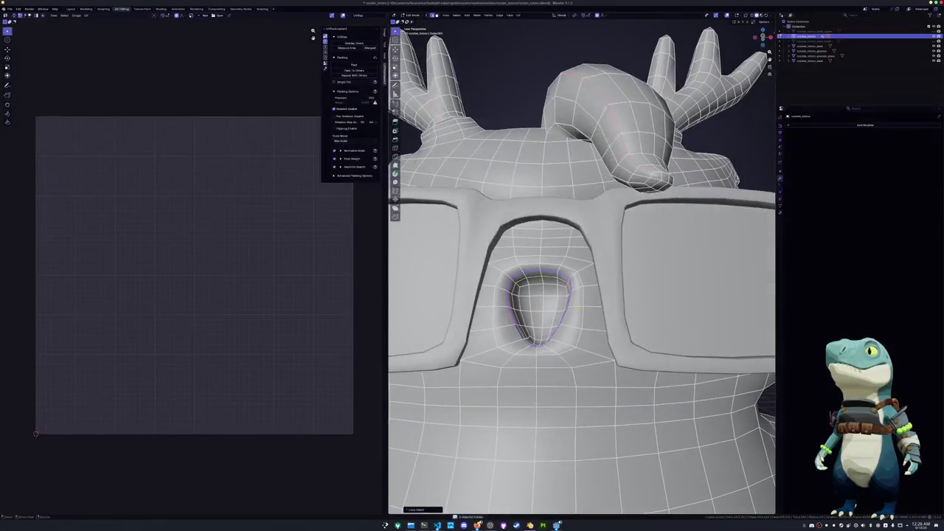
right_click(567, 352)
left_click(555, 399)
Select the vertical centre loop on the torso, then the edge loop around the neck
scroll(555, 399, "down", 3)
mouse_move(555, 384)
middle_mouse_down()
mouse_move(539, 337)
mouse_move(600, 335)
mouse_move(589, 323)
middle_mouse_up()
scroll(540, 337, "up", 3)
left_click(588, 326, "alt")
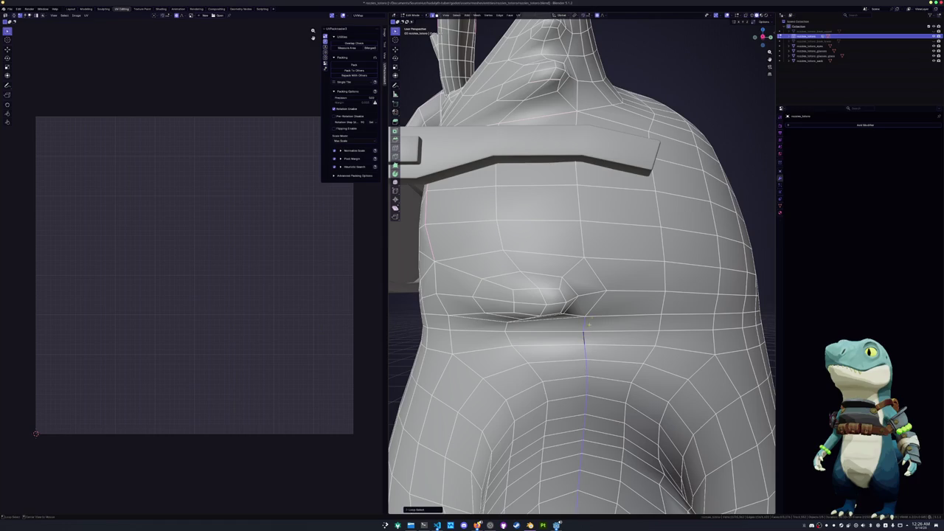
middle_click_drag(588, 269, 549, 378)
scroll(568, 317, "down", 3)
left_click(566, 343, "alt")
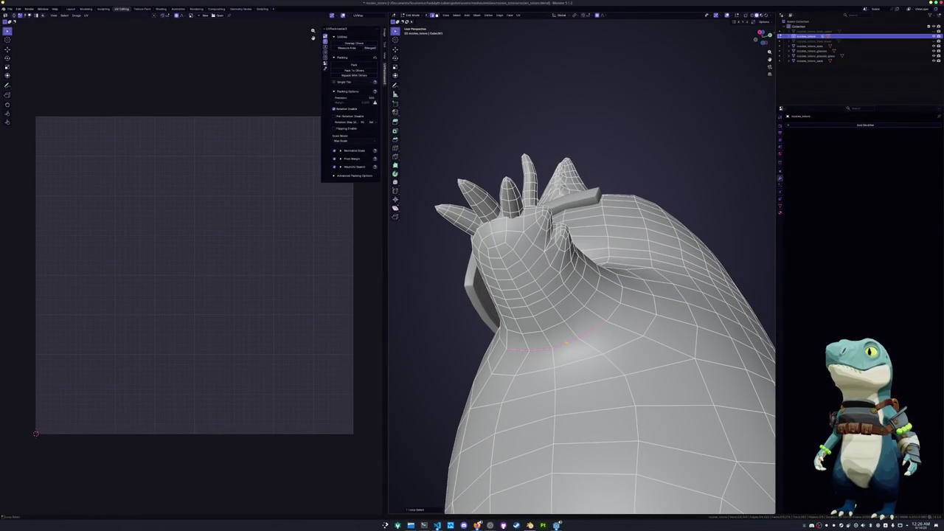
middle_click_drag(566, 343, 536, 374)
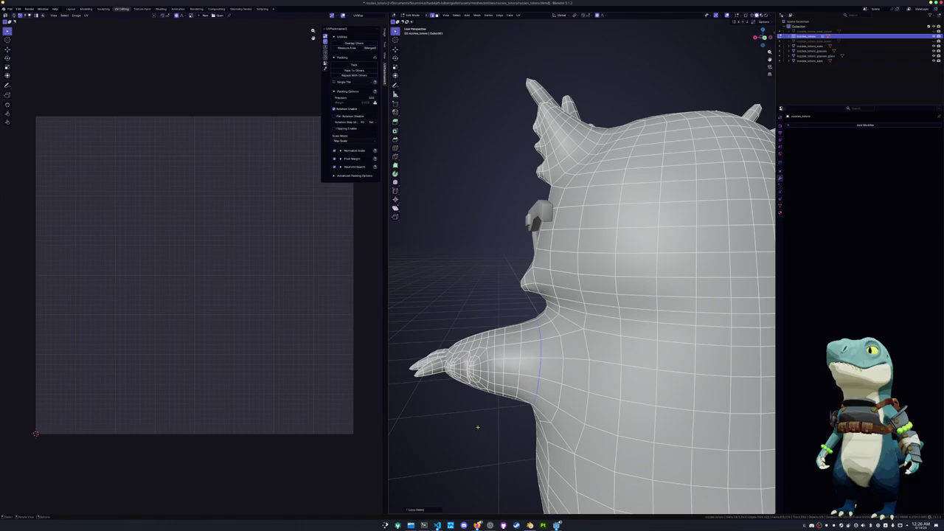
Change the loop selection options and inspect the character's back and front
left_click(421, 510)
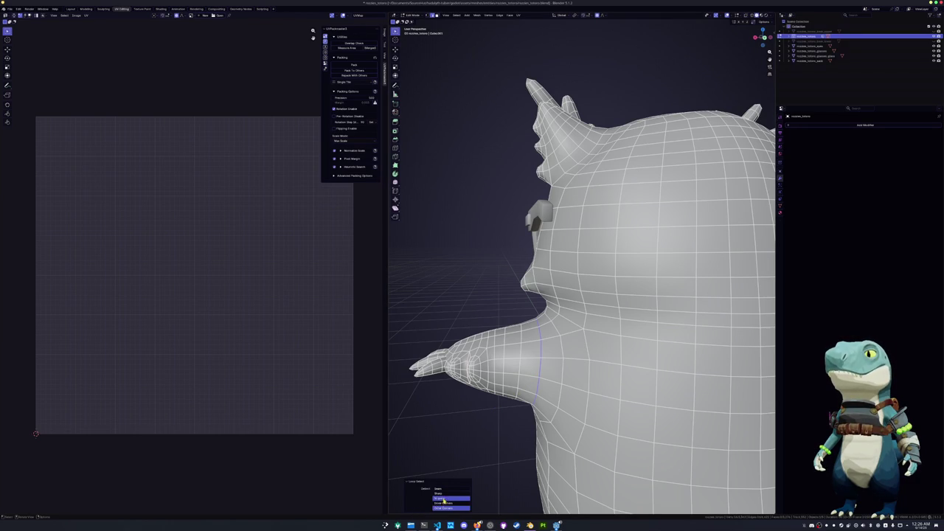
left_click(444, 489)
mouse_move(472, 443)
middle_mouse_down()
mouse_move(530, 436)
mouse_move(586, 349)
mouse_move(675, 352)
middle_mouse_up()
scroll(546, 413, "up", 3)
scroll(591, 346, "down", 3)
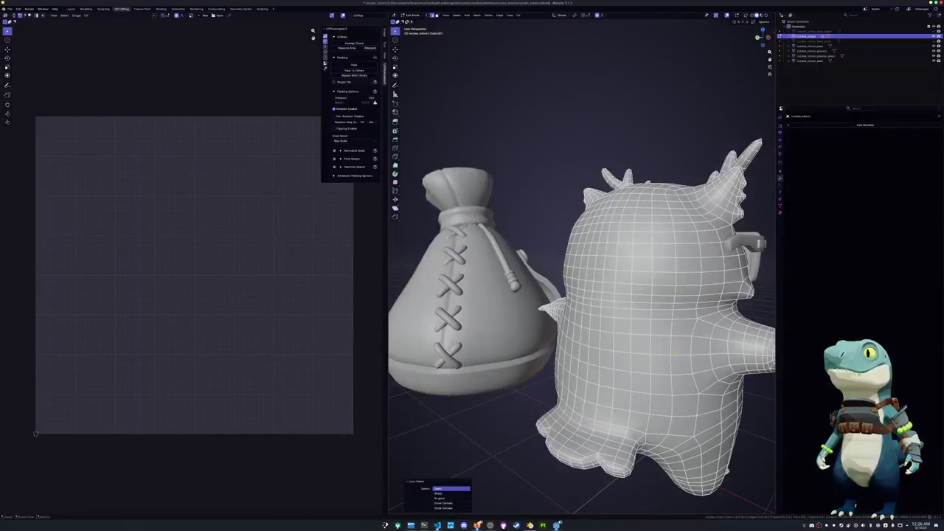
mouse_move(709, 400)
middle_mouse_down()
mouse_move(649, 450)
mouse_move(686, 450)
mouse_move(641, 450)
mouse_move(664, 450)
mouse_move(664, 435)
mouse_move(588, 451)
mouse_move(588, 465)
middle_mouse_up()
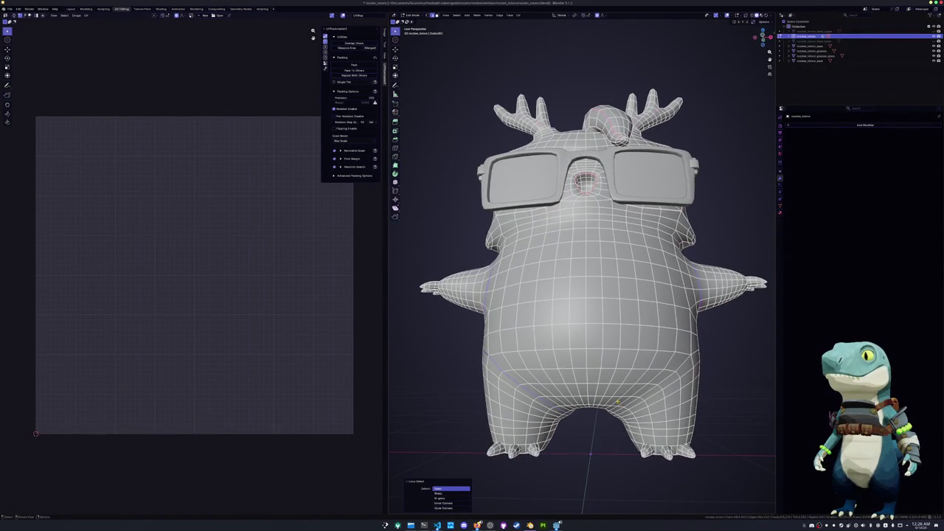
In front orthographic X-ray view, proportionally move vertices to reshape between the legs, then select all
key("KP_1")
scroll(615, 399, "up", 4)
scroll(612, 391, "down", 5, "shift")
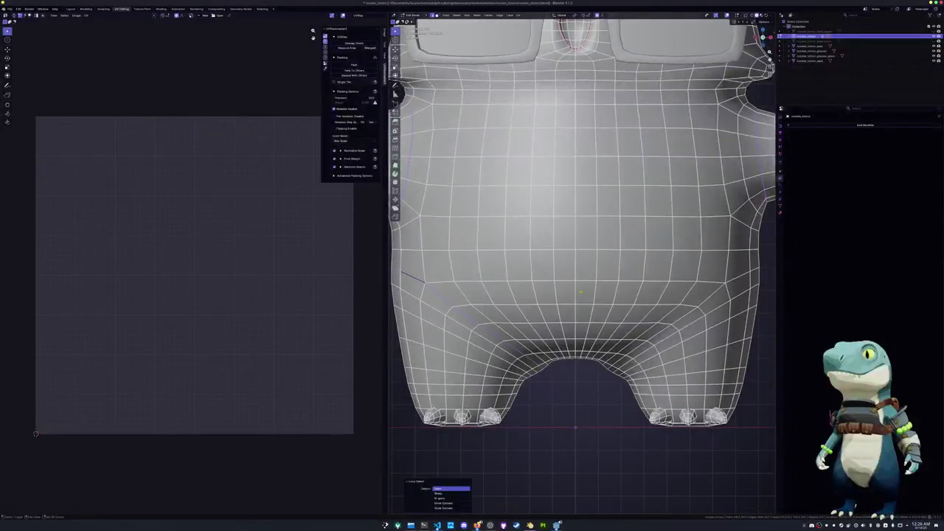
key("alt+z")
scroll(606, 373, "up", 2)
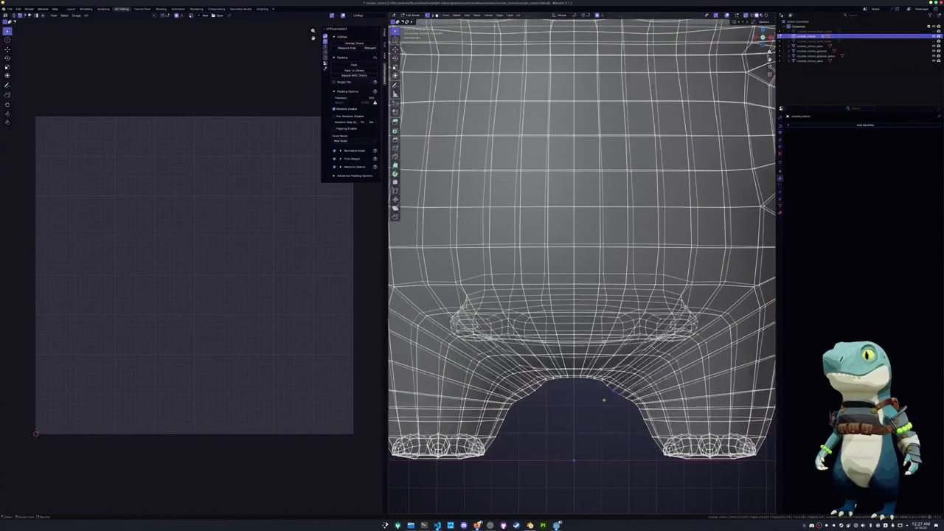
key("g")
scroll(608, 397, "up", 10)
scroll(607, 398, "up", 5)
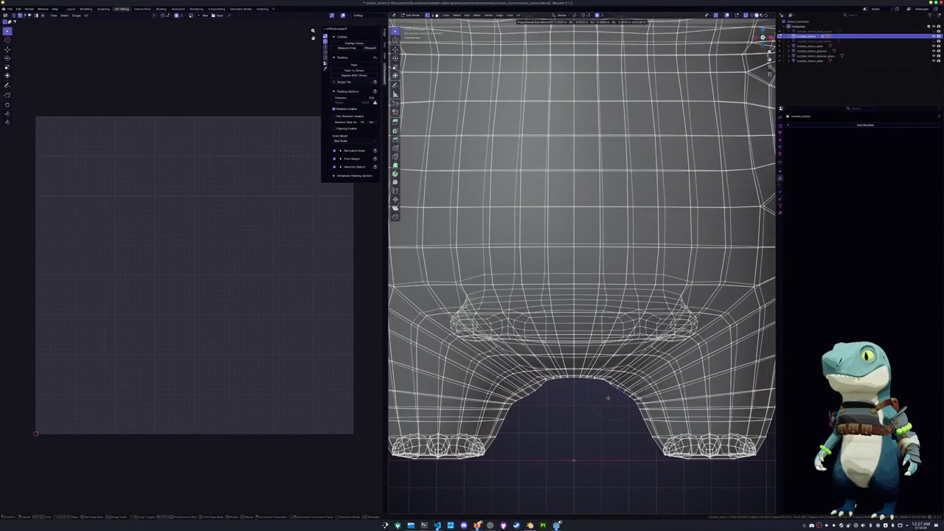
left_click(607, 398)
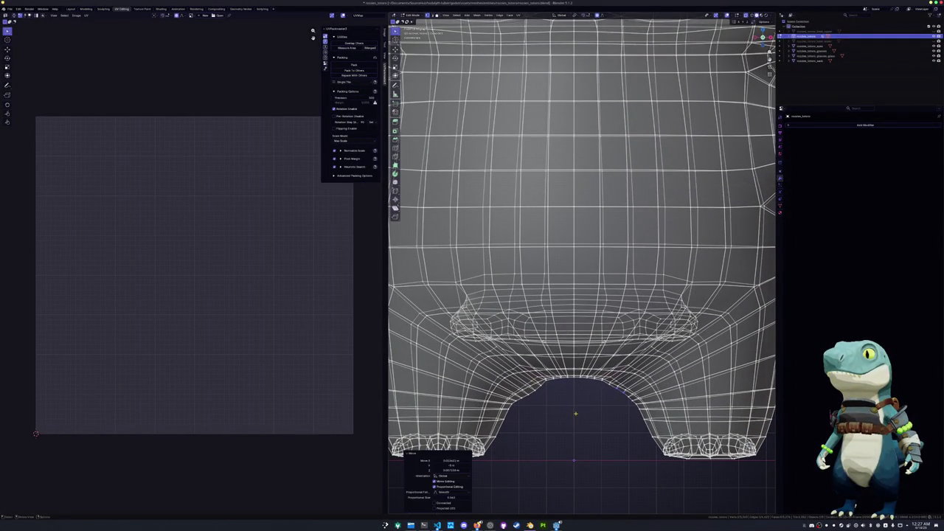
key("a")
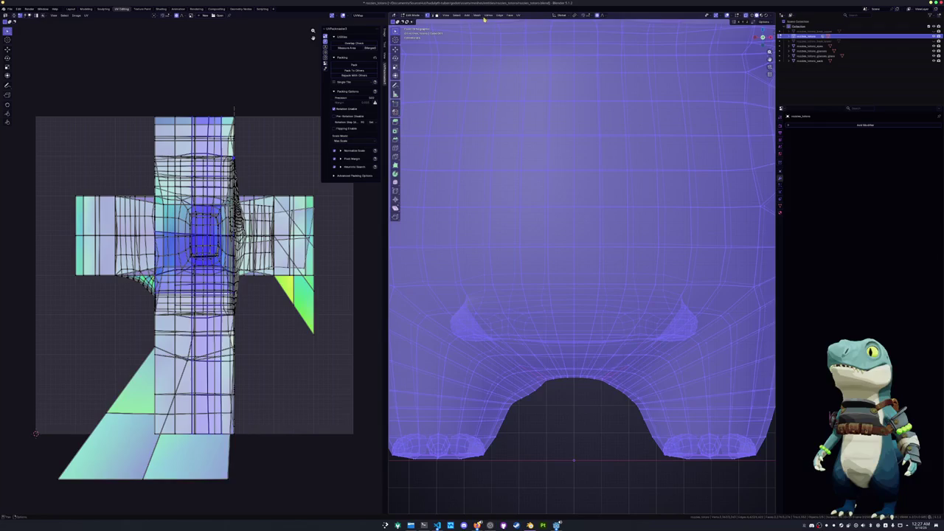
Apply Mesh > Snap to Symmetry and check the result from the front view
left_click(481, 15)
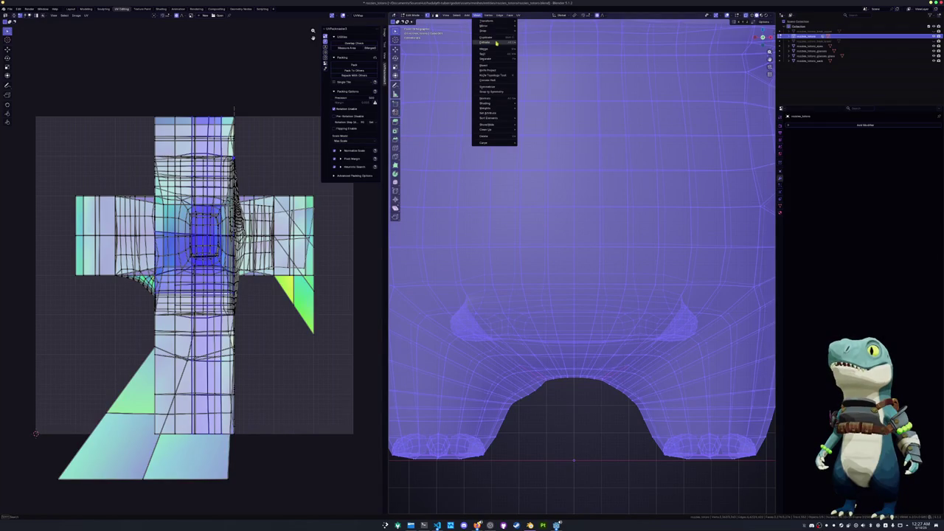
left_click(496, 92)
mouse_move(557, 488)
middle_mouse_down("shift")
mouse_move(464, 381)
mouse_move(534, 348)
middle_mouse_up("shift")
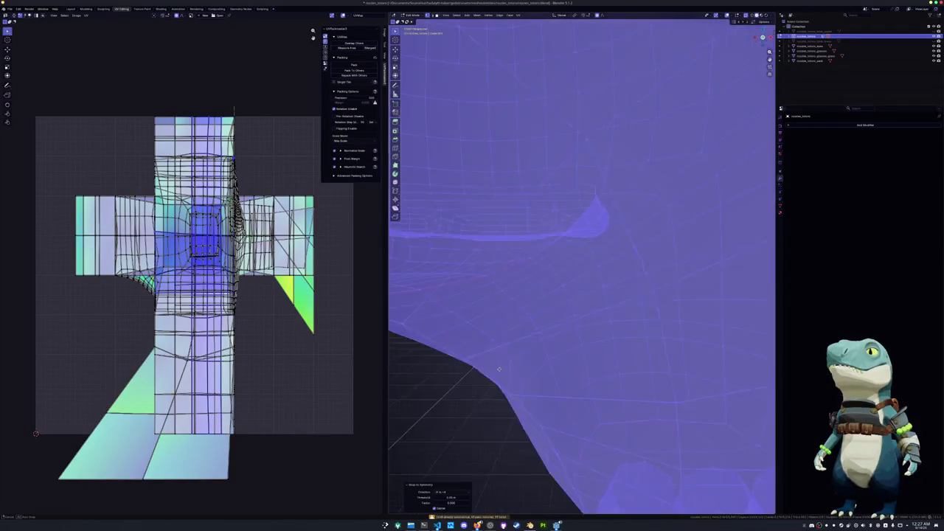
scroll(663, 201, "down", 5)
key("KP_1")
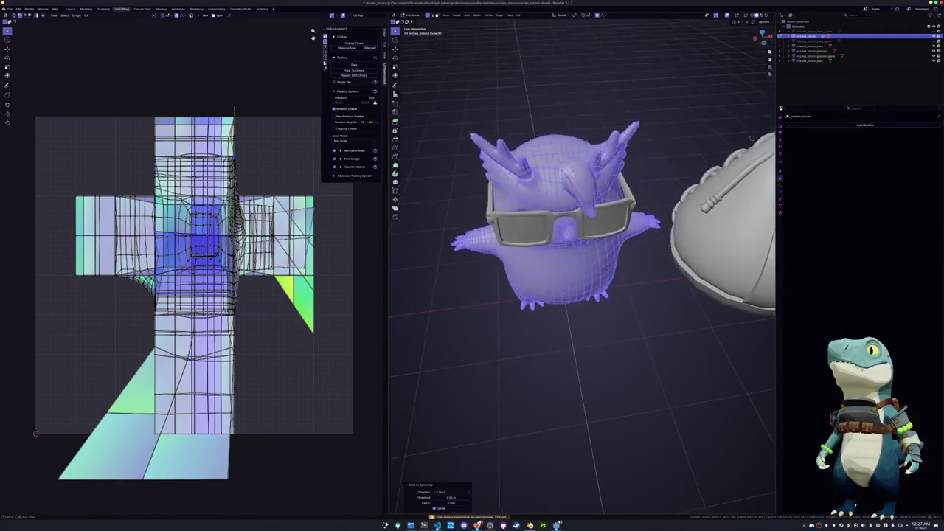
scroll(549, 332, "up", 5)
scroll(549, 332, "down", 5)
Toggle between Object and Edit Mode to inspect the whole body and feet
mouse_move(549, 331)
middle_mouse_down()
mouse_move(560, 346)
mouse_move(587, 322)
mouse_move(531, 302)
middle_mouse_up()
key("Tab")
scroll(567, 350, "up", 5)
key("Tab")
key("Tab")
scroll(588, 330, "down", 5)
key("Tab")
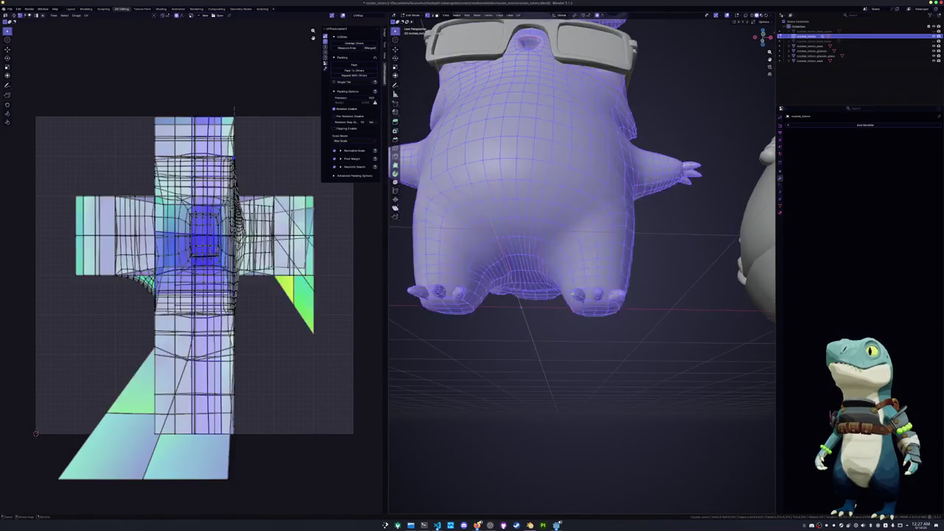
scroll(523, 293, "up", 5)
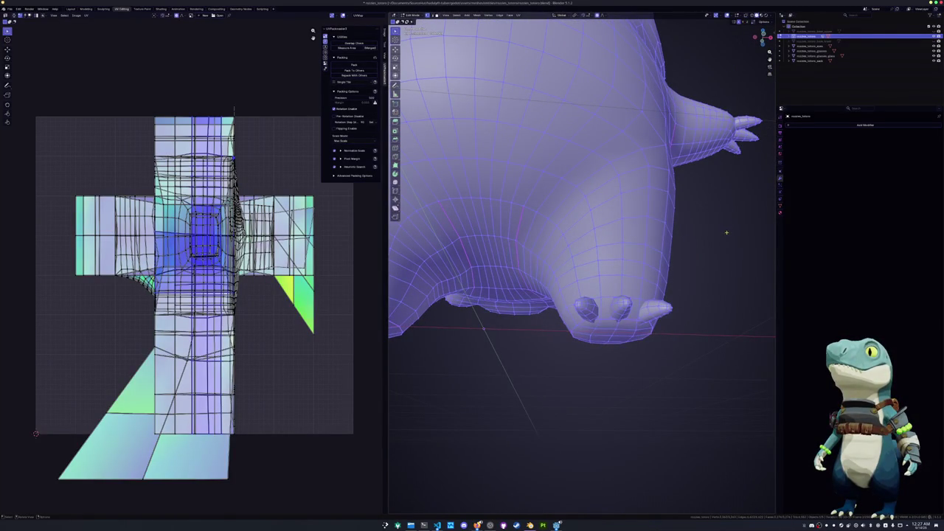
key("Tab")
middle_click_drag(727, 232, 597, 254)
key("Tab")
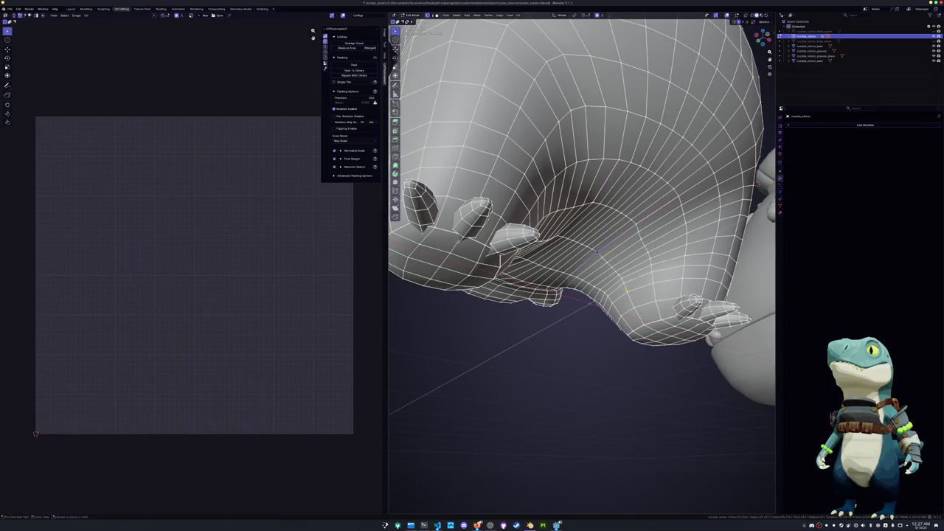
Relax the uneven edge loops under the arm, on the side of the head and under the neck
left_click(626, 291, "alt")
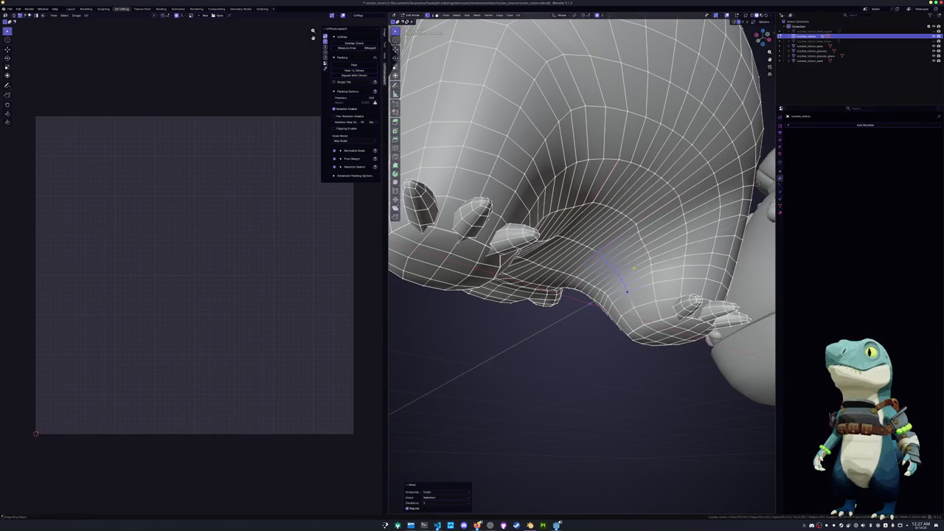
left_click(652, 280, "alt")
key("shift+r")
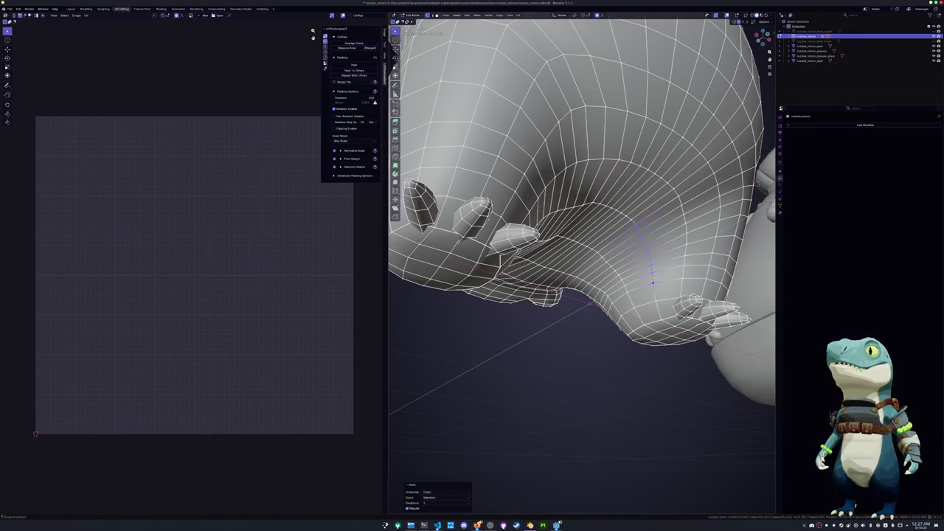
middle_click_drag(652, 281, 684, 267)
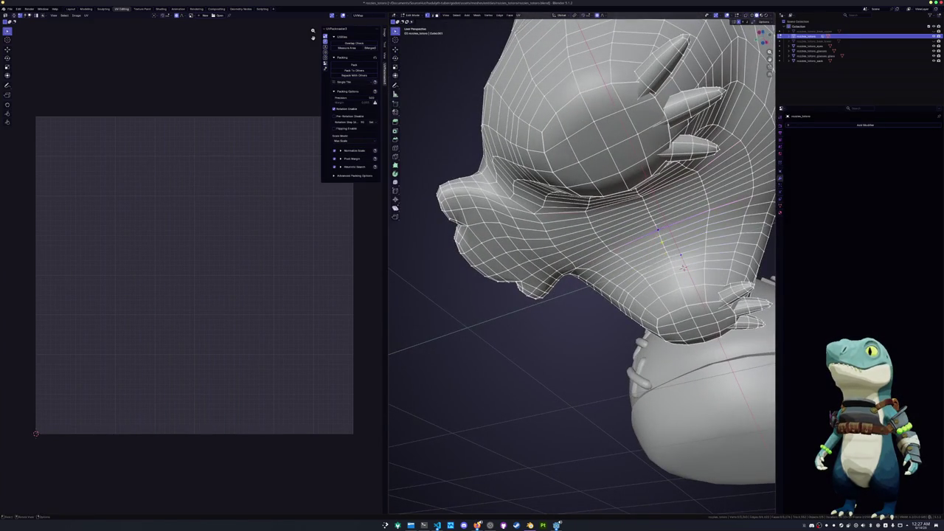
left_click(683, 267, "alt")
key("shift+r")
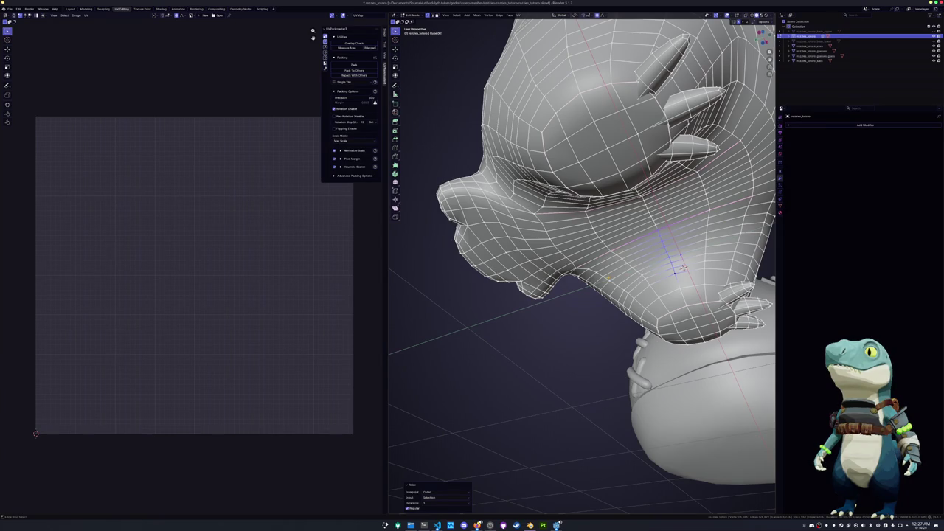
middle_click_drag(682, 268, 617, 271)
left_click(617, 271, "alt")
key("shift+r")
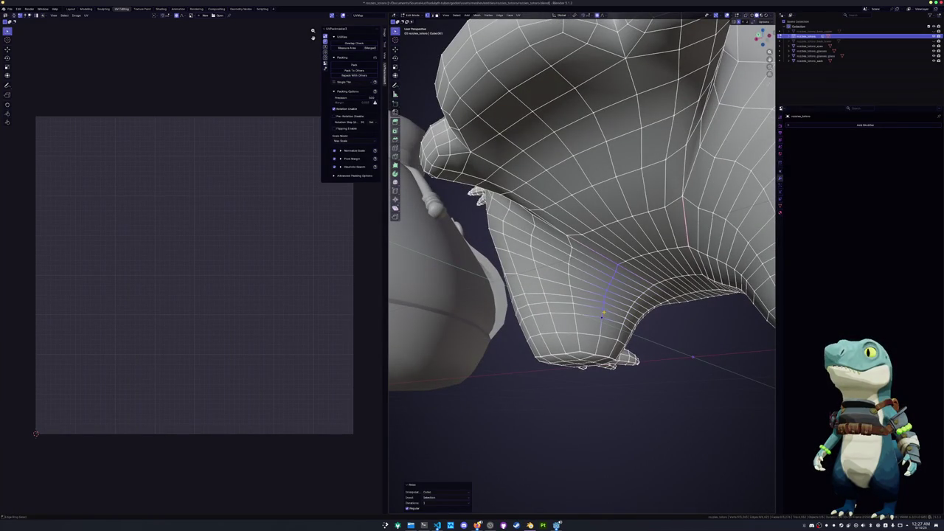
mouse_move(604, 313)
middle_mouse_down()
mouse_move(498, 318)
mouse_move(599, 333)
mouse_move(577, 223)
mouse_move(614, 252)
mouse_move(514, 186)
mouse_move(514, 231)
mouse_move(675, 219)
mouse_move(642, 236)
mouse_move(659, 239)
middle_mouse_up()
Slide a vertex under the chin and mark the edge loop around the arm as a seam
key("c")
left_click(578, 222)
scroll(614, 252, "down", 5)
left_click(514, 185, "alt")
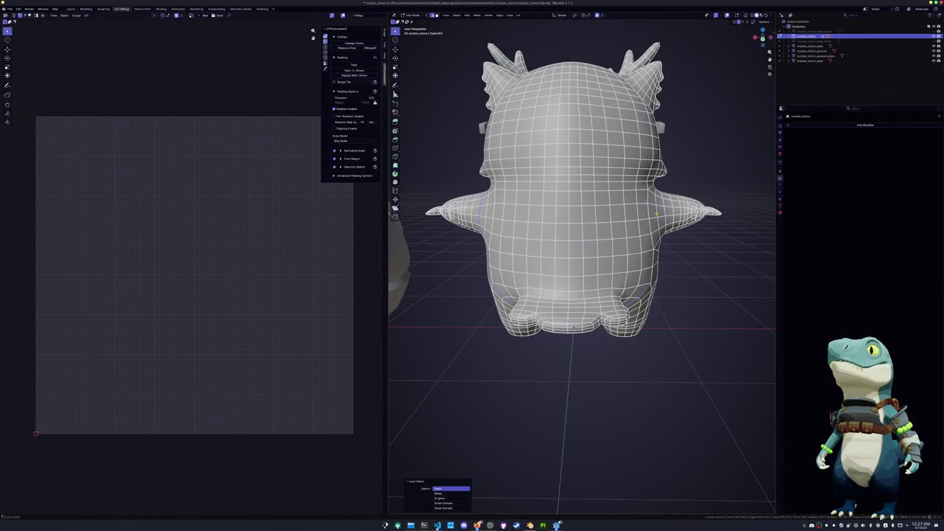
mouse_move(663, 213)
middle_mouse_down()
mouse_move(602, 295)
mouse_move(571, 244)
middle_mouse_up()
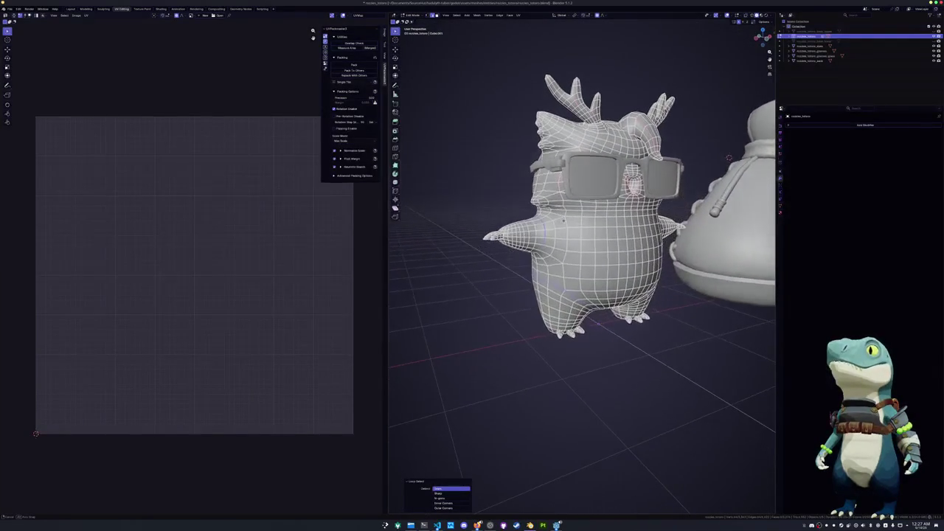
right_click(571, 243)
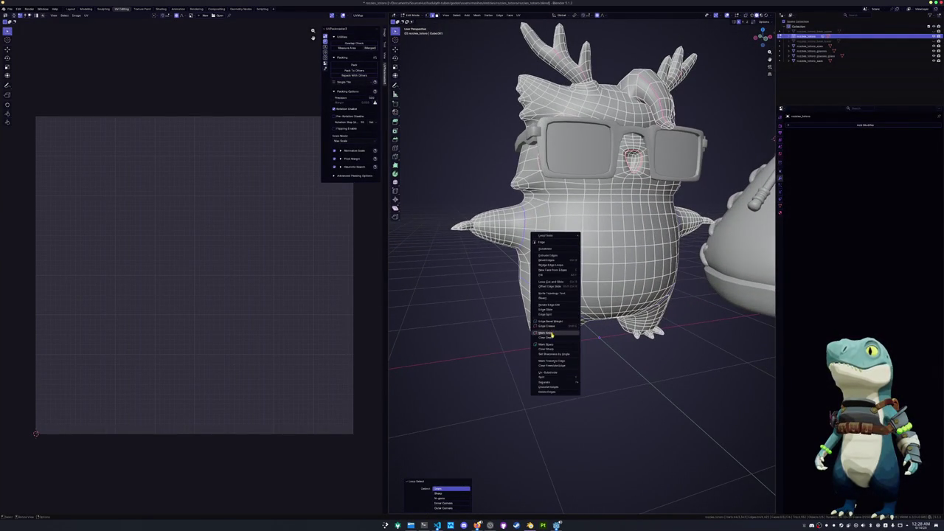
left_click(546, 332)
scroll(498, 226, "up", 2)
Select another arm loop, then mark the short edge loop around the foot as a seam
left_click(498, 218, "alt")
mouse_move(498, 218)
middle_mouse_down()
mouse_move(775, 310)
mouse_move(551, 273)
mouse_move(558, 186)
mouse_move(773, 403)
mouse_move(767, 368)
middle_mouse_up()
right_click(551, 274)
key("Escape")
scroll(551, 275, "up", 3)
right_click(569, 213)
key("Escape")
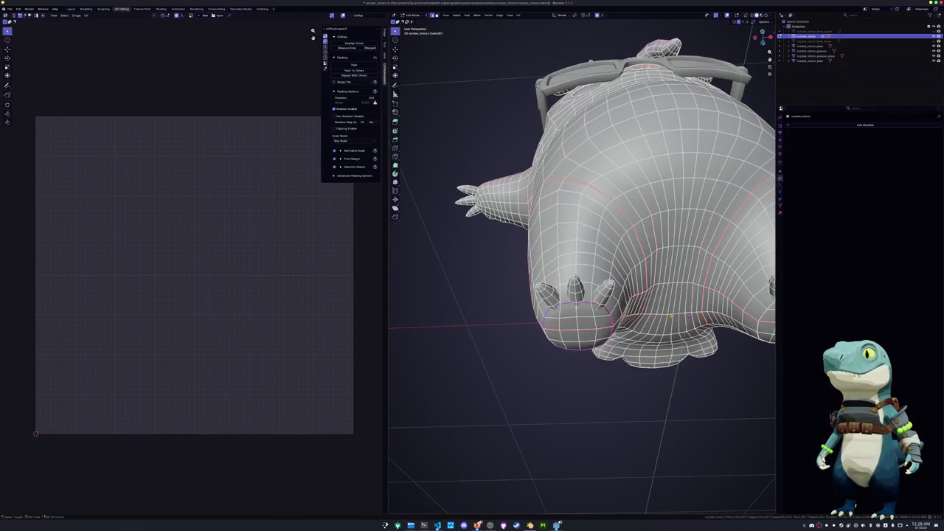
middle_click_drag(569, 212, 664, 222)
left_click(561, 297, "alt")
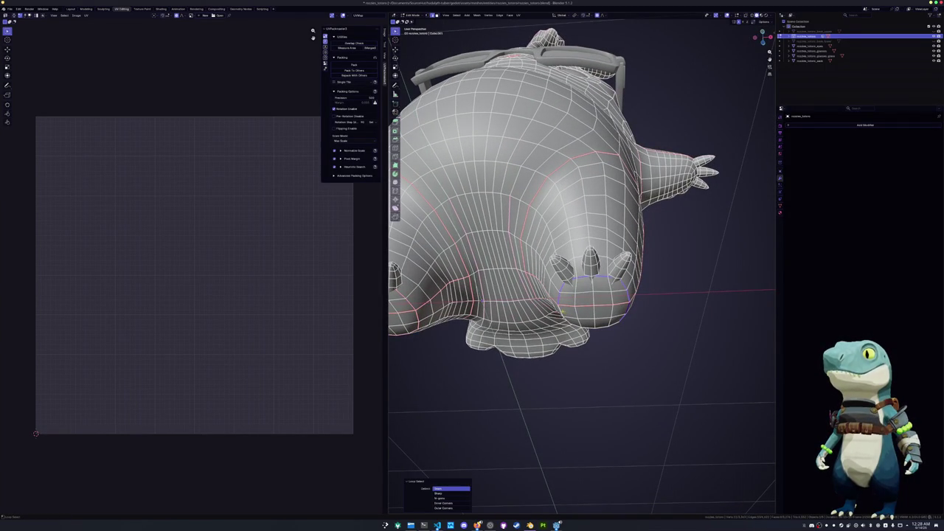
right_click(587, 325)
left_click(587, 325)
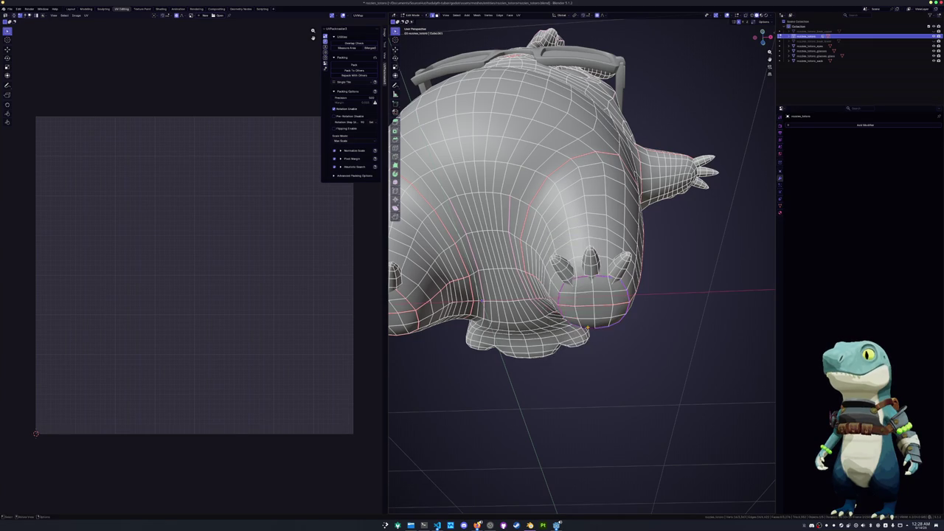
Mark the edge loop near the toes as a seam
middle_click_drag(586, 326, 561, 383)
scroll(556, 351, "up", 3)
scroll(570, 343, "up", 2)
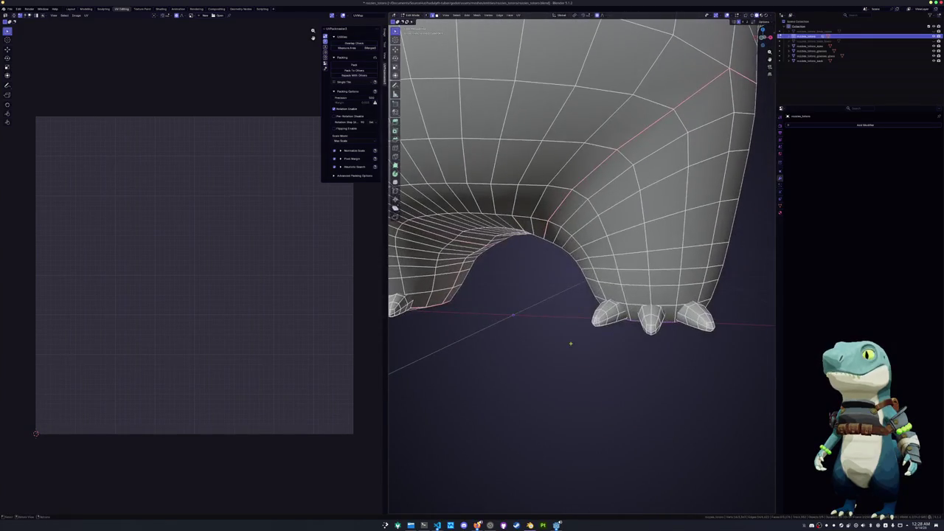
left_click(636, 325, "alt")
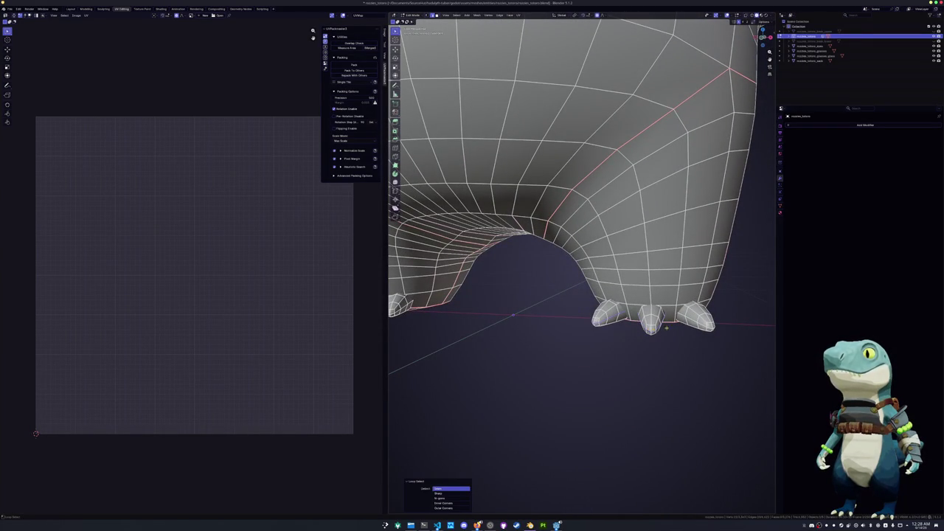
middle_click_drag(545, 303, 587, 301)
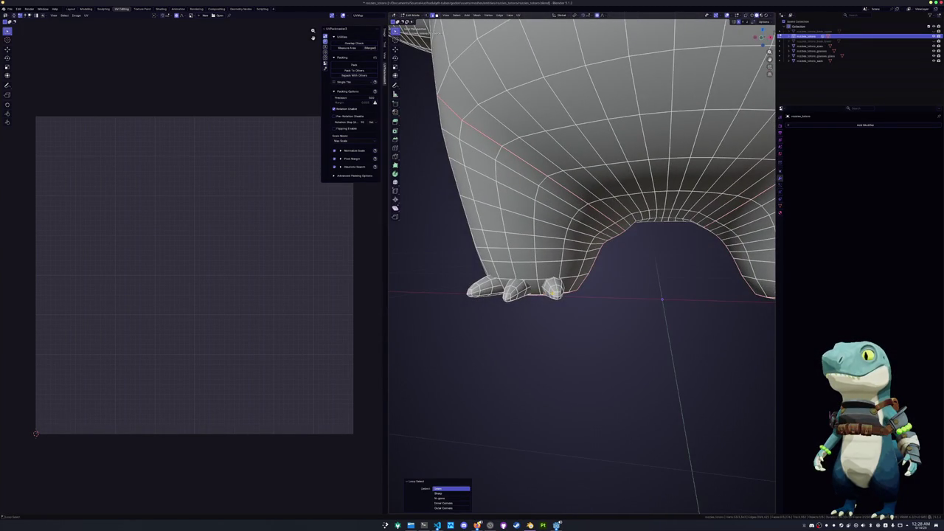
right_click(457, 280)
left_click(457, 280)
Mark seams along the edge loops around the hips
mouse_move(457, 280)
middle_mouse_down()
mouse_move(582, 302)
mouse_move(519, 240)
mouse_move(549, 248)
mouse_move(516, 222)
middle_mouse_up()
left_click(519, 240, "alt")
right_click(549, 248)
left_click(548, 249)
right_click(513, 294)
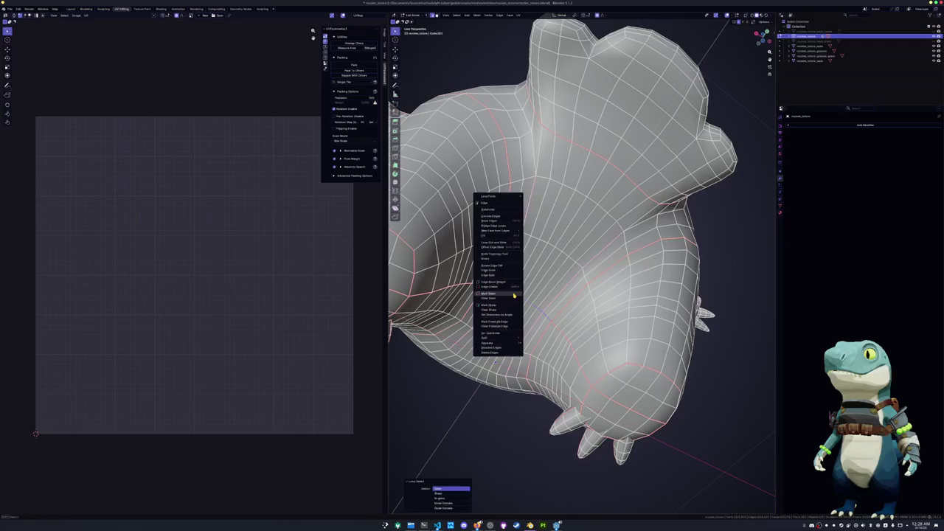
left_click(513, 294)
Mark seams on the lower body loop and the band of edges between the legs
mouse_move(513, 293)
middle_mouse_down()
mouse_move(502, 303)
mouse_move(510, 287)
mouse_move(510, 380)
mouse_move(505, 354)
mouse_move(509, 377)
mouse_move(582, 368)
middle_mouse_up()
left_click(487, 189, "alt")
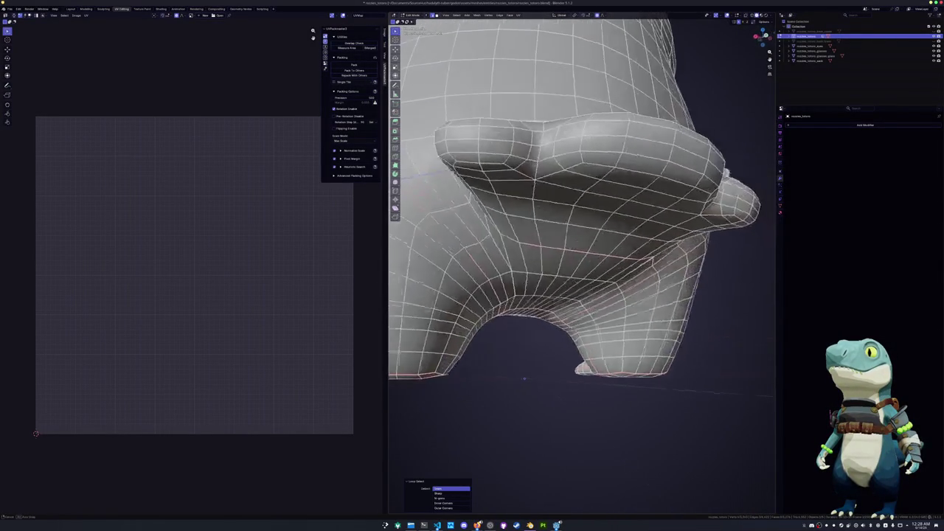
right_click(588, 212)
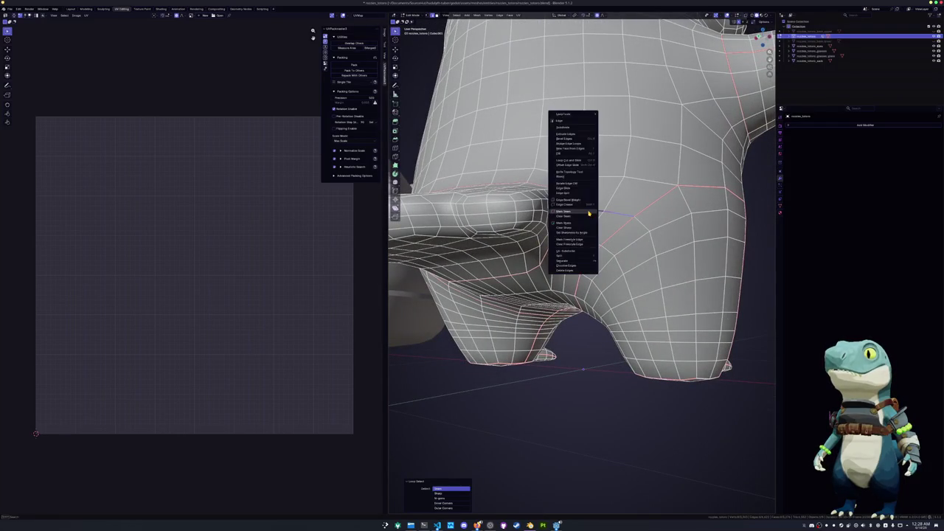
left_click(587, 213)
middle_click_drag(586, 214, 554, 230)
right_click(593, 221)
left_click(594, 221)
scroll(555, 222, "up", 5)
mouse_move(555, 223)
middle_mouse_down()
mouse_move(585, 234)
mouse_move(598, 257)
middle_mouse_up()
scroll(565, 221, "down", 3)
scroll(582, 226, "up", 3)
scroll(585, 234, "down", 5)
scroll(598, 257, "up", 4)
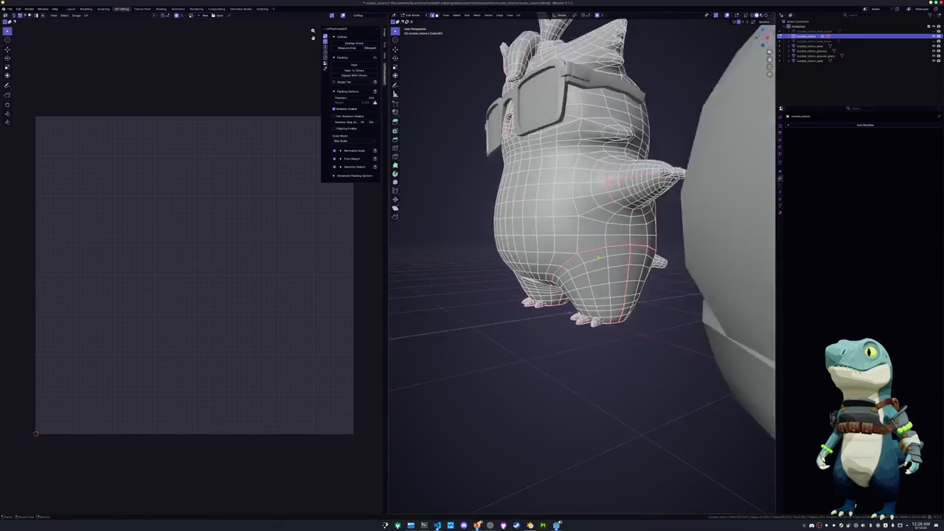
Mark the current selection as a seam, then add a seam on another body loop
scroll(598, 257, "up", 2)
right_click(623, 258)
left_click(627, 262)
mouse_move(627, 261)
middle_mouse_down()
mouse_move(623, 291)
mouse_move(535, 283)
mouse_move(555, 367)
mouse_move(560, 344)
middle_mouse_up()
left_click(555, 367, "alt")
middle_click_drag(548, 151, 497, 175)
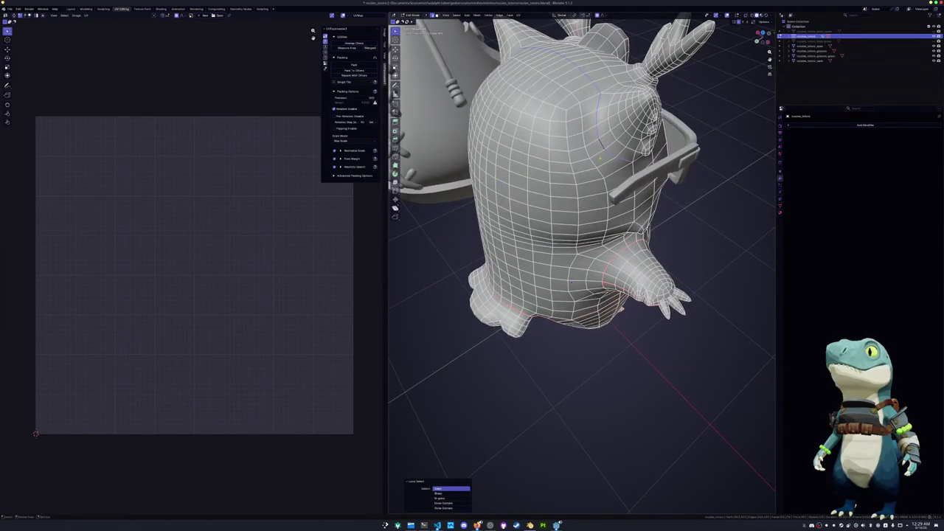
middle_click_drag(599, 158, 583, 163)
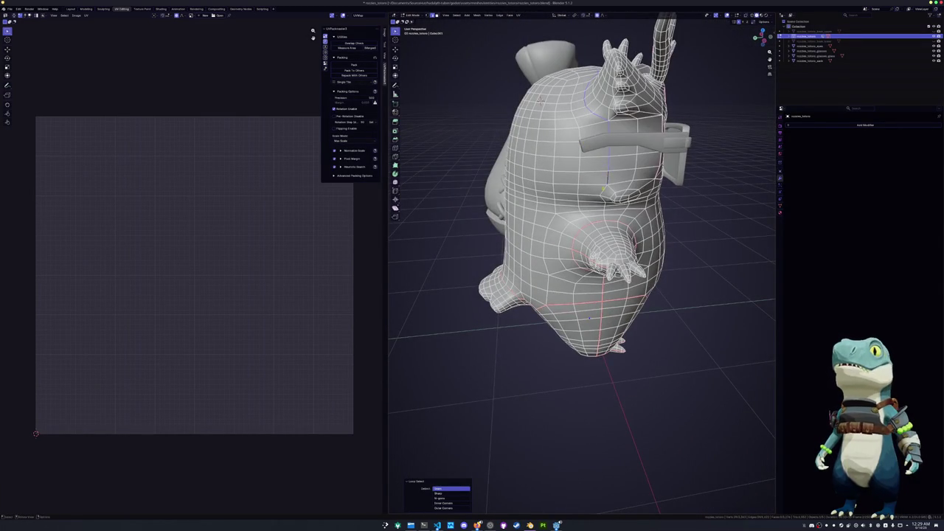
middle_click_drag(541, 98, 548, 147)
right_click(548, 148)
left_click(582, 199)
Select the edge loop above the glasses and bring up its edge operations
mouse_move(583, 199)
middle_mouse_down()
mouse_move(542, 253)
mouse_move(611, 443)
middle_mouse_up()
scroll(543, 254, "up", 3)
left_click(545, 251, "alt")
mouse_move(545, 252)
middle_mouse_down()
mouse_move(563, 249)
mouse_move(562, 235)
mouse_move(627, 234)
middle_mouse_up()
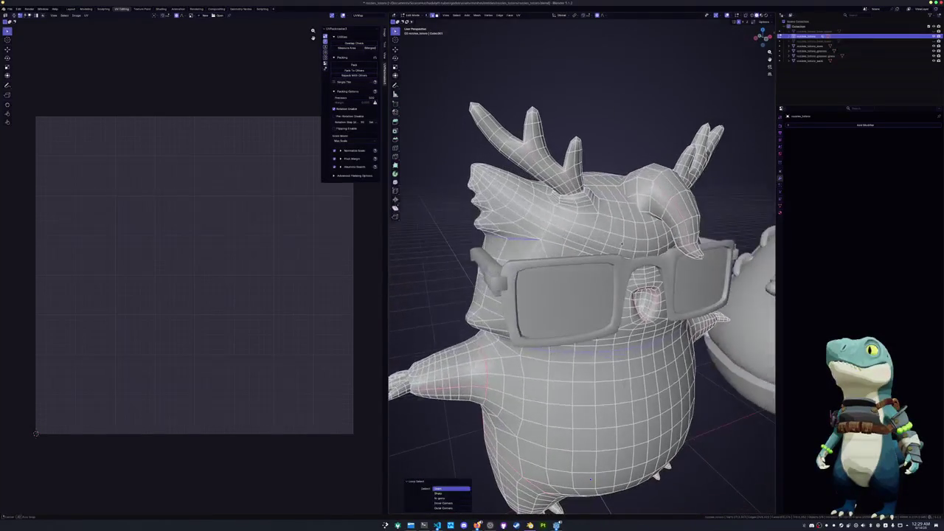
scroll(627, 234, "up", 5)
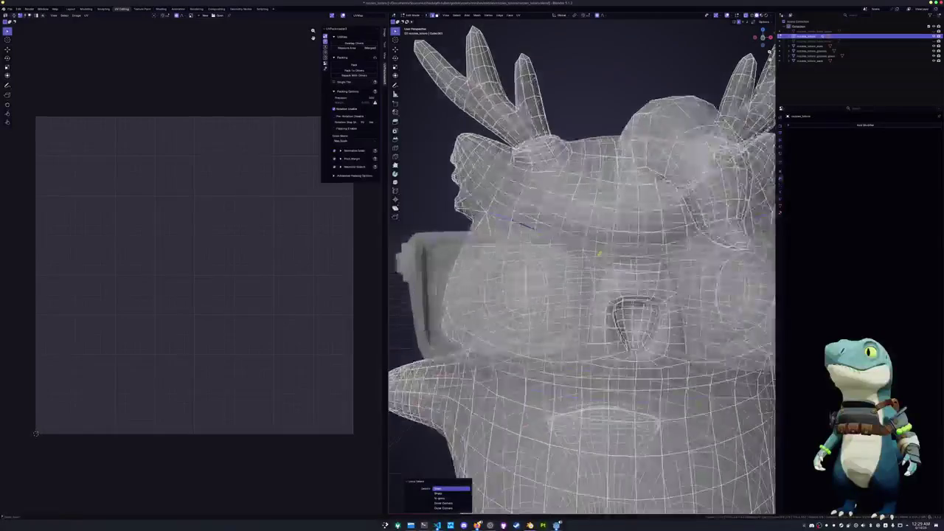
right_click(599, 253)
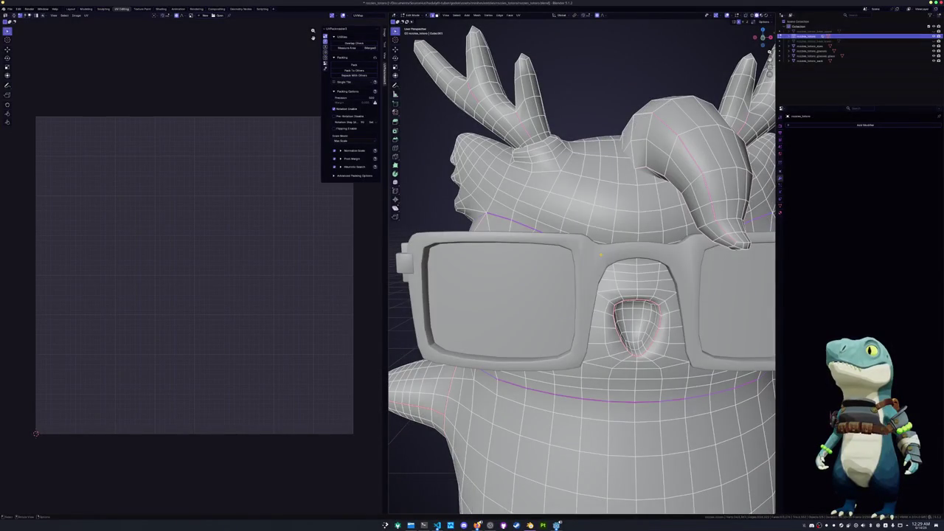
scroll(599, 253, "down", 5)
mouse_move(599, 253)
middle_mouse_down()
mouse_move(620, 251)
mouse_move(524, 244)
middle_mouse_up()
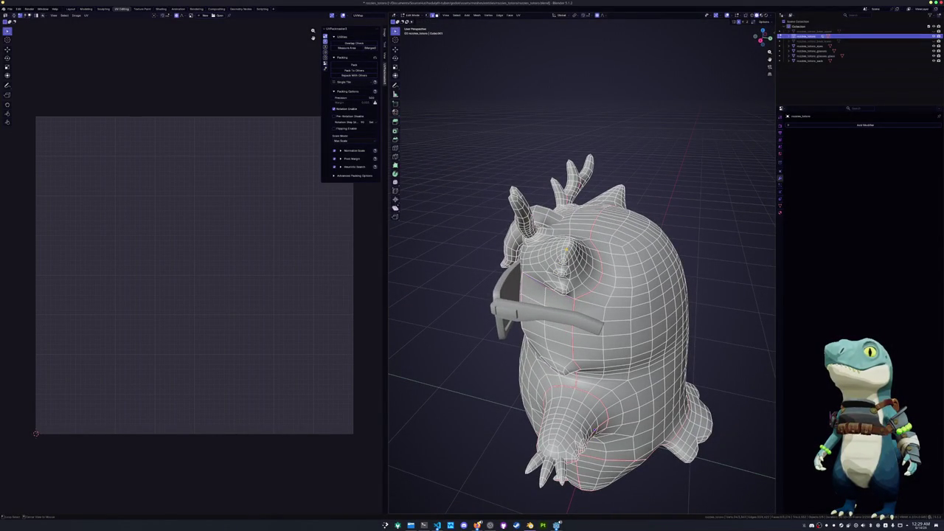
Mark seams on the edge loop around the eye and another loop on the head
left_click(566, 251, "alt")
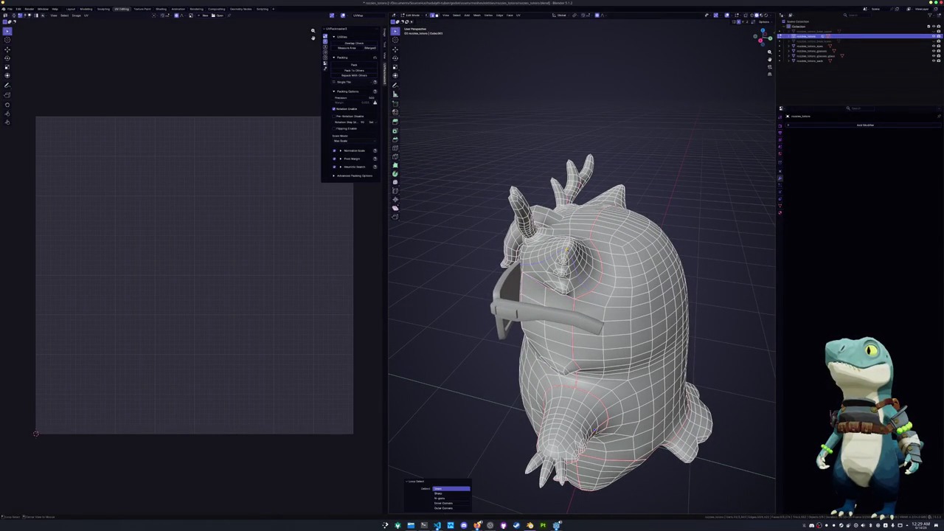
mouse_move(564, 254)
middle_mouse_down()
mouse_move(566, 281)
mouse_move(573, 221)
mouse_move(546, 214)
middle_mouse_up()
right_click(566, 280)
left_click(566, 281)
scroll(546, 214, "up", 5)
left_click(517, 184, "alt")
mouse_move(516, 185)
middle_mouse_down()
mouse_move(635, 192)
mouse_move(534, 268)
middle_mouse_up()
right_click(642, 111)
left_click(646, 185)
middle_click_drag(583, 238, 596, 235)
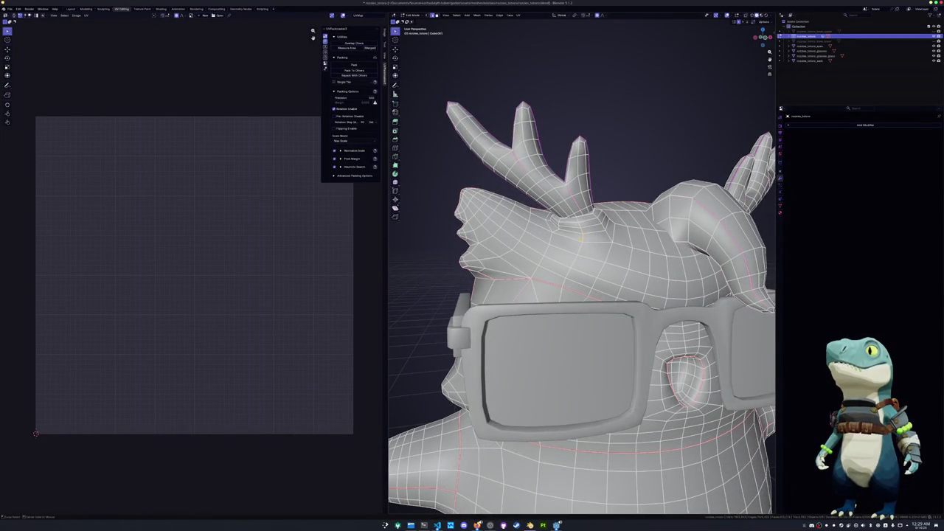
scroll(581, 307, "down", 5)
Select the whole owl body and Smart UV Project it into packed islands
key("a")
middle_click_drag(608, 249, 612, 255)
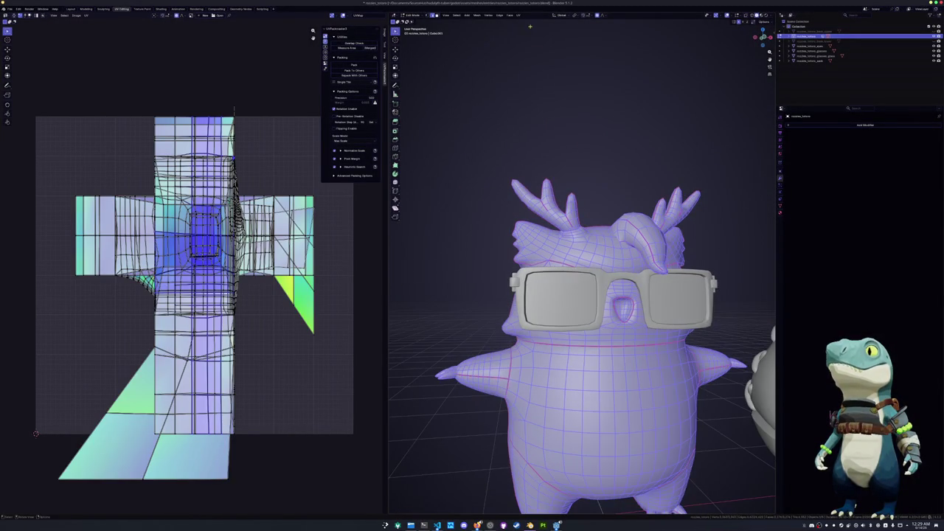
left_click(520, 15)
left_click(529, 33)
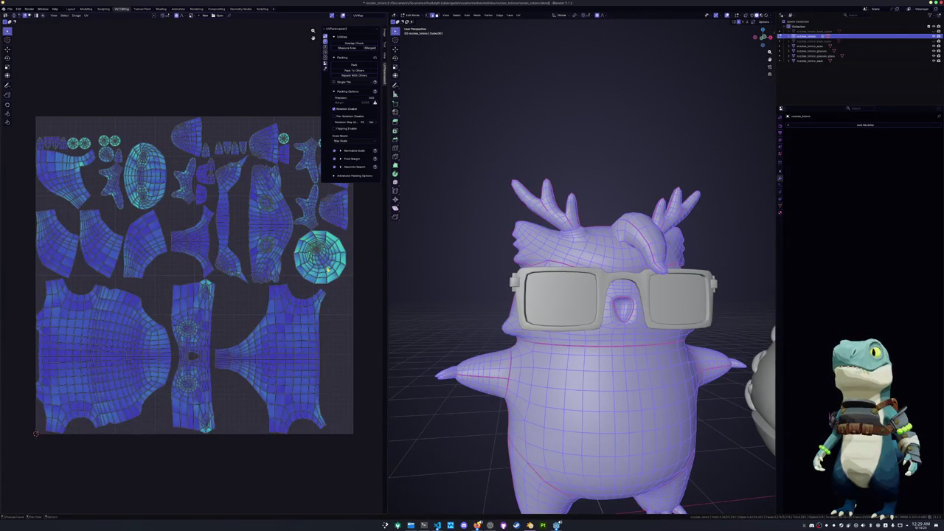
Mark the socket loop between the lenses as a seam and unwrap the body again
middle_click_drag(517, 251, 551, 249)
left_click(603, 235, "alt")
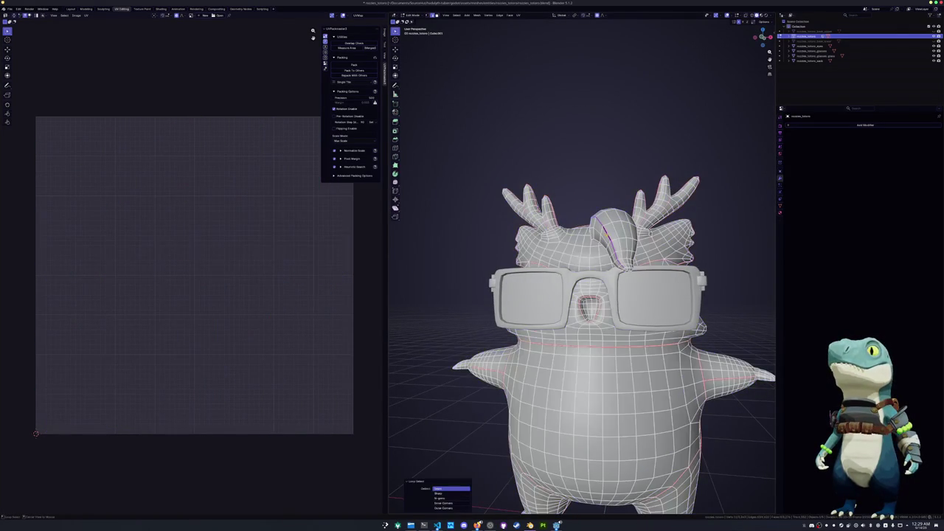
scroll(582, 296, "up", 3)
middle_click_drag(583, 295, 560, 310)
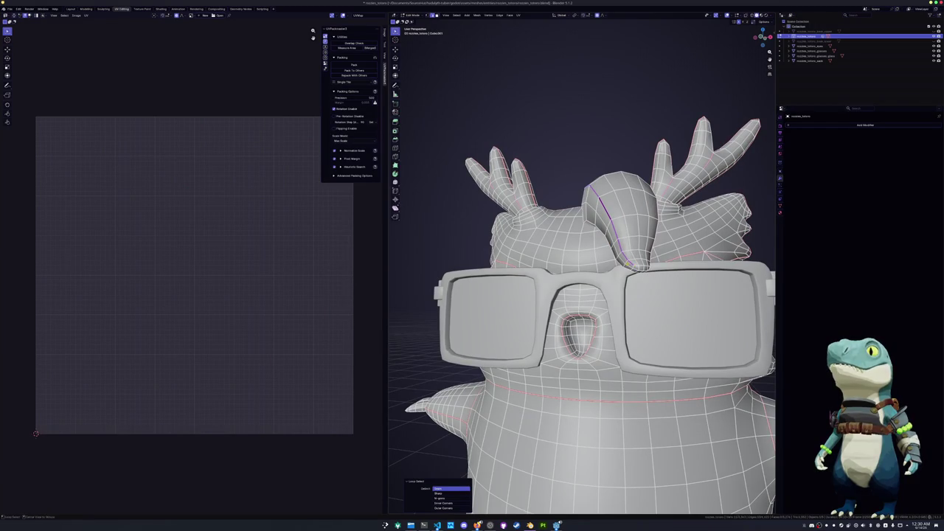
key("ctrl+e")
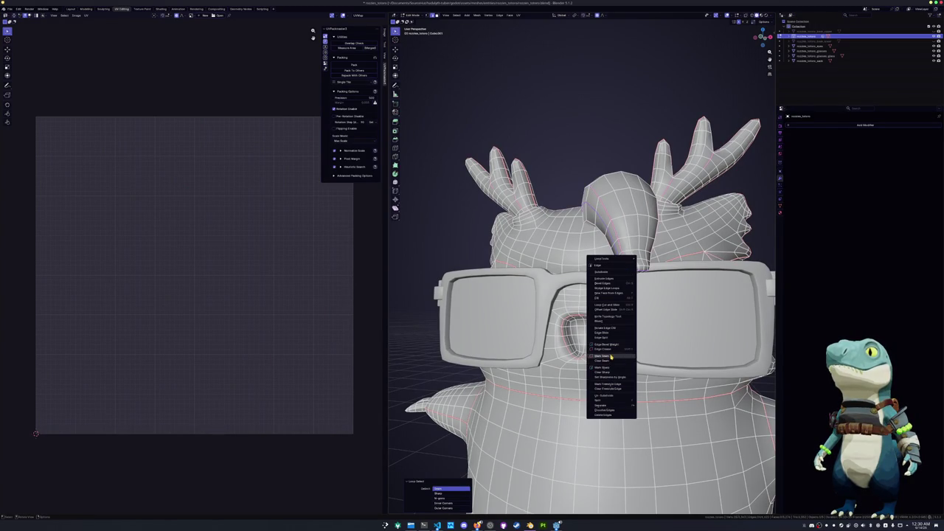
left_click(610, 357)
key("a")
left_click(519, 15)
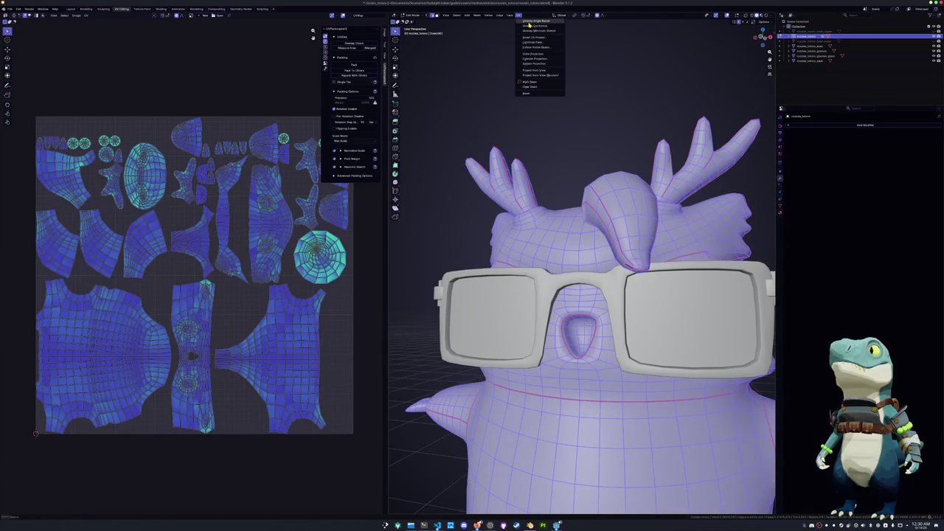
left_click(531, 25)
Turn on X-ray and select the edge loop around the eye behind the lens
scroll(137, 286, "up", 3)
scroll(317, 315, "up", 2)
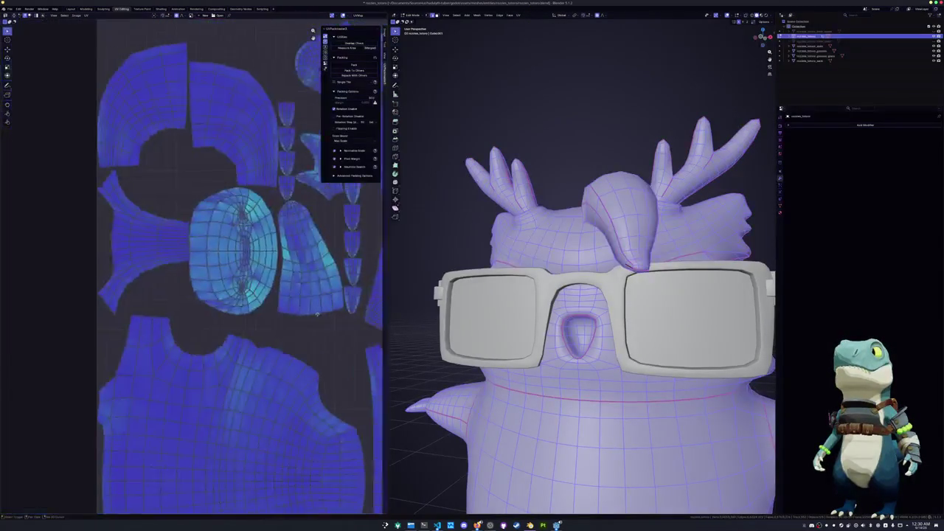
scroll(318, 315, "up", 1)
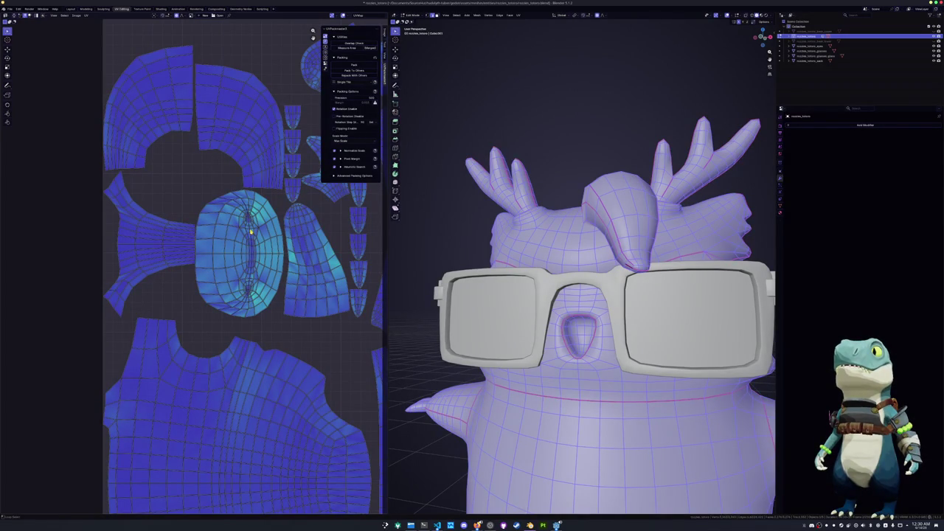
key("alt+z")
scroll(561, 295, "up", 3)
scroll(561, 295, "up", 3)
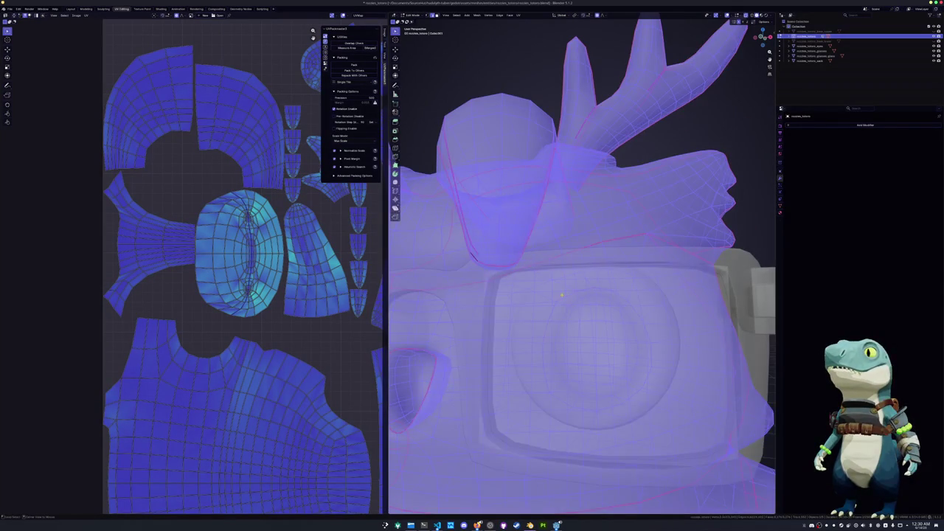
left_click(562, 296, "alt")
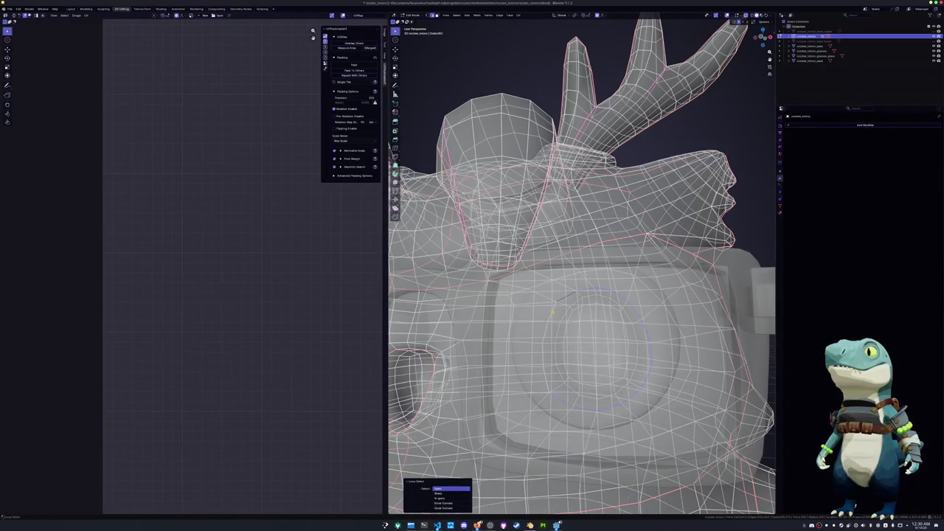
Mark seams on the edge loops around both eyes behind the glasses
left_click(549, 317, "alt")
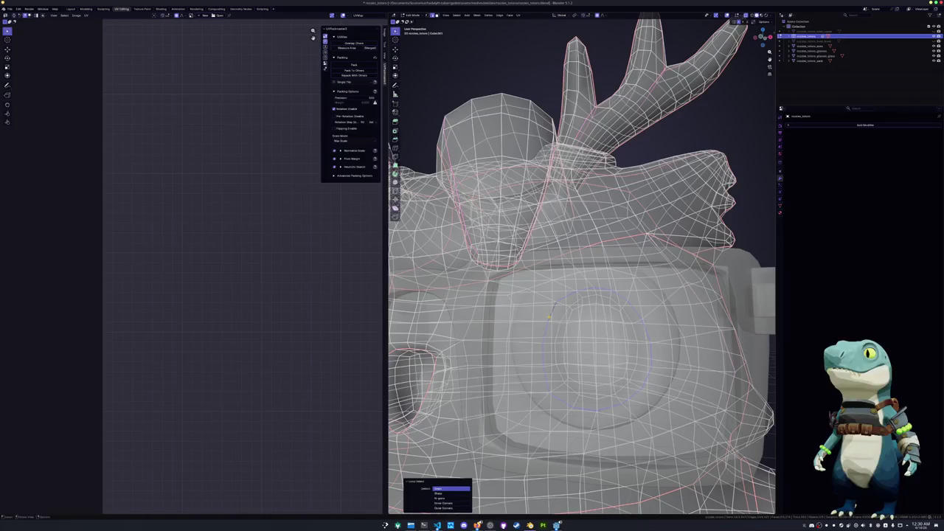
right_click(549, 316)
left_click(533, 408)
middle_click_drag(532, 407, 651, 318)
mouse_move(503, 380)
middle_mouse_down()
mouse_move(513, 391)
mouse_move(505, 334)
mouse_move(444, 294)
middle_mouse_up()
left_click(512, 391, "alt")
left_click(443, 293, "alt")
right_click(443, 293)
left_click(443, 293)
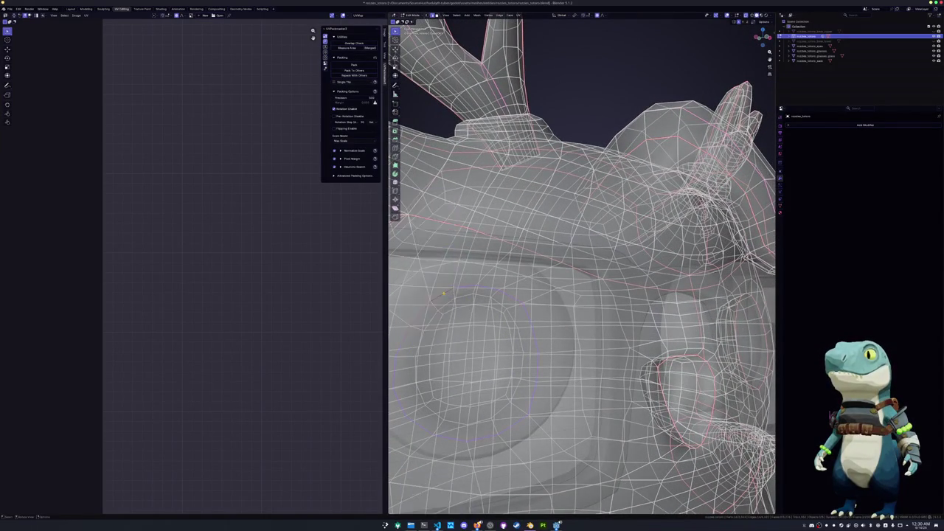
Select the whole owl and unwrap it along the new eye seams
key("a")
left_click(519, 15)
left_click(522, 27)
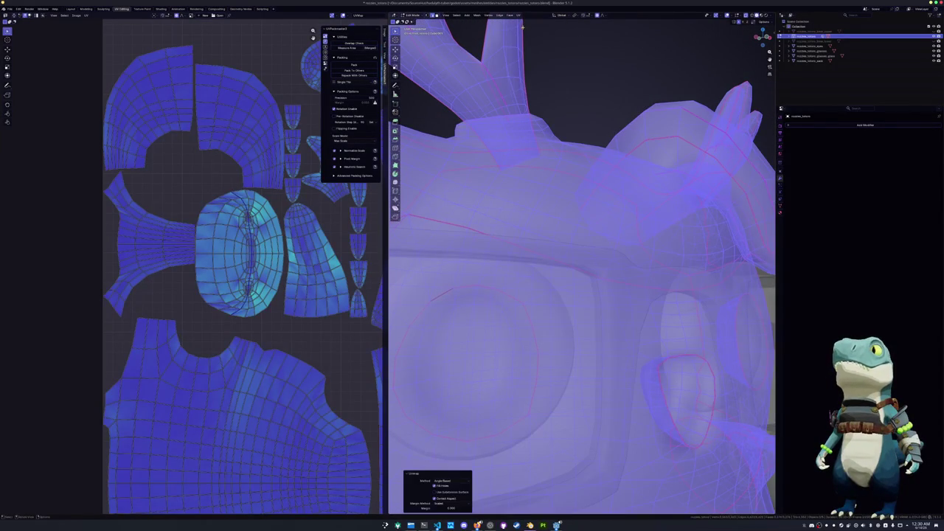
left_click(259, 284)
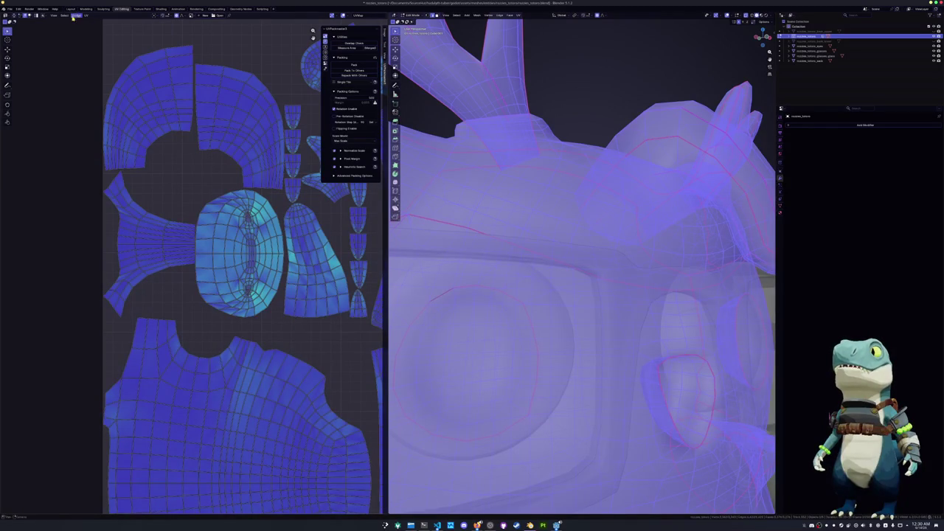
With X-ray off, mark a seam on the loop around the lower body bulge
key("KP_Decimal")
middle_click_drag(583, 265, 634, 281)
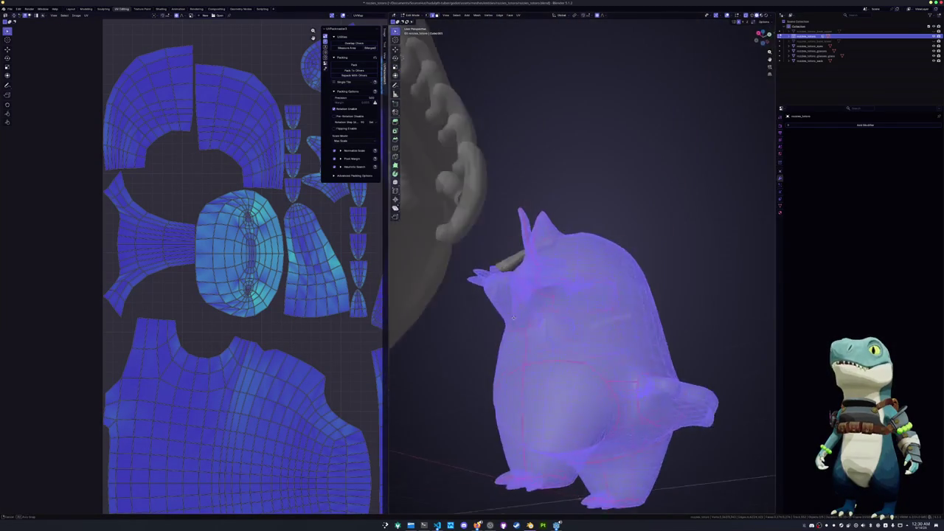
middle_click_drag(582, 295, 546, 295)
scroll(582, 295, "up", 4)
key("alt+a")
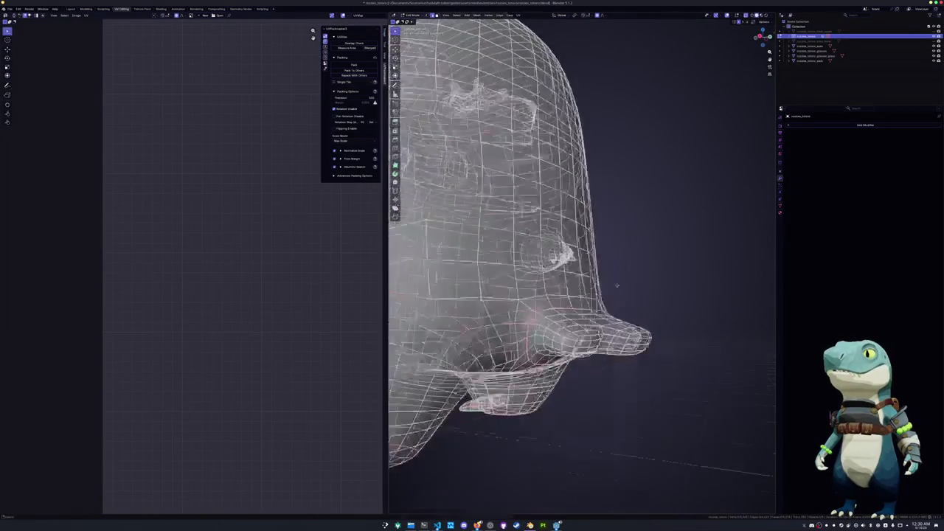
key("alt+z")
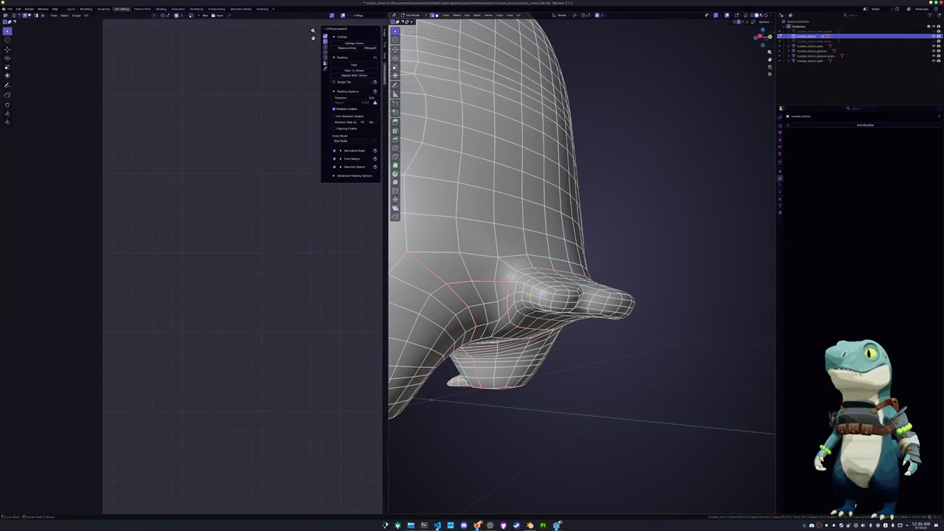
left_click(528, 295, "alt")
middle_click_drag(528, 295, 501, 379)
right_click(501, 379)
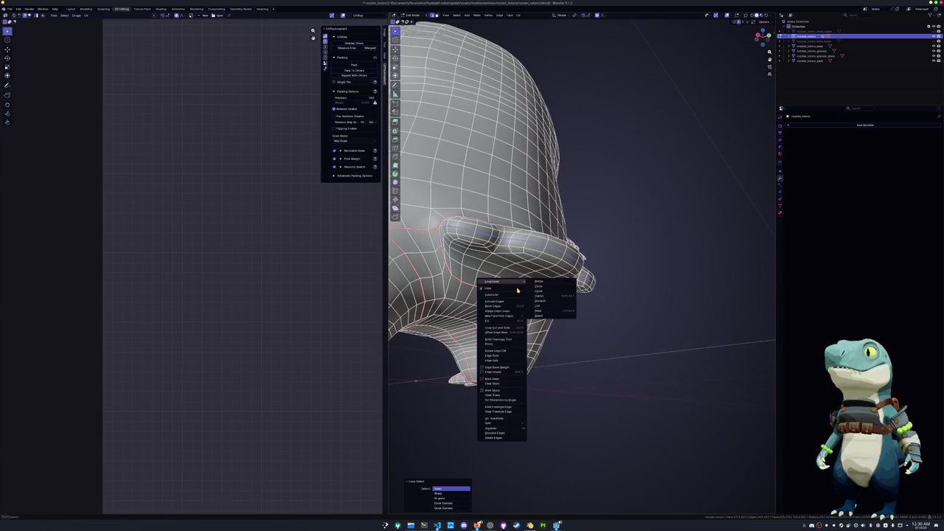
left_click(498, 381)
Re-unwrap the whole owl along its seams and inspect the round eye islands
key("a")
left_click(519, 15)
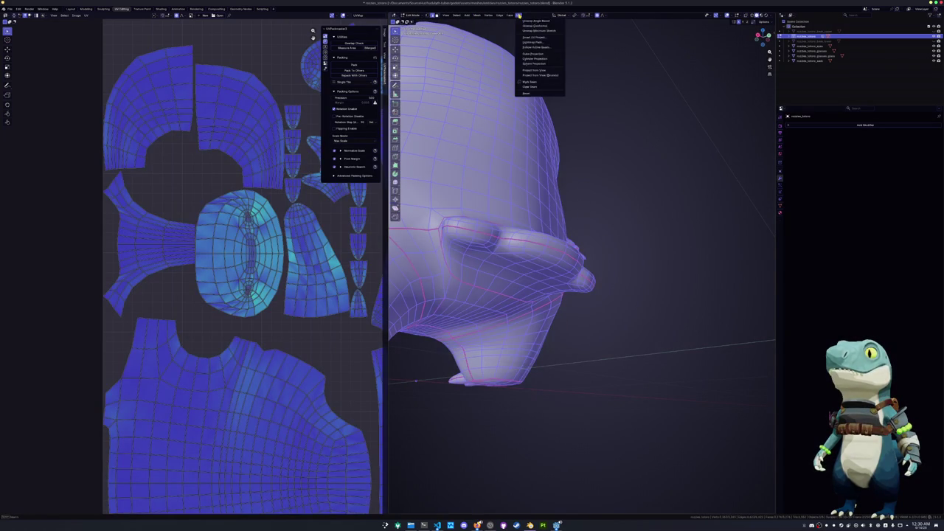
left_click(535, 36)
left_click(522, 82)
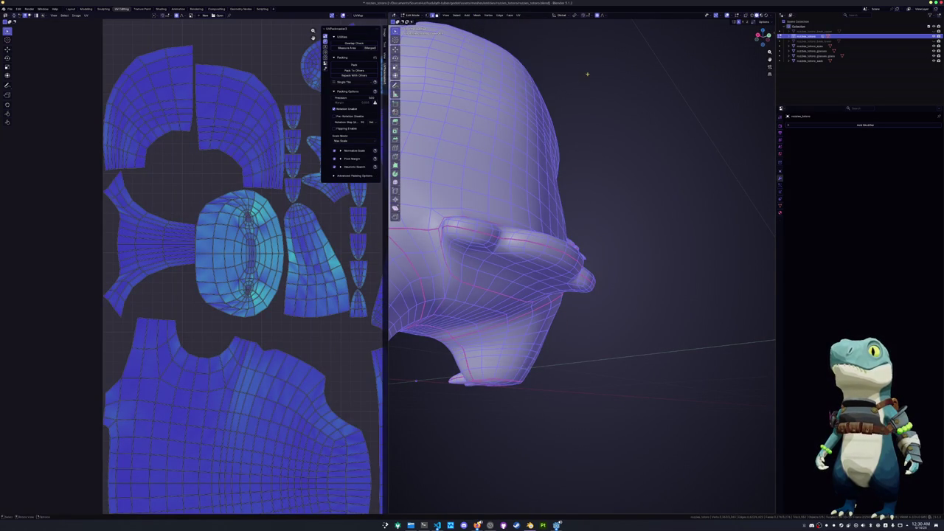
left_click(519, 15)
left_click(534, 22)
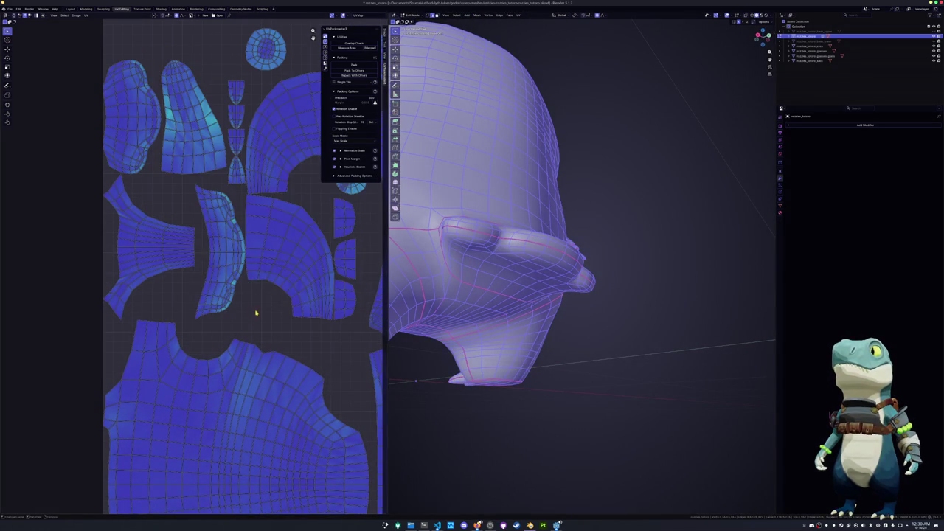
scroll(255, 312, "down", 2)
middle_click_drag(255, 312, 210, 381)
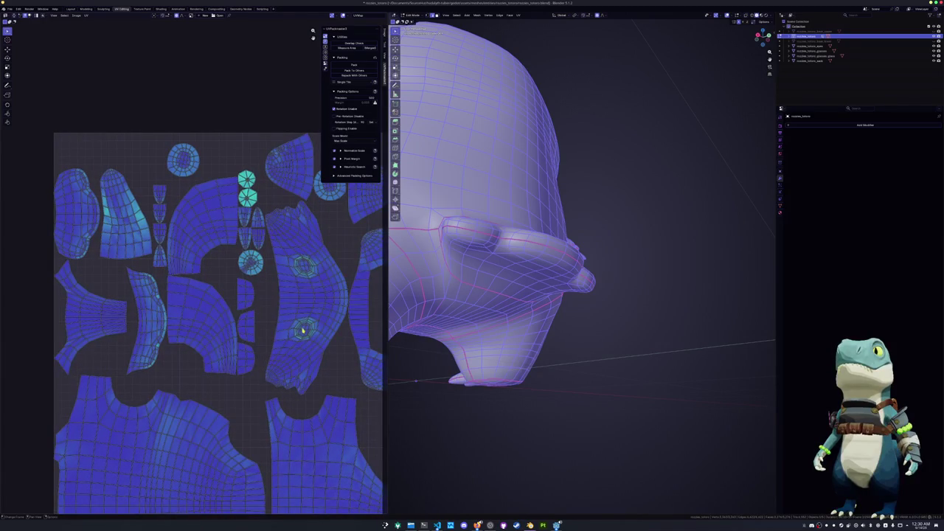
scroll(307, 334, "up", 2)
middle_click_drag(306, 333, 226, 339)
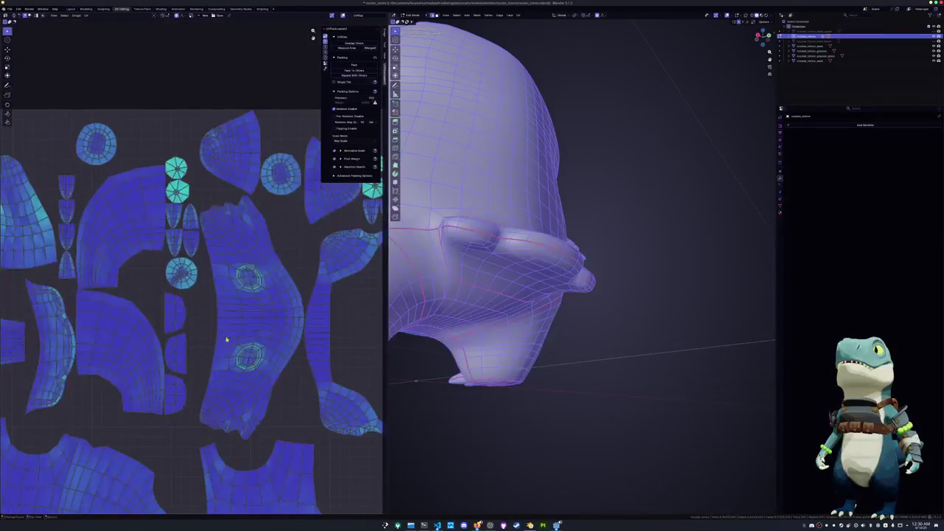
Select the faces of the round UV island, zoom onto them and hide them
middle_click_drag(201, 285, 241, 323)
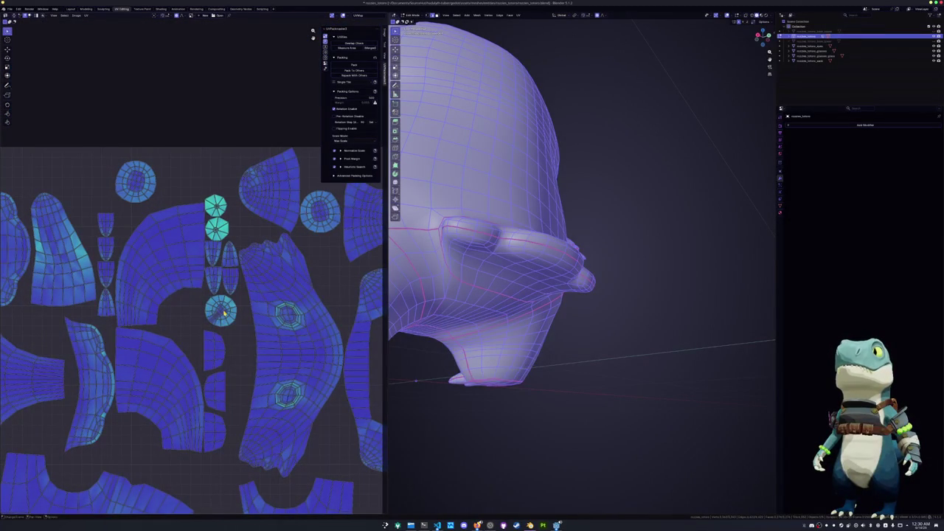
key("Home")
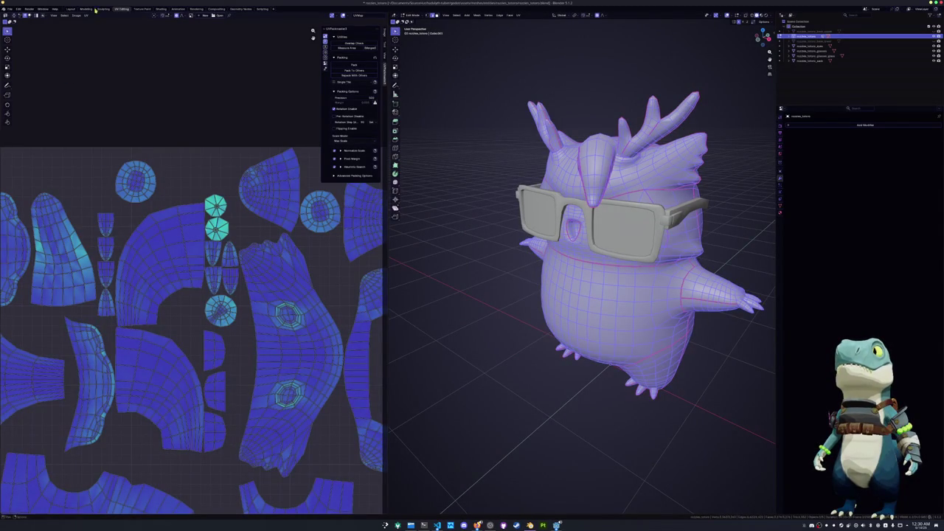
key("alt+a")
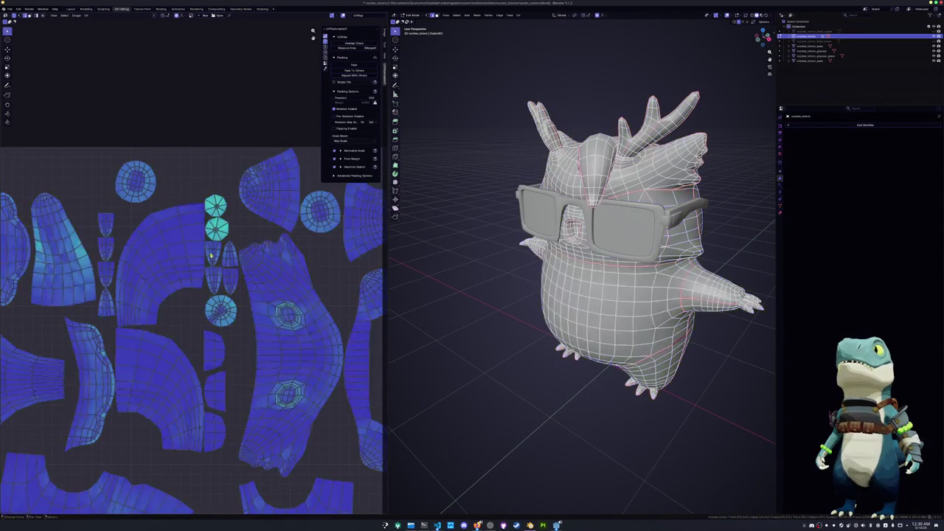
left_click(220, 312)
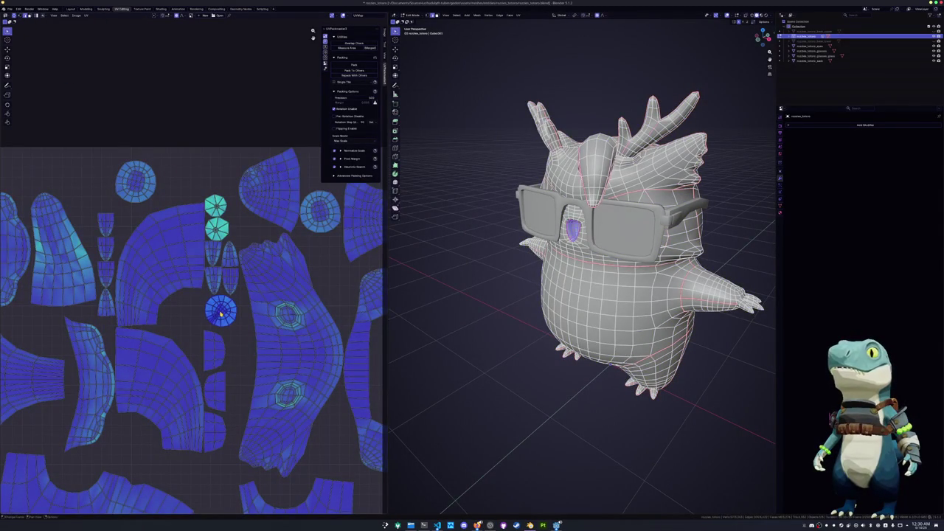
key("KP_Decimal")
middle_click_drag(576, 368, 603, 465)
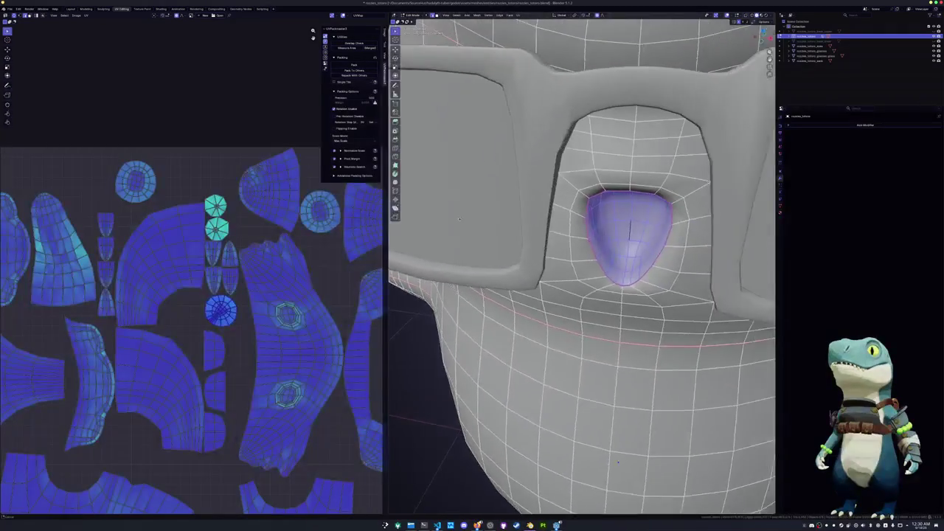
key("h")
Apply an edge option around the hole, then re-unwrap the whole owl body
right_click(564, 217)
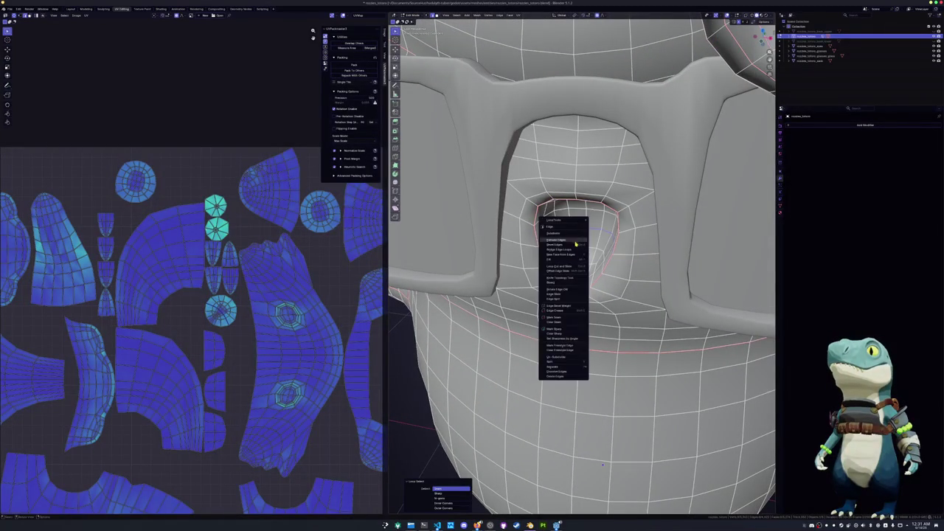
left_click(565, 319)
key("a")
key("KP_Decimal")
left_click(519, 15)
left_click(533, 23)
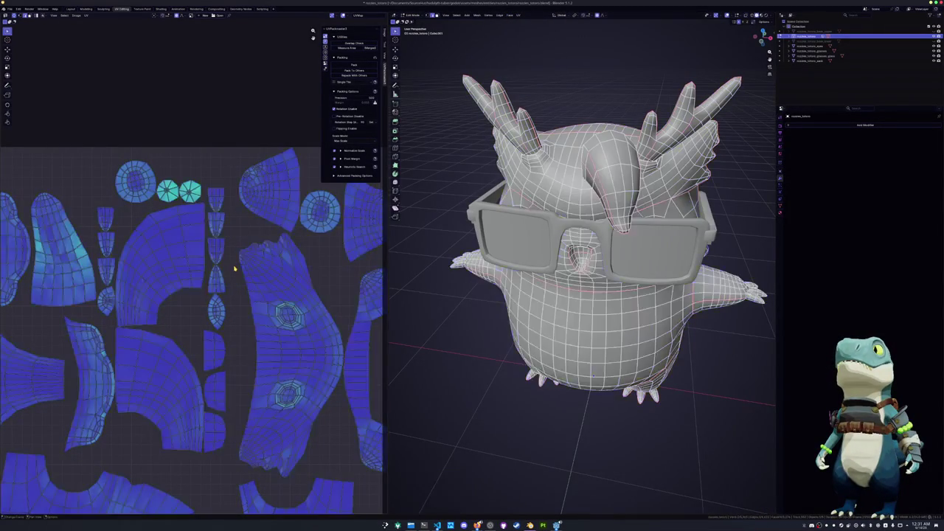
Select the edge loop around the wing tip and mark it as a seam
left_click(455, 264)
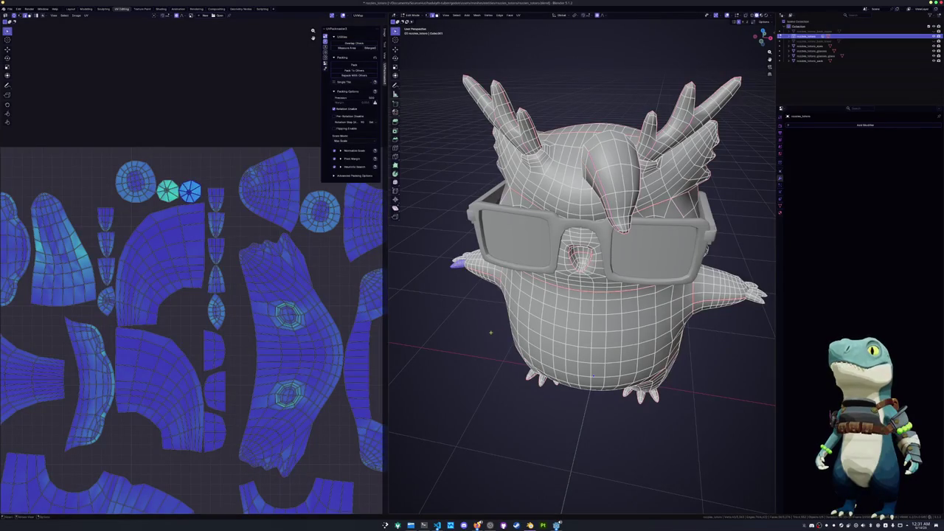
middle_click_drag(582, 265, 516, 265)
mouse_move(575, 280)
middle_mouse_down()
mouse_move(530, 288)
mouse_move(561, 280)
mouse_move(546, 275)
middle_mouse_up()
scroll(523, 226, "down", 4)
mouse_move(522, 226)
middle_mouse_down()
mouse_move(556, 212)
mouse_move(617, 220)
middle_mouse_up()
scroll(546, 222, "up", 5)
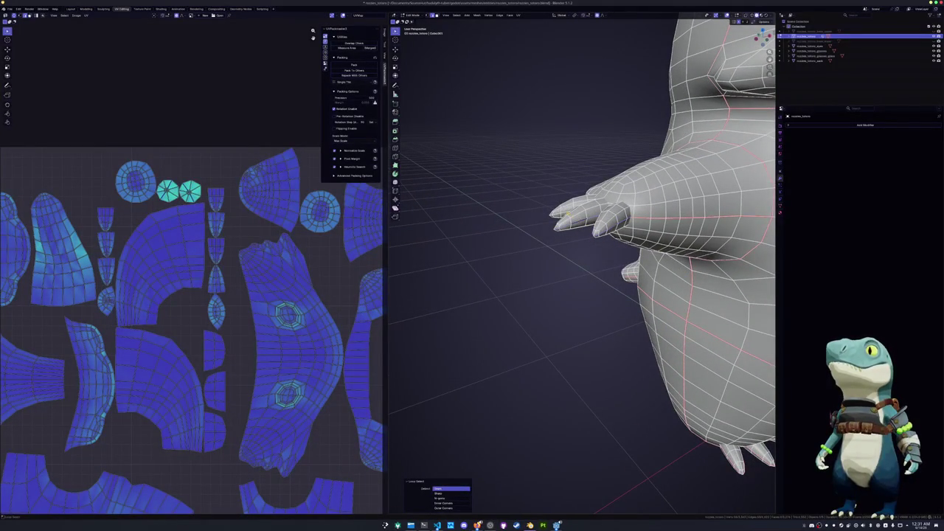
right_click(549, 210)
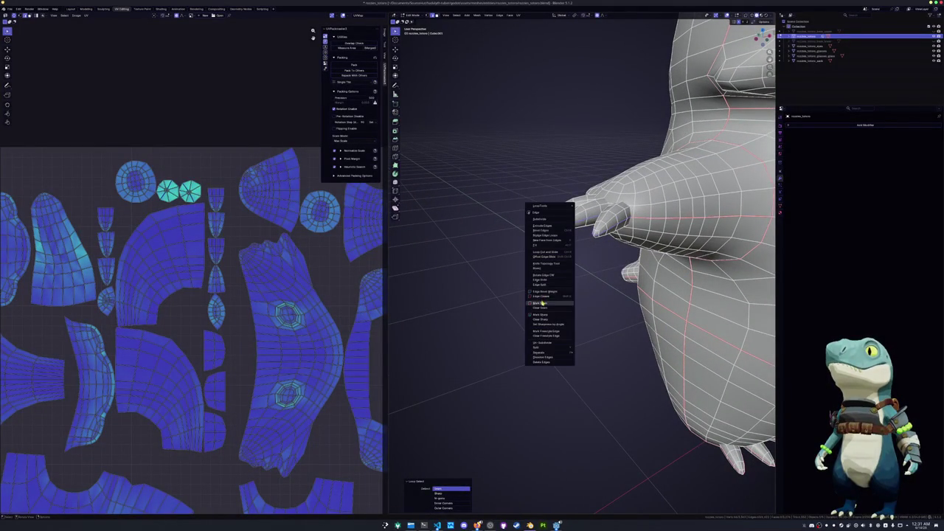
left_click(543, 305)
middle_click_drag(542, 304, 561, 221)
scroll(560, 222, "down", 4)
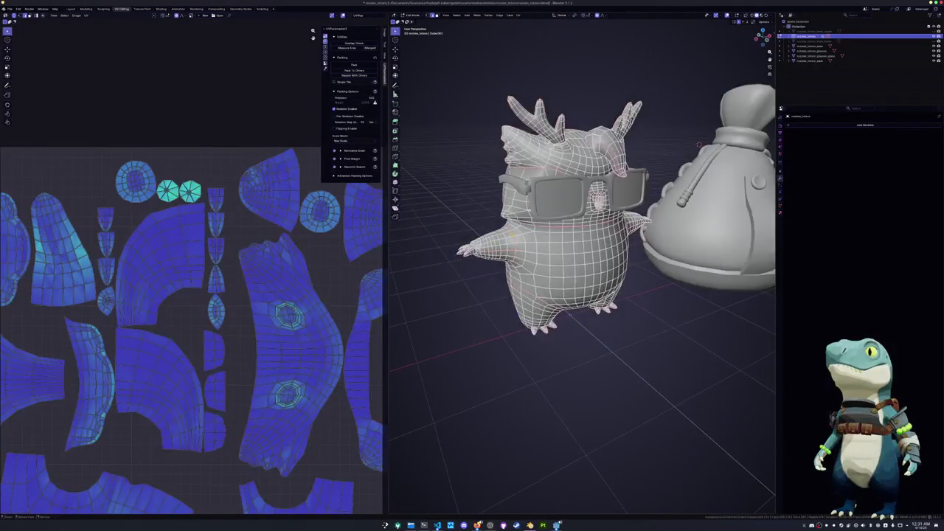
Unwrap the whole owl body again using the new wing seam
key("a")
left_click(519, 15)
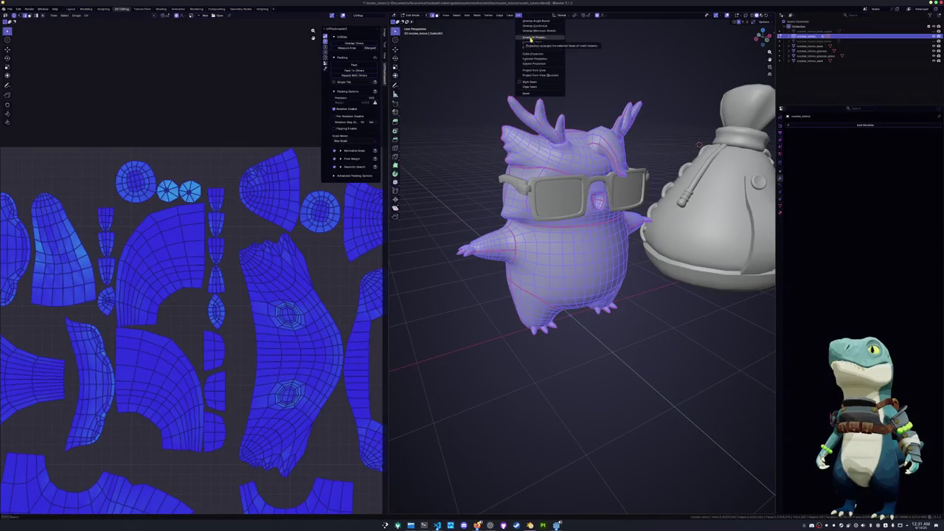
left_click(534, 22)
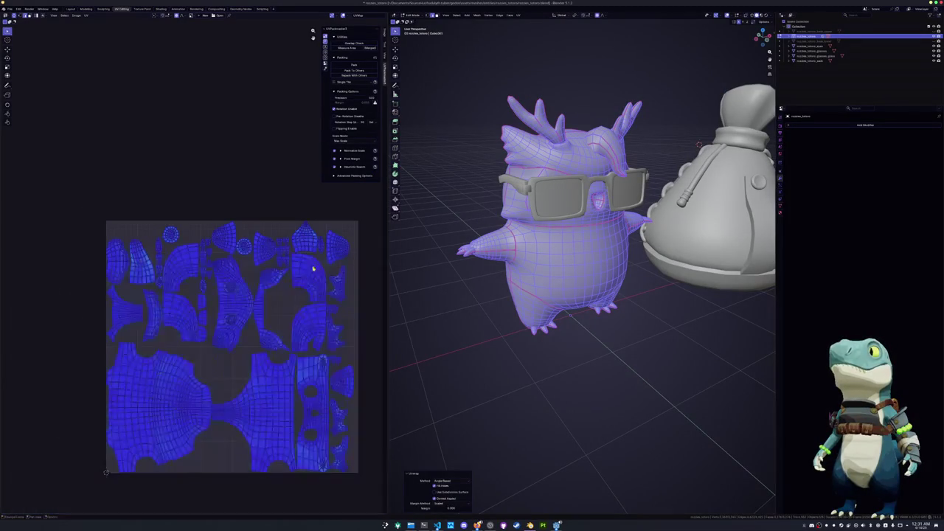
scroll(248, 332, "up", 2)
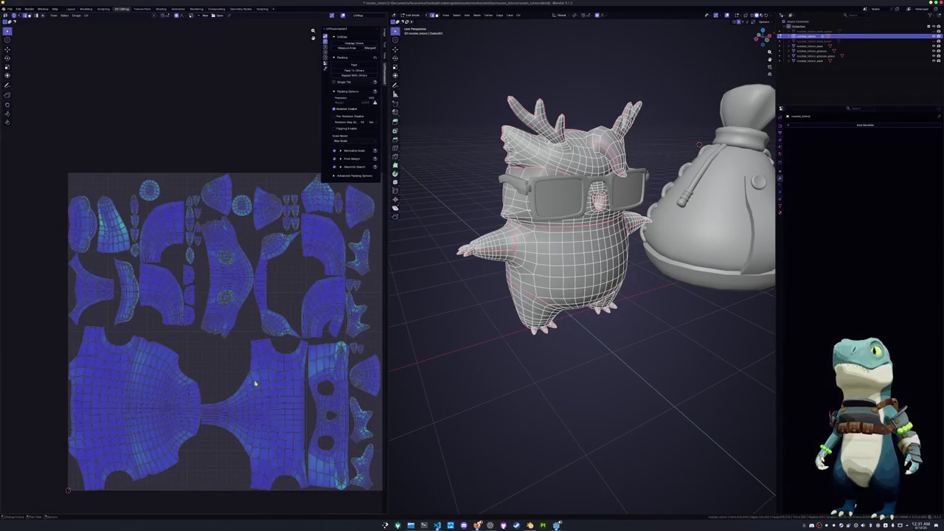
scroll(292, 396, "up", 1)
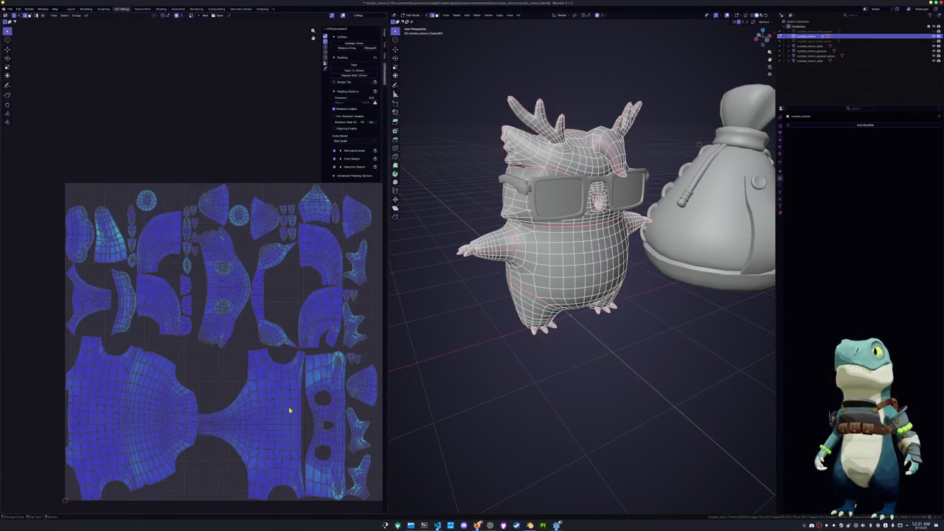
mouse_move(403, 374)
middle_mouse_down()
mouse_move(436, 323)
mouse_move(473, 323)
middle_mouse_up()
Pack all body islands with UVPackmaster, accept the layout with Esc, and return to Object Mode
key("a")
scroll(473, 323, "down", 3)
key("Tab")
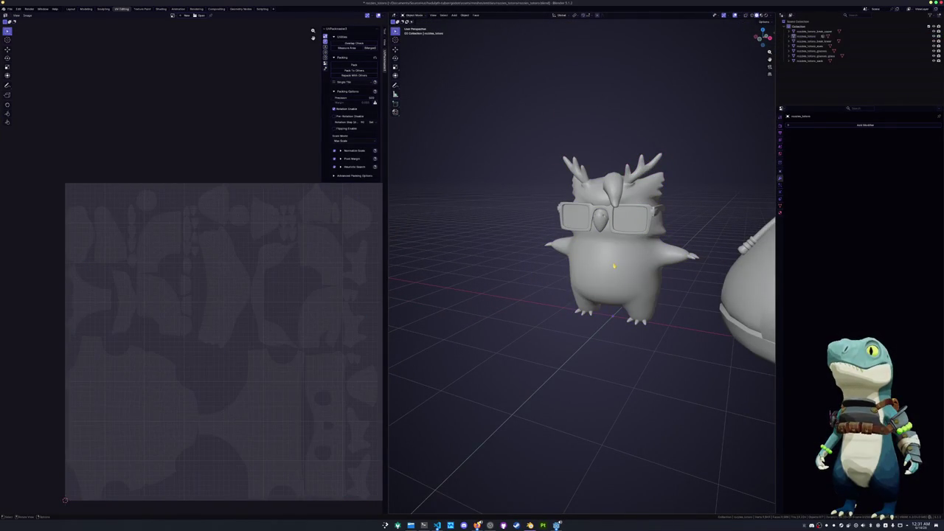
key("Tab")
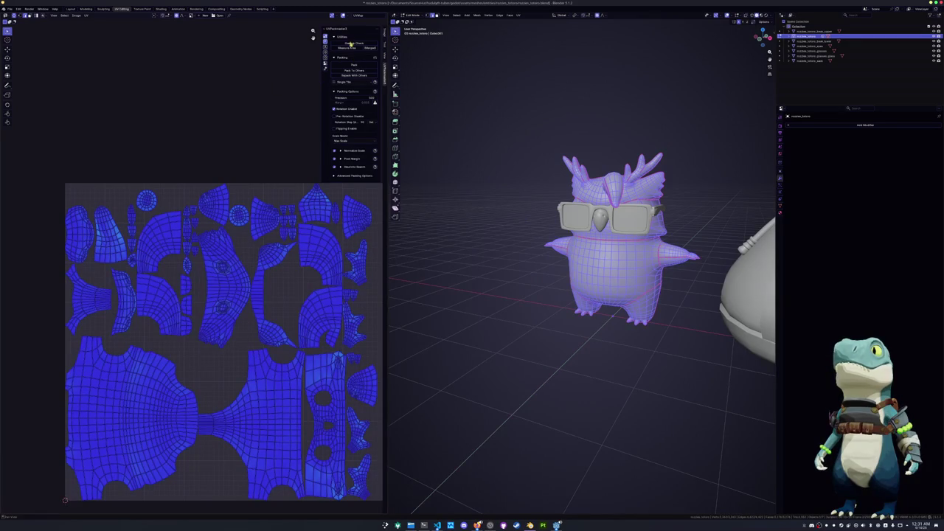
left_click(352, 64)
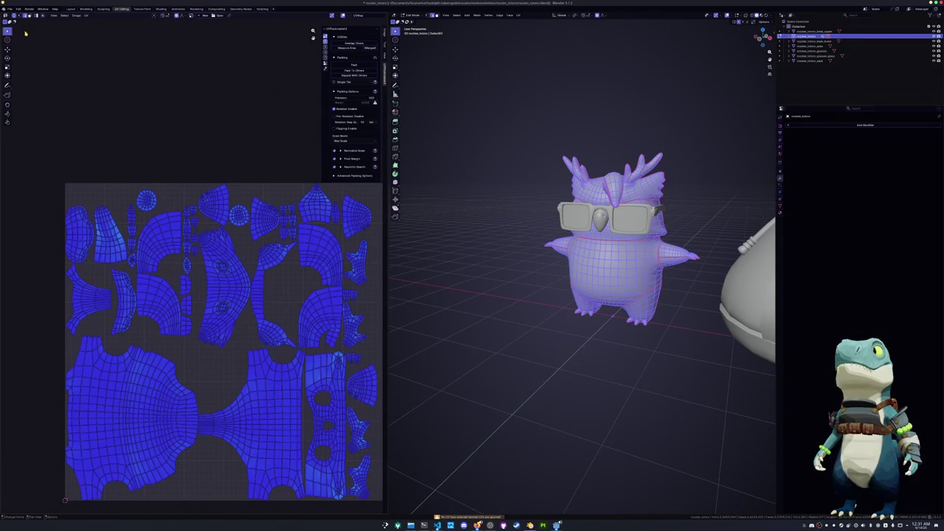
key("alt+a")
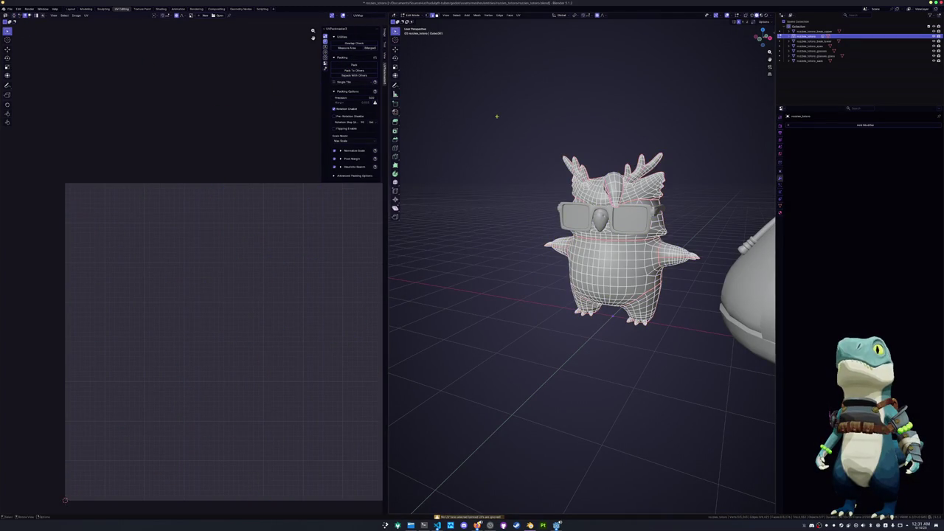
key("a")
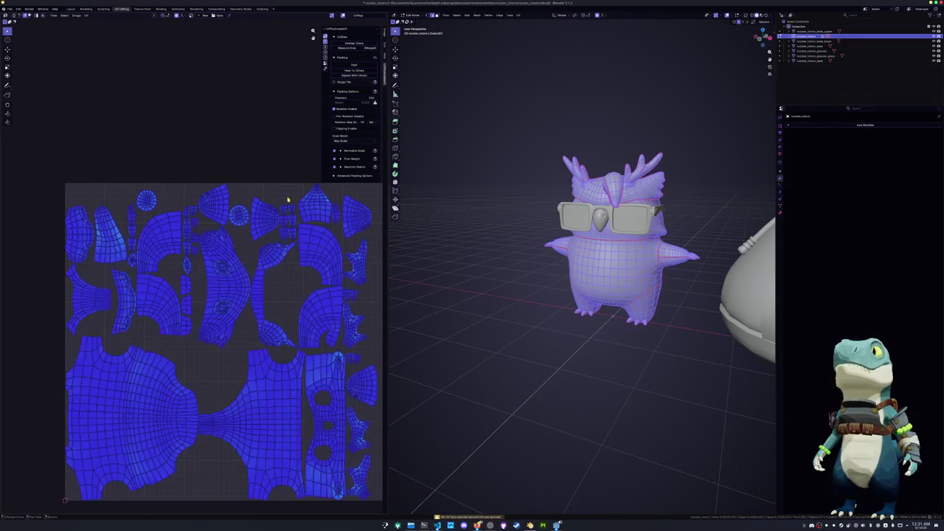
left_click(355, 68)
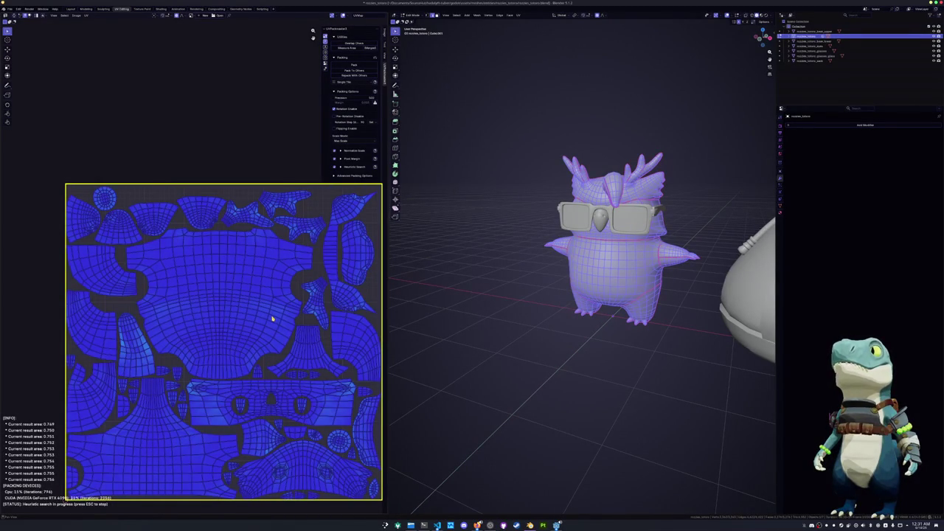
key("Escape")
key("Tab")
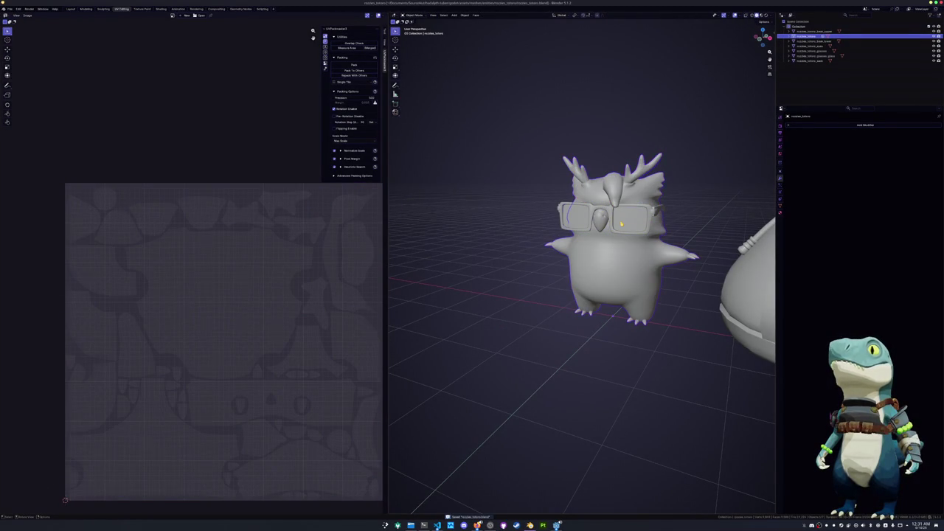
Apply UV > Reset to all faces of the glasses lens object, then save with Ctrl+S
left_click(621, 223)
key("Tab")
scroll(526, 250, "up", 2)
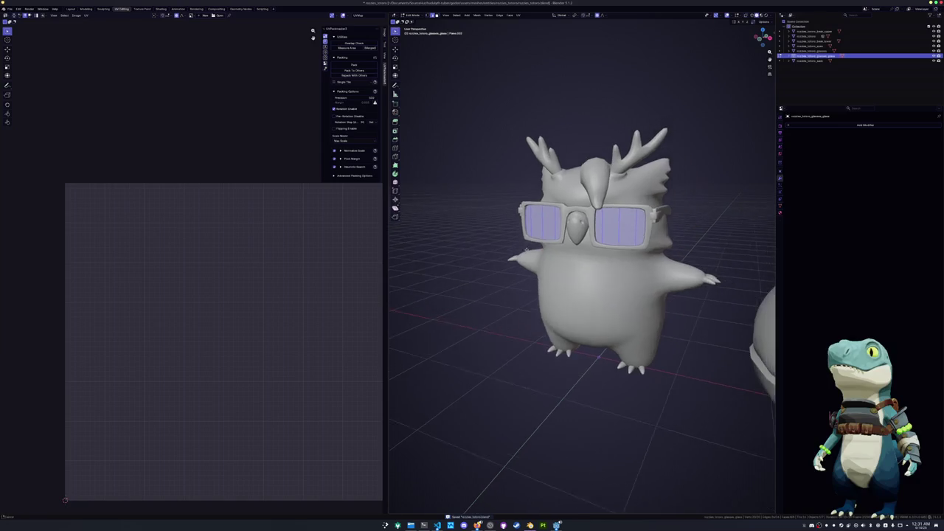
middle_click_drag(583, 229, 593, 231)
key("alt+a")
key("a")
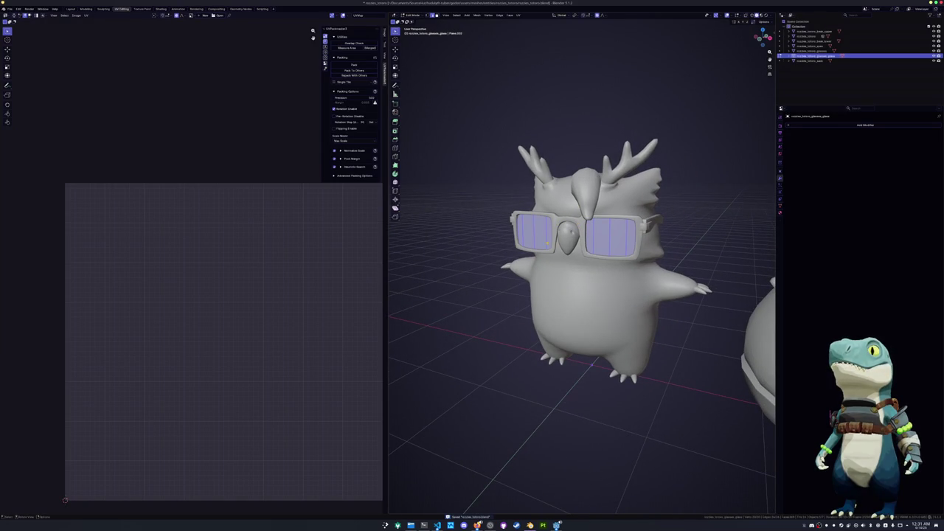
key("u")
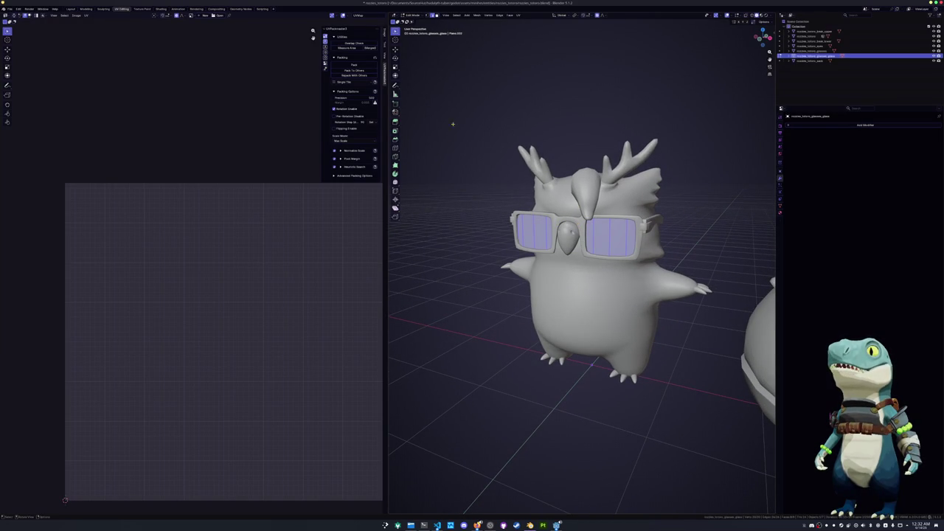
left_click(520, 15)
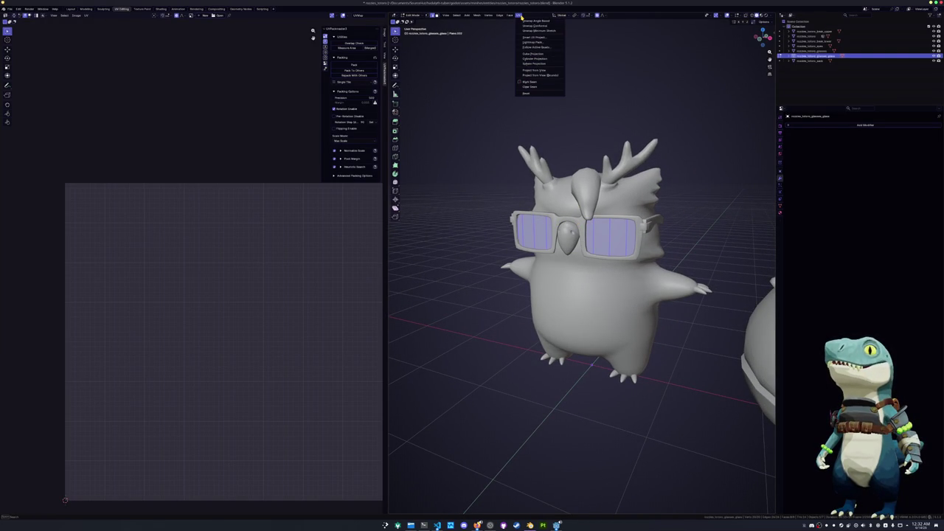
left_click(534, 94)
key("Tab")
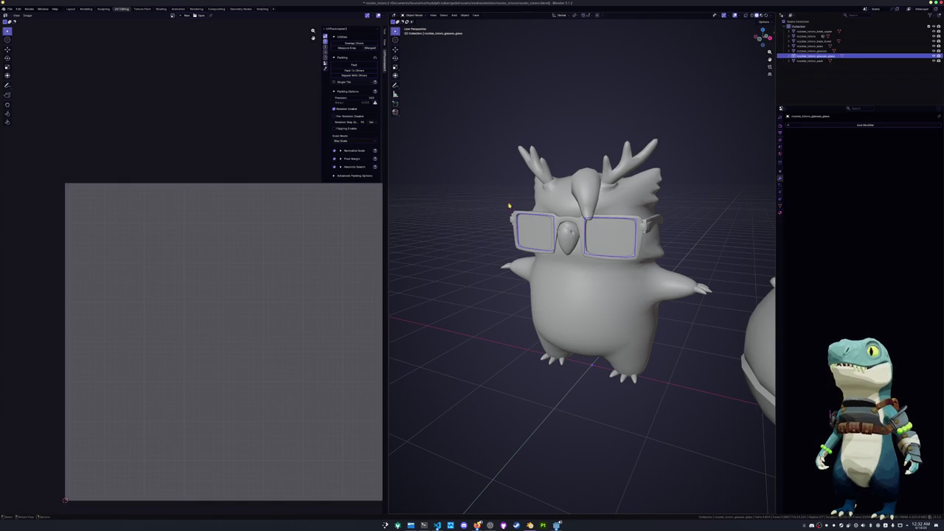
key("ctrl+s")
Select the glasses frame, upper beak, owl body and eyes objects
left_click(815, 50)
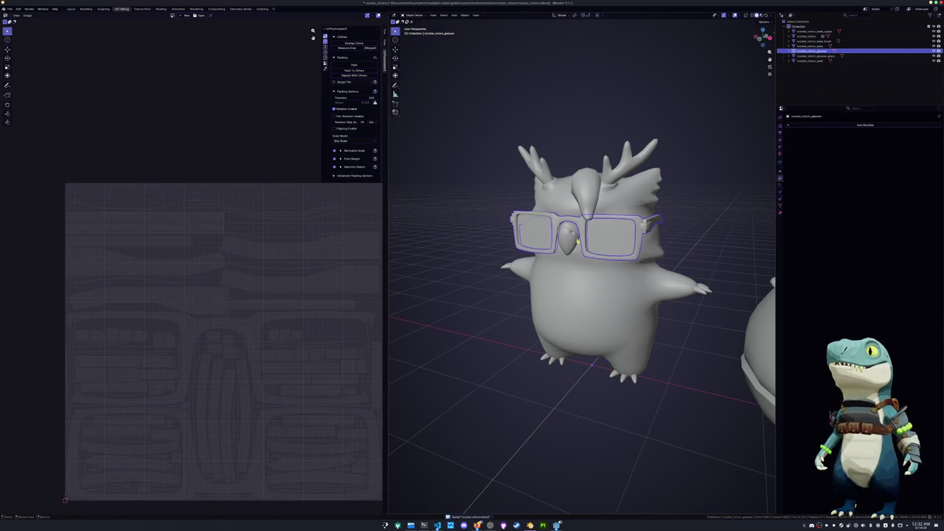
left_click(811, 31, "ctrl")
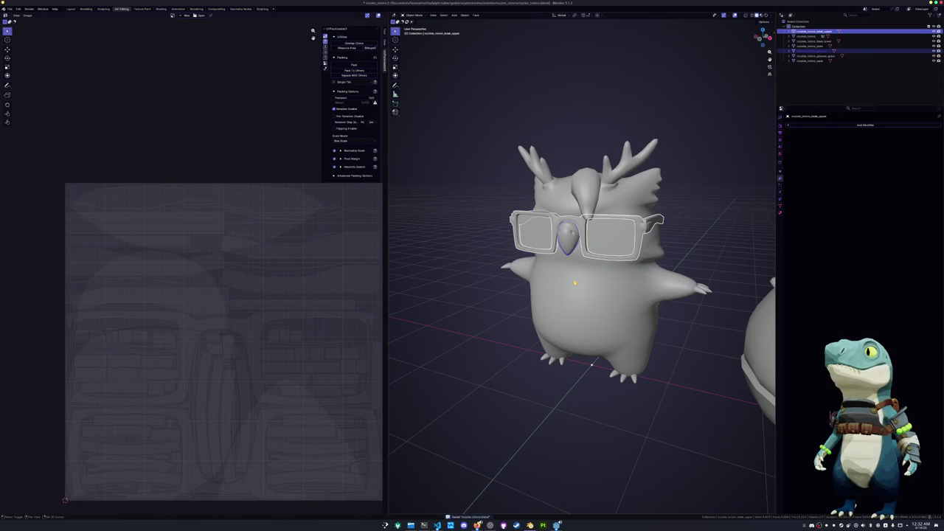
left_click(575, 283, "shift")
scroll(605, 244, "down", 3)
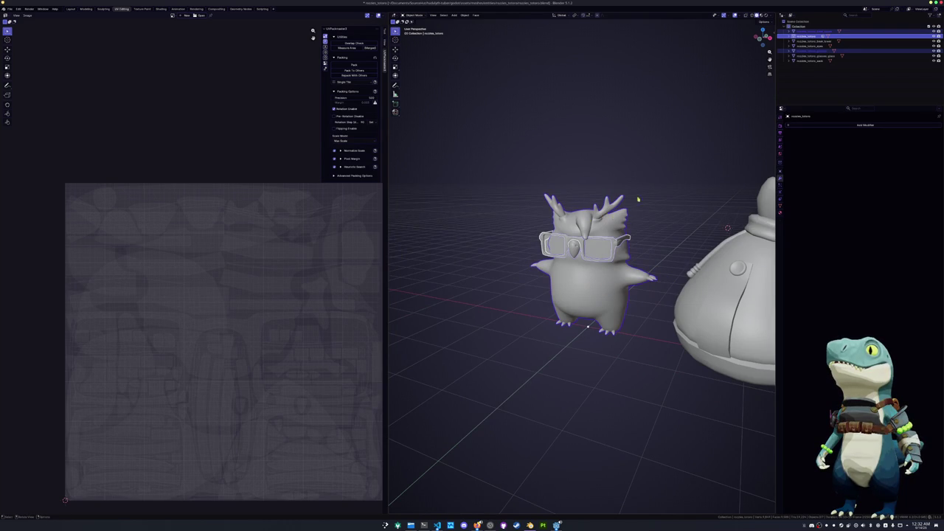
scroll(638, 199, "down", 4)
left_click(582, 251, "shift")
scroll(540, 199, "up", 4)
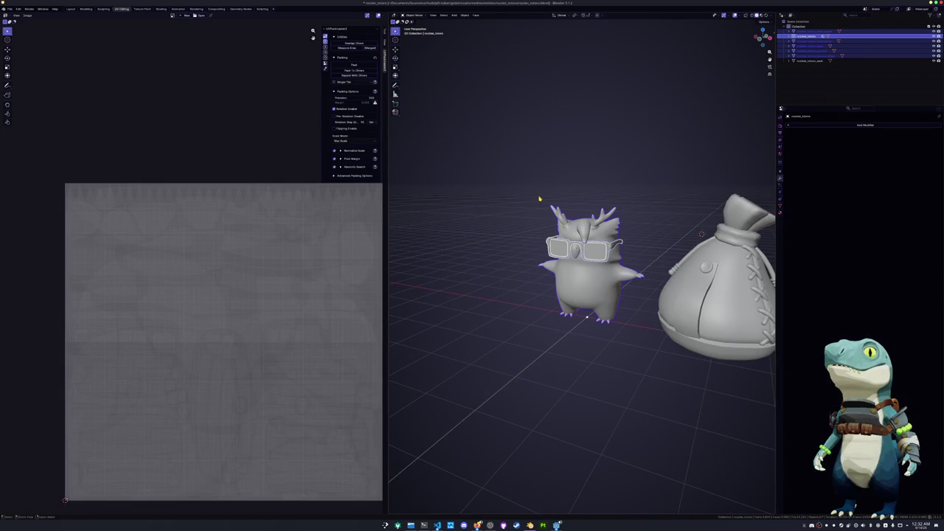
left_click(586, 269)
Make the eyes object active and unwrap it into two circular islands
left_click(599, 252)
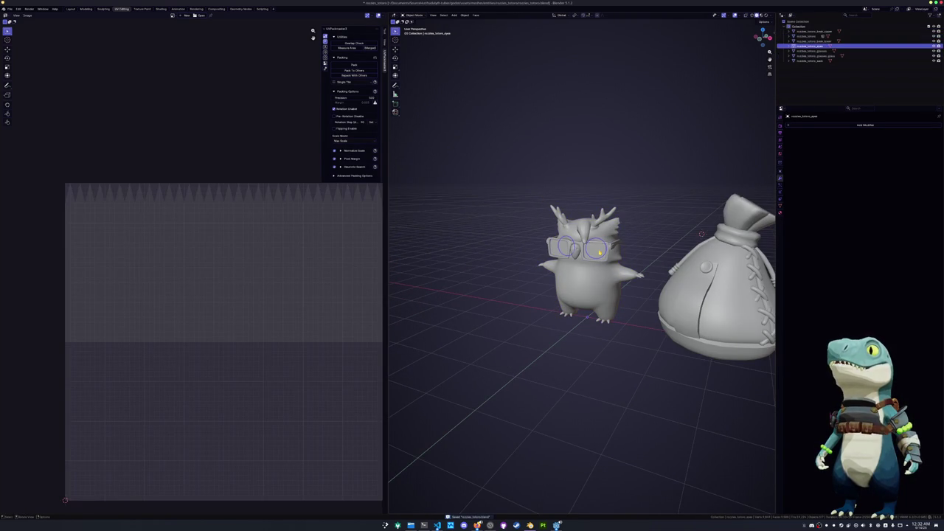
scroll(373, 211, "down", 2)
scroll(583, 219, "up", 4)
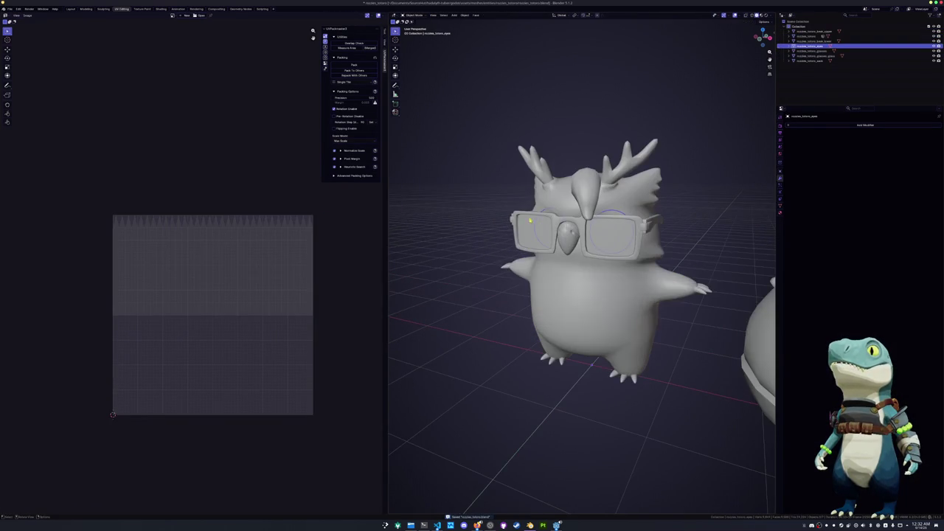
key("Tab")
left_click(519, 14)
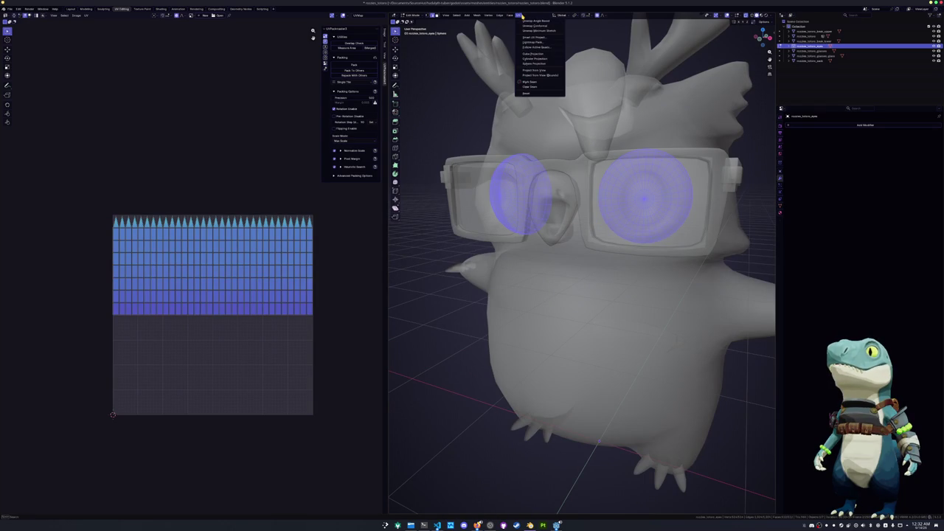
left_click(531, 21)
Pack the two eye islands into the square with Ctrl+P and return to Object Mode
key("a")
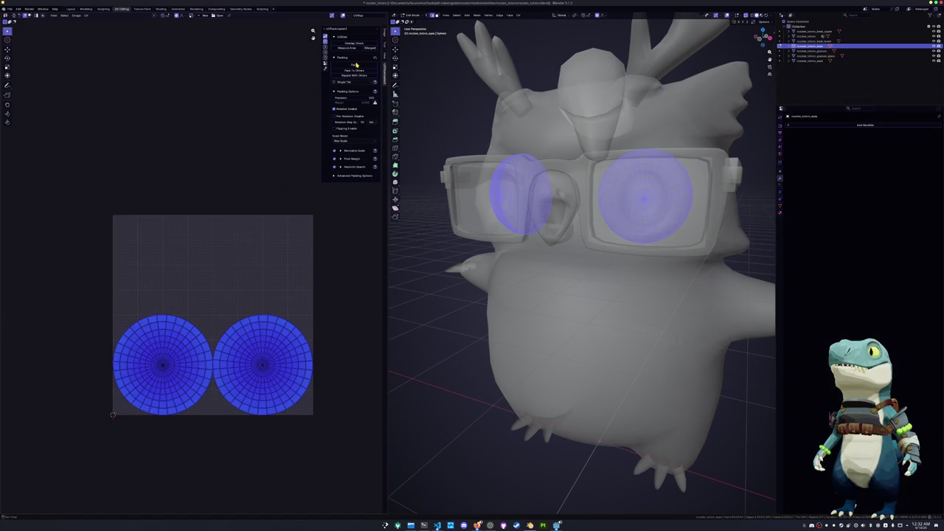
key("ctrl+p")
middle_click_drag(435, 299, 459, 295)
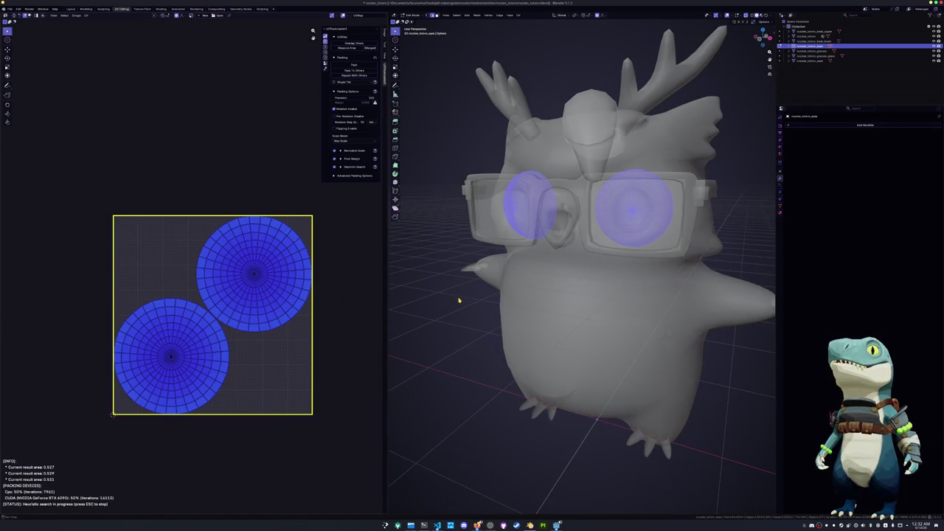
key("Tab")
middle_click_drag(438, 327, 445, 339)
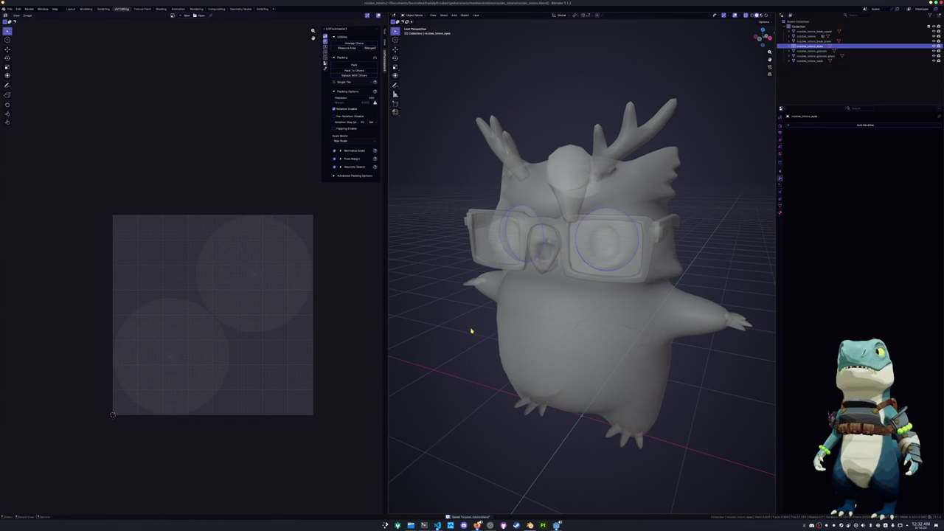
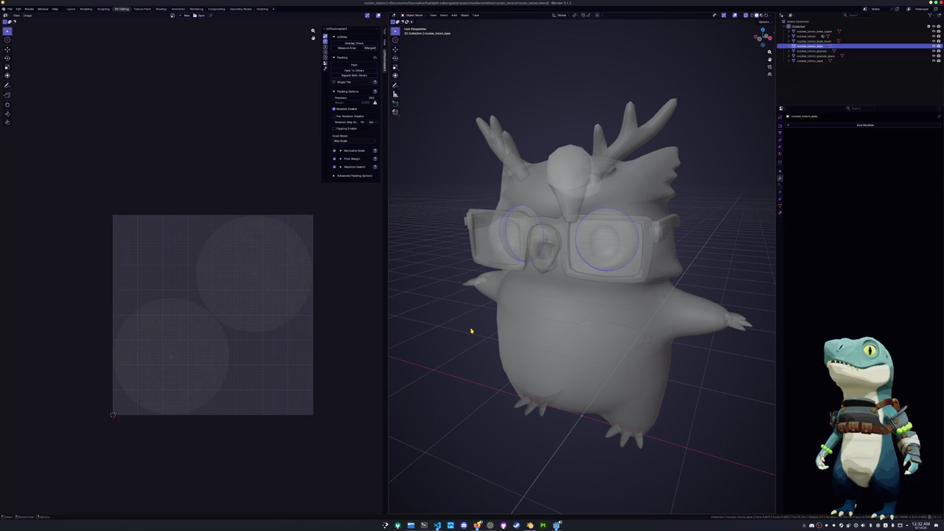
Box-select the owl together with its glasses
middle_click_drag(512, 326, 567, 331)
left_click(567, 331)
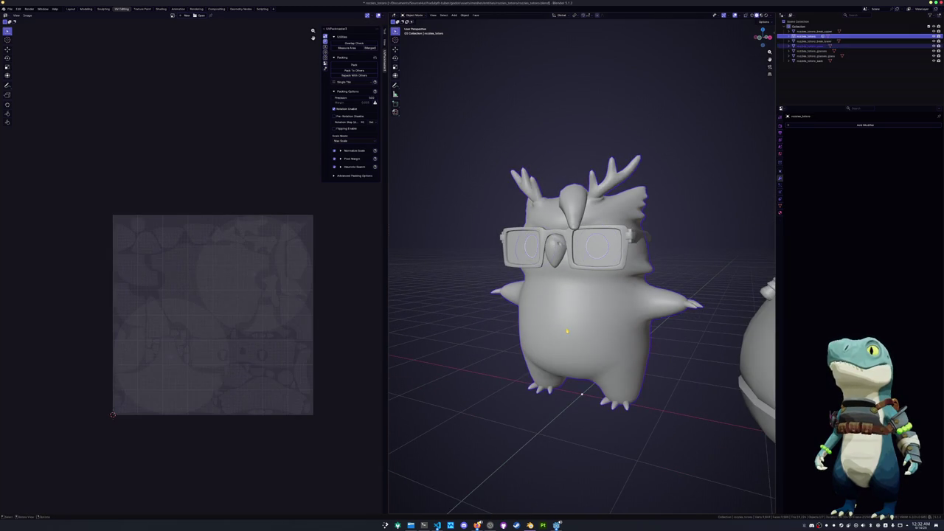
scroll(567, 331, "down", 3)
left_click_drag(491, 171, 646, 391)
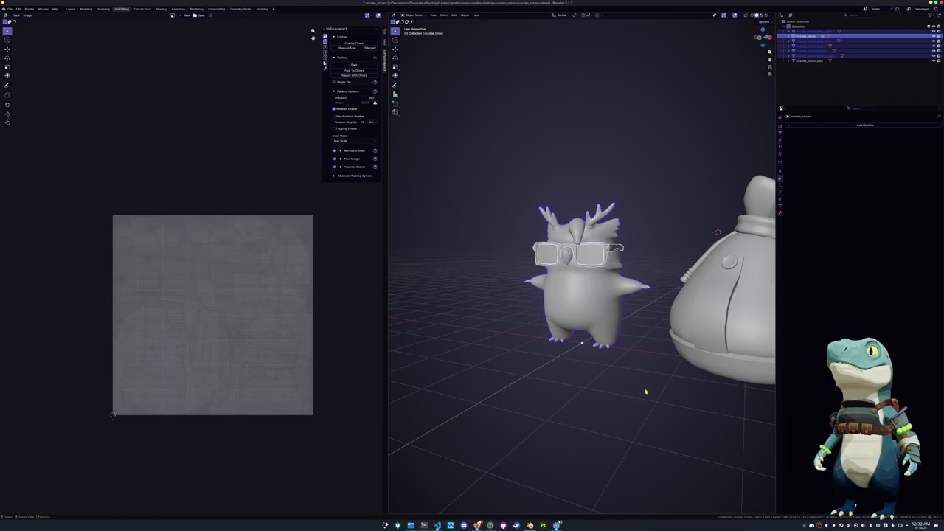
Create and open an exports folder in the FBX export dialog, then cancel the export
left_click(10, 8)
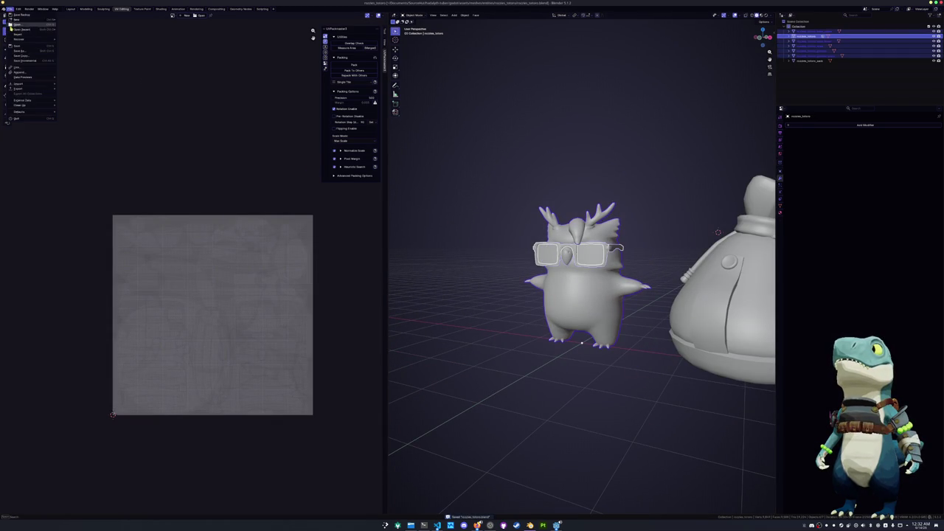
left_click(73, 127)
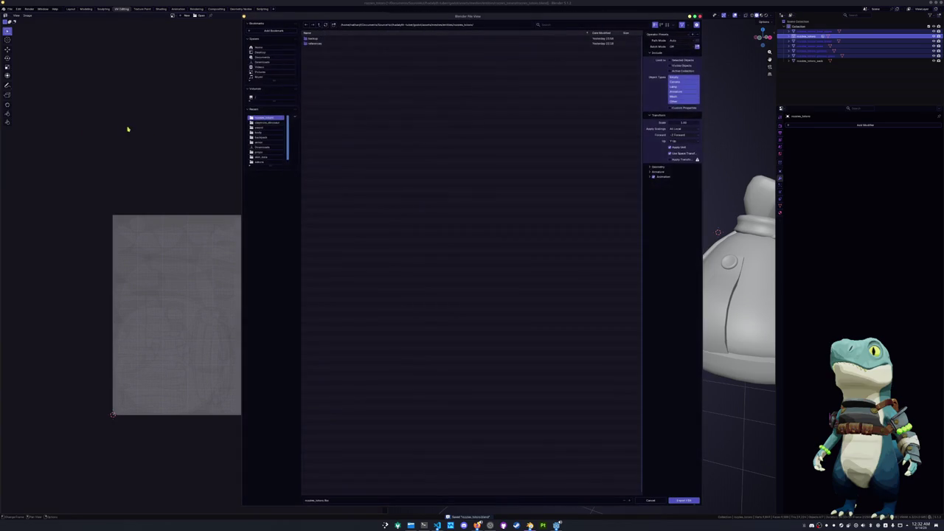
left_click(332, 25)
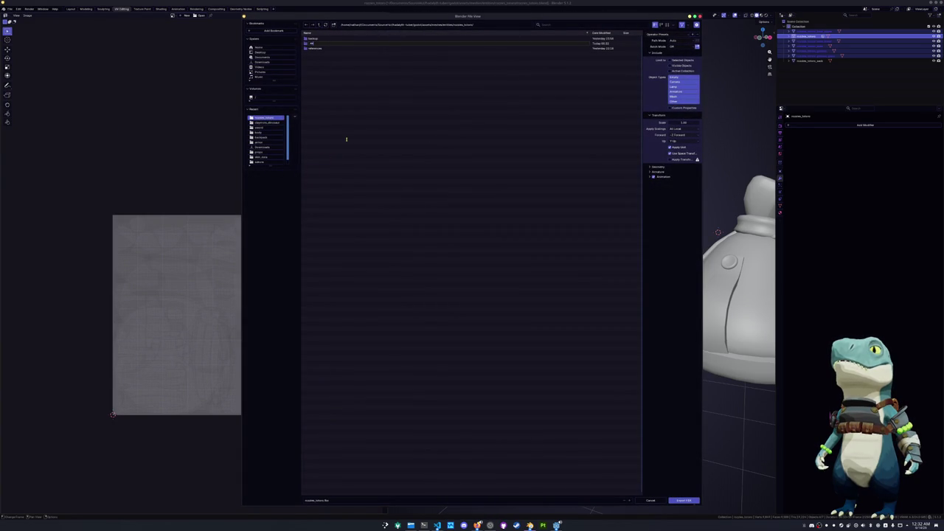
key("Return")
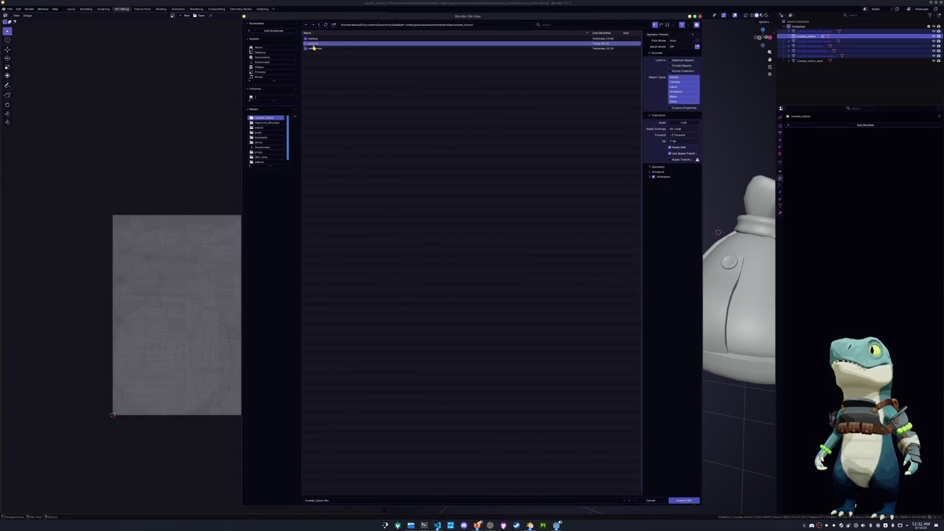
double_click(317, 43)
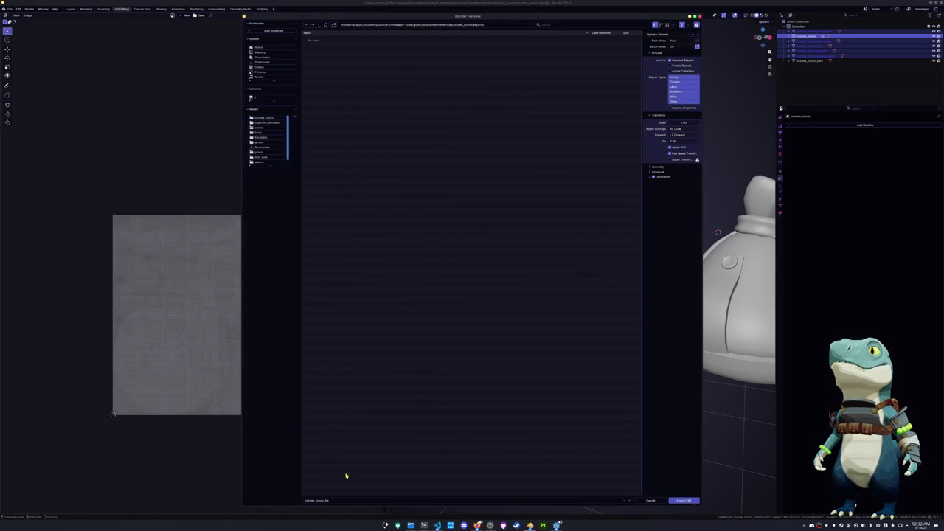
left_click(684, 500)
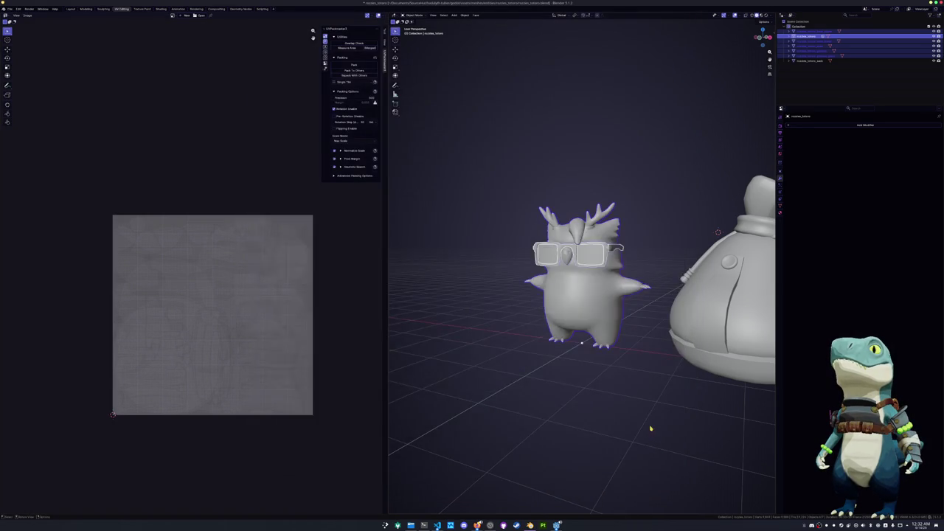
left_click(710, 351)
Give the owl's glasses a new material and rename it for the glasses
scroll(588, 131, "down", 2)
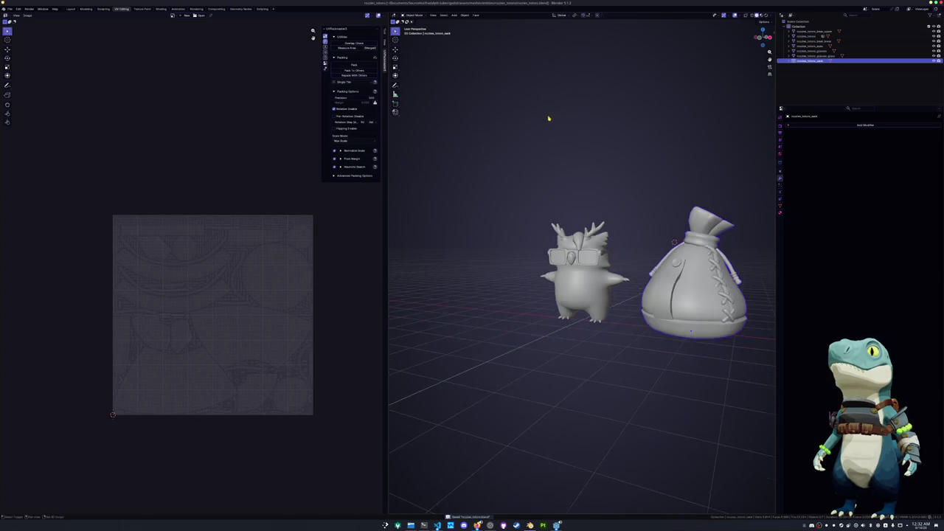
scroll(548, 118, "down", 2)
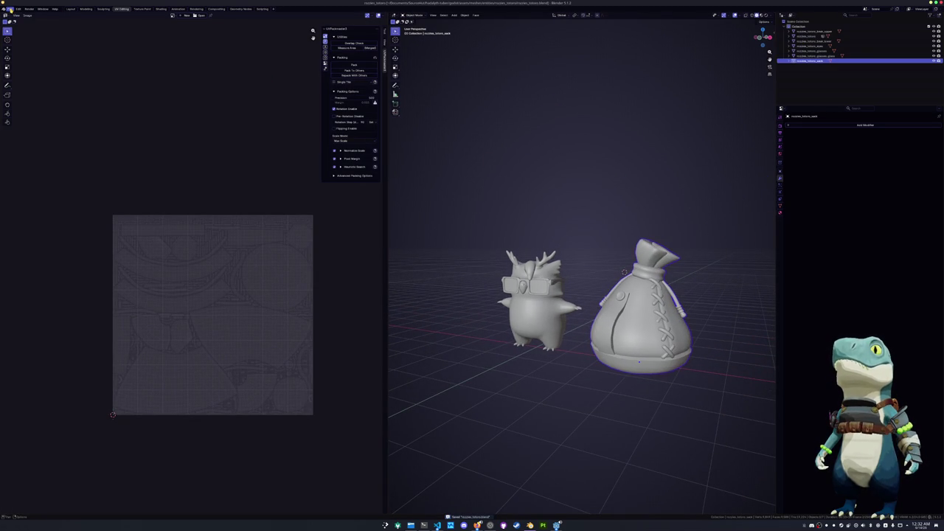
left_click(544, 231)
left_click(547, 292)
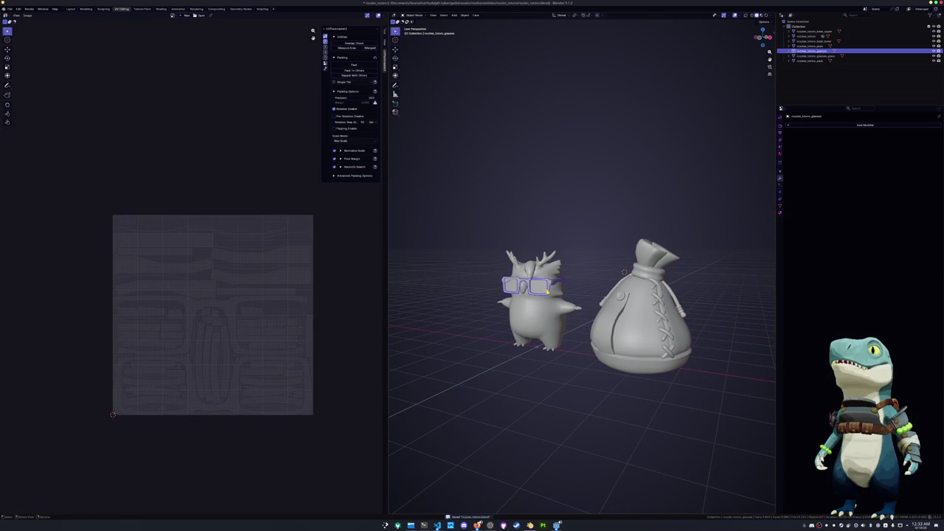
scroll(708, 243, "up", 2)
scroll(708, 243, "up", 3)
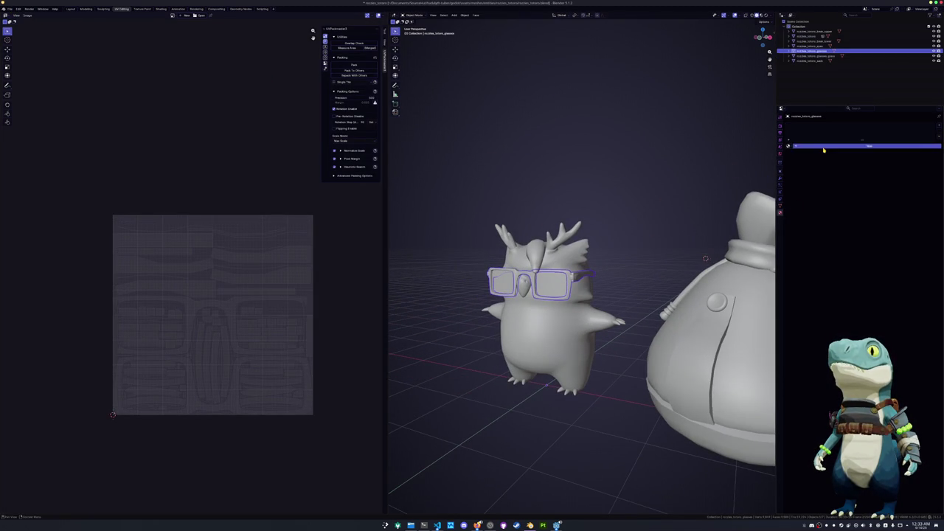
double_click(824, 147)
type("rozzlee_totoro_glasses")
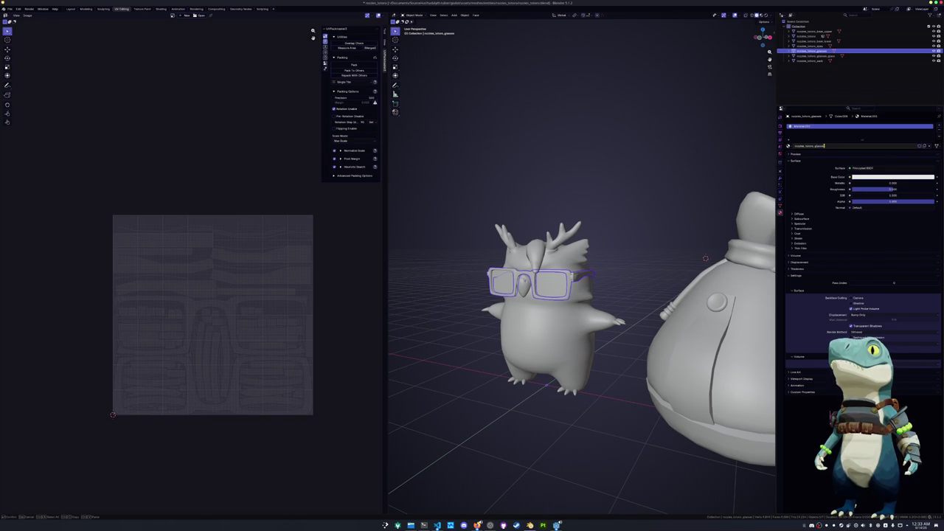
key("Return")
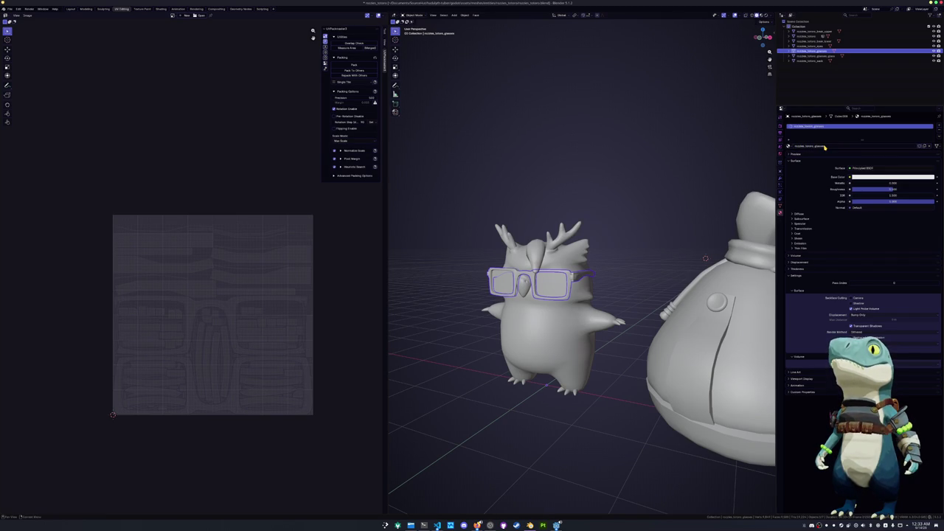
key("BackSpace")
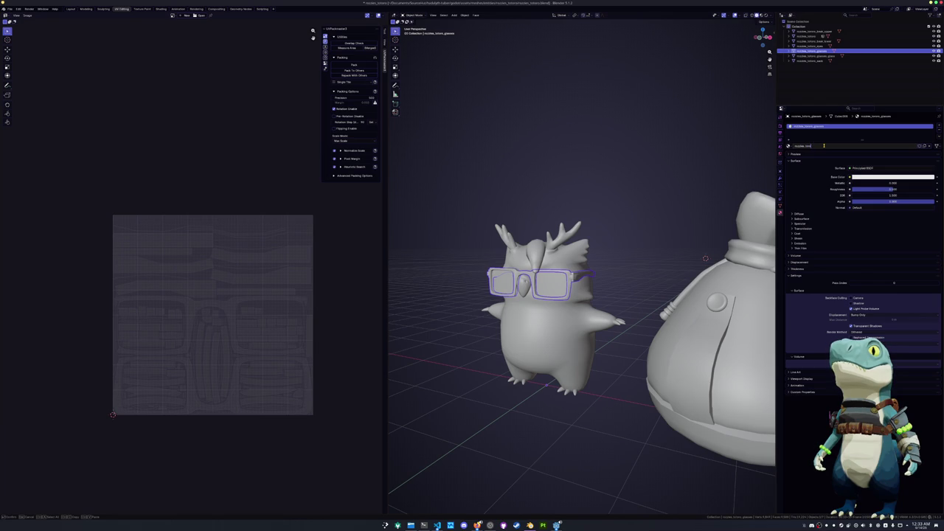
key("Return")
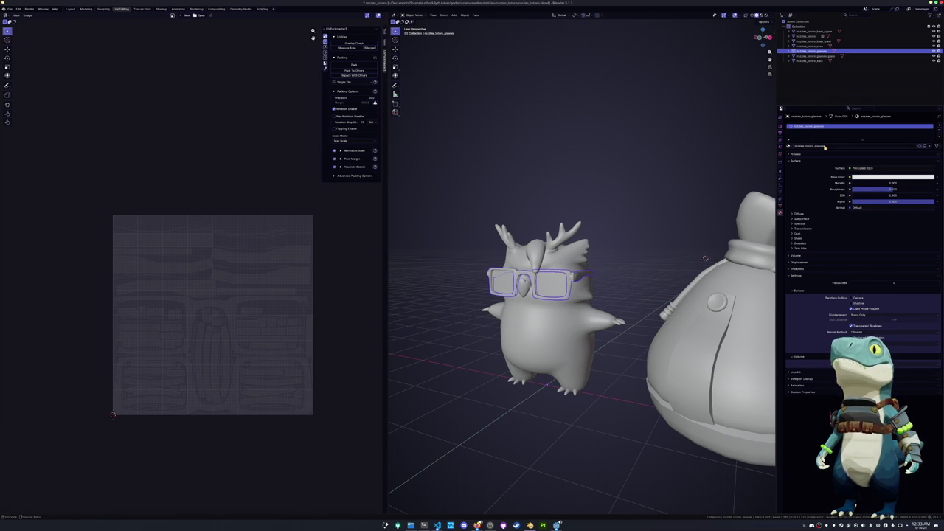
Give the upper beak a new material named 'beak', then bring up Ctrl+L link options
scroll(583, 295, "up", 2)
left_click(498, 295)
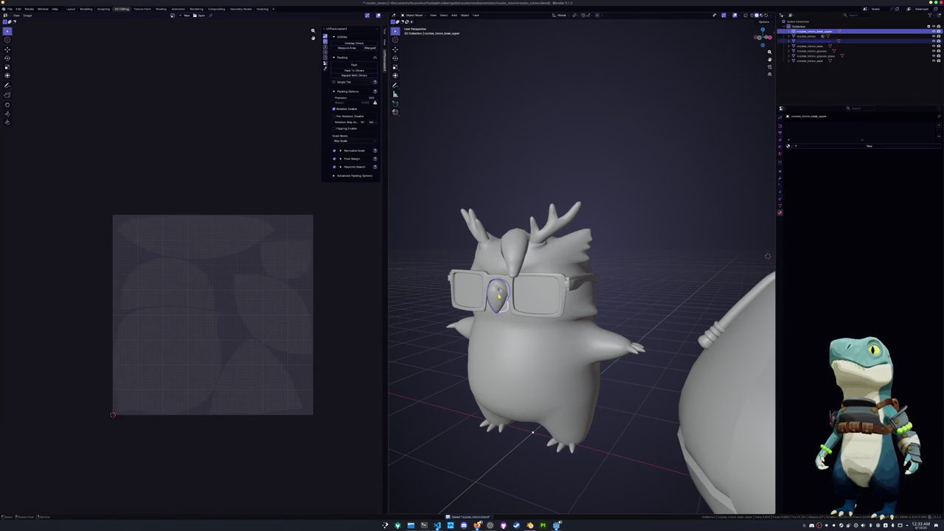
left_click(869, 146)
double_click(804, 145)
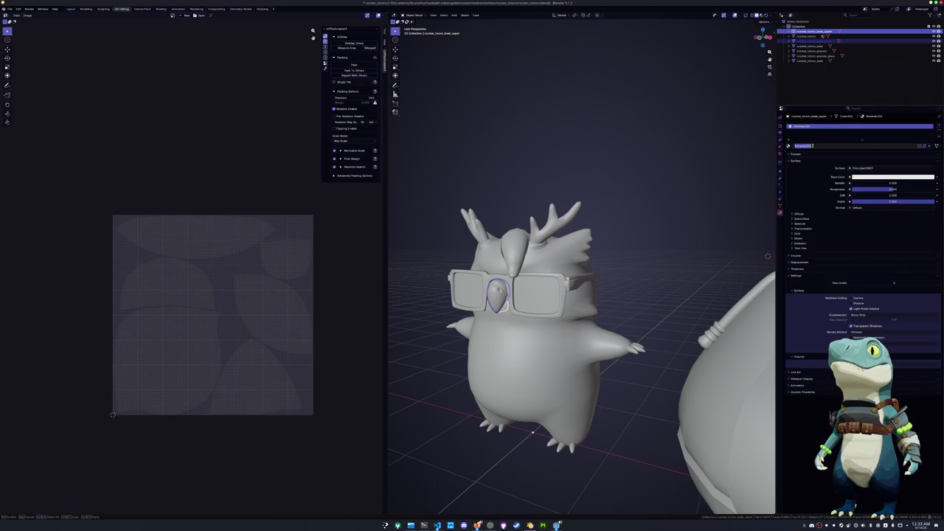
type("beak")
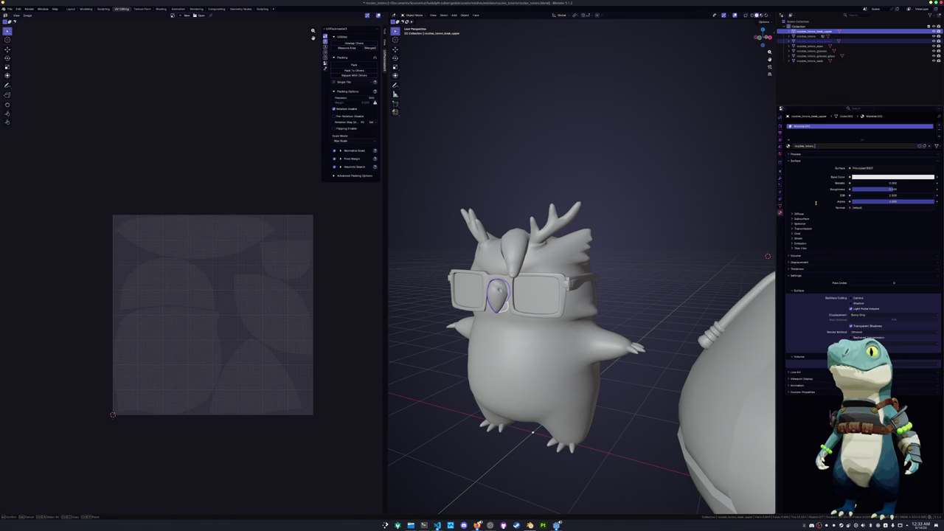
key("Return")
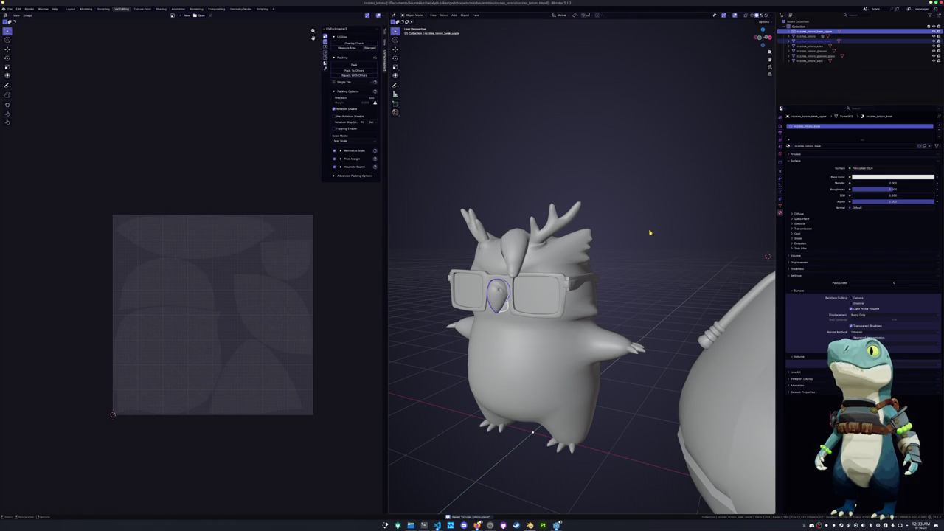
key("ctrl+l")
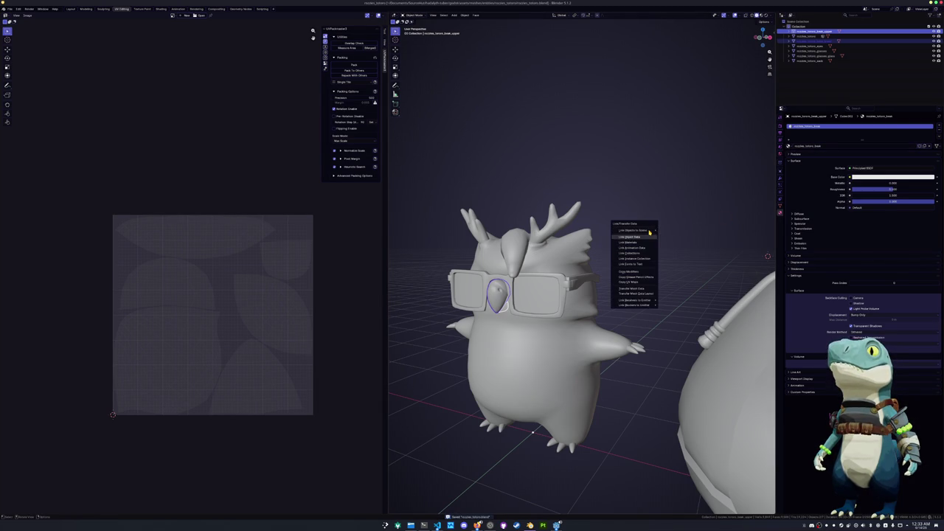
Create a new, renamed material for the owl's body
left_click(649, 233)
left_click(548, 247)
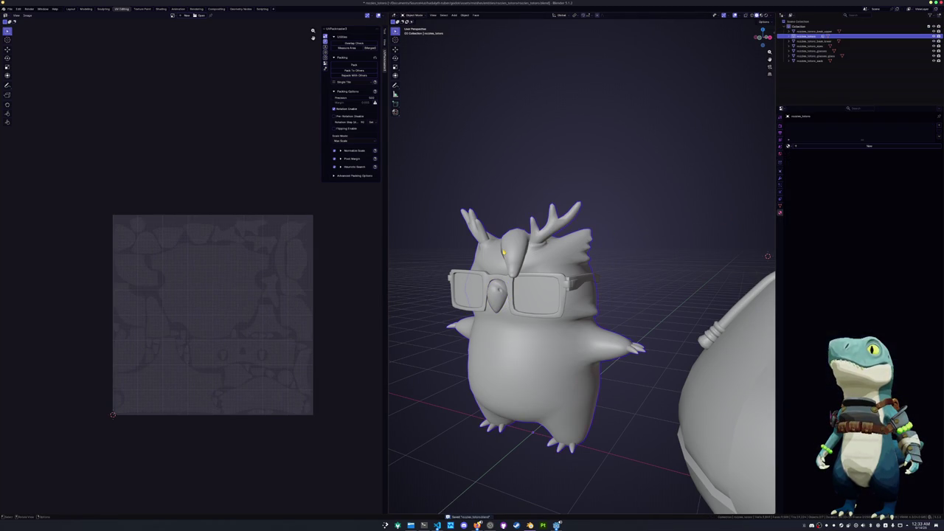
left_click(841, 146)
type("ro")
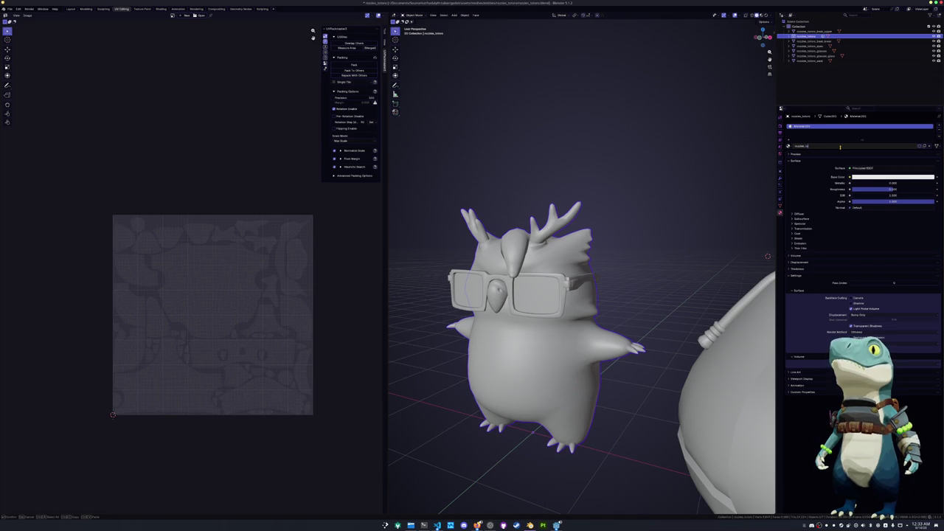
key("Return")
Give the glasses' lenses and the owl's eyes their own new, renamed materials
left_click(619, 250)
left_click(552, 304)
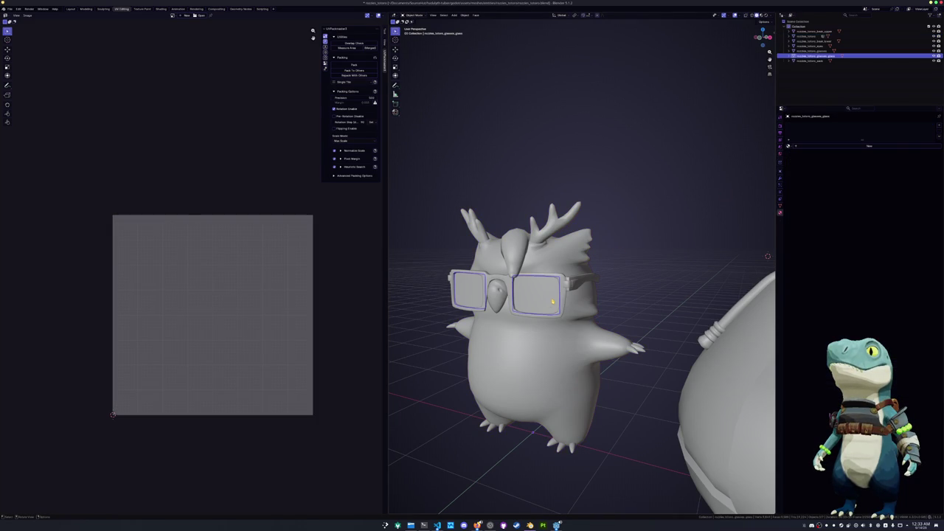
left_click(817, 146)
double_click(817, 146)
type("ro")
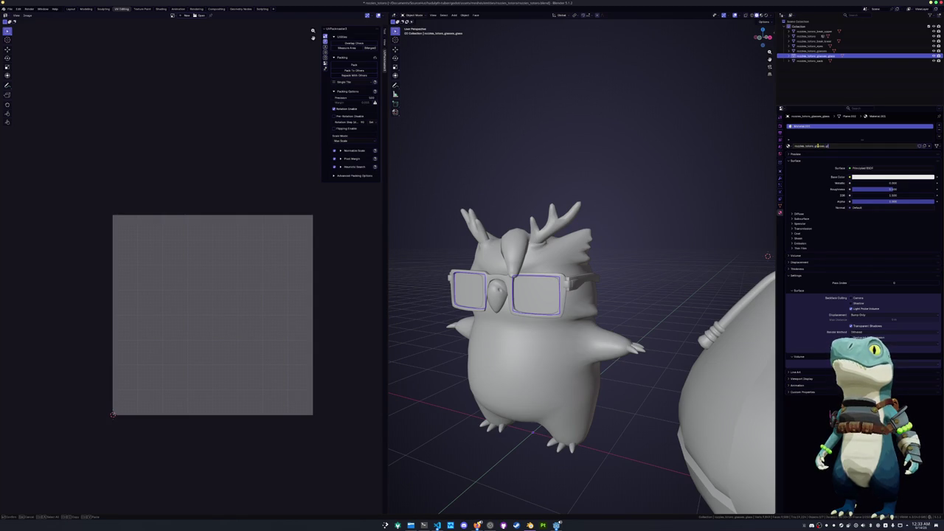
key("Return")
left_click(809, 46)
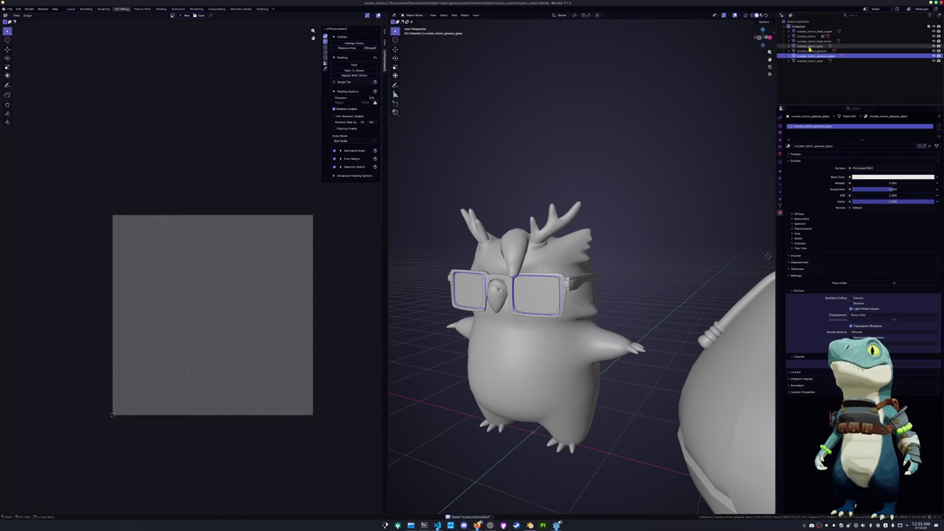
left_click(821, 144)
double_click(820, 145)
type("roo")
type("oro")
type("yes")
key("Return")
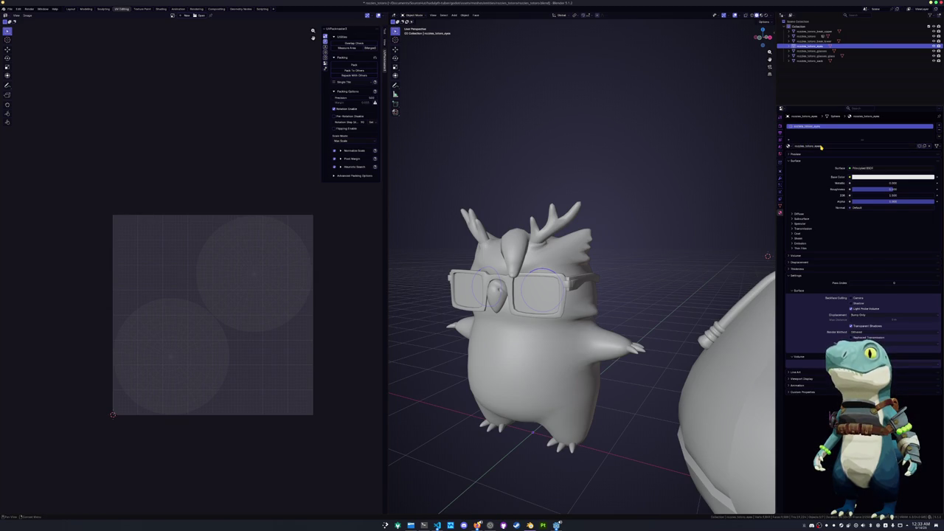
Check each owl part's material in the Outliner, ending on the beak's mesh data settings
left_click(813, 62)
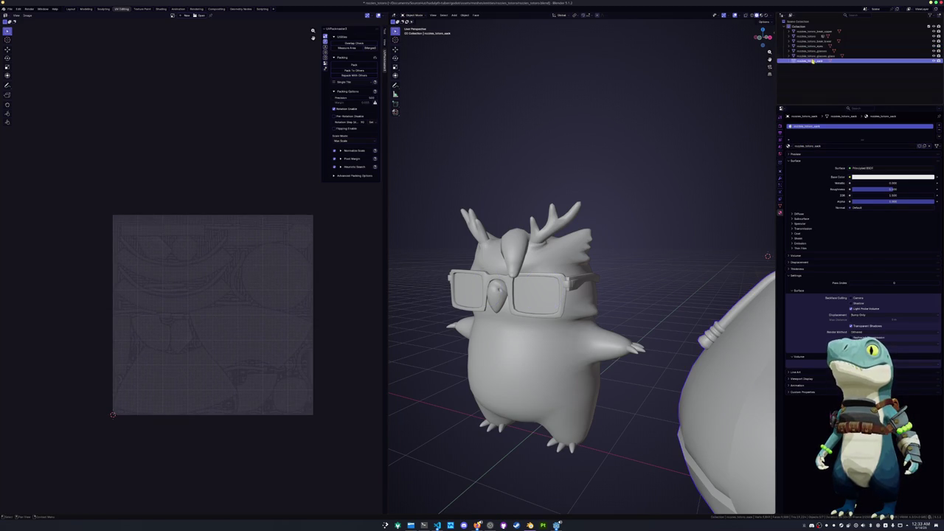
left_click(813, 56)
left_click(815, 51)
left_click(814, 47)
left_click(813, 40)
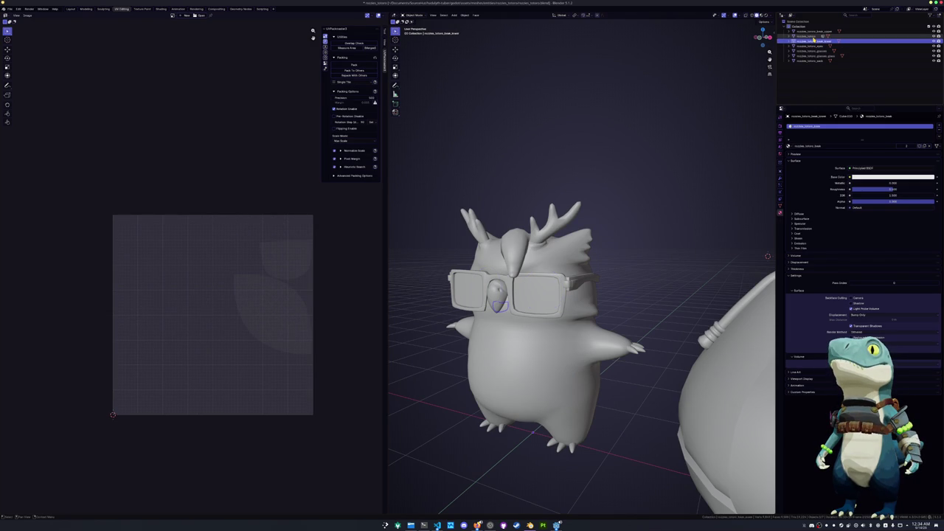
left_click(815, 37)
left_click(815, 31)
left_click(815, 41)
left_click(814, 32)
left_click(815, 42)
scroll(686, 101, "down", 3)
left_click(815, 36)
left_click(814, 31)
left_click(815, 41)
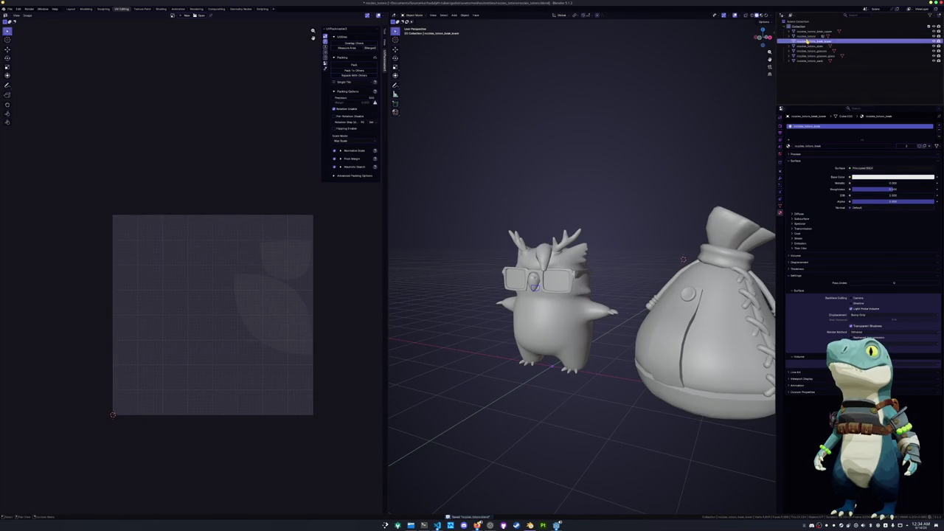
left_click(815, 33)
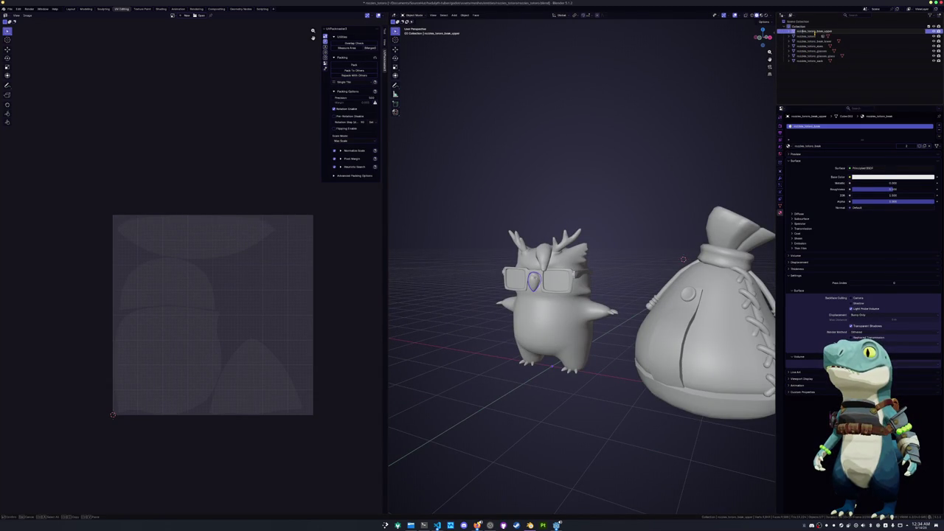
left_click(814, 36)
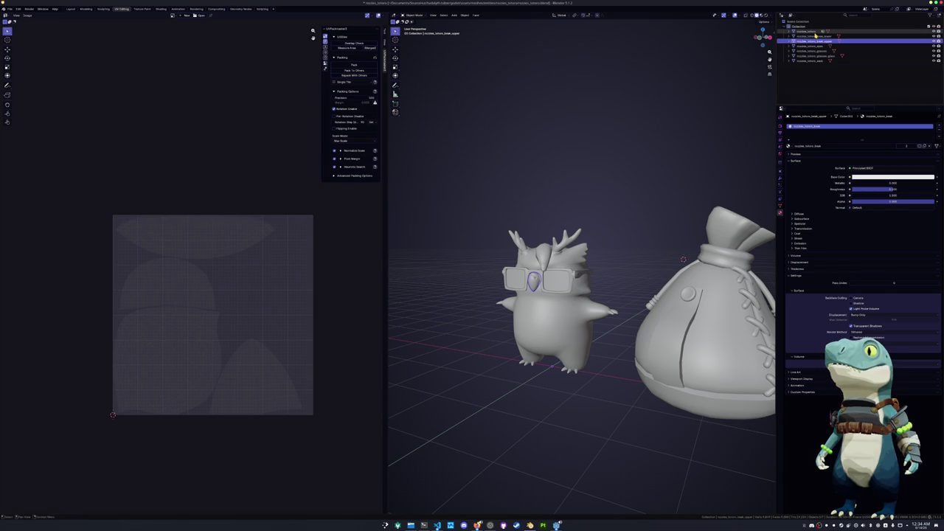
left_click(815, 41)
left_click(781, 207)
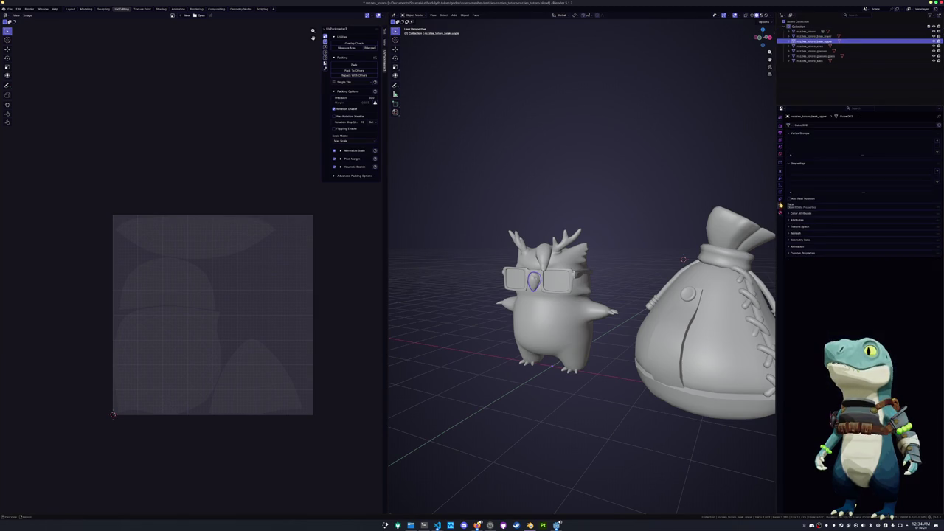
Rename the body, lower beak and upper beak mesh data to match their object names
key("F2")
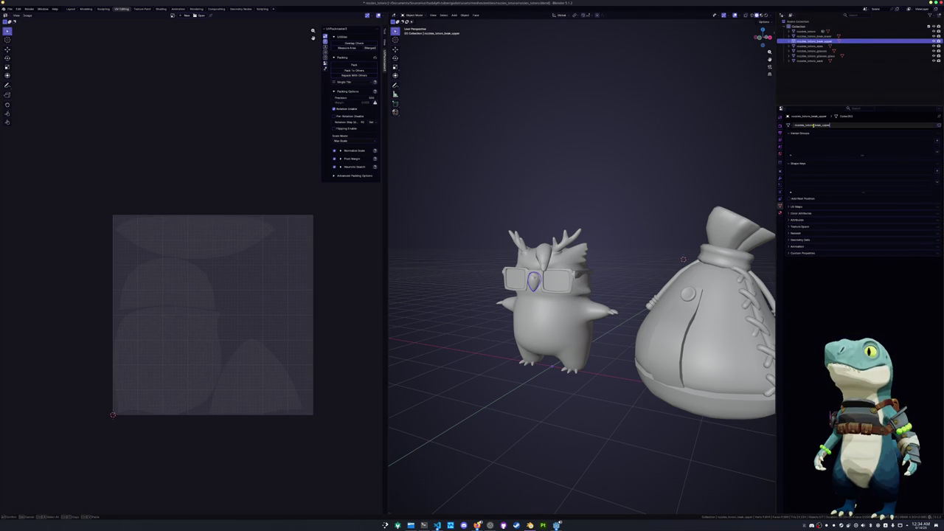
left_click(811, 33)
key("F2")
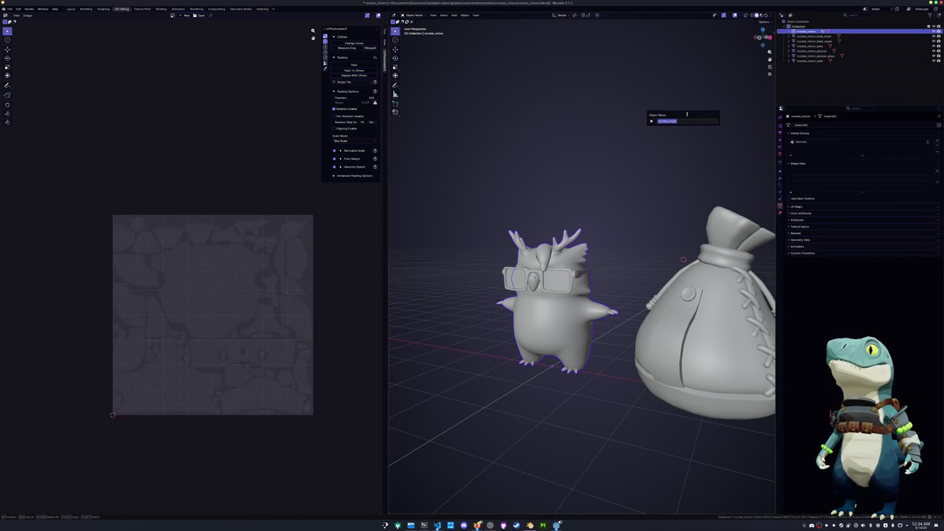
key("ctrl+c")
key("Escape")
key("ctrl+v")
left_click(809, 36)
key("F2")
key("ctrl+c")
key("Escape")
key("ctrl+v")
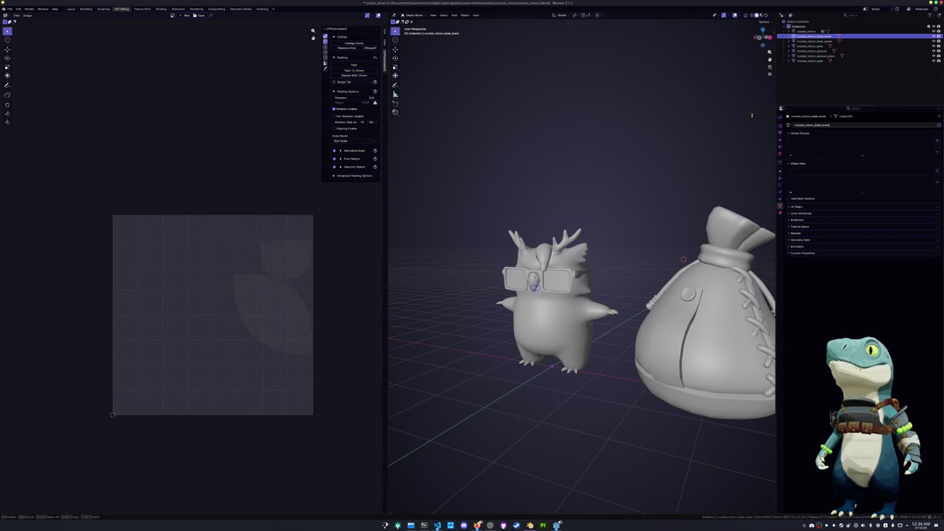
left_click(817, 47)
left_click(815, 41)
key("F2")
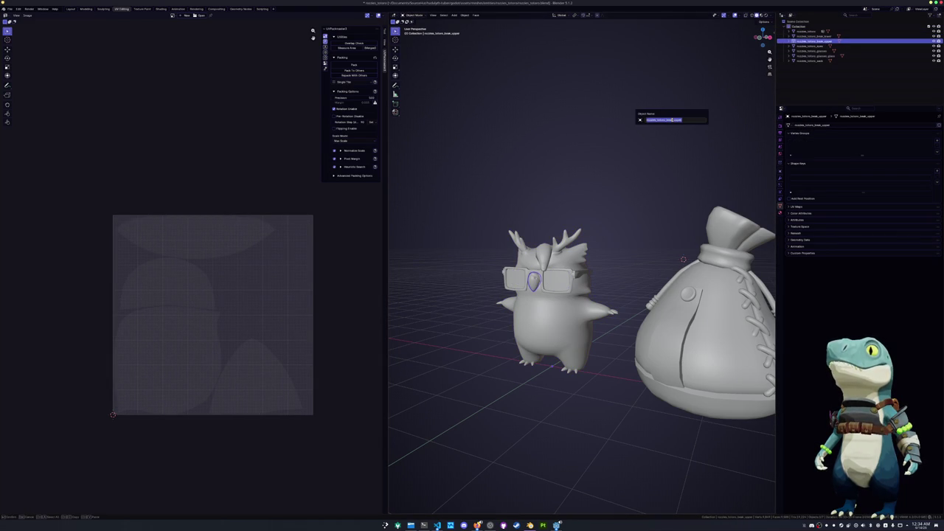
key("ctrl+c")
key("Escape")
Match the eyes, glasses, lens and sack mesh data names to their objects, then box-select the owl
left_click(810, 45)
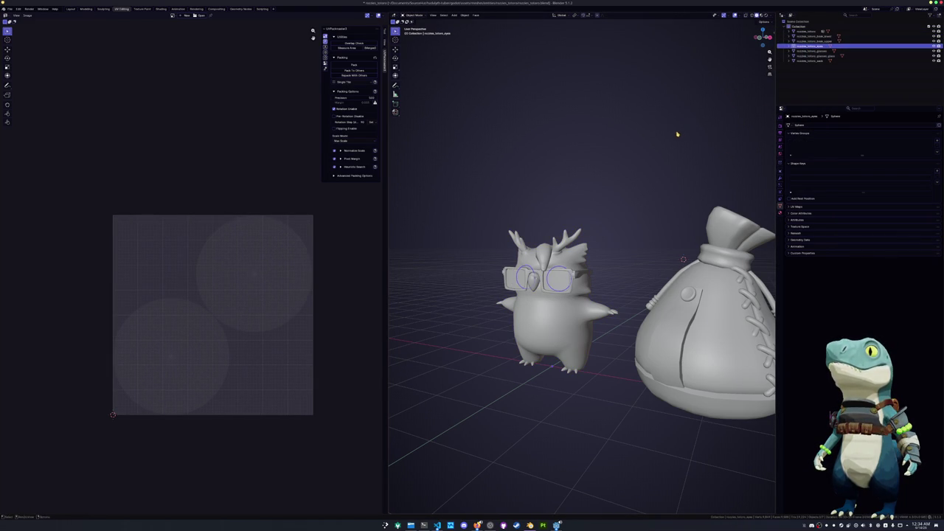
key("F2")
key("ctrl+c")
key("Escape")
key("ctrl+v")
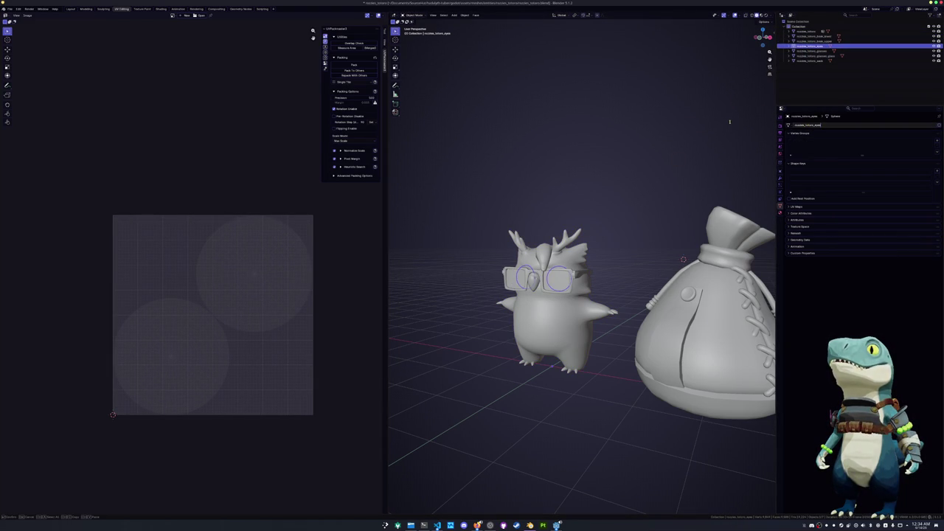
left_click(806, 51)
key("F2")
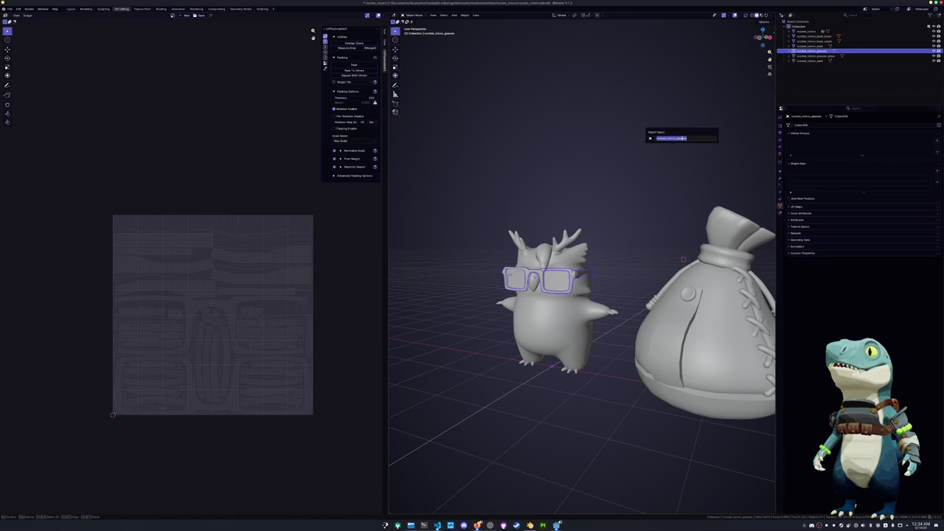
key("ctrl+c")
key("Escape")
key("ctrl+v")
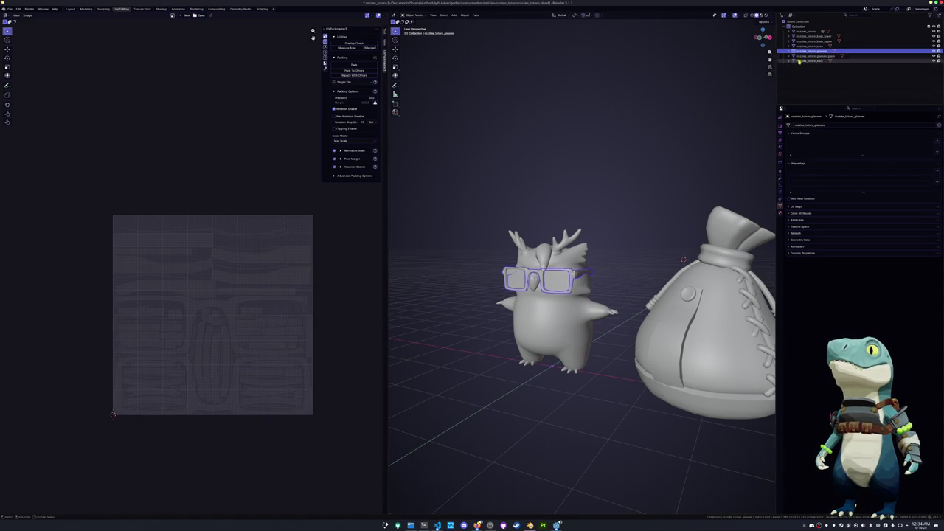
left_click(808, 56)
key("F2")
key("ctrl+c")
key("Escape")
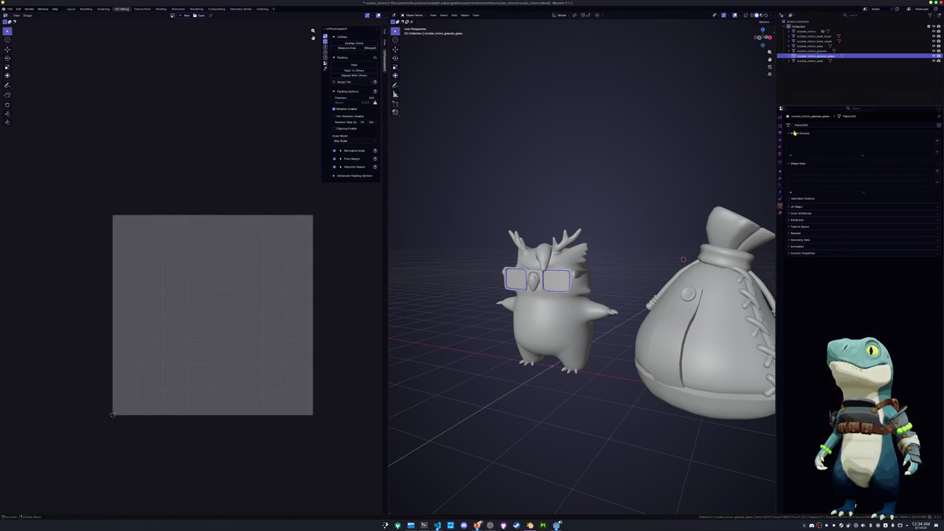
key("ctrl+v")
left_click(815, 62)
key("F2")
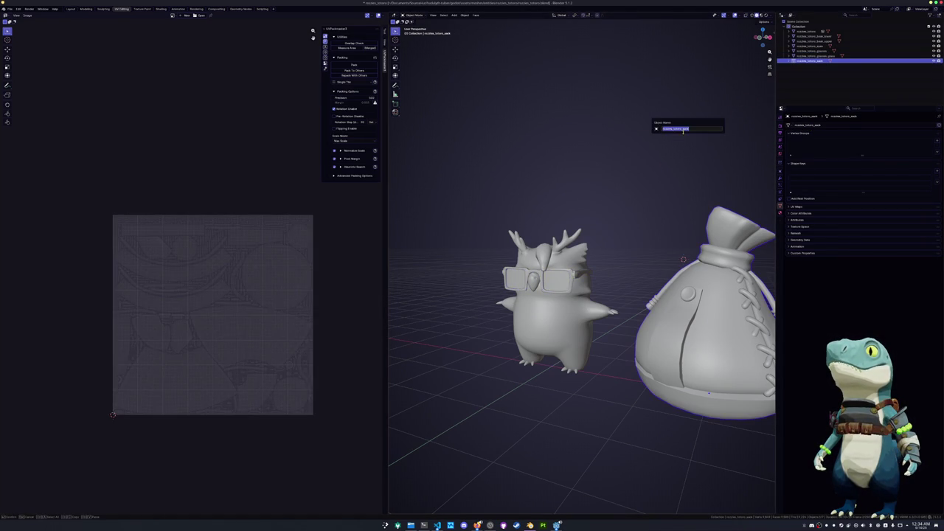
key("ctrl+c")
key("Escape")
key("ctrl+v")
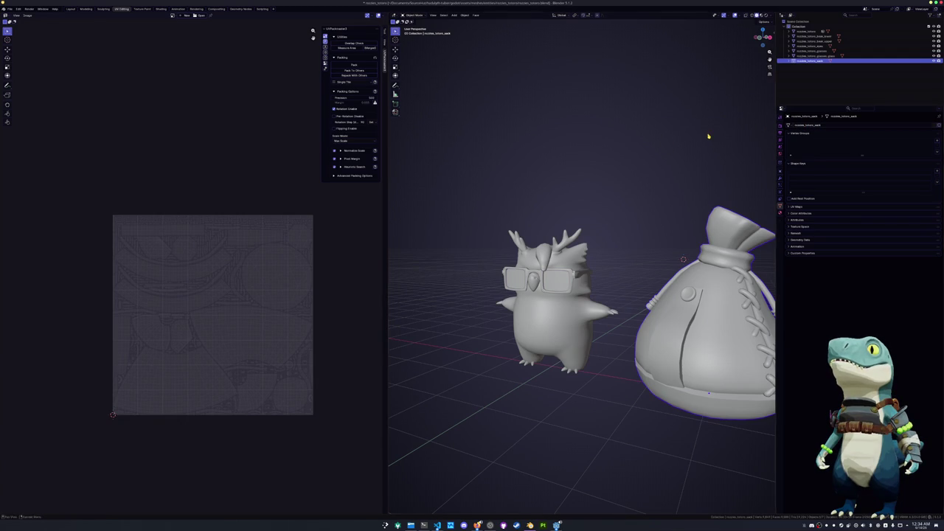
scroll(705, 141, "down", 3)
left_click_drag(602, 369, 447, 159)
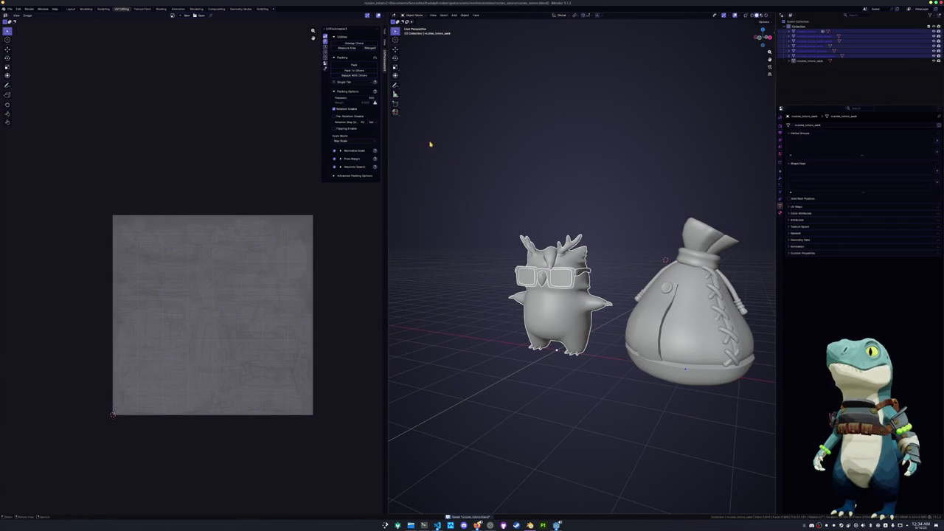
Re-export the owl as FBX, overwriting the old file, and clear the sack's location with Alt+G
left_click(10, 9)
mouse_move(19, 89)
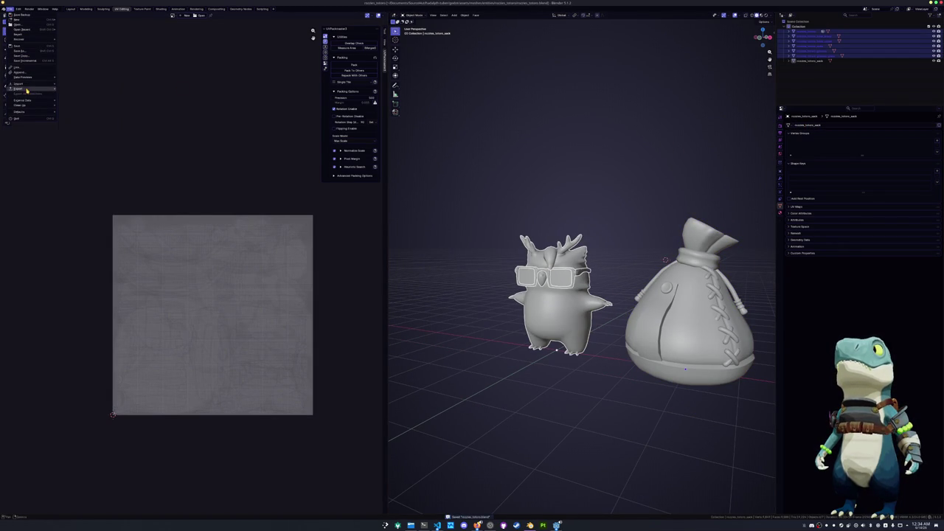
left_click(76, 128)
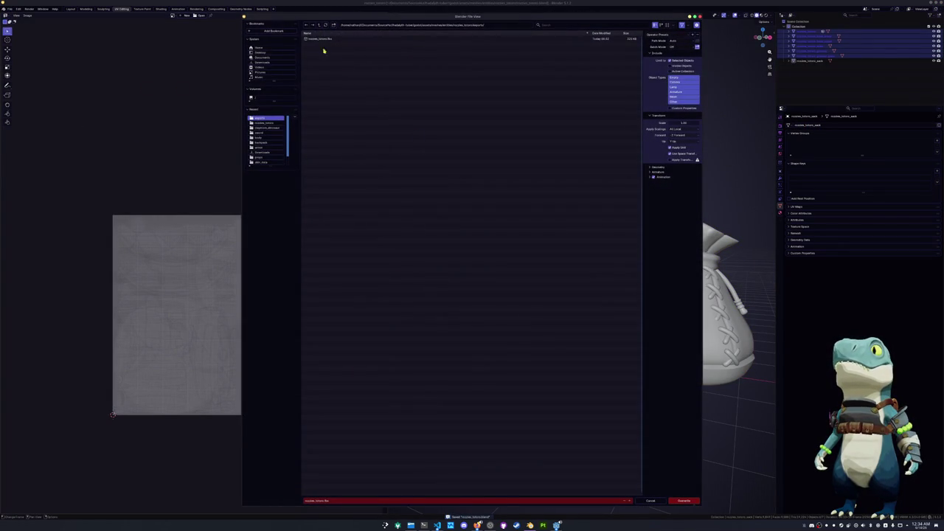
left_click(683, 501)
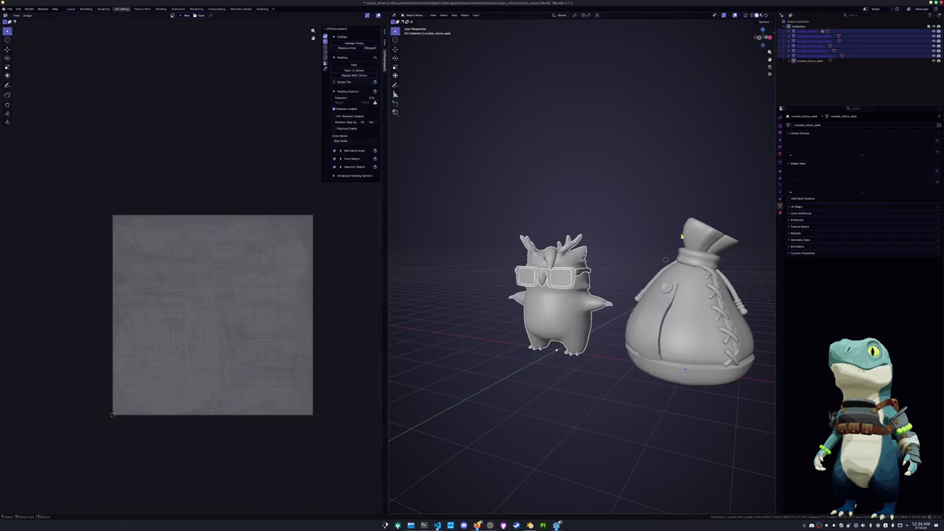
key("alt+g")
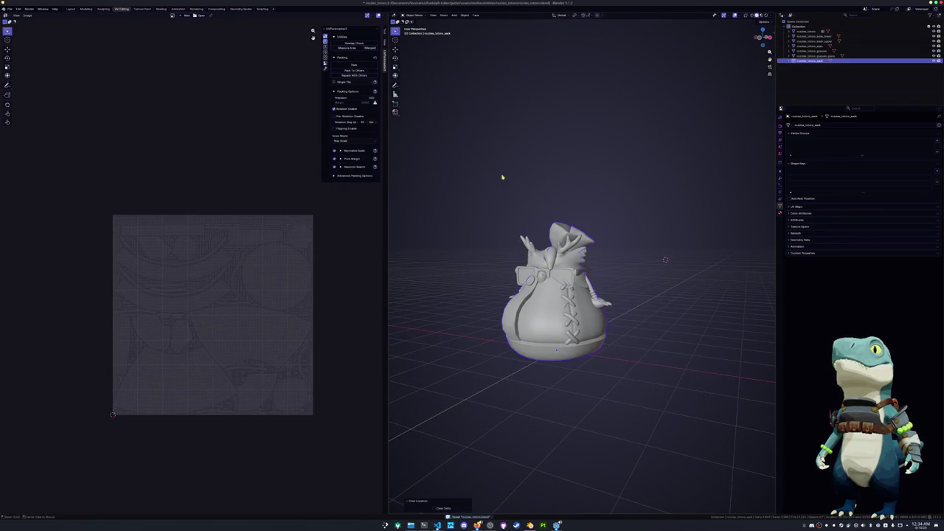
Export the sack as its own FBX file, rozzles_totoro_sack.fbx
left_click(10, 9)
mouse_move(18, 89)
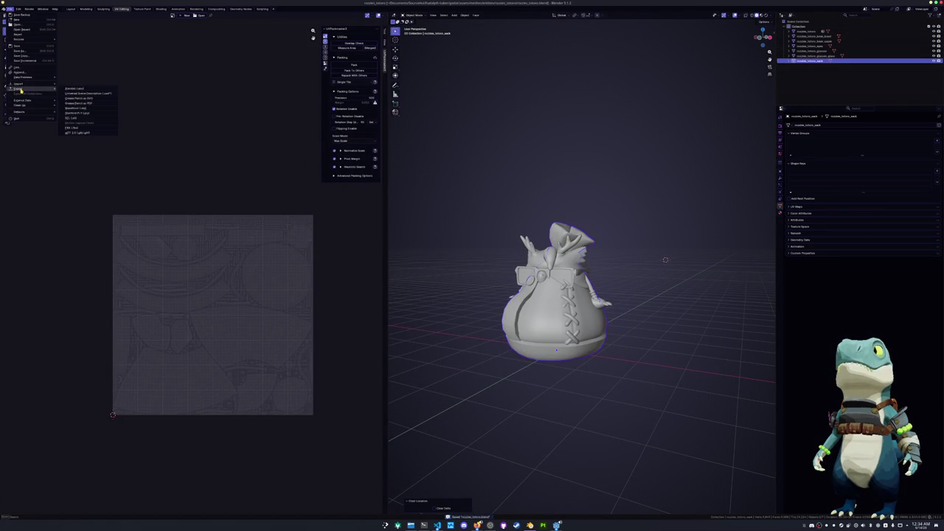
left_click(92, 129)
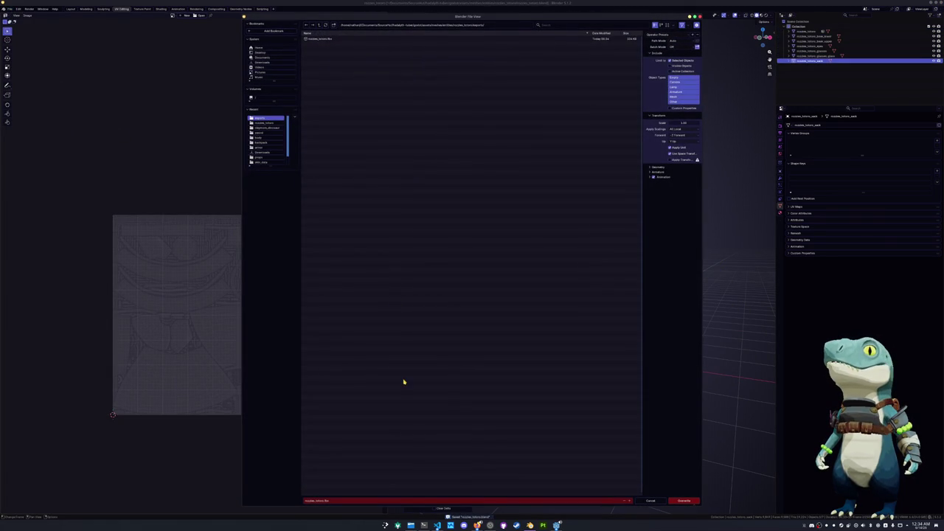
left_click(347, 501)
left_click(346, 501)
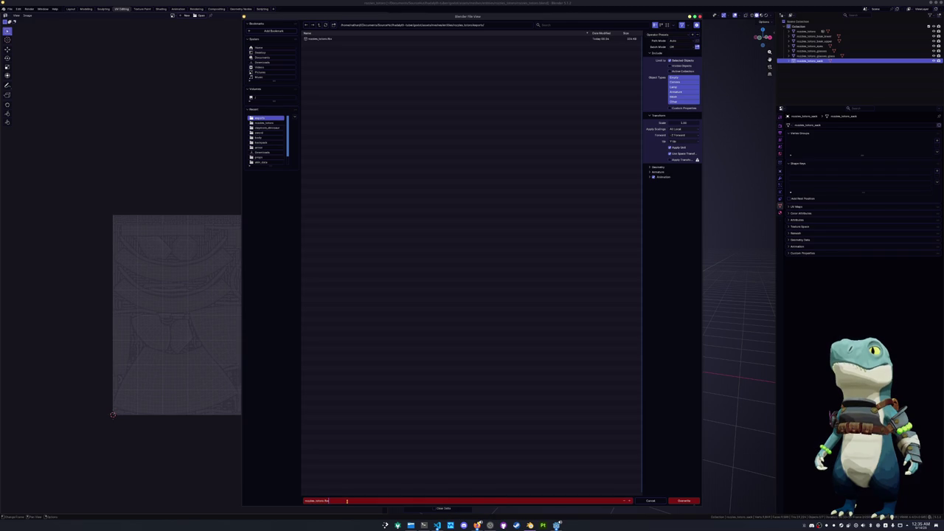
key("Left")
key("Left")
key("Left")
type("_sack")
key("Return")
left_click(684, 501)
Move the sack back beside the owl and launch Substance 3D Painter
key("g")
left_click(652, 425)
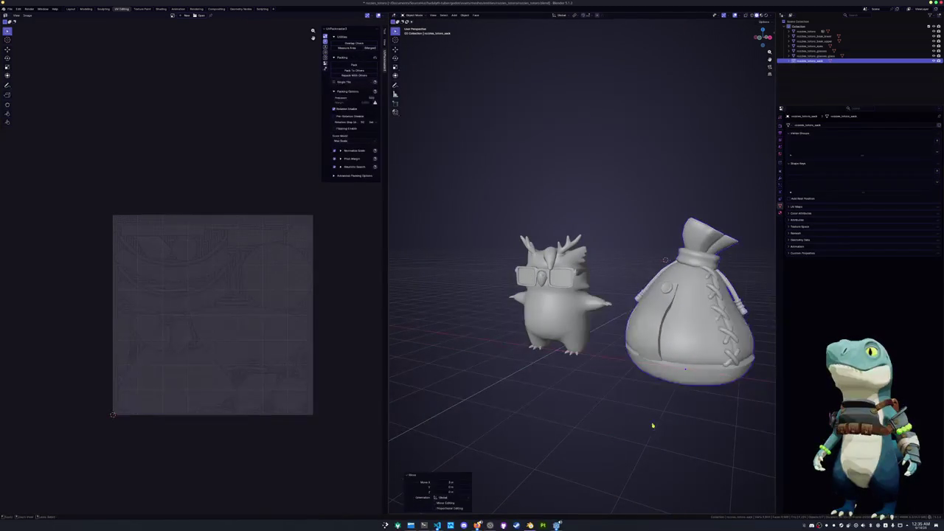
left_click(652, 425)
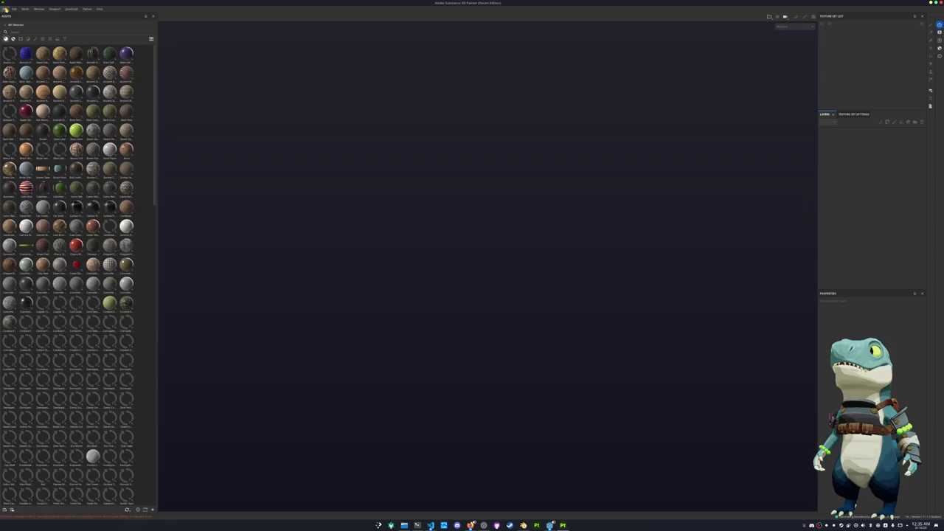
Start a new project and browse from Documents toward the owl's exports folder
left_click(5, 9)
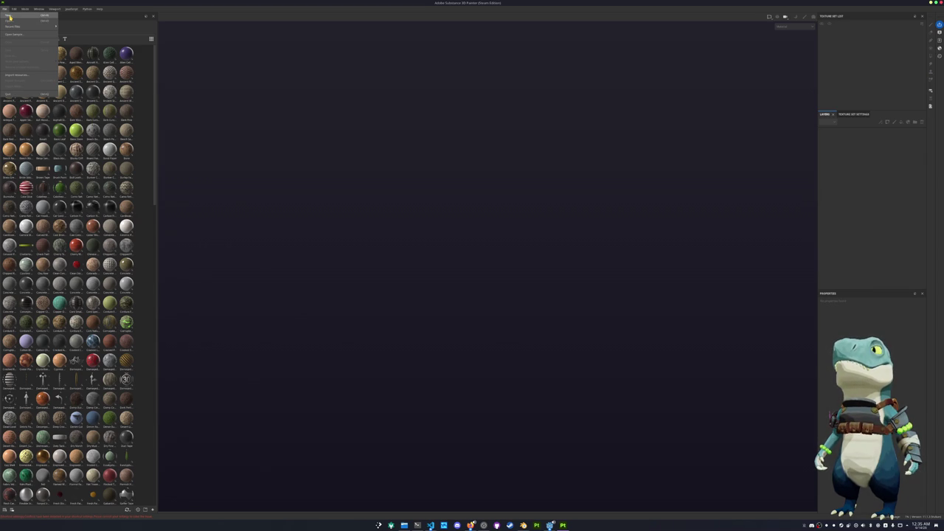
left_click(10, 16)
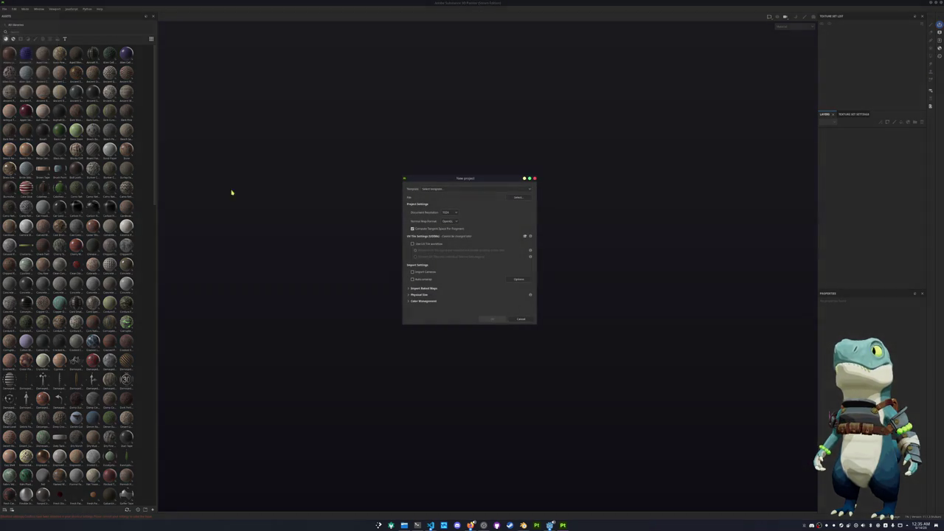
left_click(520, 197)
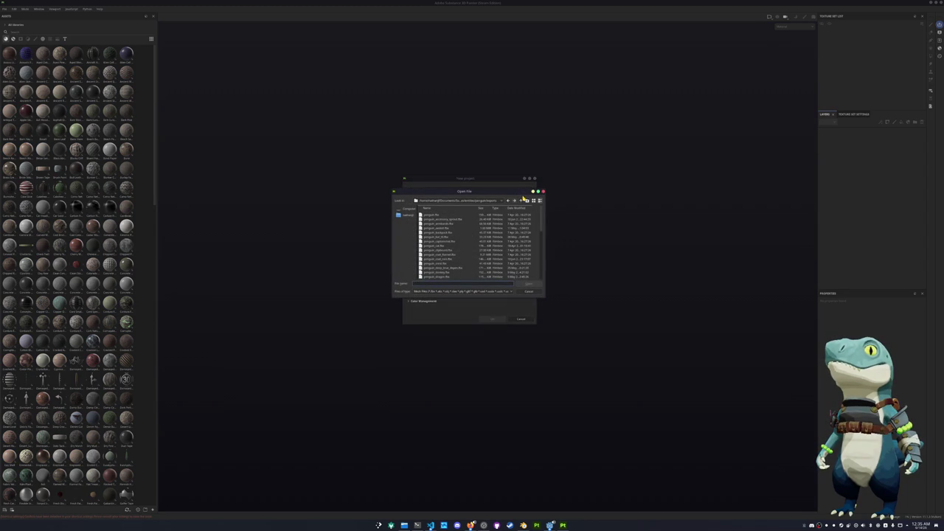
scroll(498, 235, "down", 2)
scroll(479, 244, "down", 2)
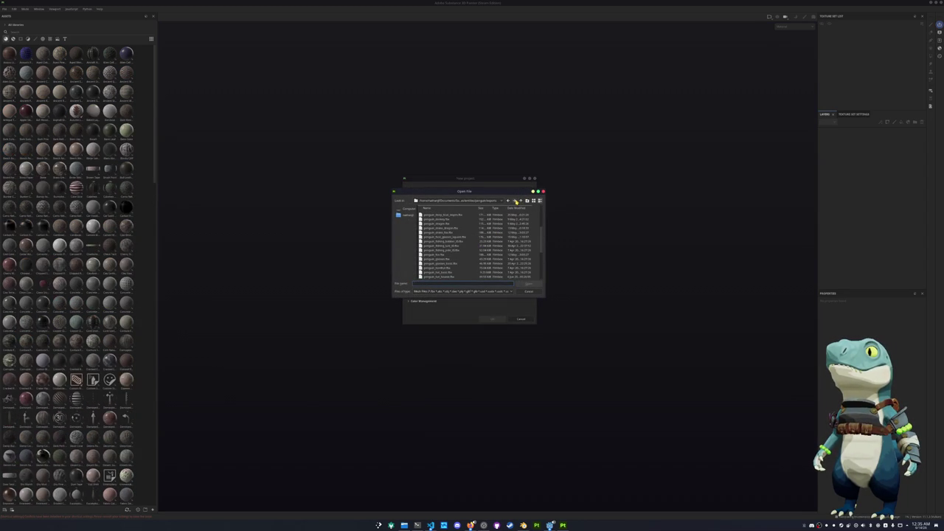
left_click(493, 202)
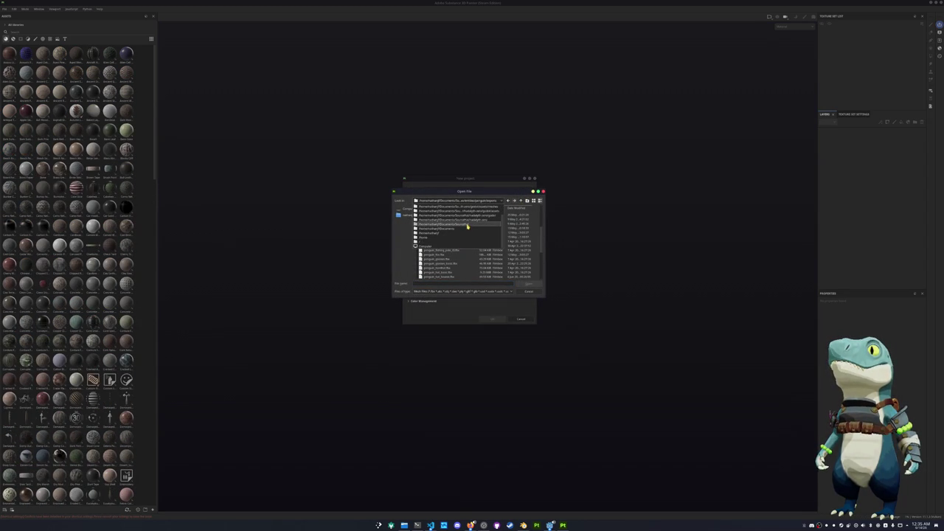
scroll(464, 230, "down", 2)
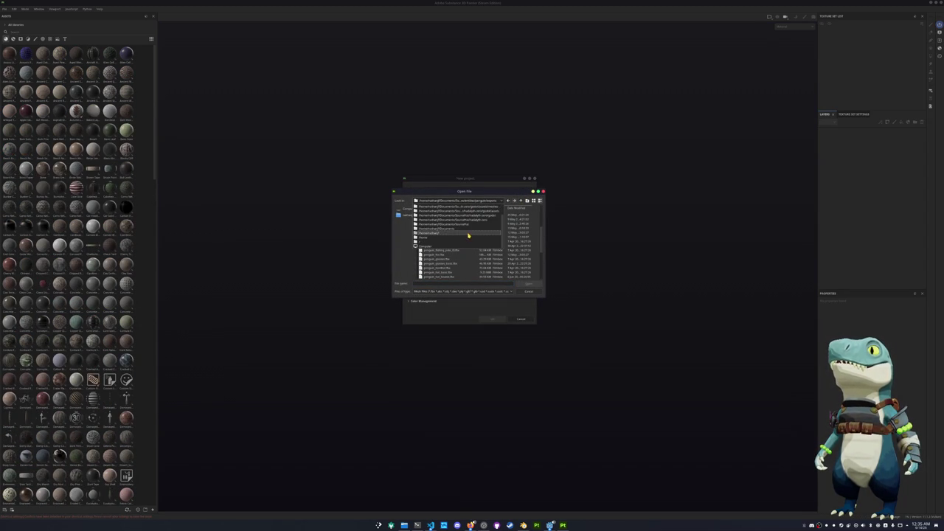
left_click(466, 226)
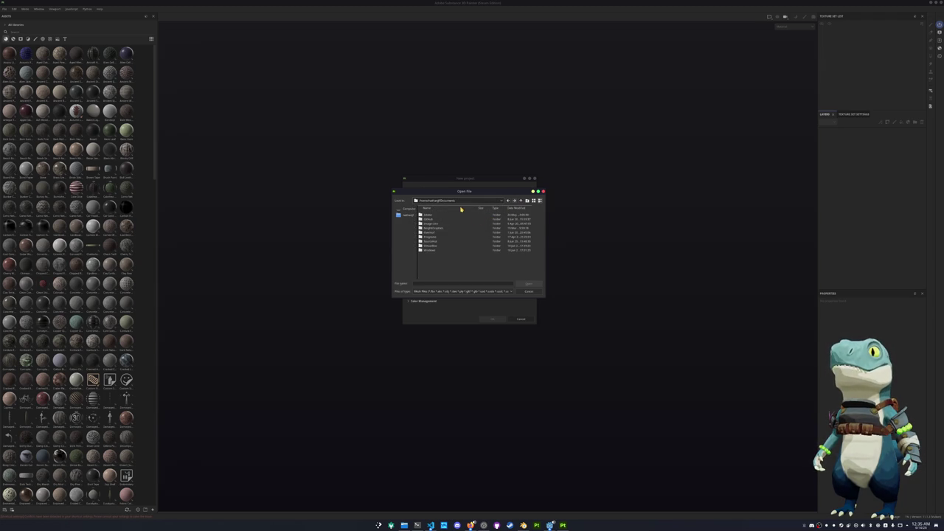
double_click(435, 242)
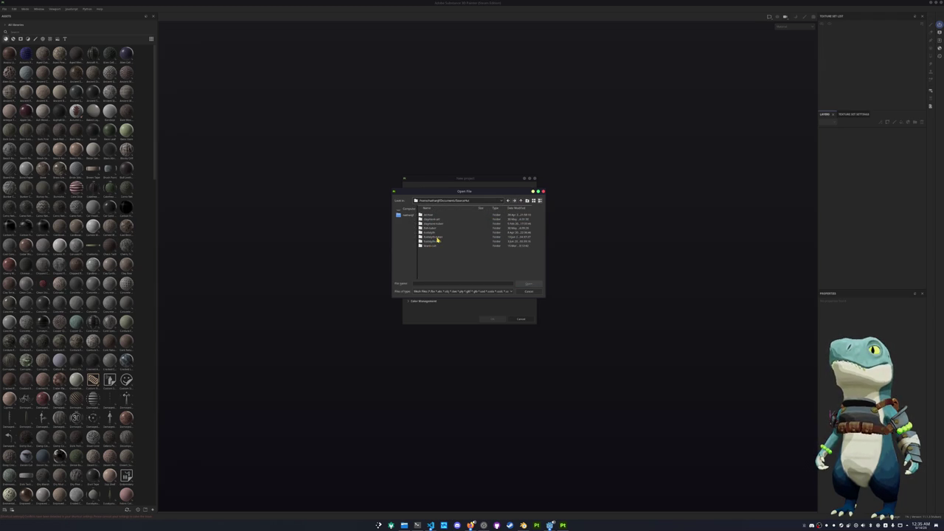
double_click(445, 239)
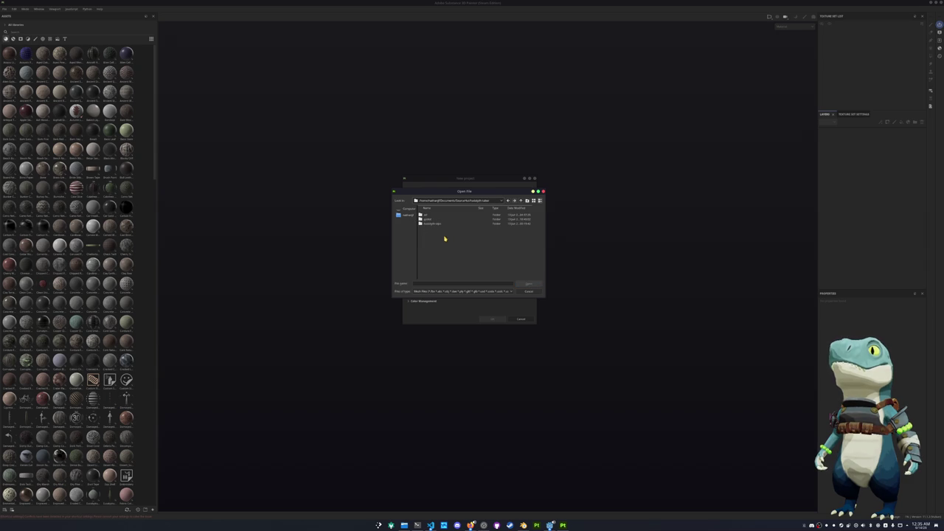
double_click(433, 222)
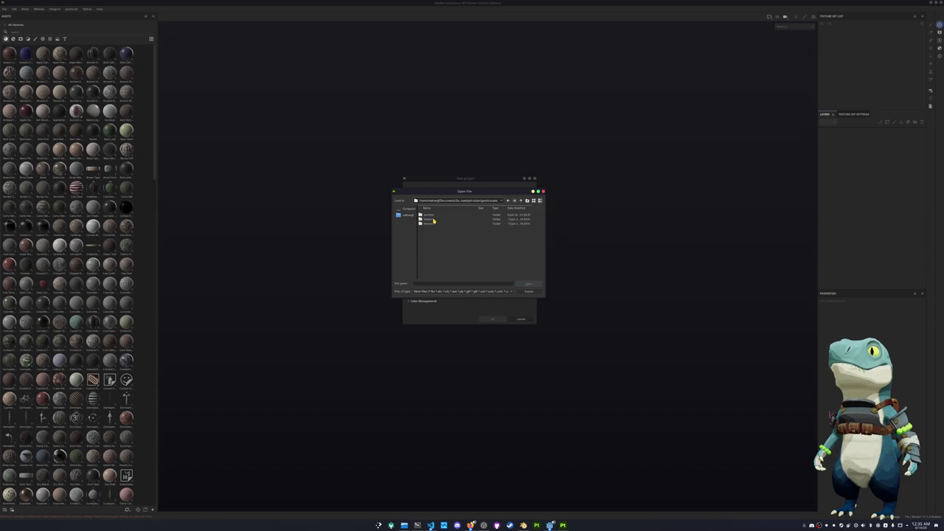
double_click(437, 218)
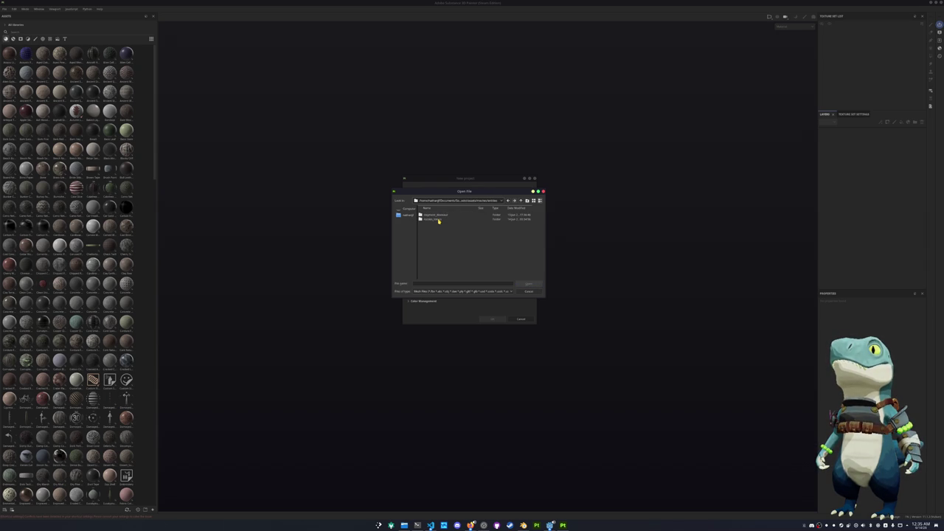
double_click(438, 222)
Load the owl FBX mesh, set the document resolution to 2048, and create the project
left_click(433, 221)
double_click(433, 221)
double_click(432, 214)
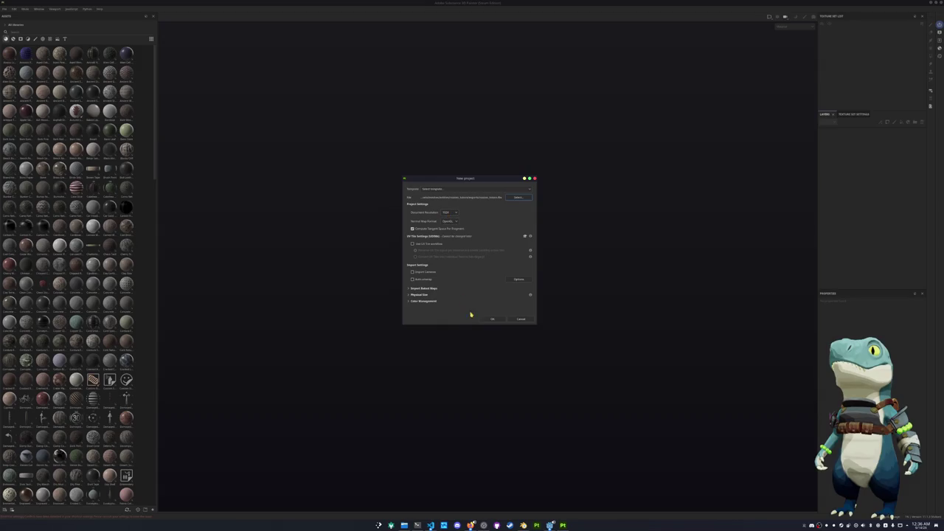
left_click(445, 212)
left_click(446, 236)
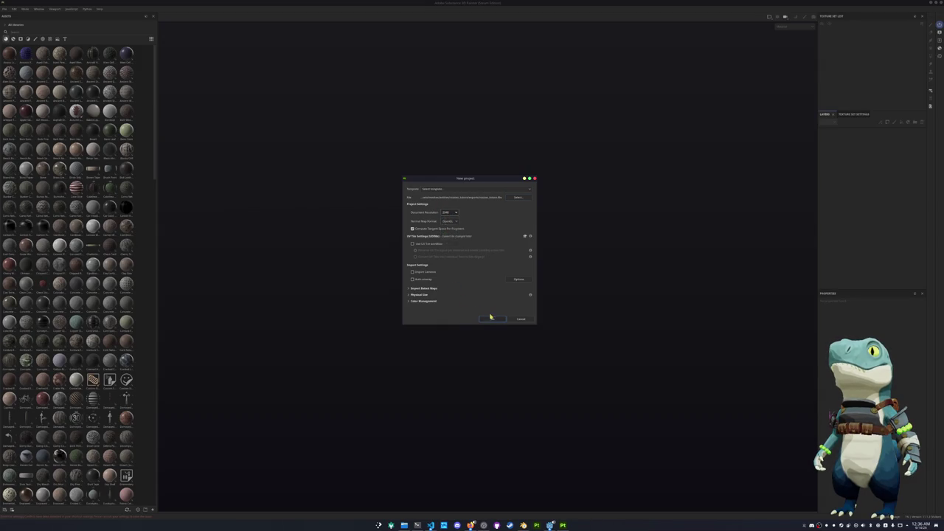
left_click(492, 318)
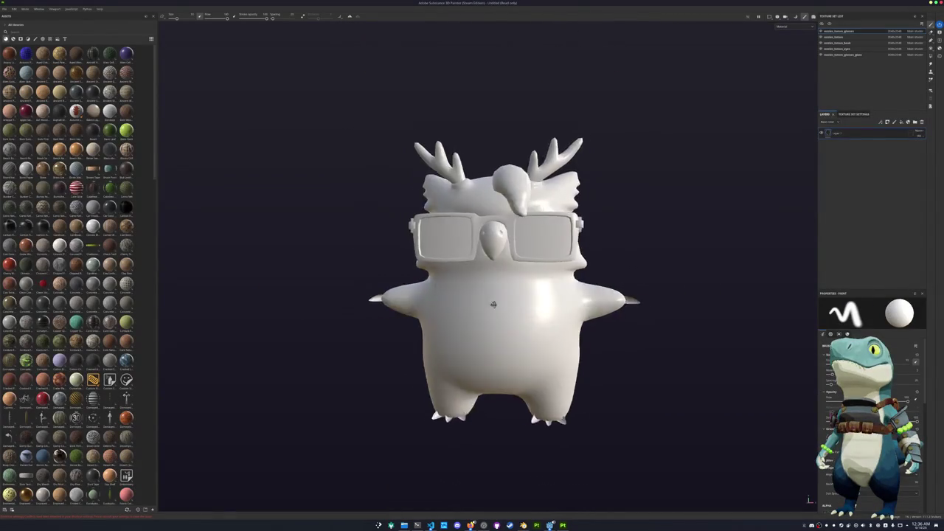
Save the project as rozzles_totoro and switch to Bake Mesh Maps mode
key("ctrl+s")
double_click(442, 225)
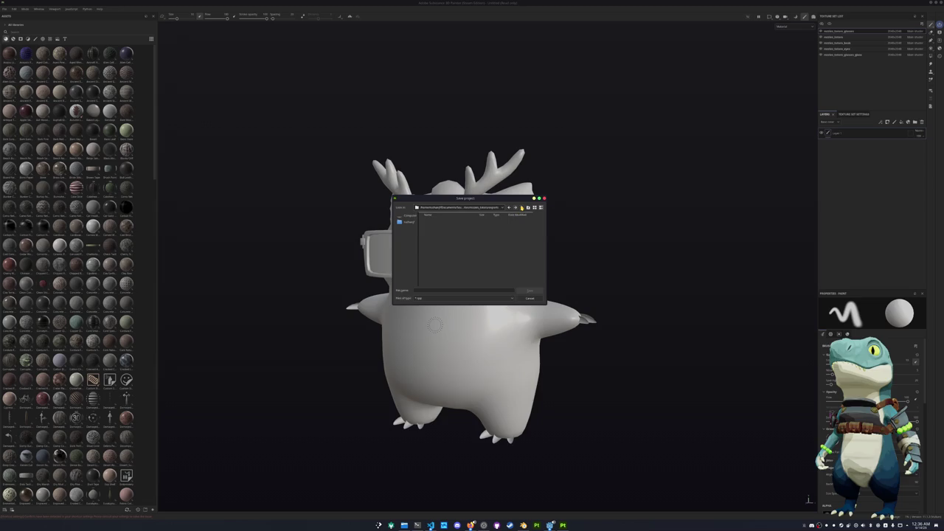
left_click(438, 290)
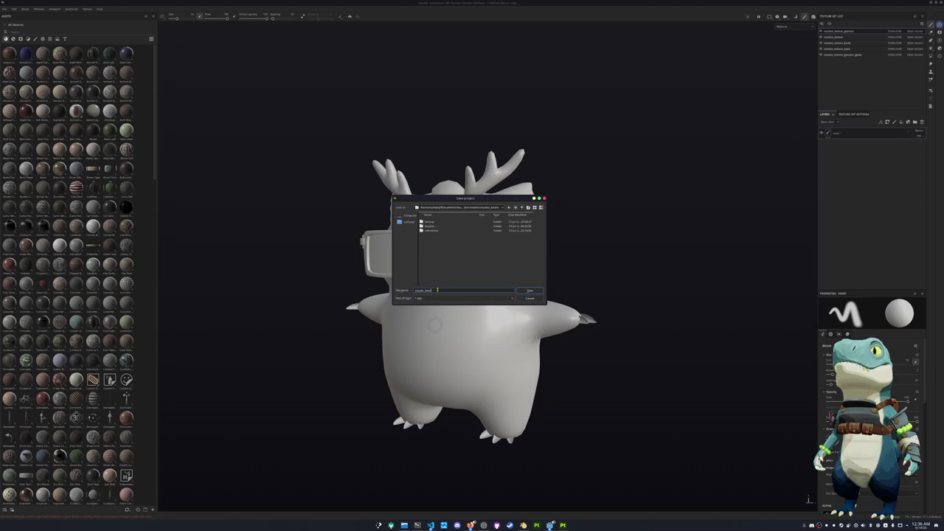
key("Return")
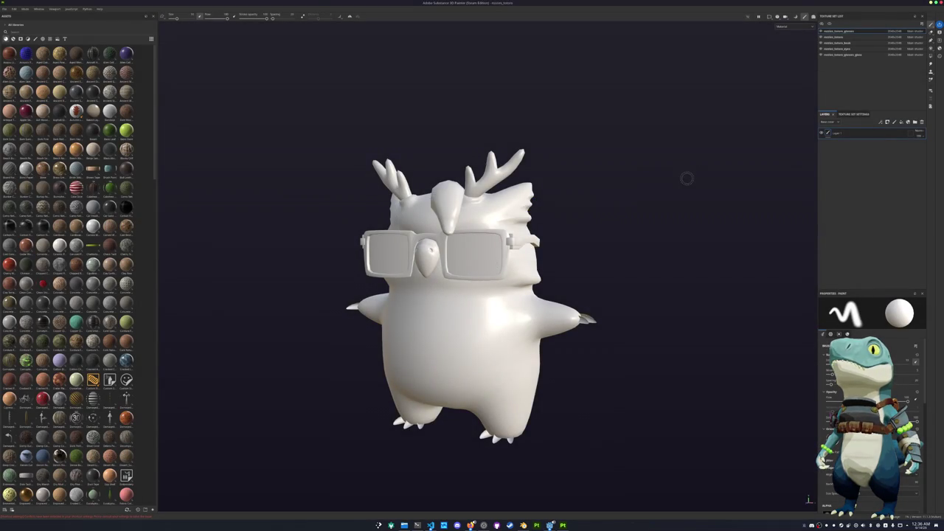
key("ctrl+shift+b")
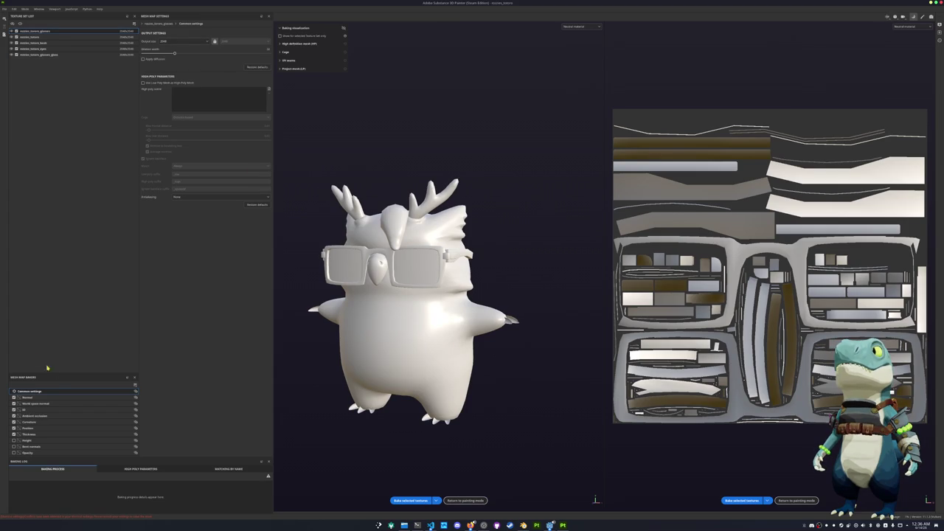
Set the Ambient occlusion baker's Self occlusion to Only same mesh name
left_click(36, 404)
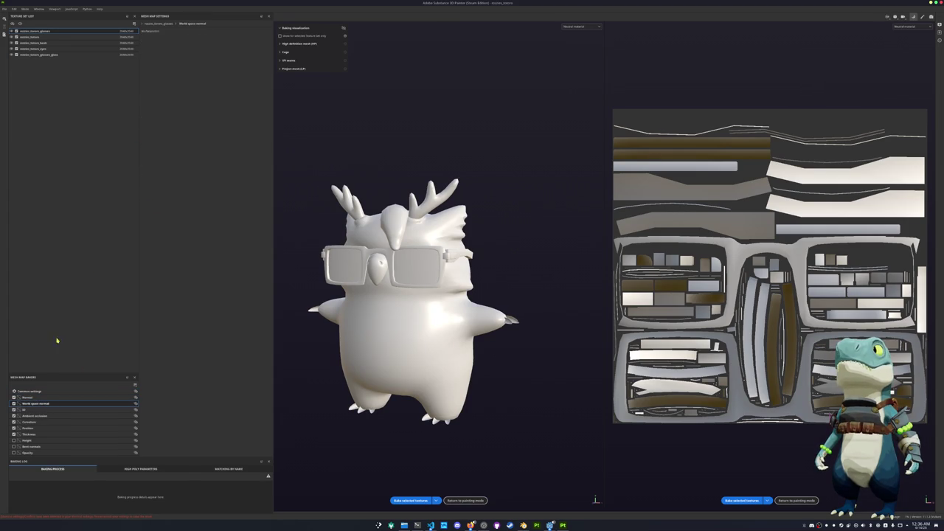
left_click(29, 390)
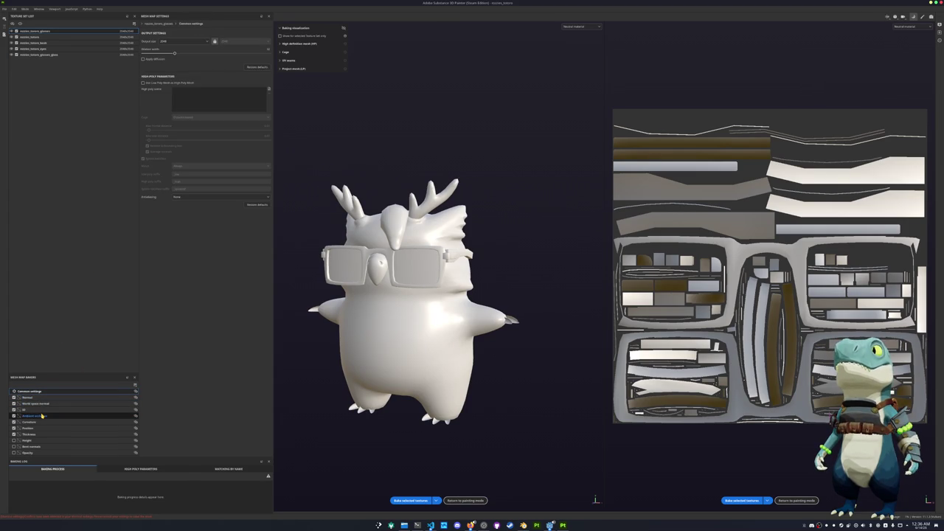
left_click(42, 416)
left_click(180, 96)
left_click(177, 108)
Set the Thickness baker's Self occlusion to Only same mesh name
left_click(61, 422)
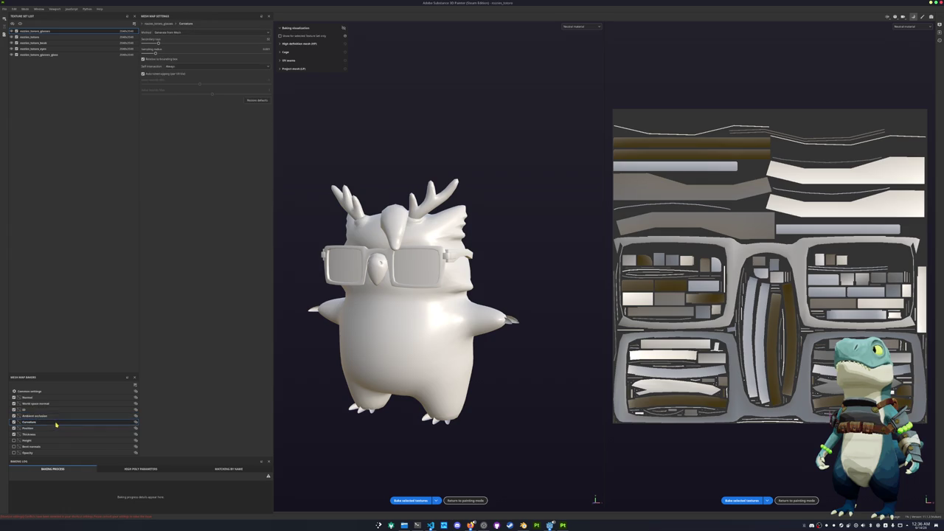
left_click(180, 67)
left_click(181, 76)
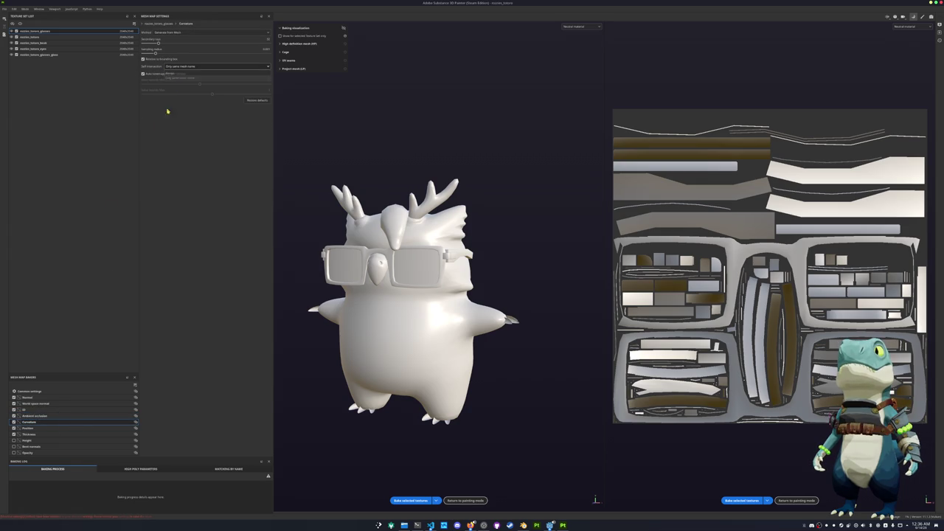
left_click(30, 428)
left_click(33, 435)
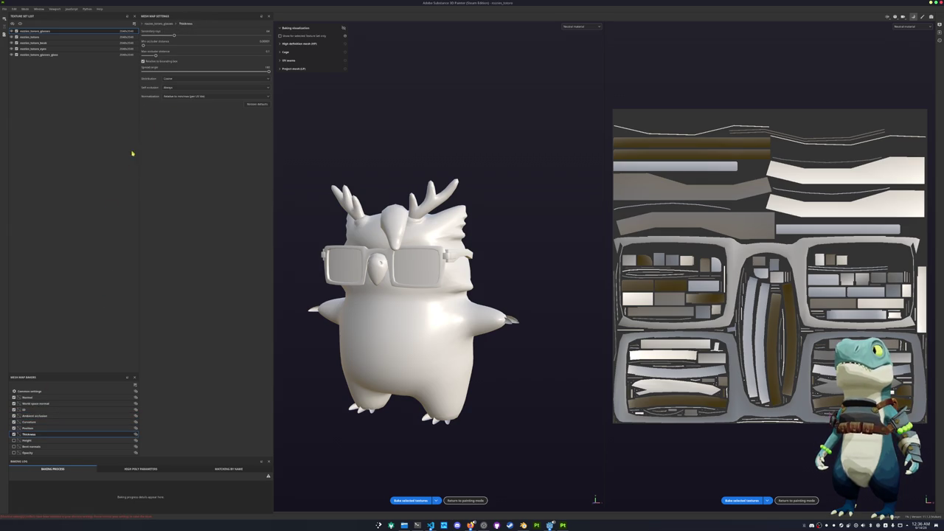
left_click(184, 87)
left_click(184, 99)
Untick the Thickness, UV and Normal bakers, and select the main owl texture set
left_click(52, 440)
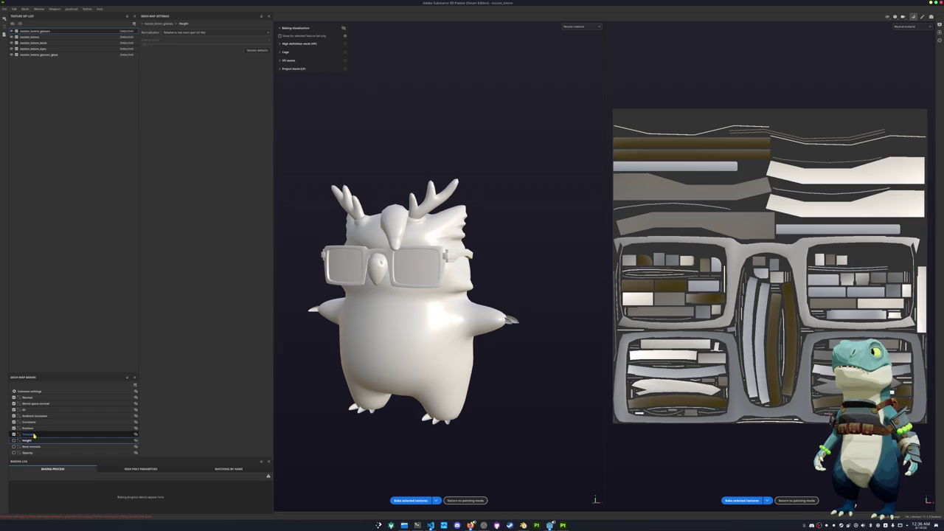
left_click(16, 435)
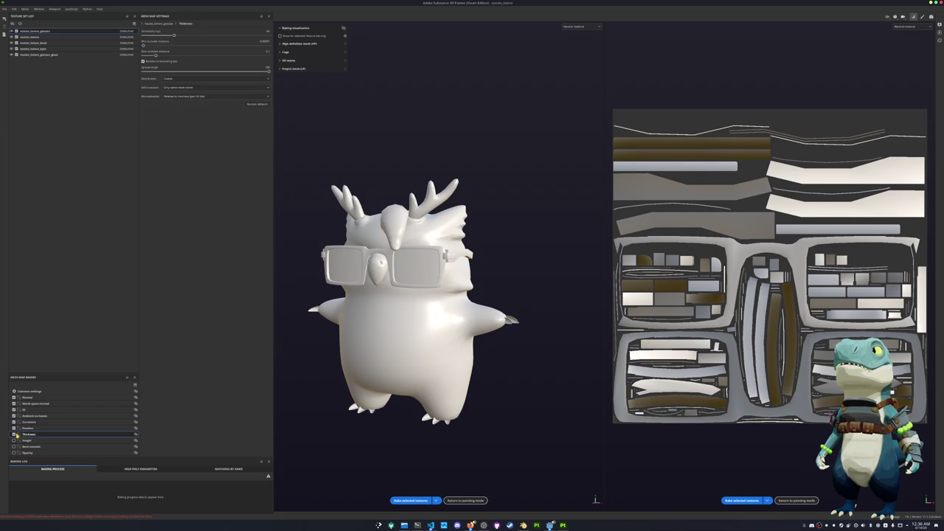
left_click(14, 434)
left_click(14, 410)
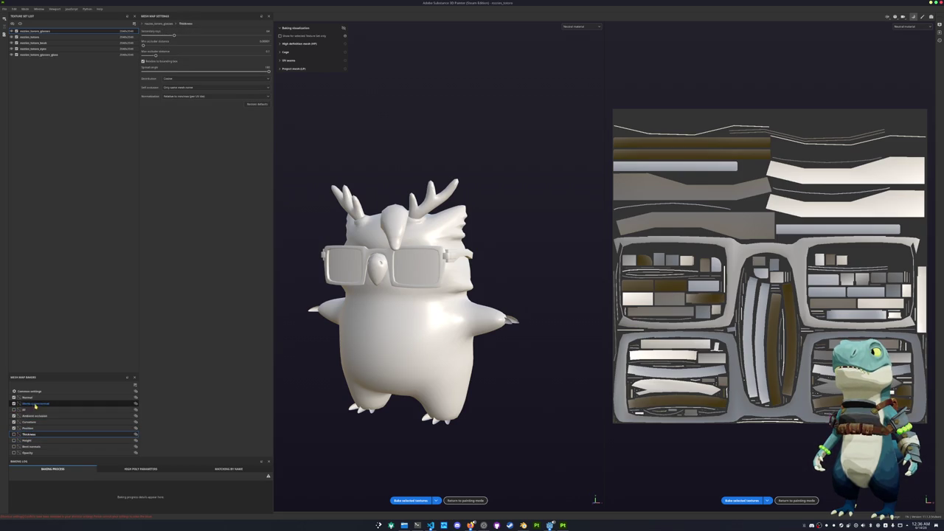
left_click(42, 398)
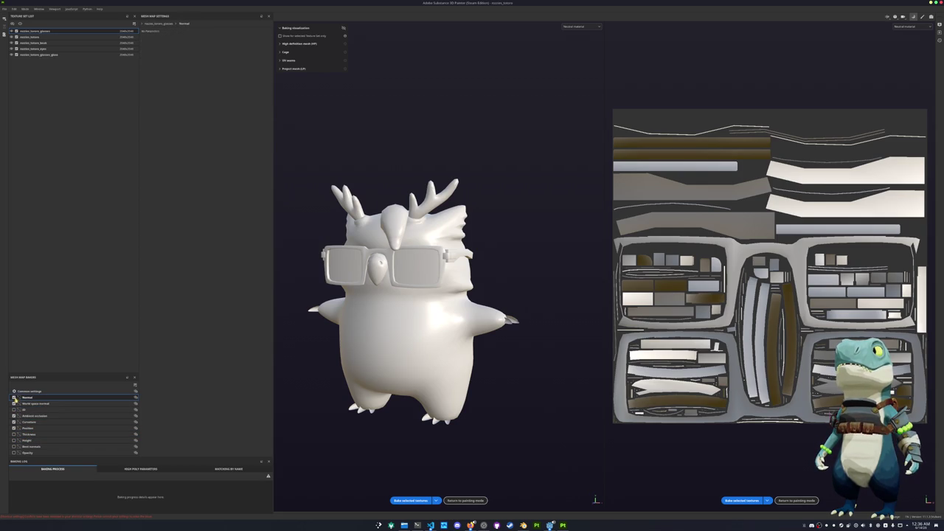
left_click(14, 398)
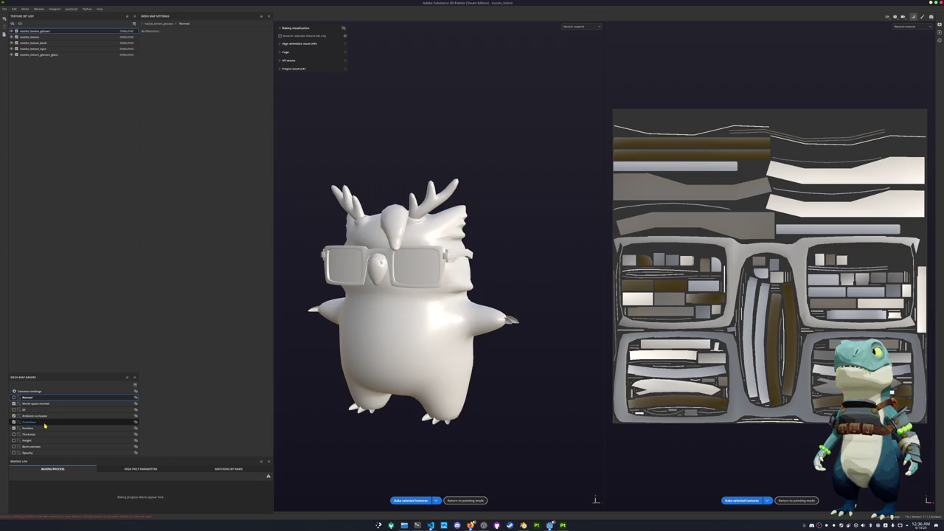
left_click(59, 37)
left_click(31, 390)
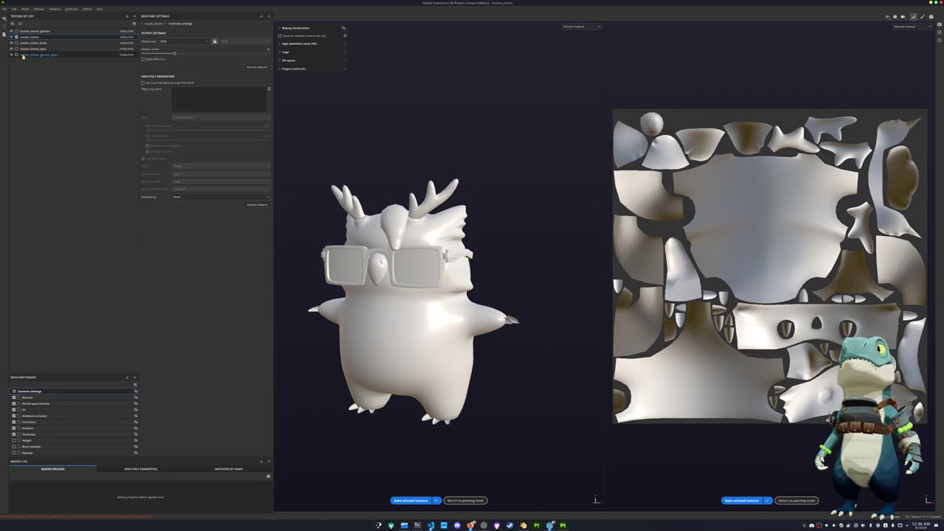
Bake the current texture set, then bake the glasses set at 512 resolution
left_click(410, 500)
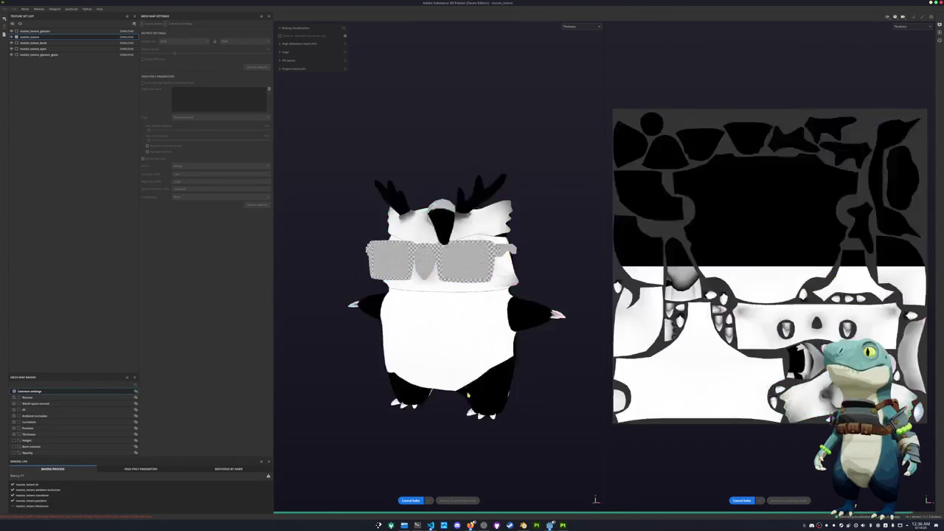
left_click(18, 31)
left_click(127, 31)
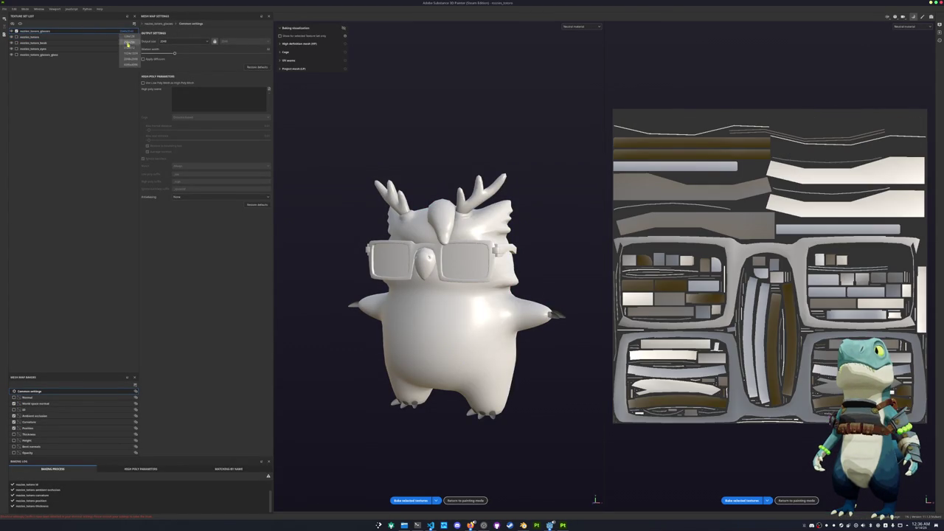
left_click(128, 47)
left_click(183, 40)
left_click(173, 70)
left_click(410, 500)
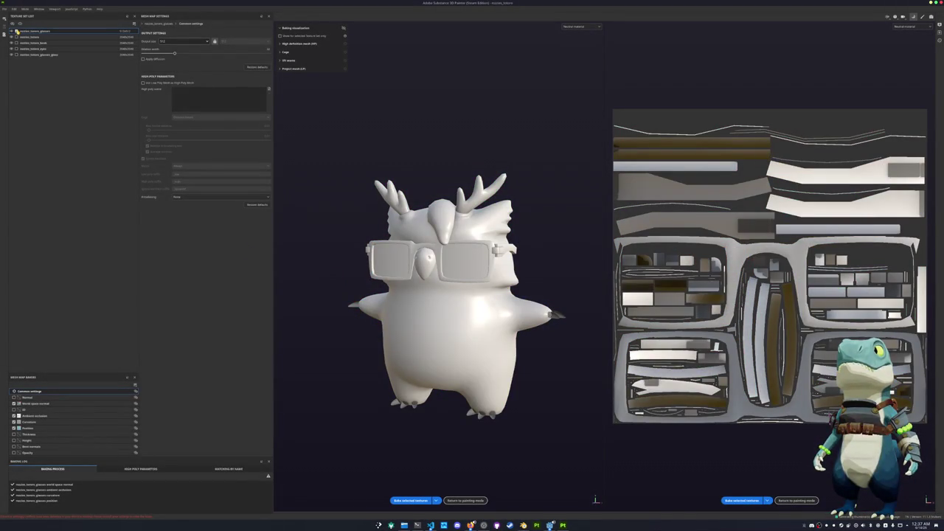
Set the body texture set to 512x512 and bake its mesh maps
left_click(33, 42)
left_click(127, 43)
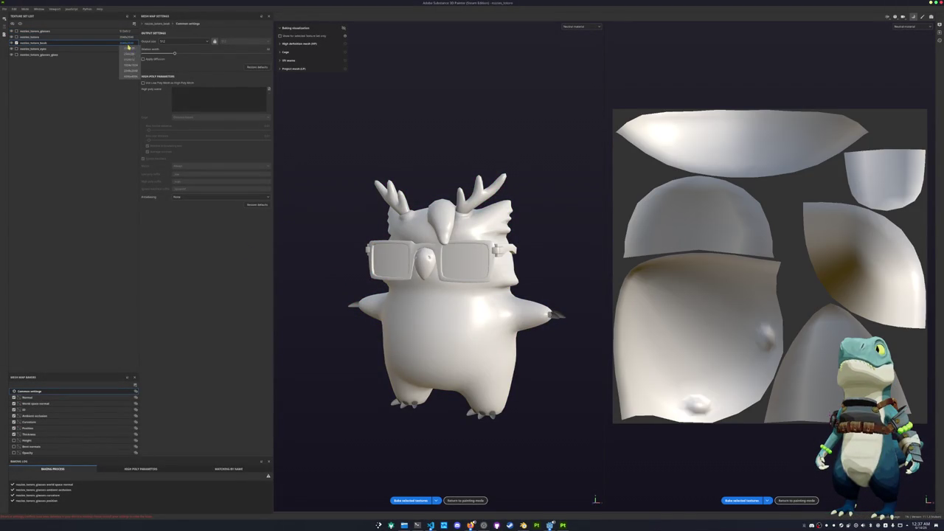
left_click(130, 59)
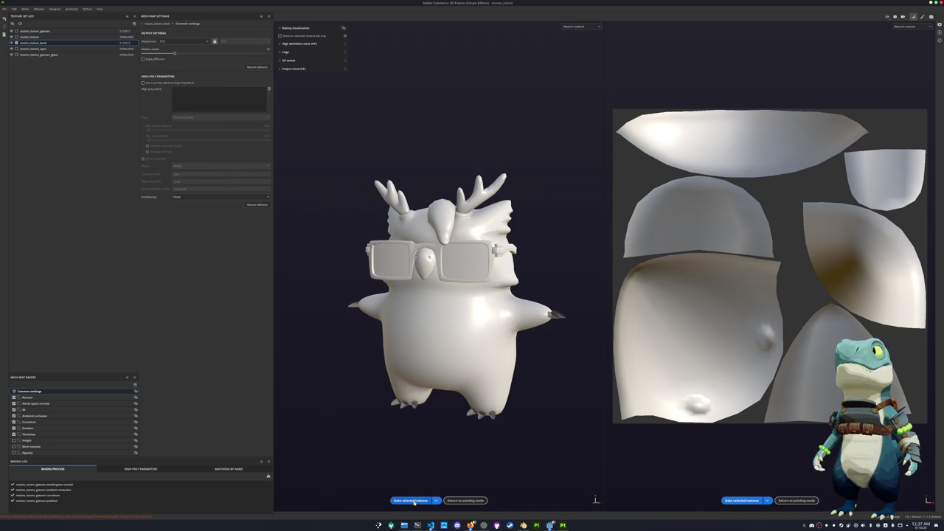
left_click(411, 500)
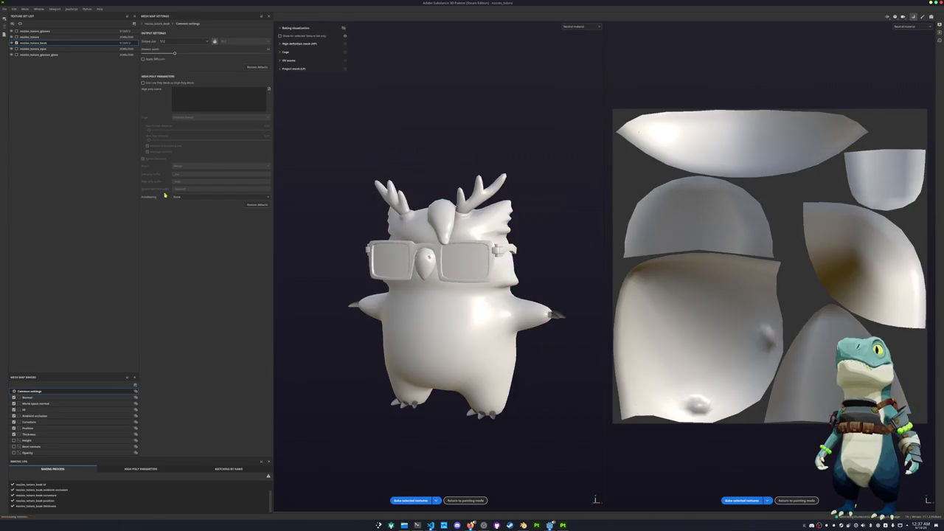
Set the eyes texture set to 512x512 with 512 output and bake its maps
left_click(33, 48)
left_click(185, 41)
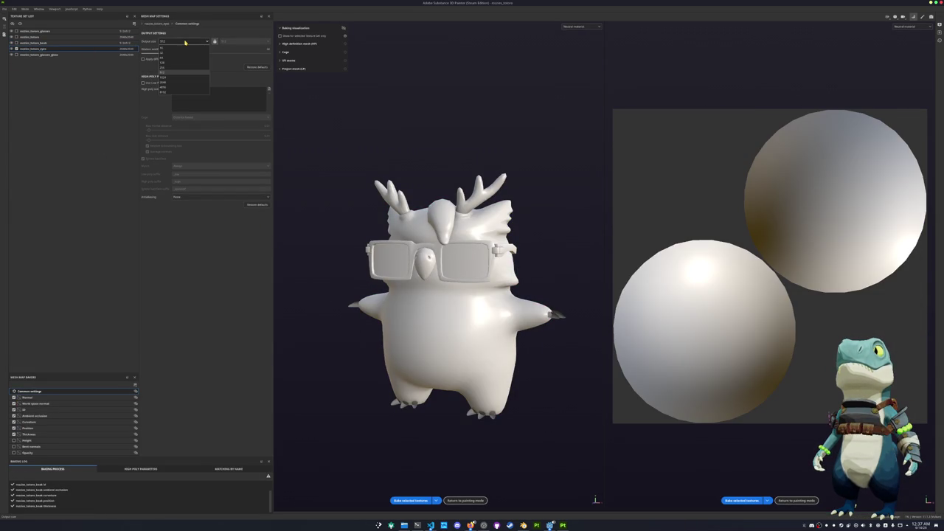
left_click(165, 72)
left_click(127, 48)
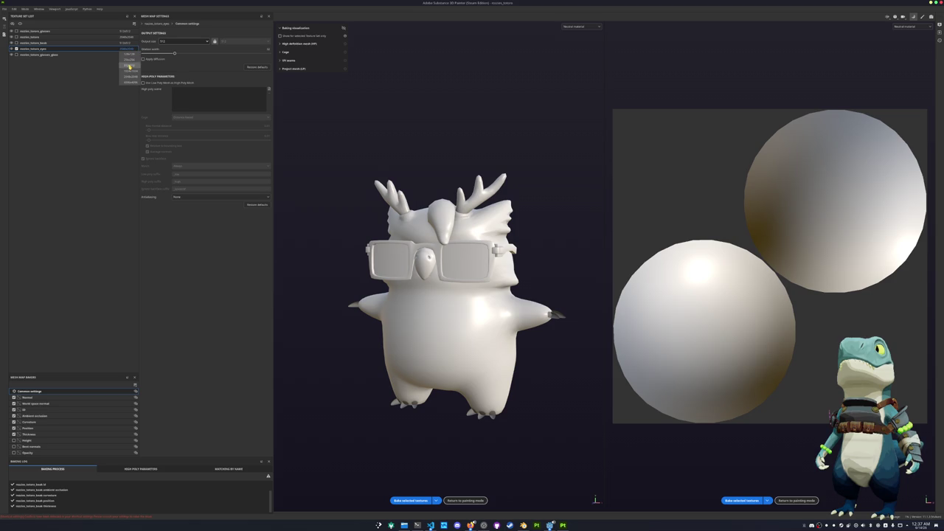
left_click(129, 65)
left_click(410, 501)
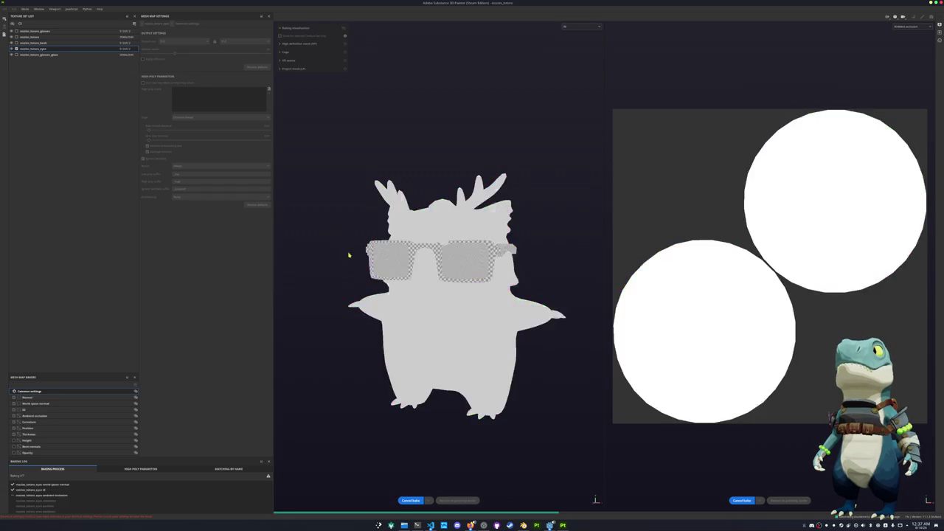
Select the glasses lens set, return to painting mode, and orbit to a three-quarter view
left_click(16, 54)
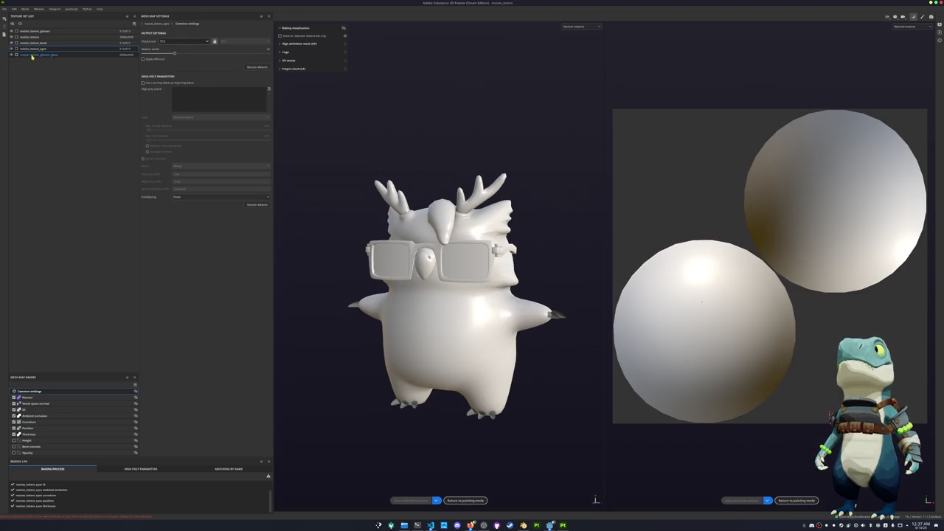
left_click(465, 500)
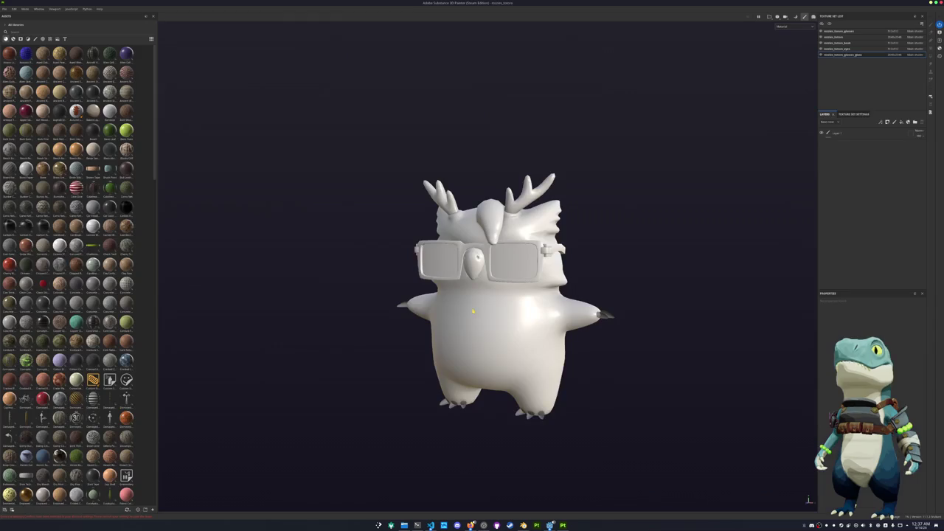
mouse_move(636, 163)
left_mouse_down("alt")
mouse_move(495, 195)
mouse_move(579, 249)
mouse_move(577, 270)
left_mouse_up("alt")
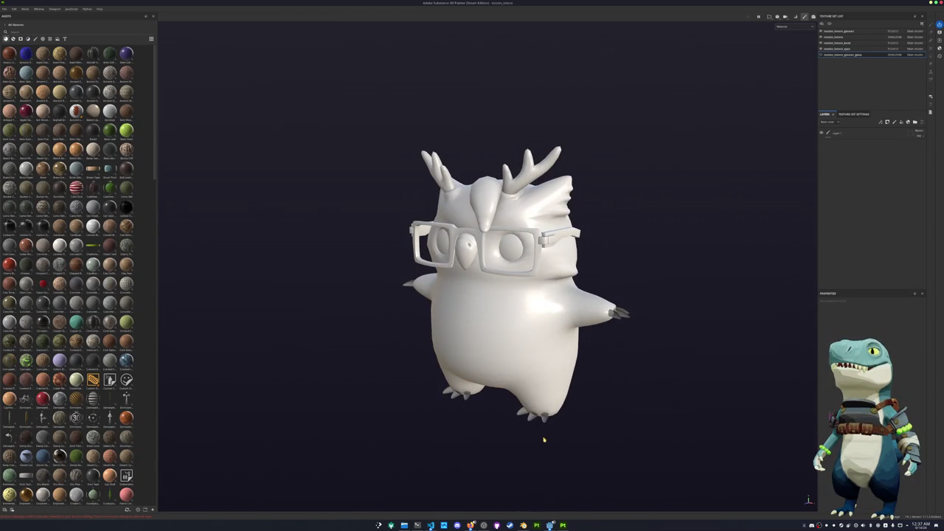
key("alt+Tab")
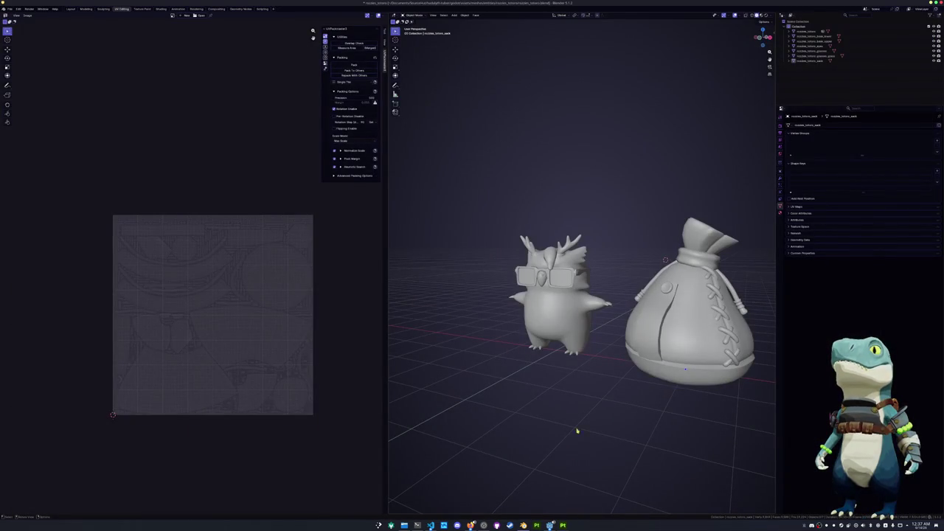
Check the owl's UVs, then export owl and glasses as FBX, overwriting rookie_totoro.fbx
left_click(573, 340)
key("Tab")
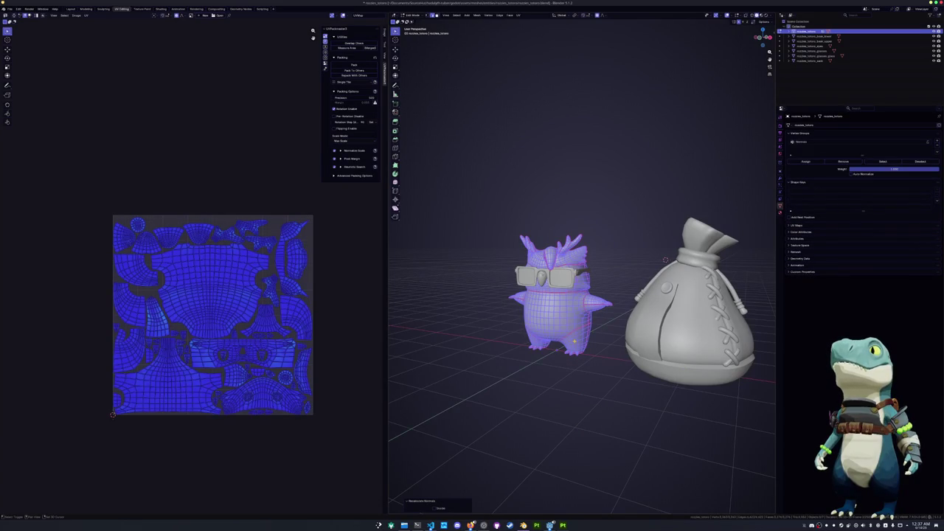
key("Tab")
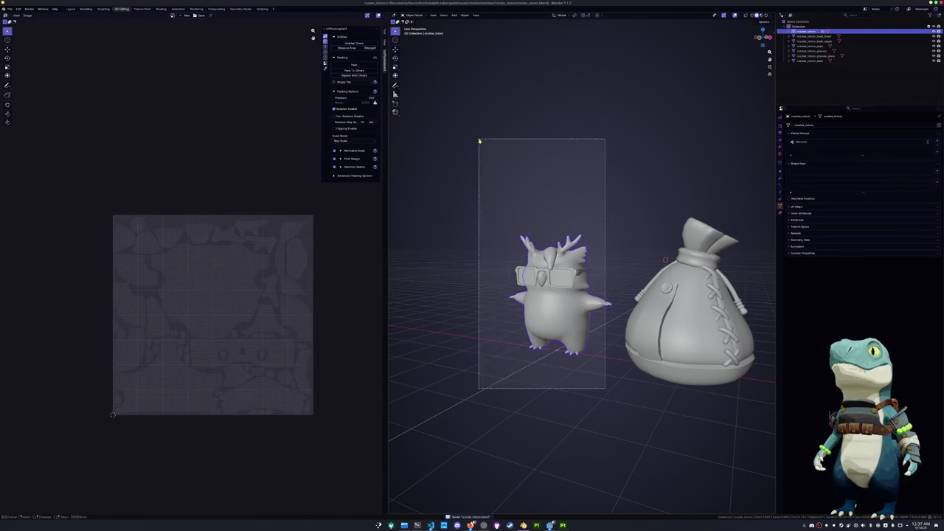
left_click_drag(607, 390, 478, 137)
left_click(10, 8)
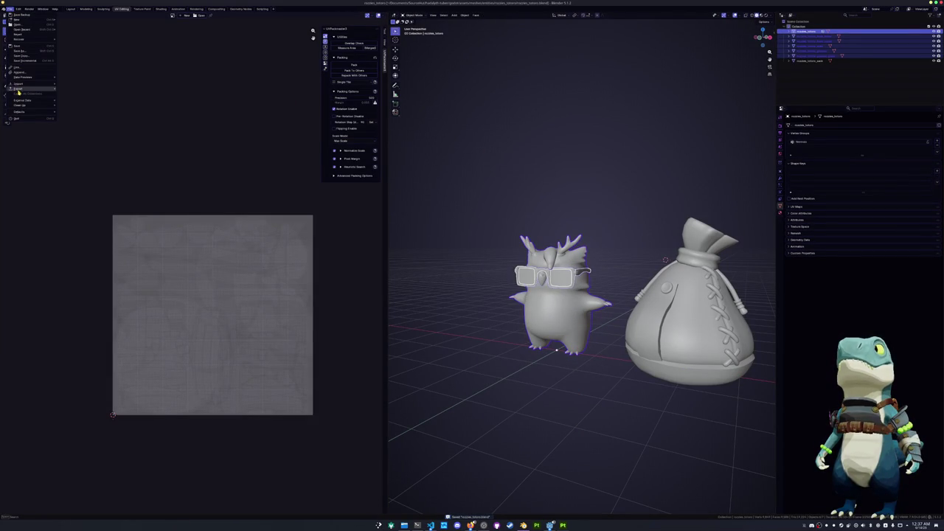
mouse_move(19, 89)
left_click(81, 130)
left_click(346, 38)
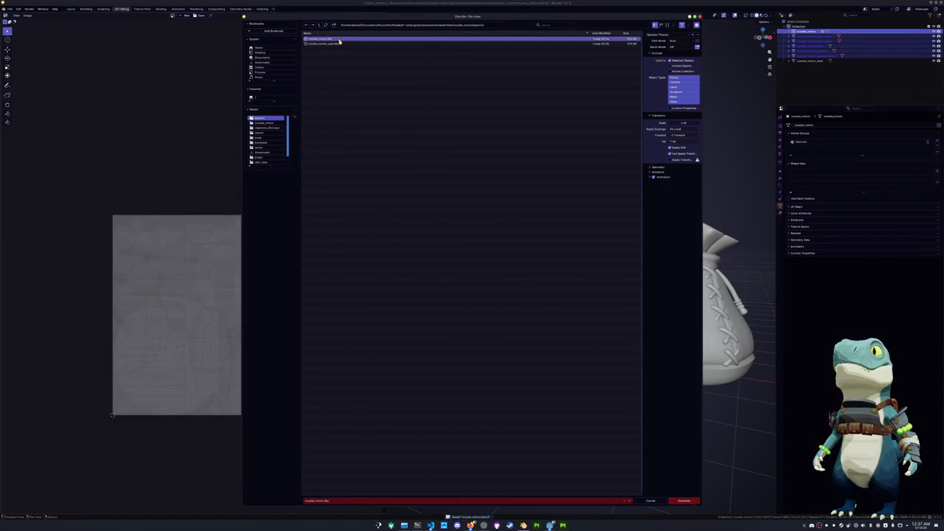
left_click(685, 501)
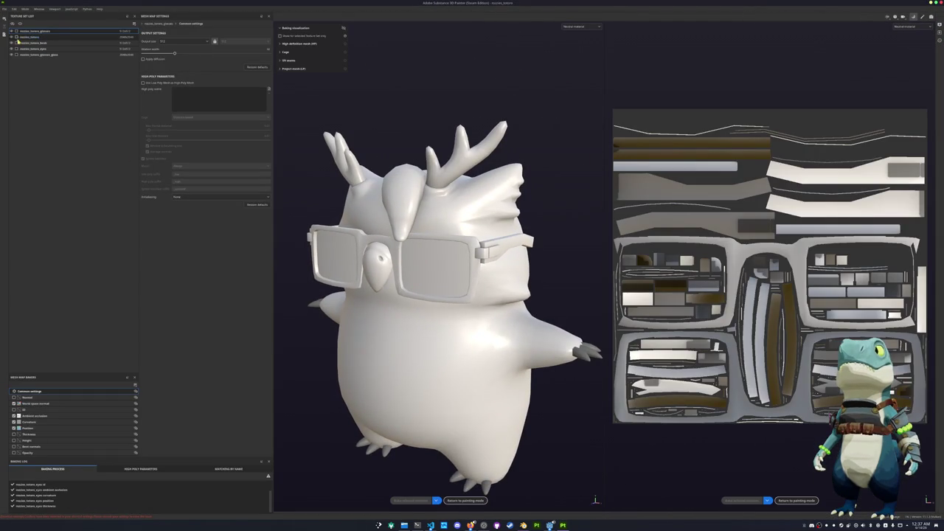
Bake the owl body texture set's mesh maps at 2048 output size, then resume painting
left_click(29, 36)
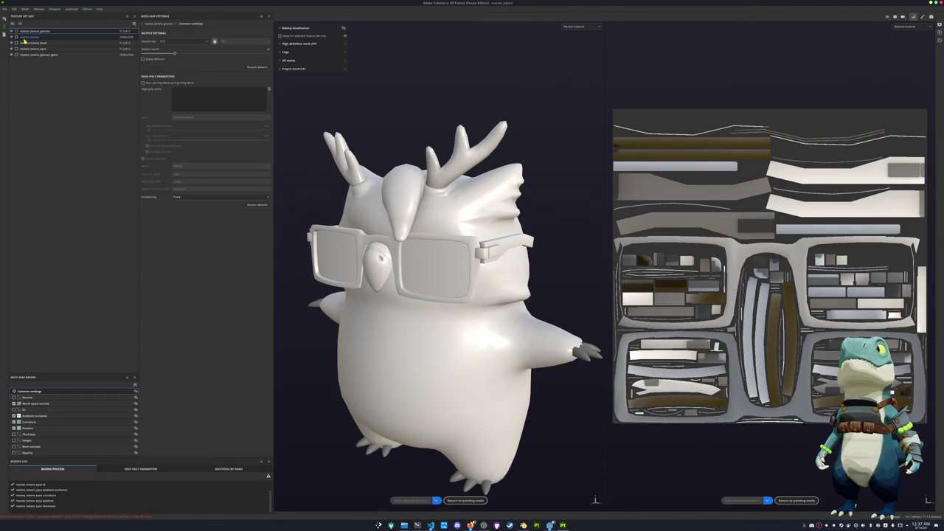
left_click(183, 43)
left_click(180, 83)
left_click(411, 501)
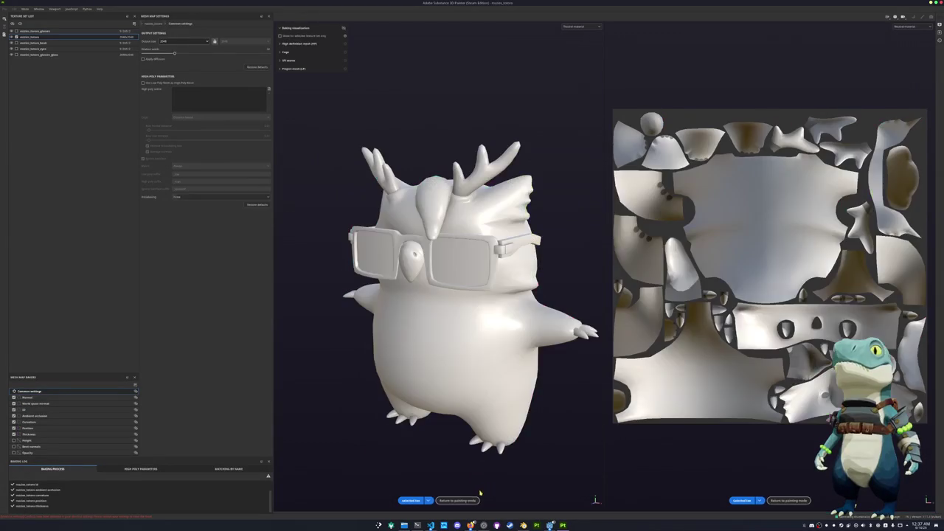
left_click(464, 501)
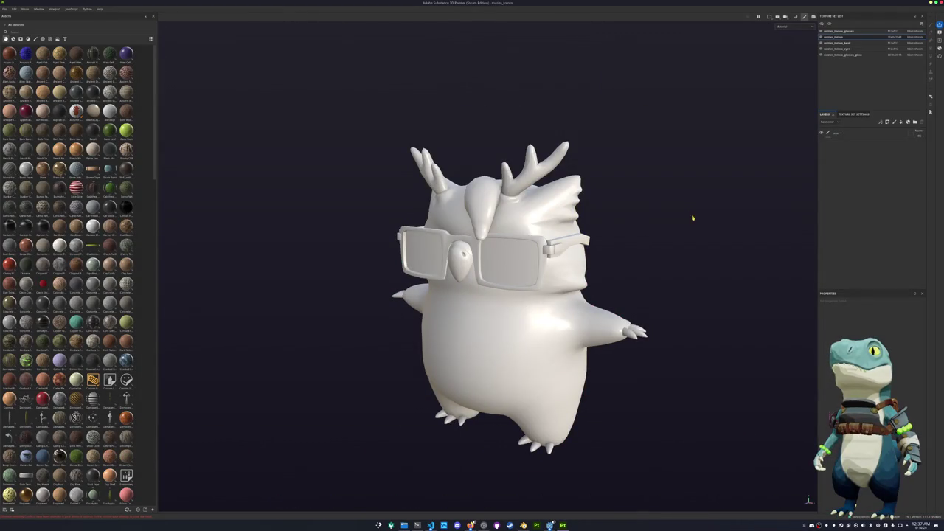
Drag a material fill onto the owl and display only the base colour channel
left_click_drag(692, 218, 636, 216, "alt")
scroll(116, 322, "down", 5)
scroll(117, 322, "down", 5)
scroll(96, 251, "down", 5)
left_click_drag(101, 259, 453, 320)
left_click_drag(533, 272, 757, 102, "alt")
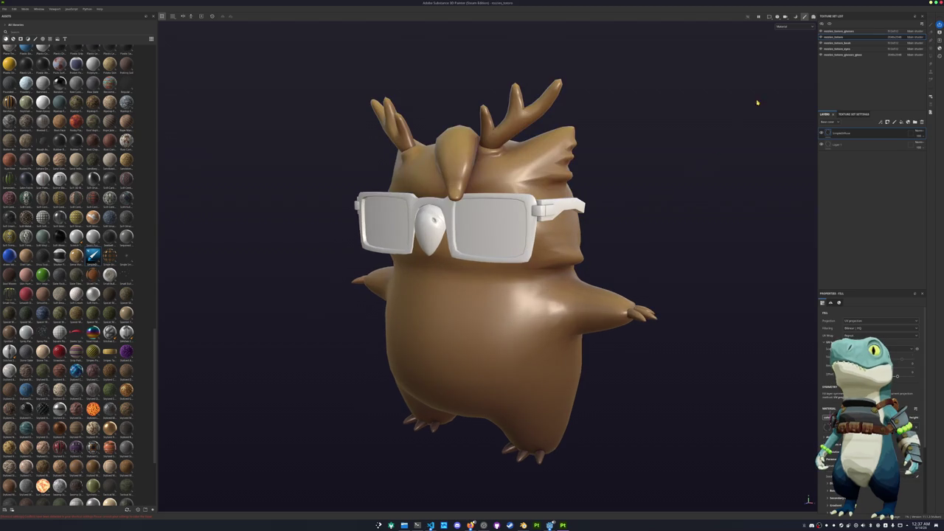
left_click(790, 26)
left_click(793, 50)
mouse_move(609, 166)
left_mouse_down("alt")
mouse_move(726, 161)
mouse_move(618, 168)
mouse_move(687, 167)
left_mouse_up("alt")
Delete the empty Layer 1 and set the fill layer's base colour to violet purple
left_click(843, 145)
left_click(921, 123)
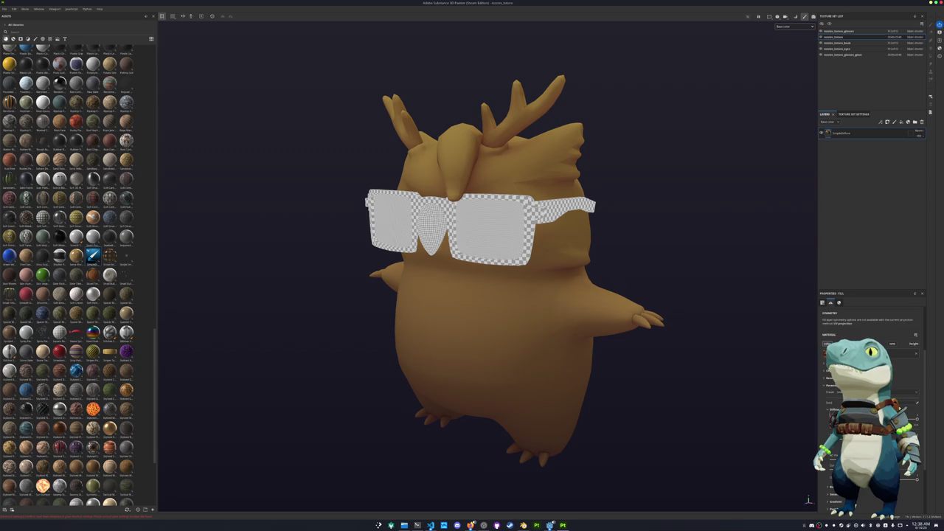
left_click(911, 392)
left_click_drag(930, 414, 931, 443)
mouse_move(909, 413)
left_mouse_down()
mouse_move(915, 393)
mouse_move(908, 399)
left_mouse_up()
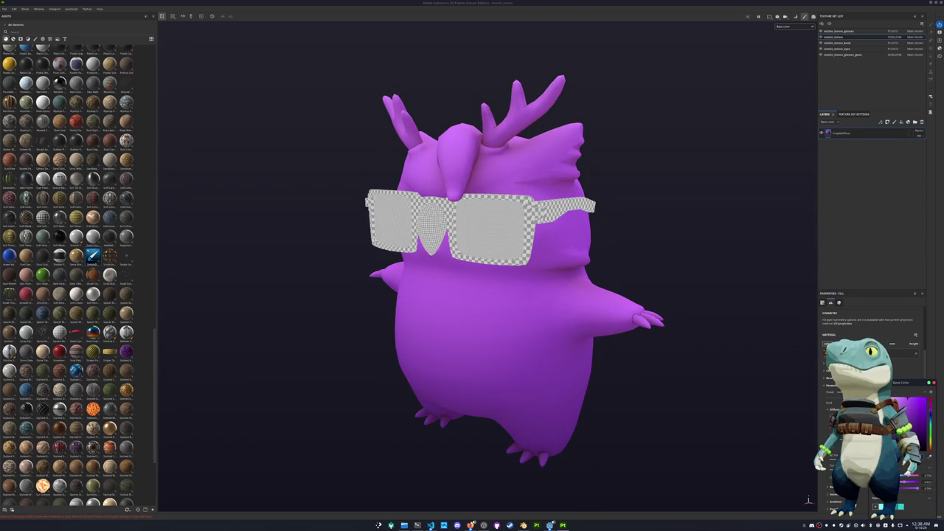
left_click_drag(931, 442, 931, 436)
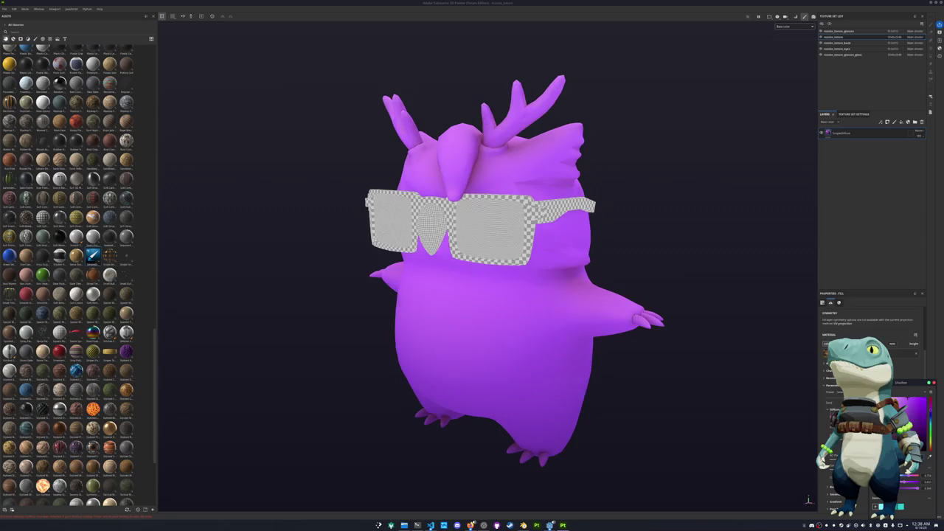
left_click_drag(913, 402, 911, 403)
Adjust the specular colour and duplicate the purple fill layer with Ctrl+D
scroll(917, 359, "down", 3)
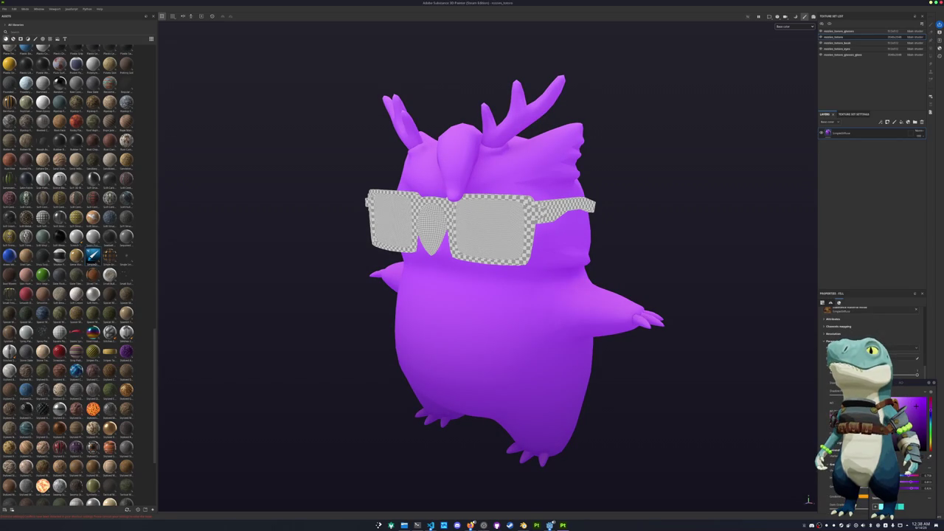
left_click(917, 359)
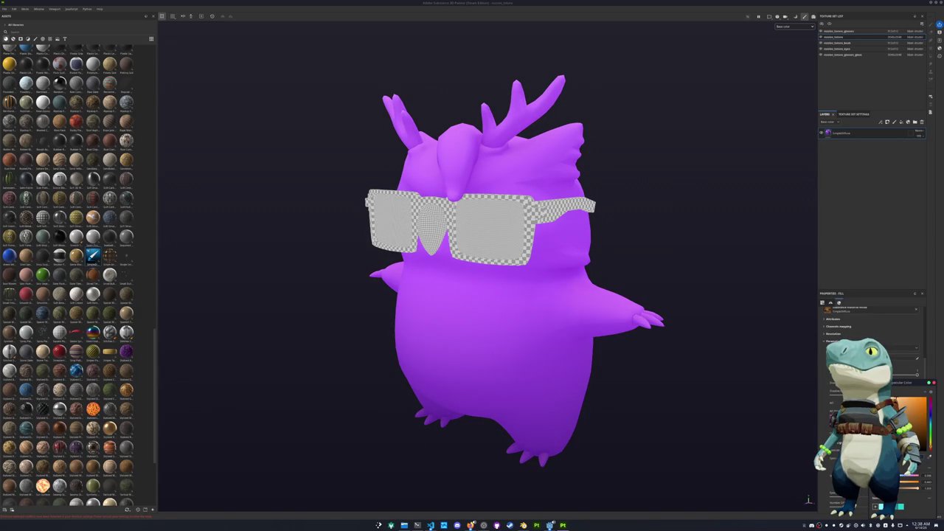
left_click_drag(932, 416, 930, 411)
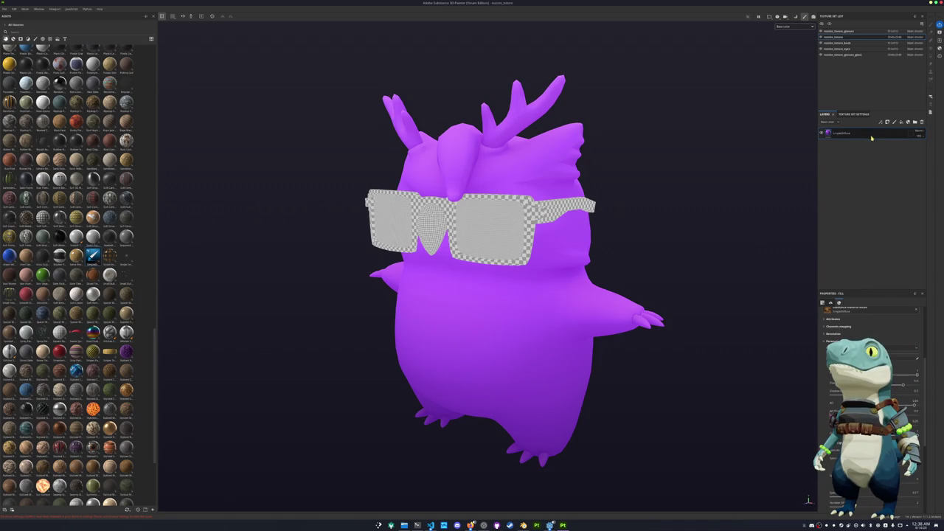
key("ctrl+d")
right_click(841, 133)
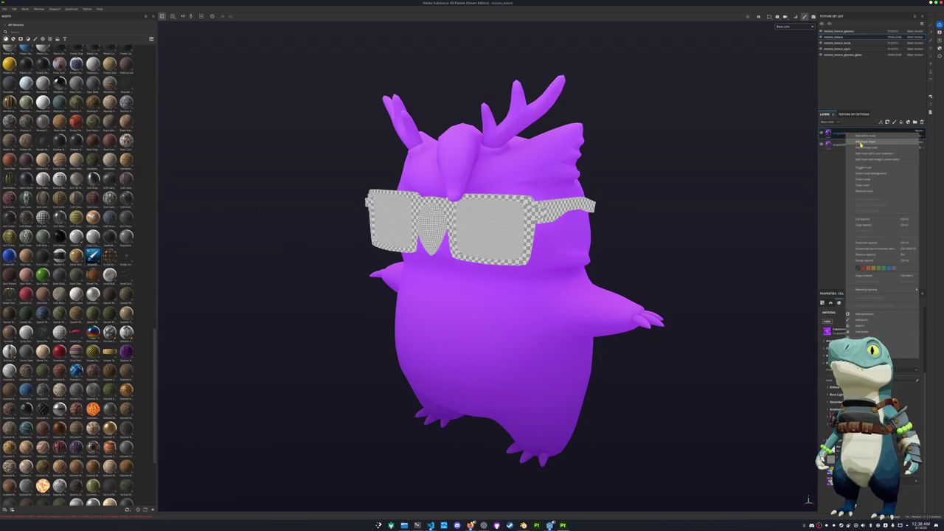
Add a black mask to the top layer and lighten its base colour to pale lavender
left_click(863, 142)
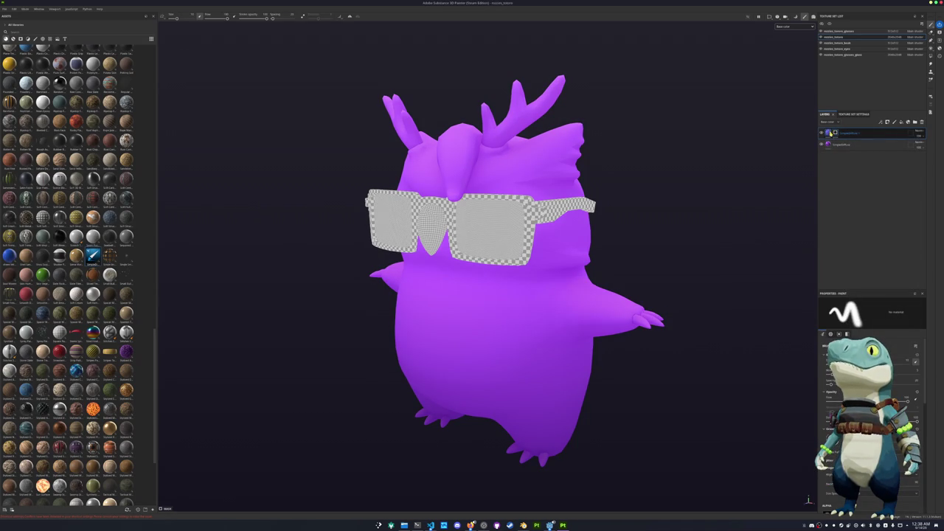
left_click(829, 132)
left_click(836, 134)
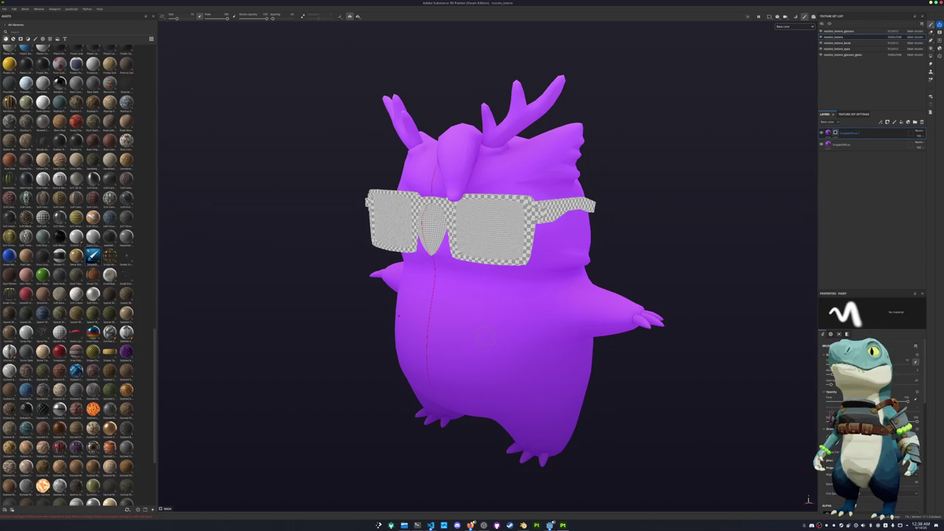
left_click(829, 133)
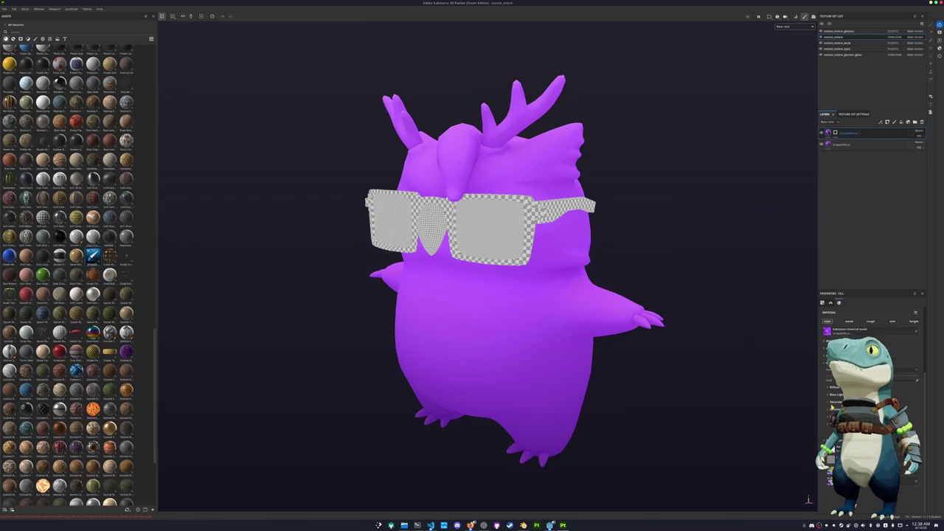
left_click(834, 387)
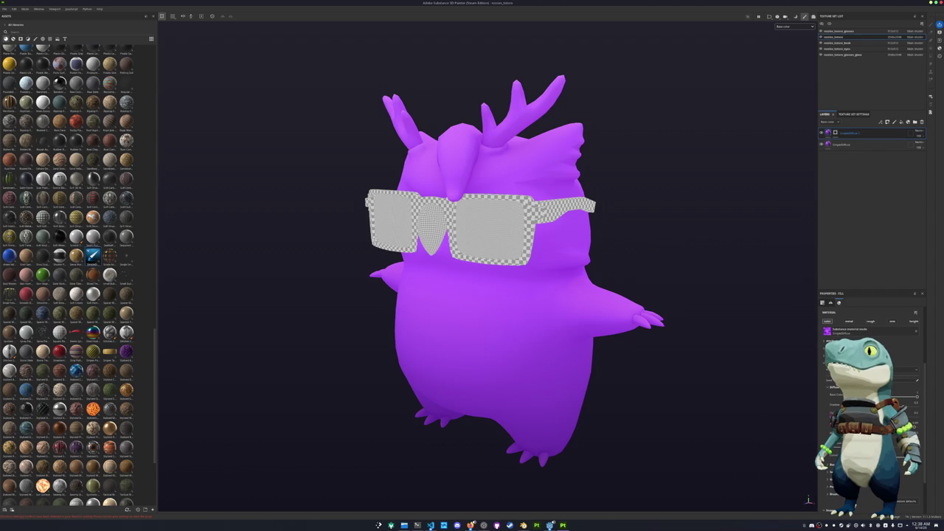
left_click(885, 394)
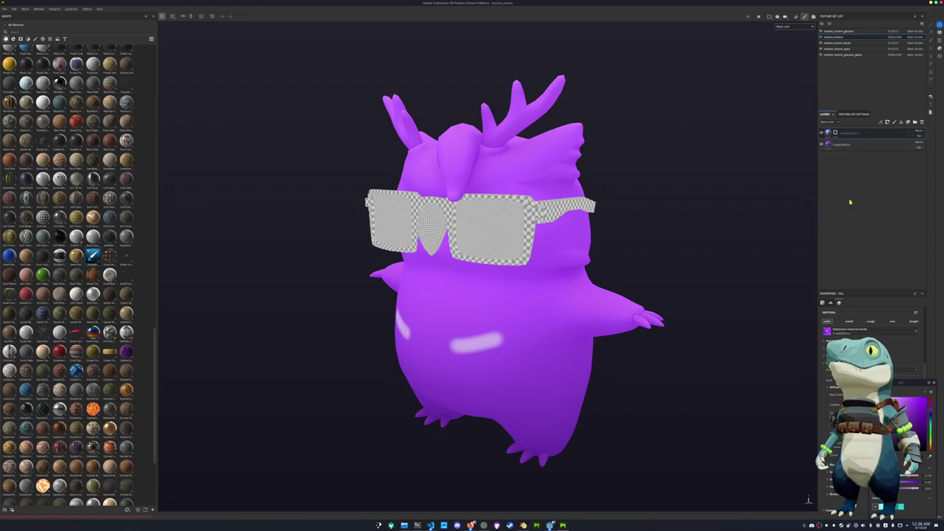
Paint a first belly outline arc on the chest mask, then undo it
key("1")
left_click_drag(472, 266, 442, 266, "alt")
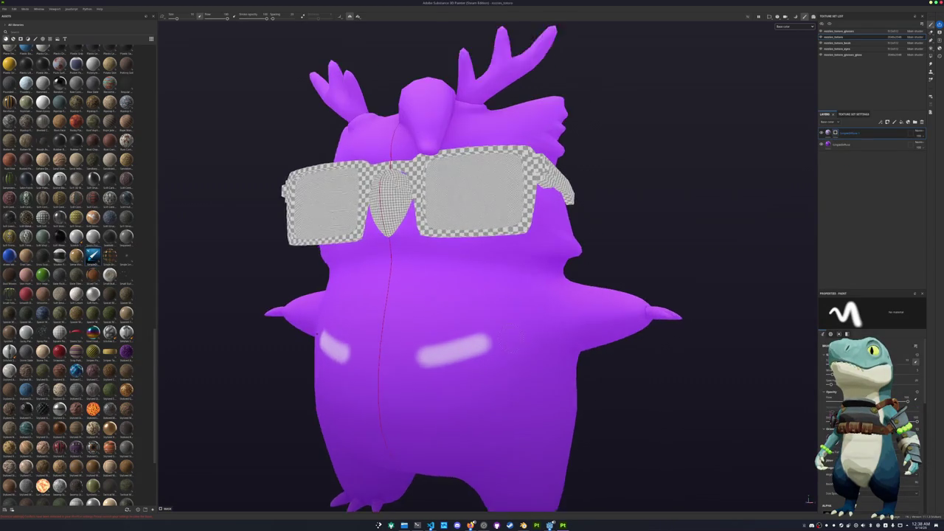
scroll(443, 265, "up", 3)
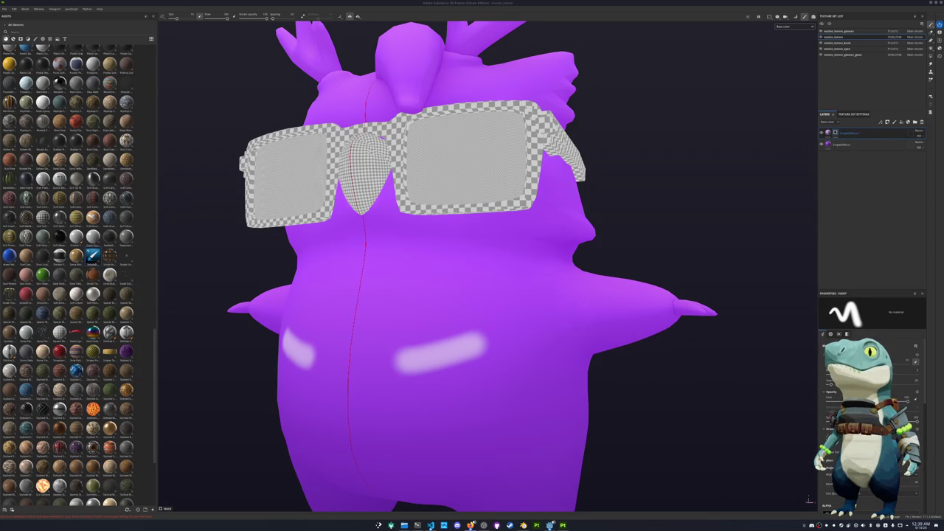
mouse_move(754, 301)
left_mouse_down("alt")
mouse_move(617, 257)
mouse_move(674, 217)
left_mouse_up("alt")
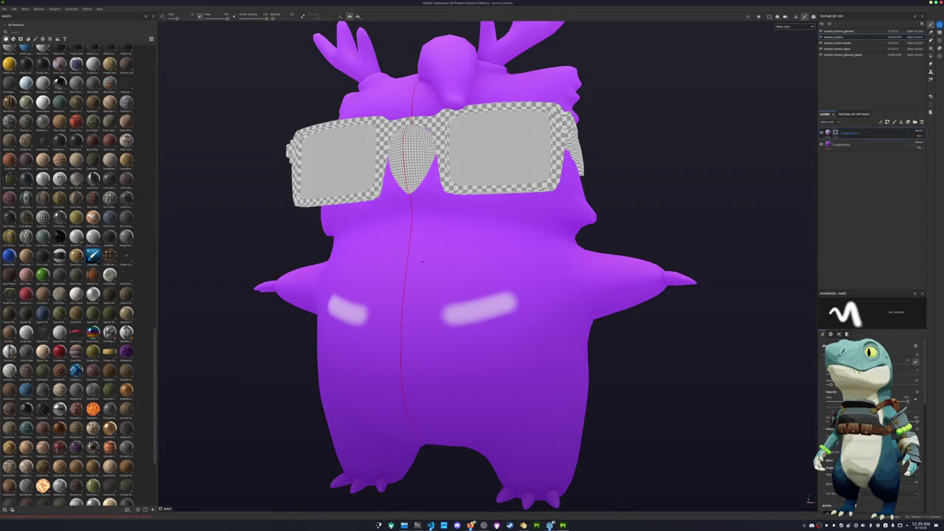
mouse_move(414, 232)
left_mouse_down()
mouse_move(537, 289)
mouse_move(547, 383)
mouse_move(526, 420)
mouse_move(472, 446)
mouse_move(552, 300)
mouse_move(487, 365)
mouse_move(442, 370)
mouse_move(490, 355)
mouse_move(553, 310)
mouse_move(466, 336)
mouse_move(523, 319)
mouse_move(569, 284)
mouse_move(584, 237)
mouse_move(580, 177)
mouse_move(560, 243)
mouse_move(577, 314)
mouse_move(612, 255)
mouse_move(532, 220)
mouse_move(503, 219)
mouse_move(552, 222)
mouse_move(620, 274)
left_mouse_up()
key("ctrl+z")
key("ctrl+z")
Paint the lavender belly outline on the mask and fill in the patch
mouse_move(638, 307)
left_mouse_down()
mouse_move(635, 365)
mouse_move(618, 412)
mouse_move(583, 369)
left_mouse_up()
left_click_drag(549, 427, 568, 412)
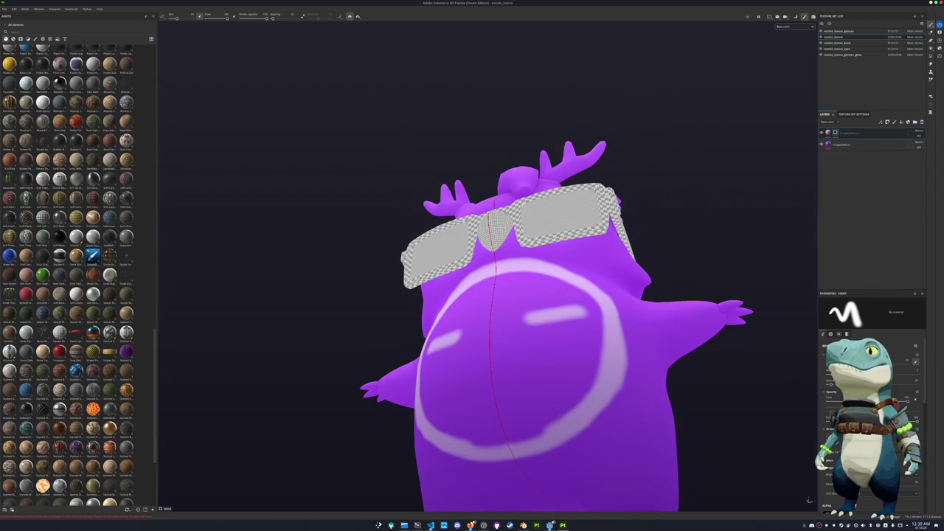
left_click_drag(419, 362, 443, 385, "alt")
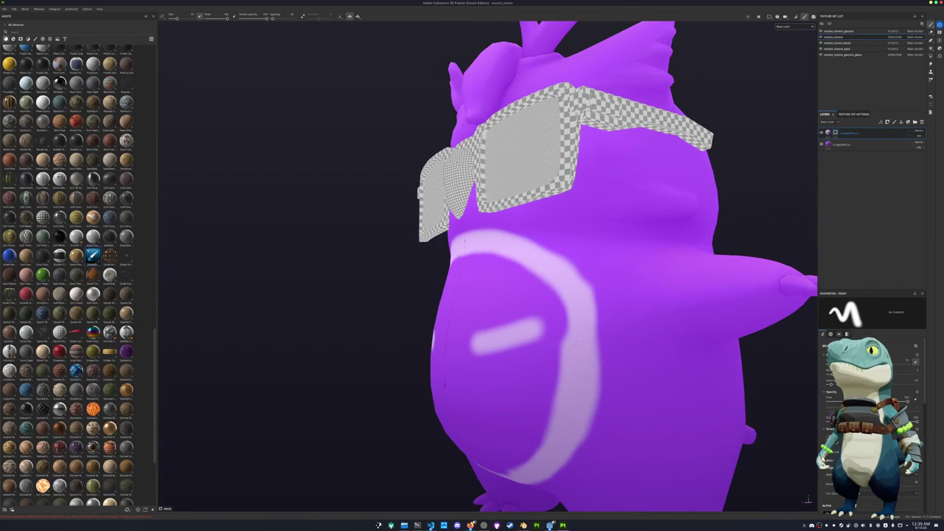
left_click_drag(561, 273, 531, 303, "alt")
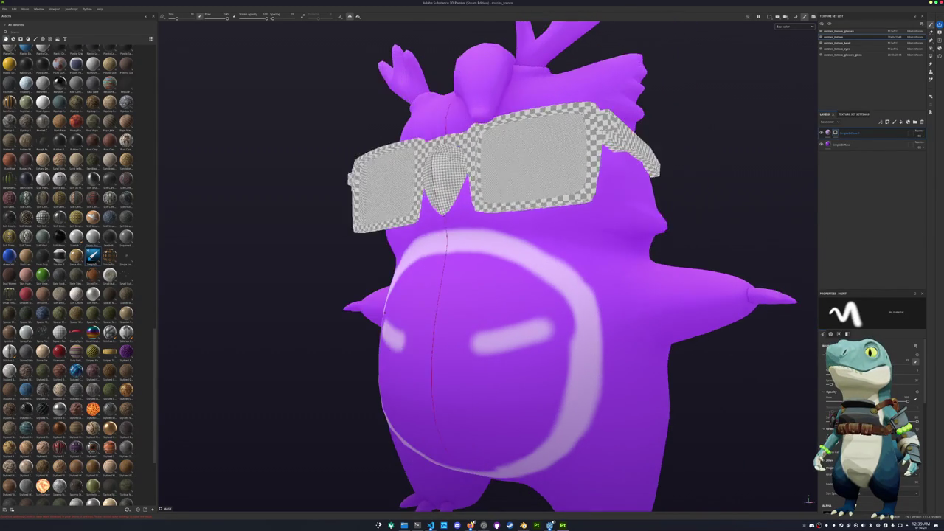
right_click_drag(531, 303, 538, 317, "alt")
mouse_move(516, 310)
left_mouse_down()
mouse_move(534, 324)
mouse_move(524, 288)
mouse_move(453, 293)
left_mouse_up()
mouse_move(532, 335)
left_mouse_down()
mouse_move(442, 369)
mouse_move(461, 387)
mouse_move(545, 398)
left_mouse_up()
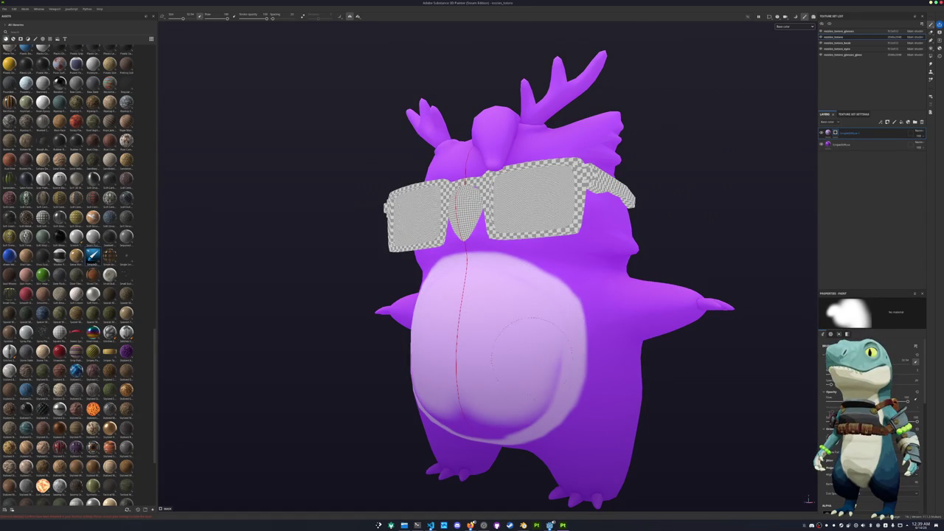
left_click(822, 55)
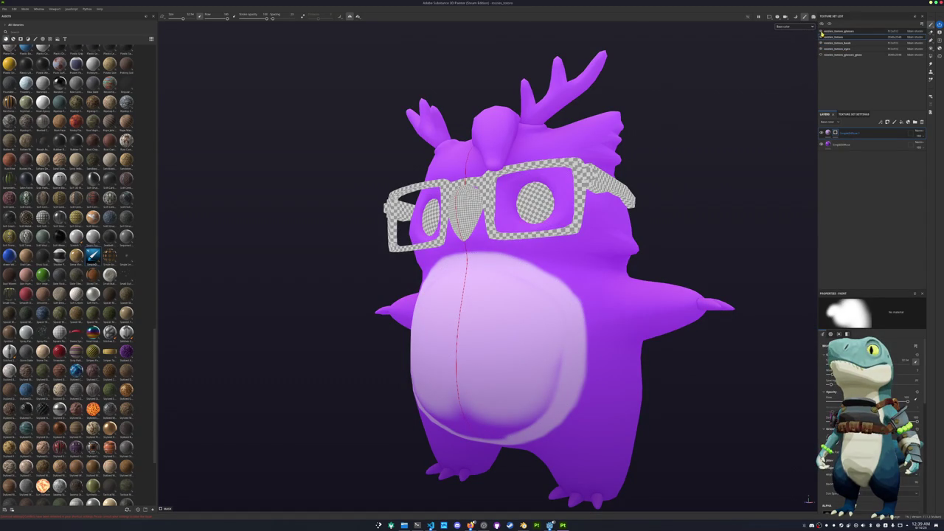
left_click(821, 31)
mouse_move(654, 179)
left_mouse_down("alt")
mouse_move(496, 325)
mouse_move(497, 365)
mouse_move(509, 377)
mouse_move(516, 383)
mouse_move(550, 341)
mouse_move(519, 365)
mouse_move(580, 303)
left_mouse_up("alt")
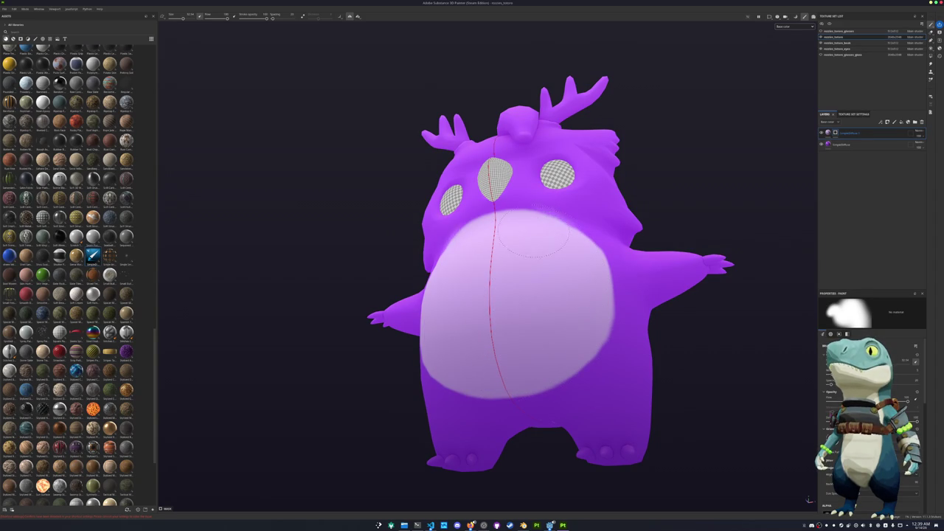
key("ctrl+z")
mouse_move(573, 277)
left_mouse_down()
mouse_move(579, 328)
mouse_move(554, 358)
mouse_move(508, 337)
left_mouse_up()
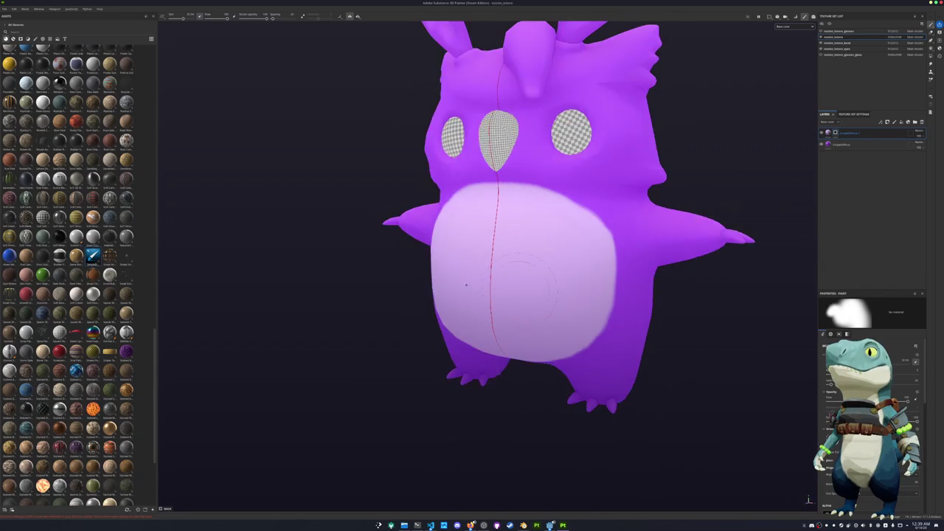
scroll(501, 310, "up", 3)
left_click_drag(502, 310, 526, 295, "alt")
scroll(526, 295, "up", 2)
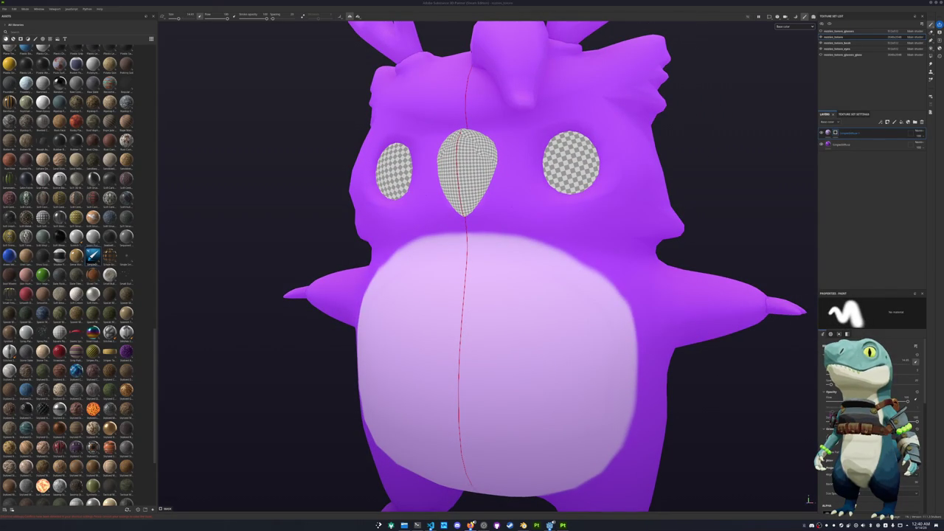
scroll(870, 413, "down", 5)
scroll(506, 285, "up", 3)
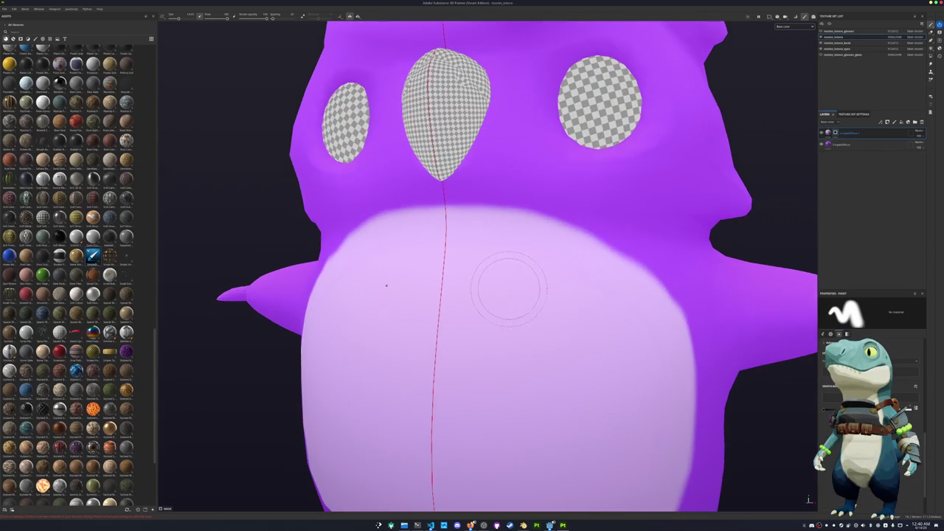
scroll(480, 270, "down", 1)
scroll(465, 251, "up", 3)
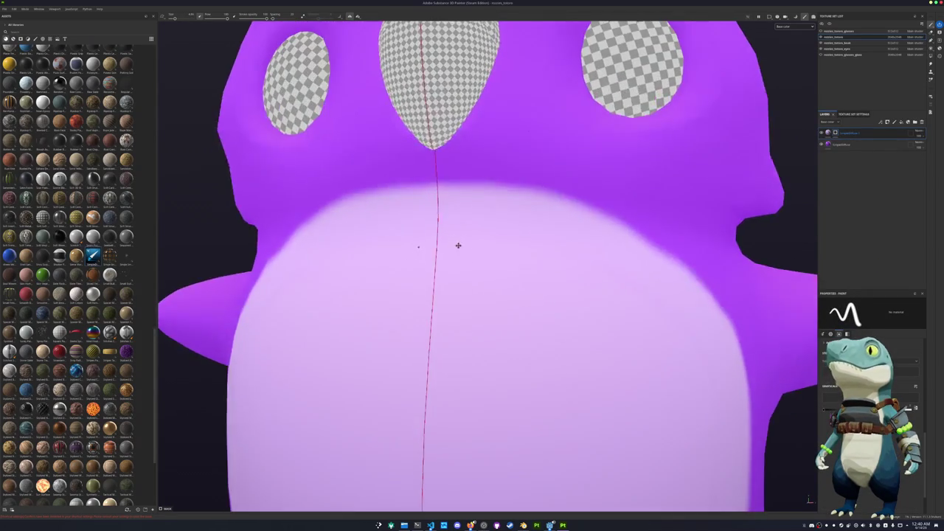
Draw a mirrored purple chevron below the eyes with straight strokes and inward-curled ends
left_click(469, 211)
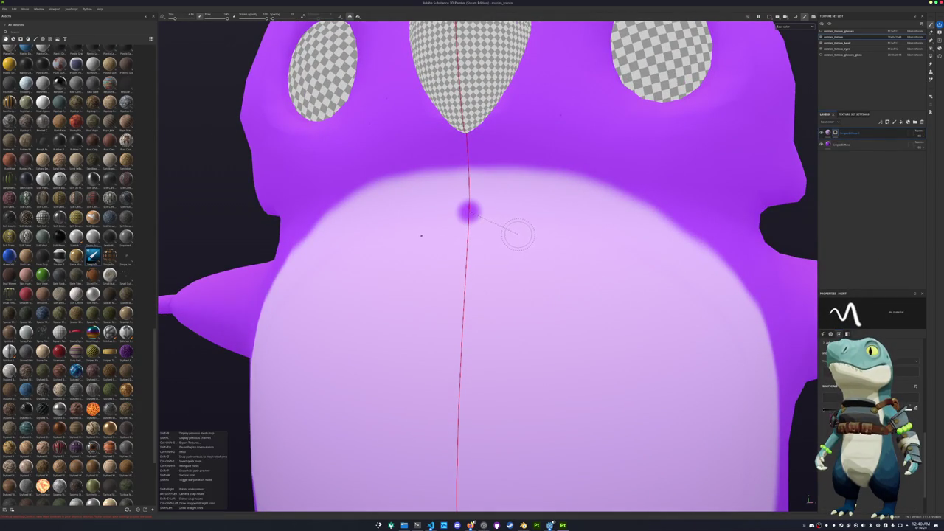
left_click(525, 239, "shift")
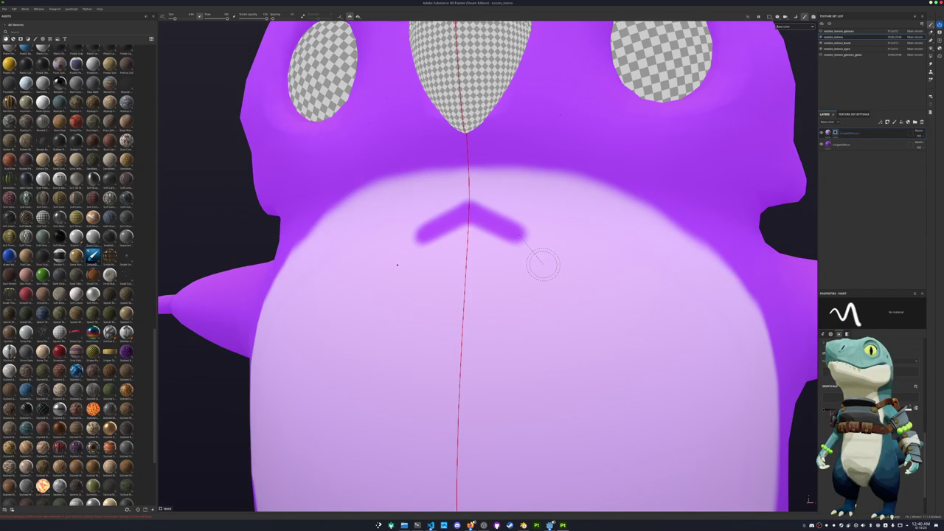
left_click(548, 265, "shift")
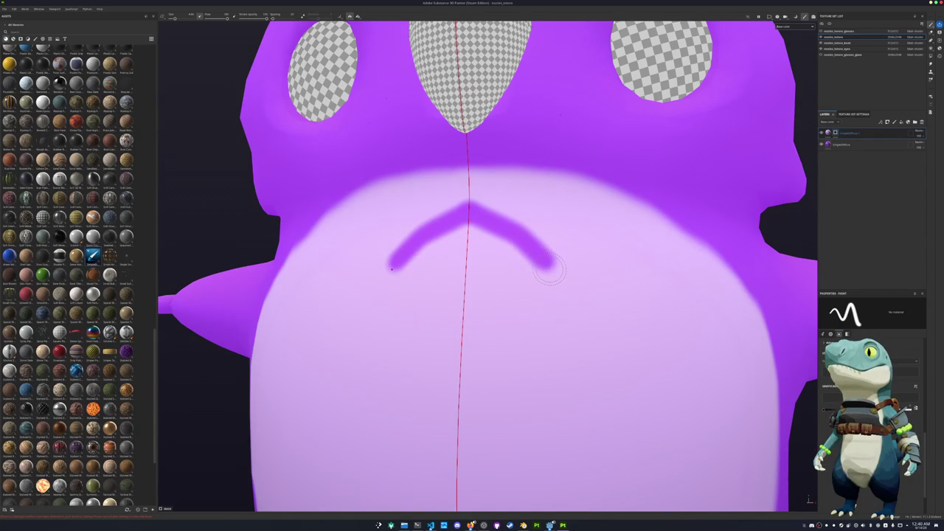
left_click(550, 271)
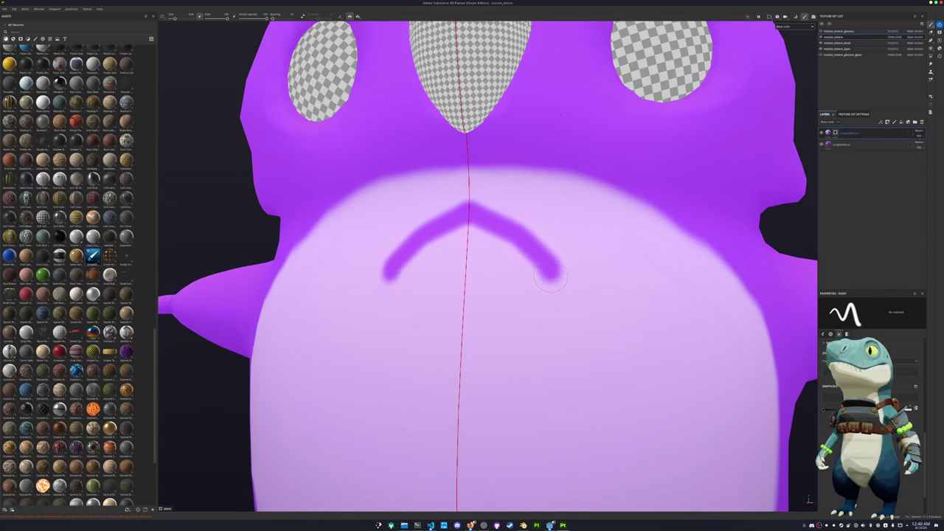
mouse_move(531, 267)
left_mouse_down()
mouse_move(472, 240)
mouse_move(472, 229)
mouse_move(509, 244)
left_mouse_up()
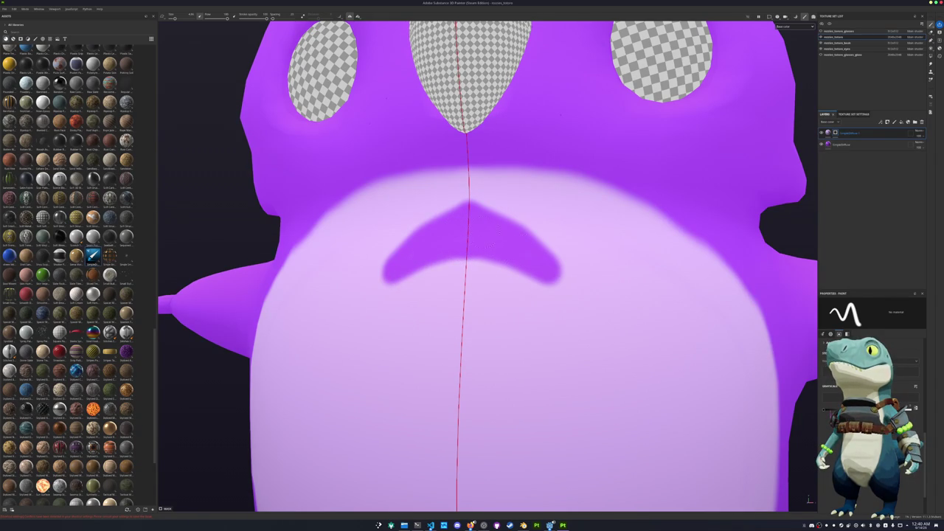
Paint an arced feather mark on the owl's side and trim its right half
mouse_move(569, 279)
left_mouse_down("alt")
mouse_move(448, 265)
mouse_move(470, 270)
mouse_move(539, 249)
left_mouse_up("alt")
left_click(474, 274)
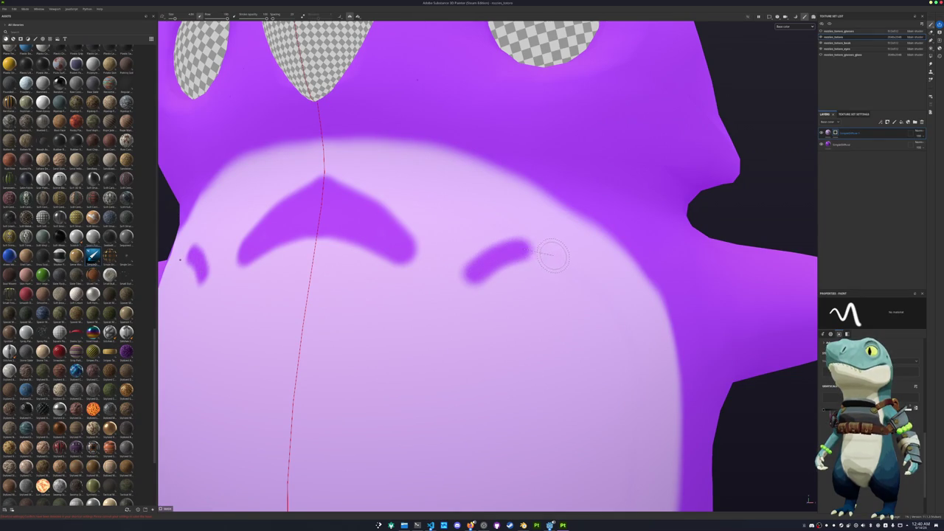
mouse_move(530, 252)
left_mouse_down()
mouse_move(574, 298)
mouse_move(517, 267)
mouse_move(466, 281)
left_mouse_up()
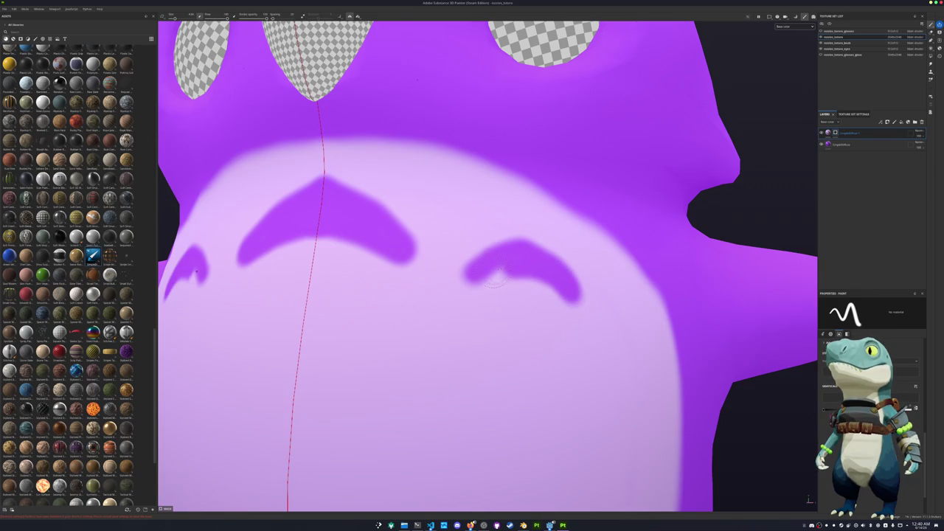
scroll(353, 315, "down", 3)
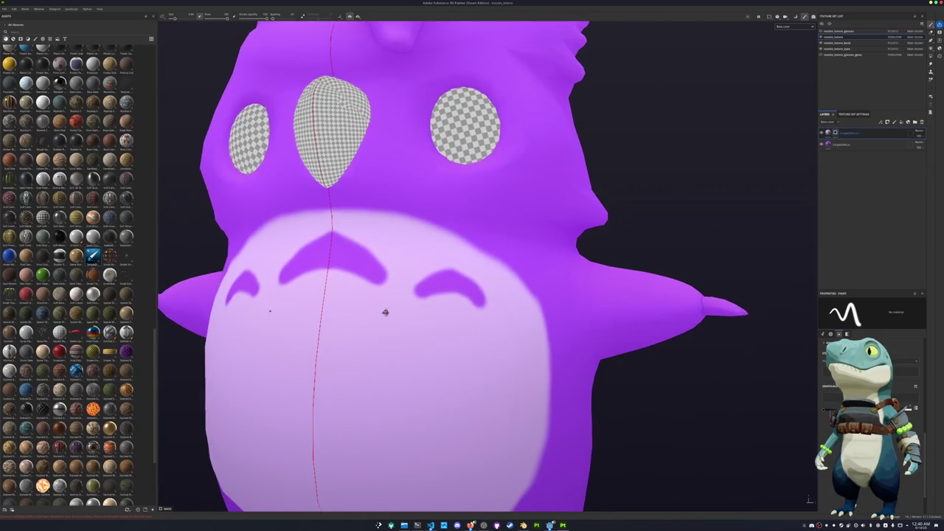
scroll(352, 315, "up", 5)
mouse_move(455, 295)
left_mouse_down()
mouse_move(509, 291)
mouse_move(451, 284)
mouse_move(492, 296)
mouse_move(470, 292)
left_mouse_up()
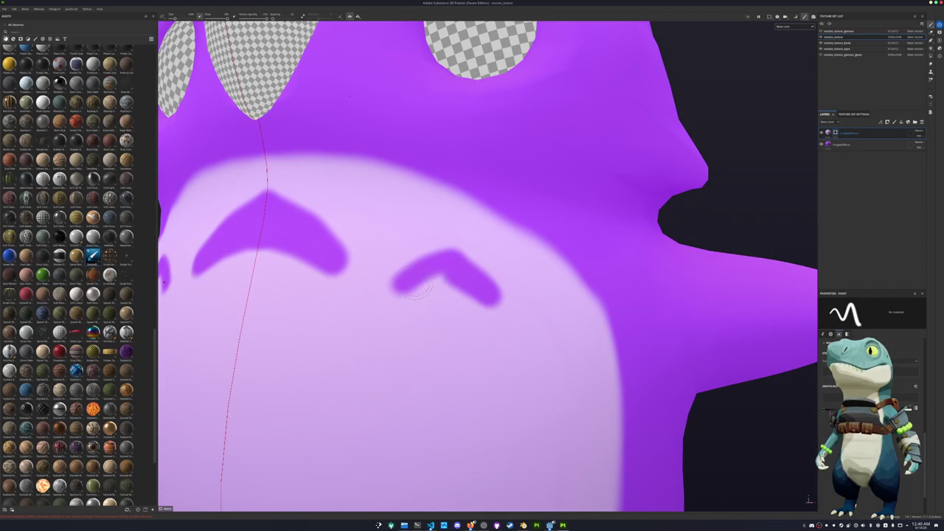
Undo the side mark's overshooting tip, repaint it shorter, and erase a stray purple blob
scroll(405, 284, "down", 3)
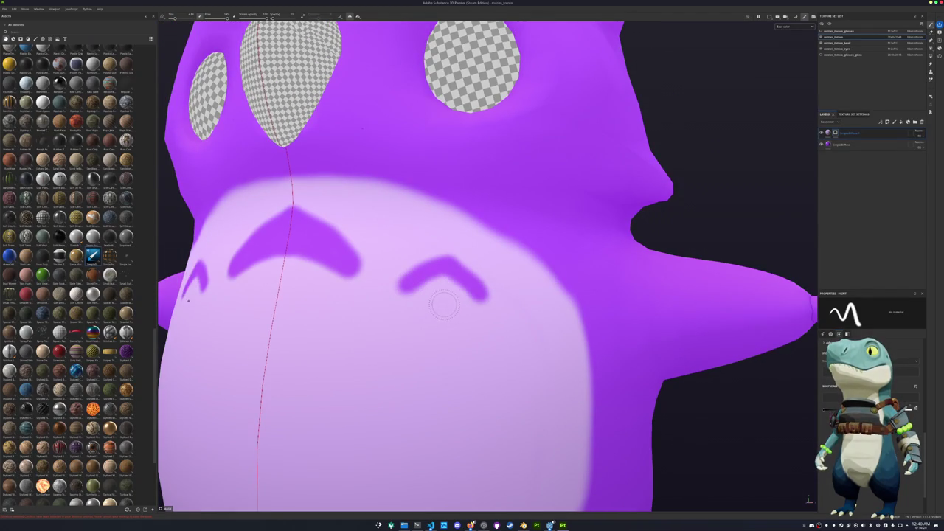
scroll(443, 302, "up", 5)
key("ctrl+z")
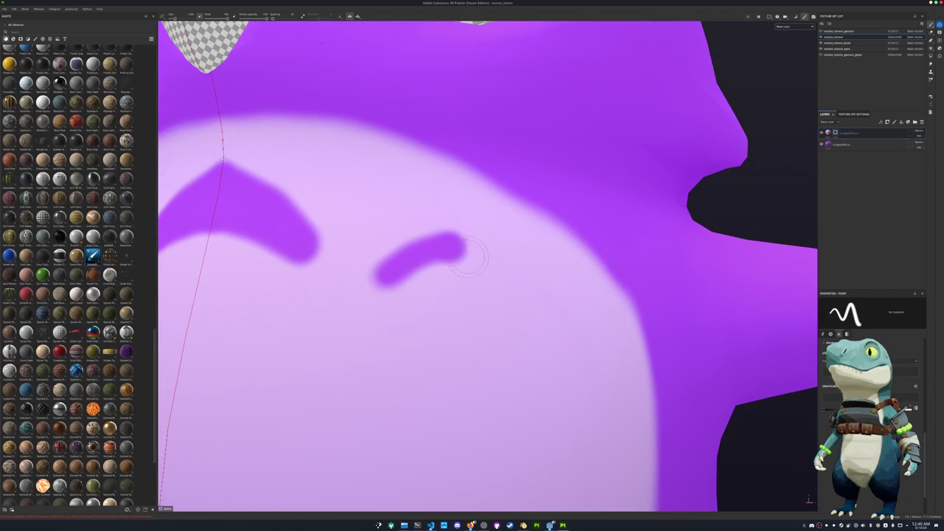
mouse_move(464, 256)
left_mouse_down()
mouse_move(498, 287)
mouse_move(404, 264)
left_mouse_up()
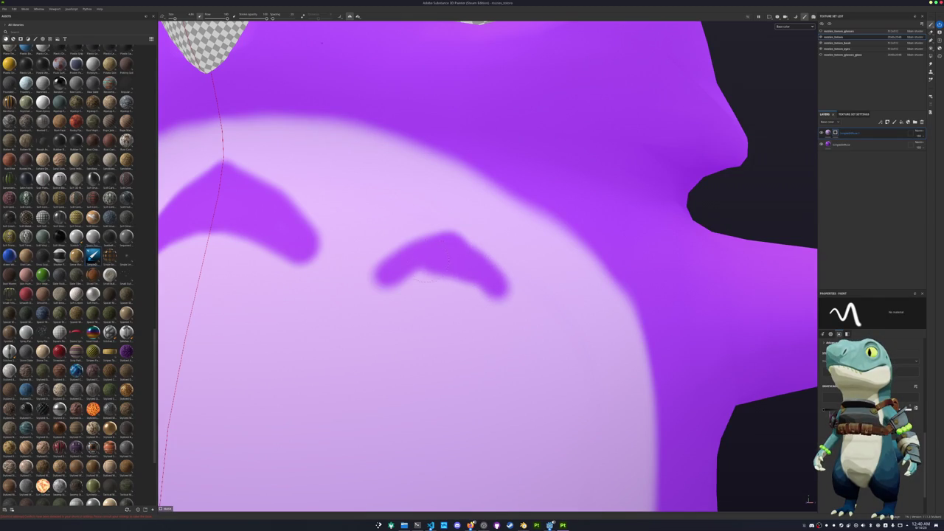
scroll(315, 327, "down", 3)
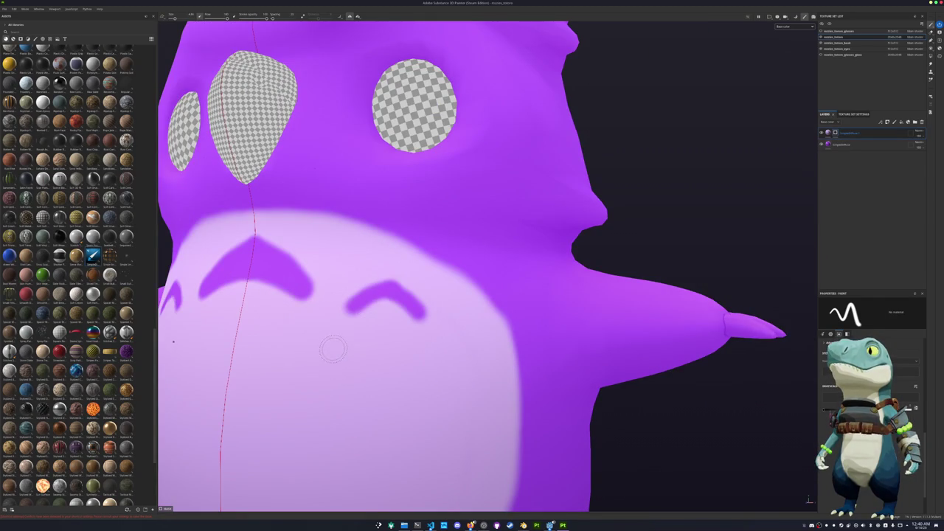
scroll(335, 343, "up", 1)
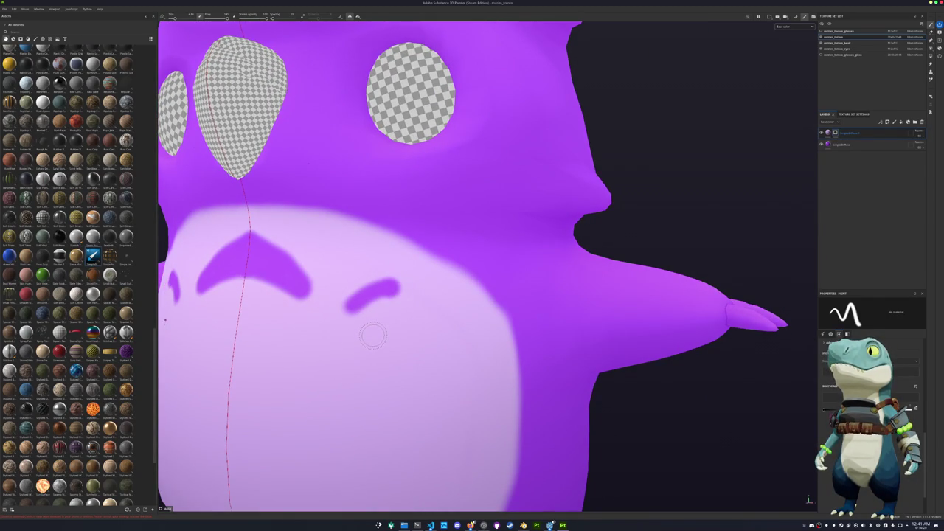
scroll(373, 333, "up", 2)
scroll(373, 324, "up", 2)
left_click_drag(373, 314, 346, 296)
Draw another straight-armed chevron on the belly and thicken its underside
left_click(350, 297)
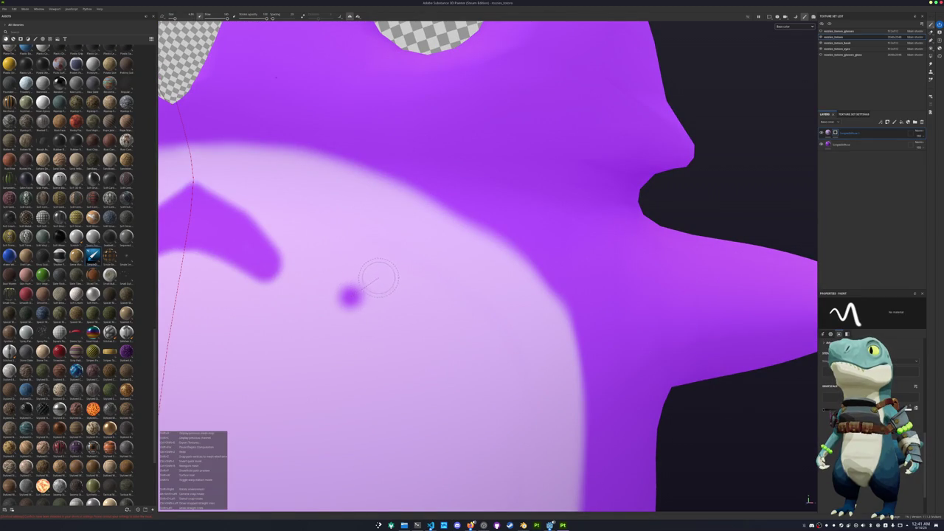
left_click(406, 267, "shift")
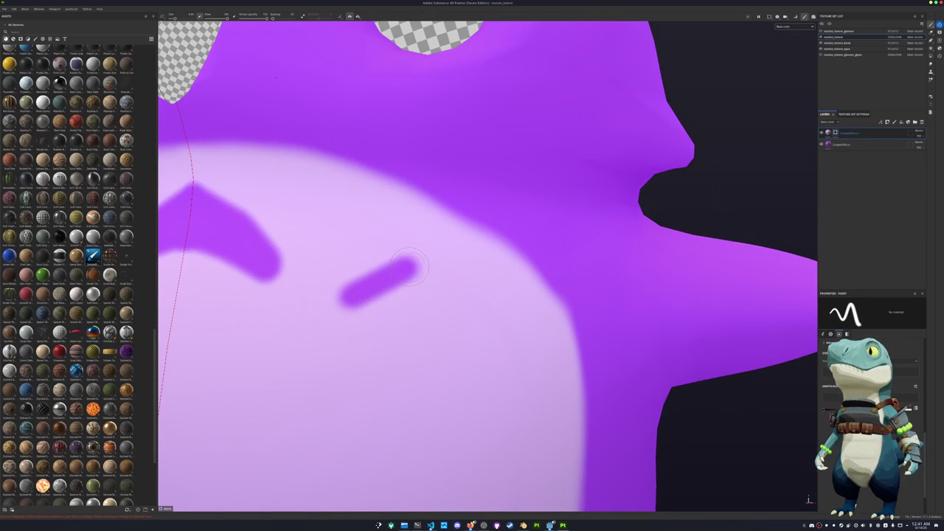
left_click(452, 305, "shift")
scroll(404, 304, "up", 2)
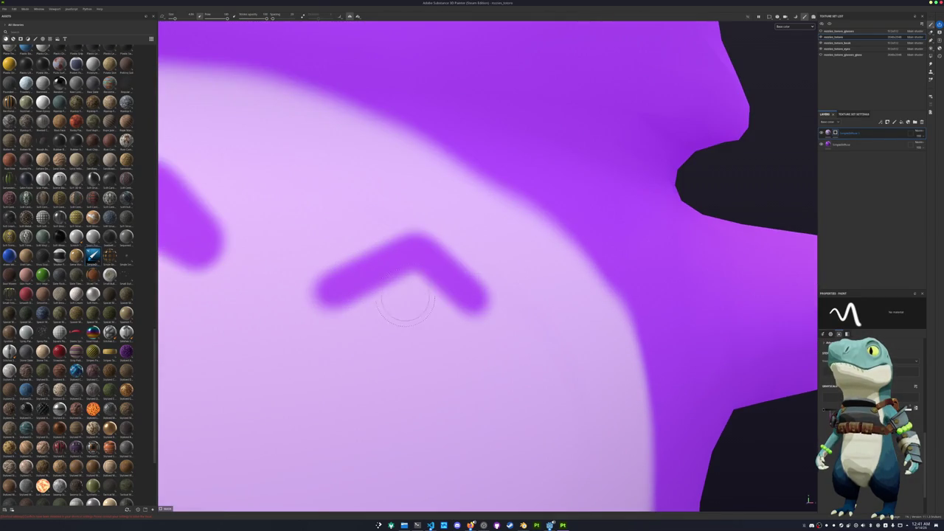
left_click_drag(436, 289, 341, 290)
left_click_drag(399, 292, 468, 299)
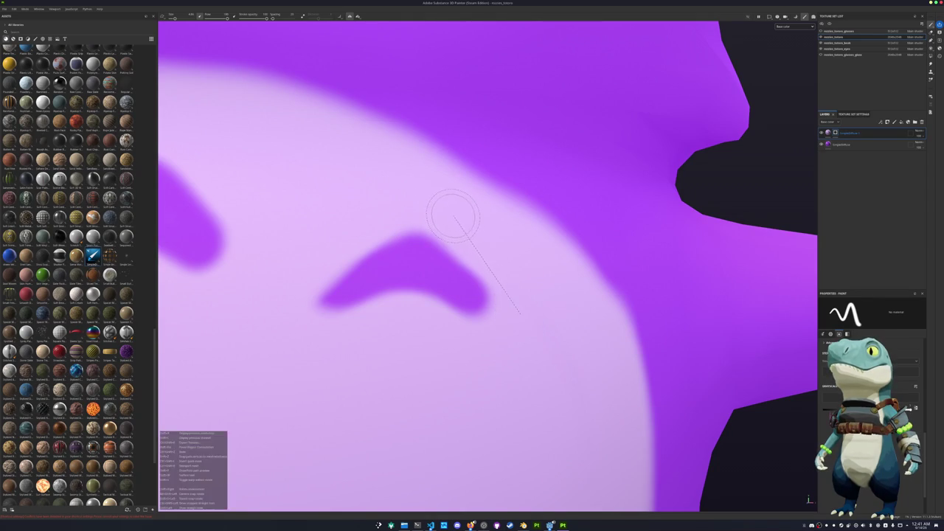
scroll(399, 311, "down", 2)
scroll(399, 311, "down", 3)
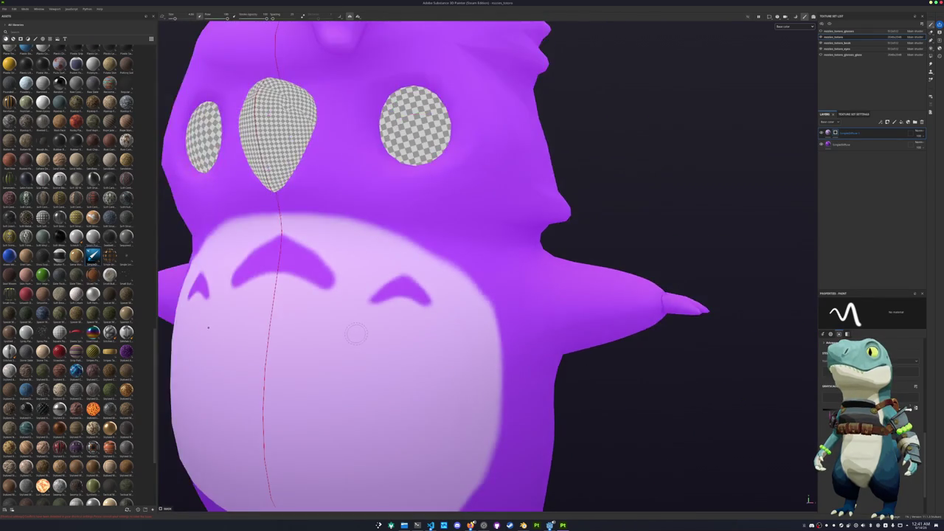
Thicken the left tip of the side chevron, retrying the stroke with undo and redo
left_click_drag(399, 311, 416, 323, "alt")
scroll(415, 322, "up", 3)
left_click_drag(480, 295, 379, 295, "alt")
scroll(379, 295, "up", 2)
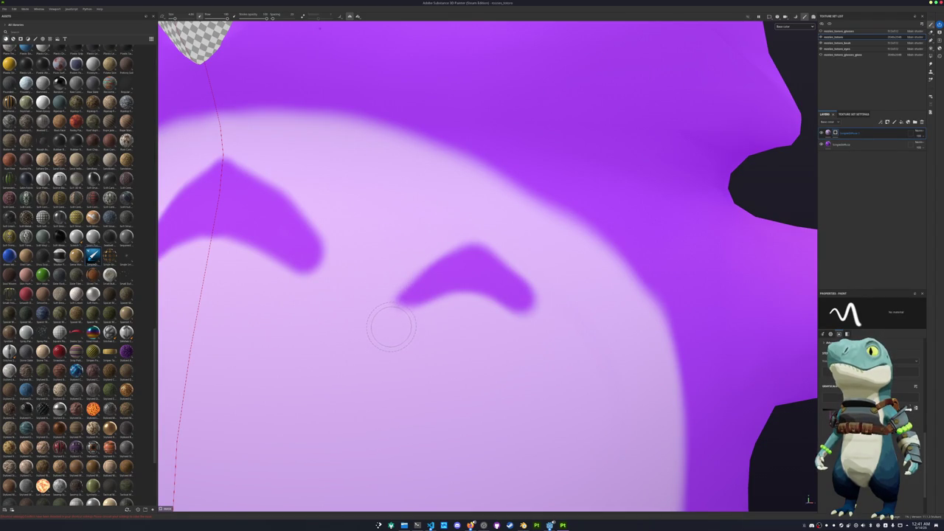
left_click_drag(389, 327, 395, 322)
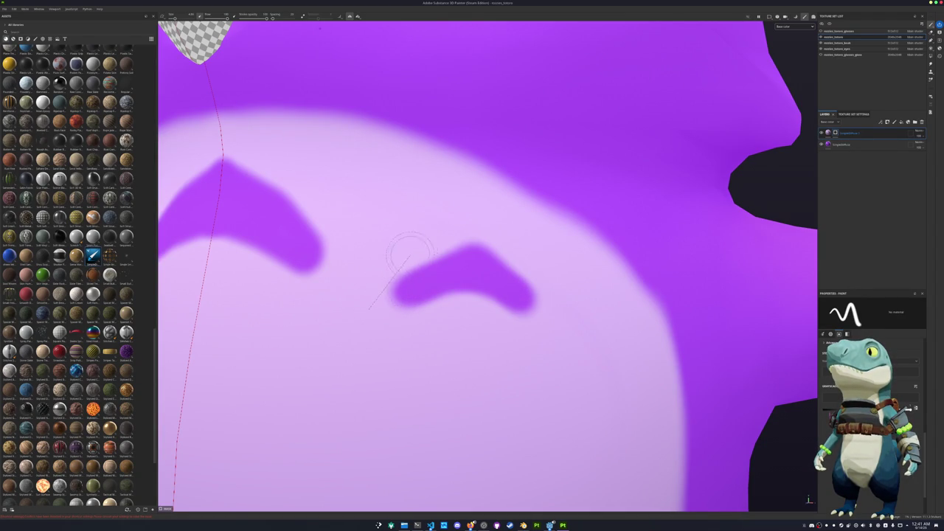
key("ctrl+z")
key("ctrl+y")
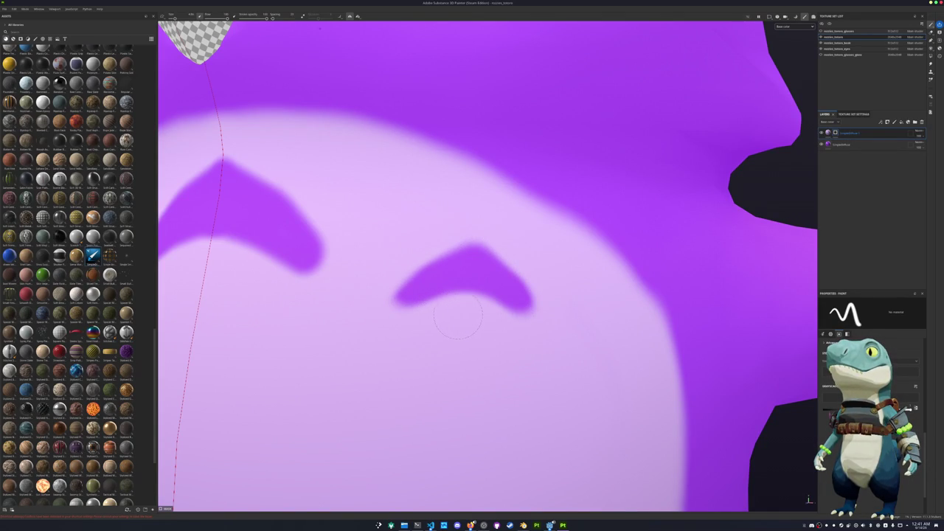
Darken the side chevron's upper edge and undo a trial stroke on its right arm
mouse_move(516, 337)
left_mouse_down("alt")
mouse_move(462, 367)
mouse_move(419, 352)
left_mouse_up("alt")
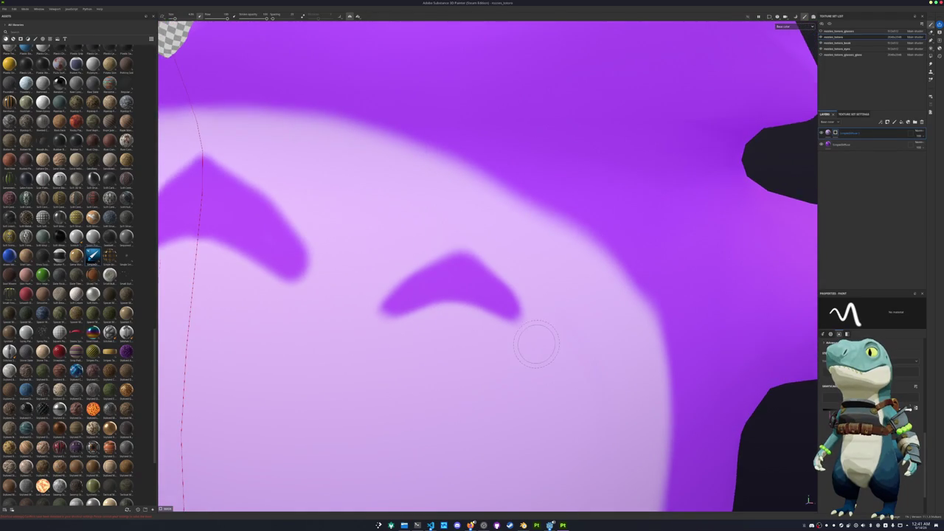
left_click_drag(536, 345, 508, 332, "alt")
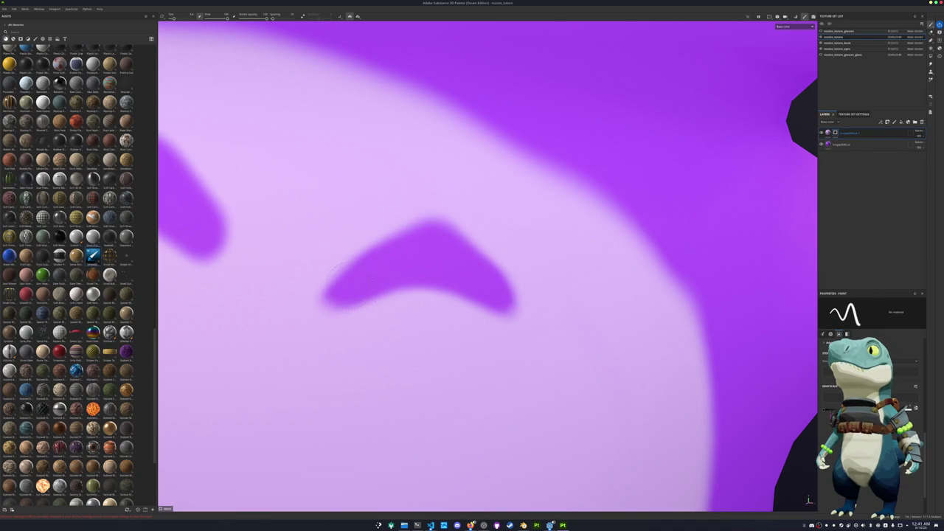
left_click_drag(378, 249, 437, 222)
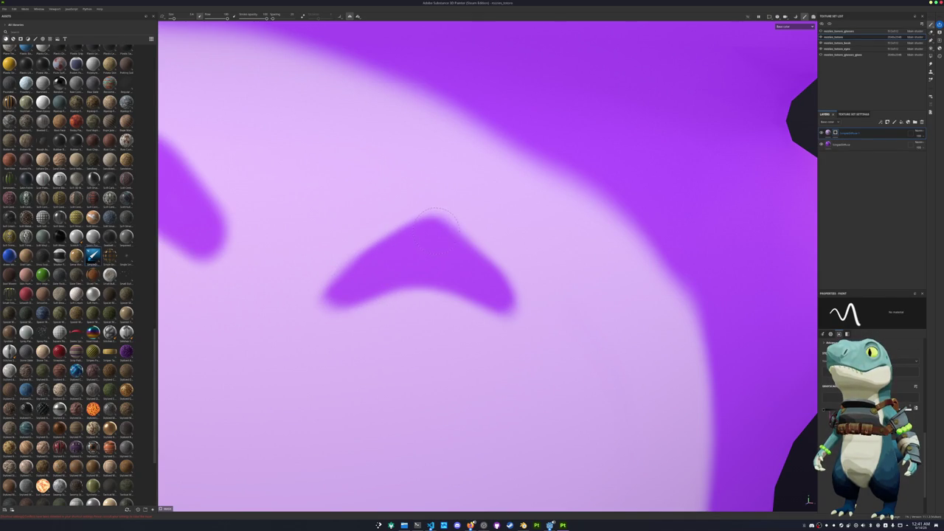
mouse_move(504, 289)
left_mouse_down()
mouse_move(432, 209)
mouse_move(385, 233)
mouse_move(444, 223)
mouse_move(479, 252)
left_mouse_up()
key("ctrl+z")
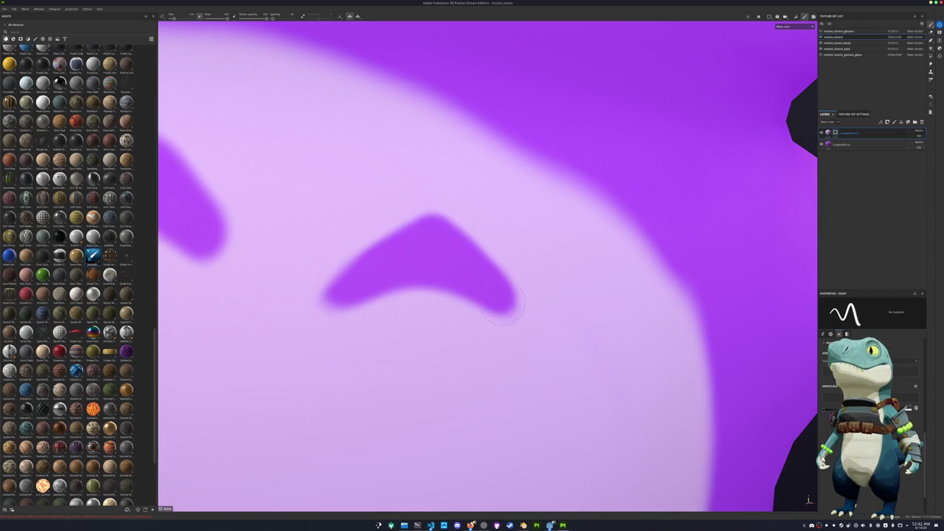
scroll(362, 332, "down", 2)
scroll(369, 336, "down", 3)
scroll(384, 337, "up", 3)
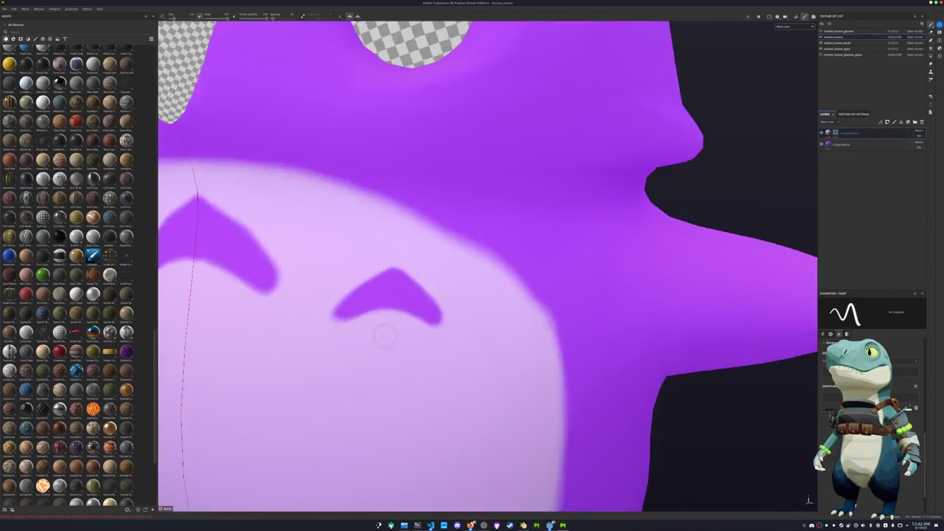
scroll(384, 336, "up", 2)
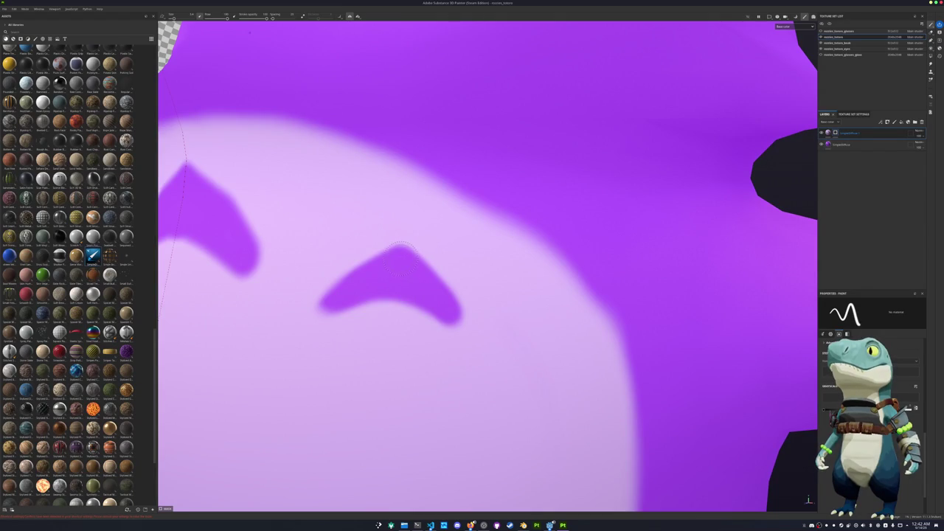
Fill out and extend the chevron's right-arm tip with straight purple strokes
left_click_drag(449, 291, 466, 319)
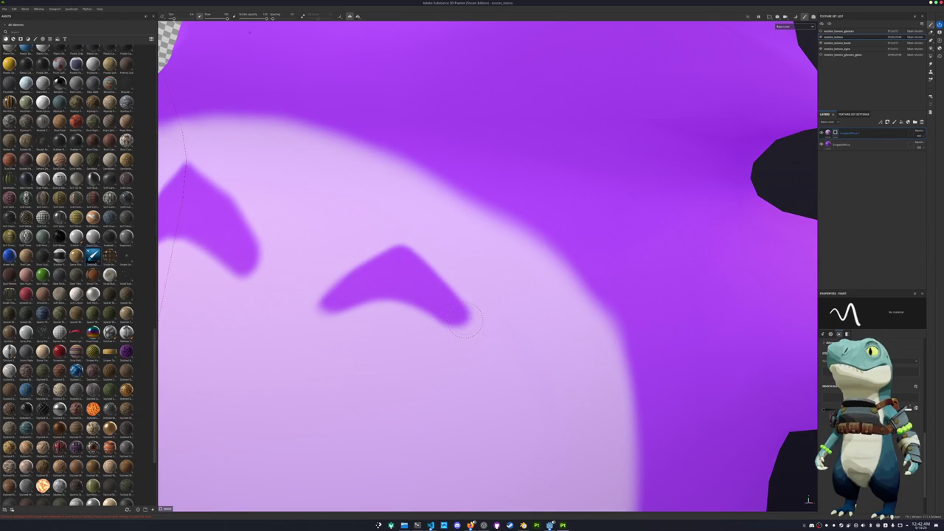
left_click(472, 321)
left_click(400, 255, "shift")
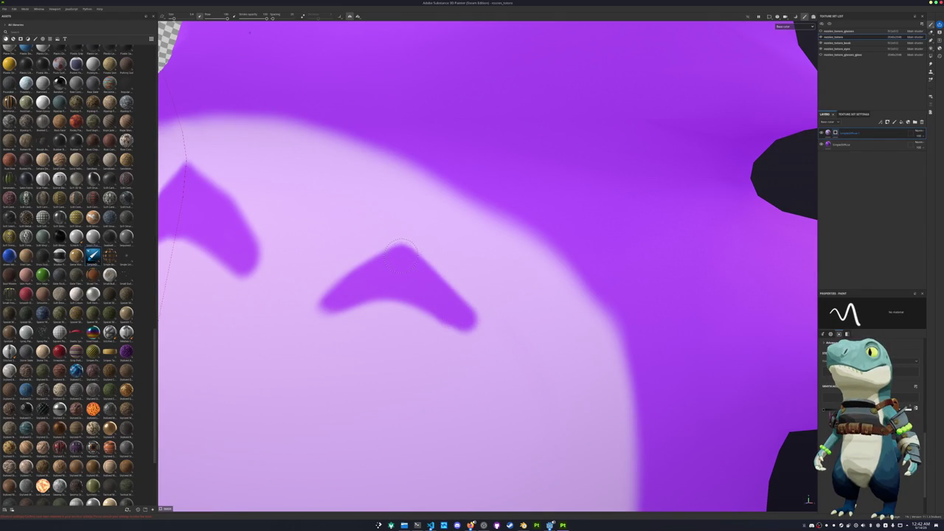
mouse_move(360, 341)
left_mouse_down("alt")
mouse_move(516, 359)
mouse_move(459, 350)
left_mouse_up("alt")
key("ctrl+z")
key("ctrl+y")
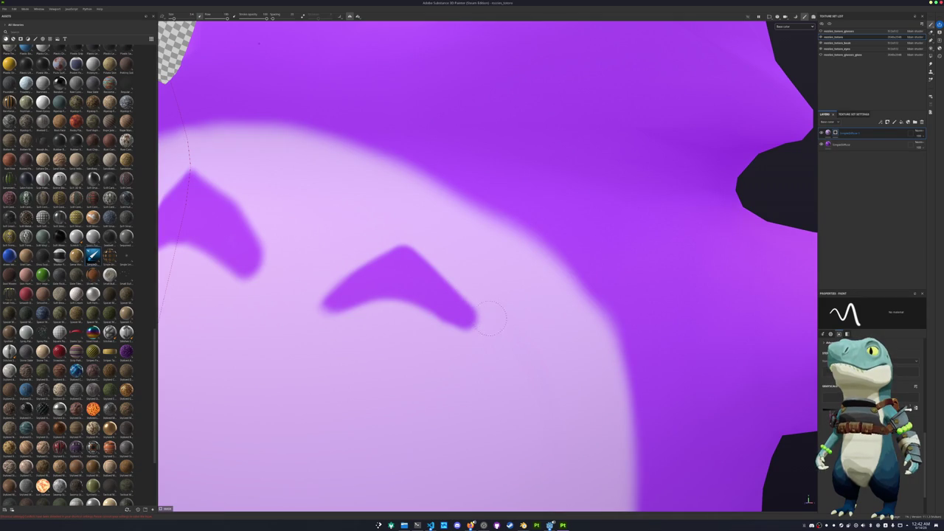
mouse_move(444, 258)
left_mouse_down("alt")
mouse_move(510, 293)
mouse_move(463, 273)
left_mouse_up("alt")
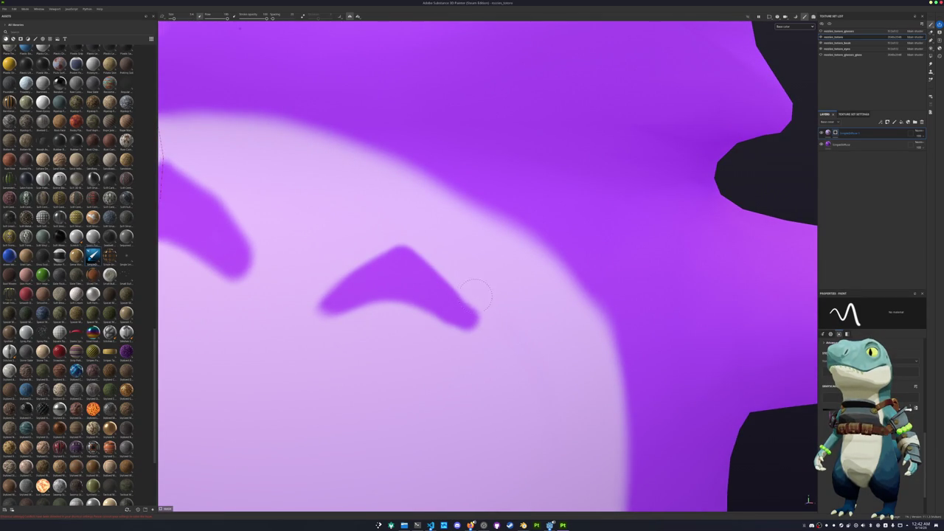
Extend the right tip and thicken the left tip, comparing the strokes with undo and redo
left_click_drag(489, 338, 493, 327)
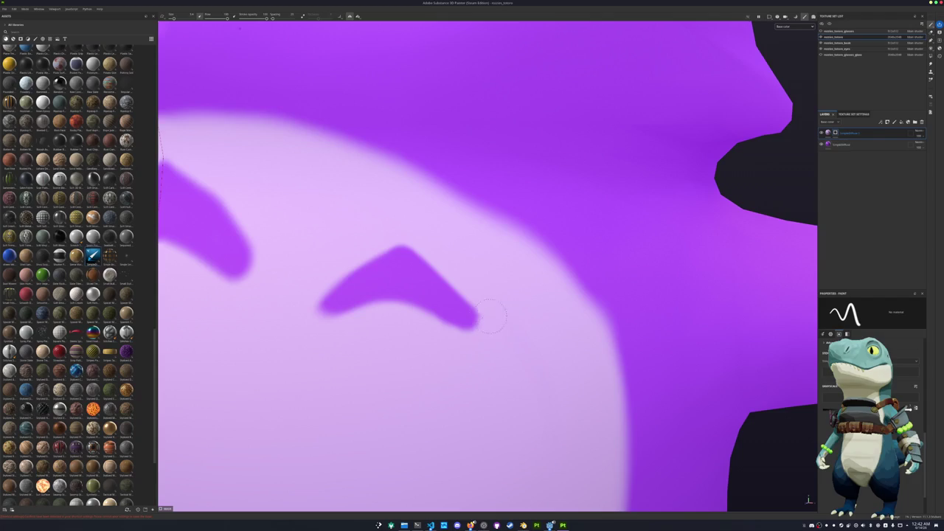
scroll(442, 256, "down", 5)
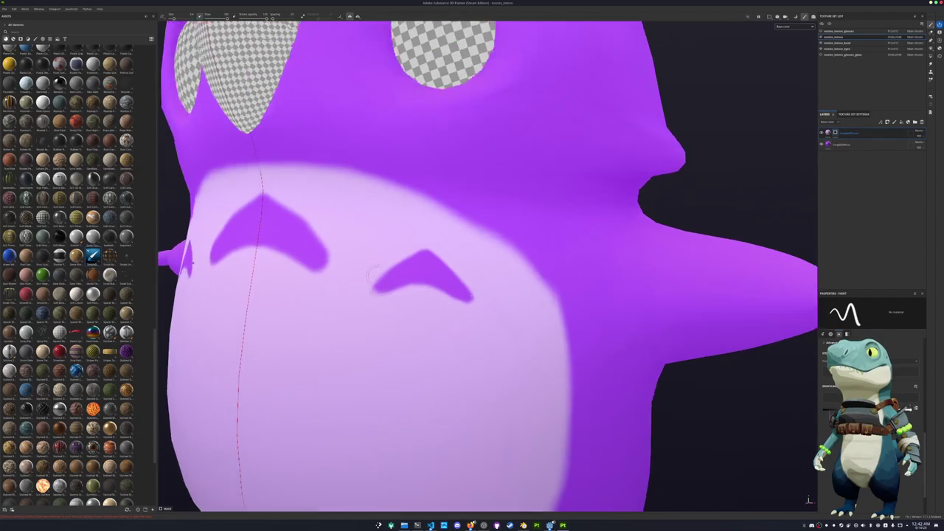
scroll(390, 247, "up", 5)
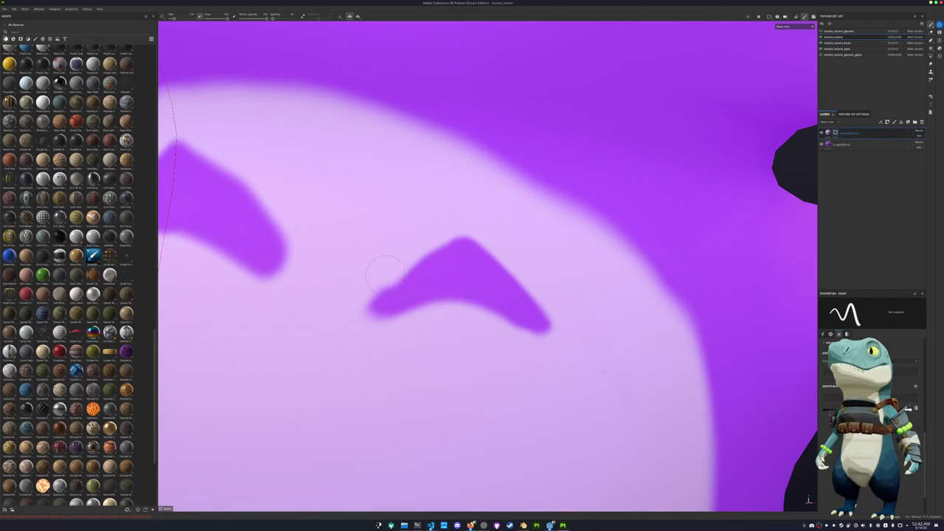
left_click_drag(369, 308, 394, 288)
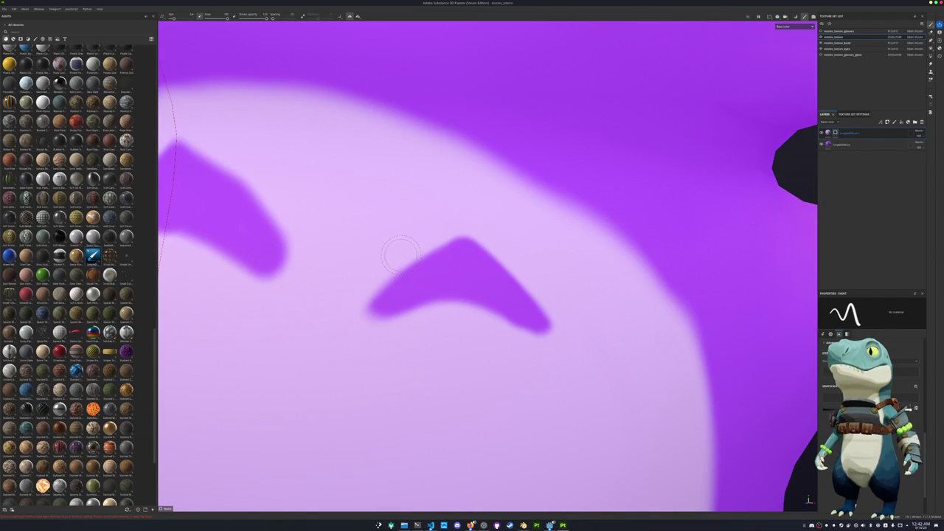
key("ctrl+z")
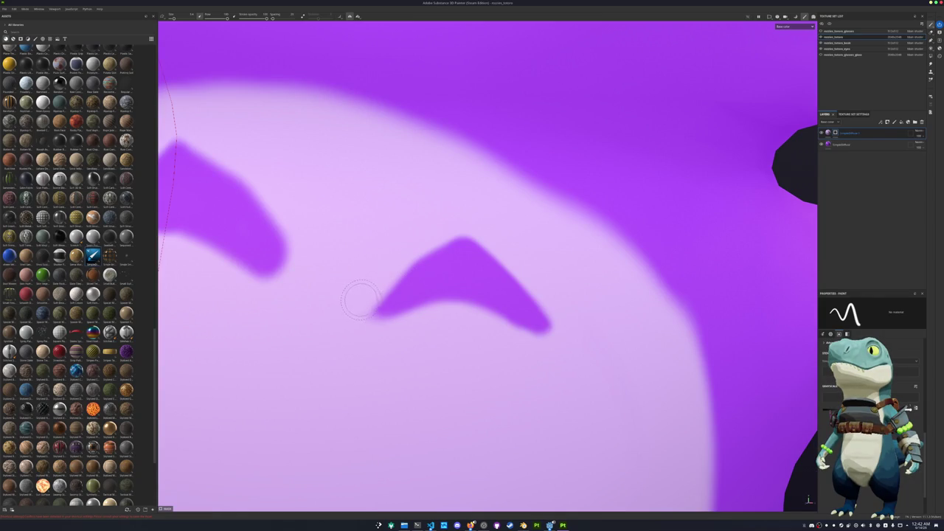
key("ctrl+y")
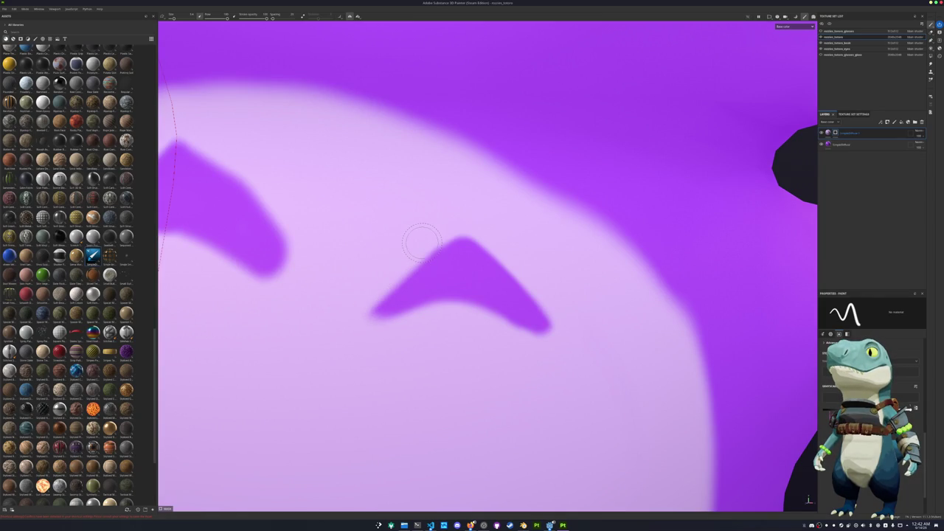
key("ctrl+z")
key("ctrl+y")
key("ctrl+z")
key("ctrl+y")
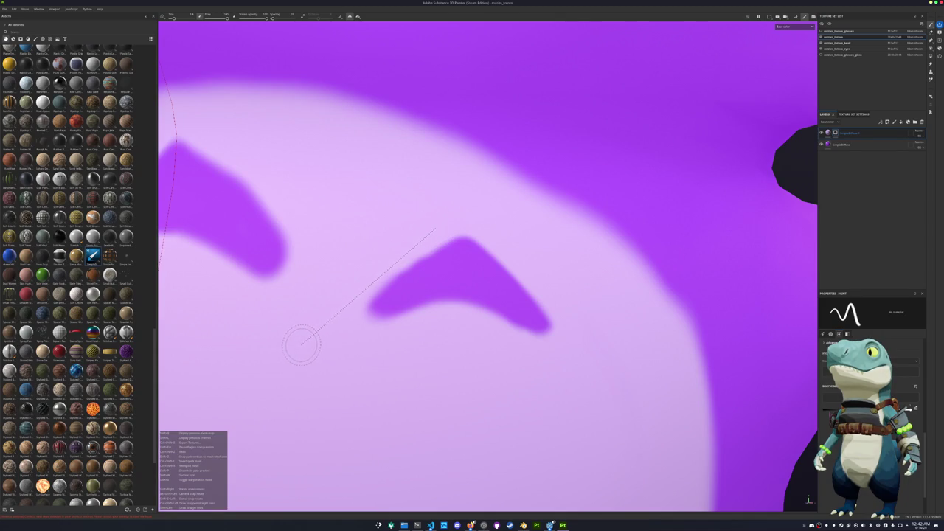
scroll(299, 337, "down", 5)
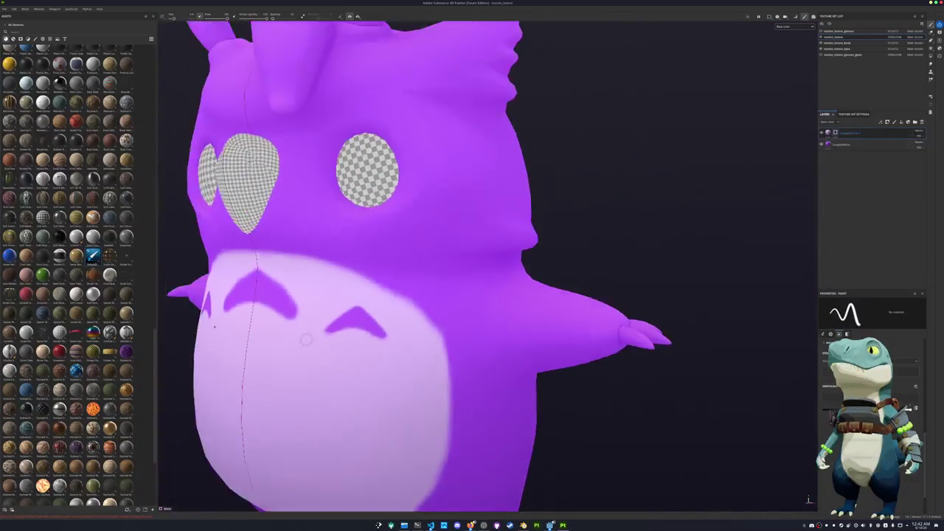
From a front view, undo the last mirrored stroke on the chest chevrons
scroll(327, 383, "up", 3)
left_click_drag(329, 380, 401, 275, "alt")
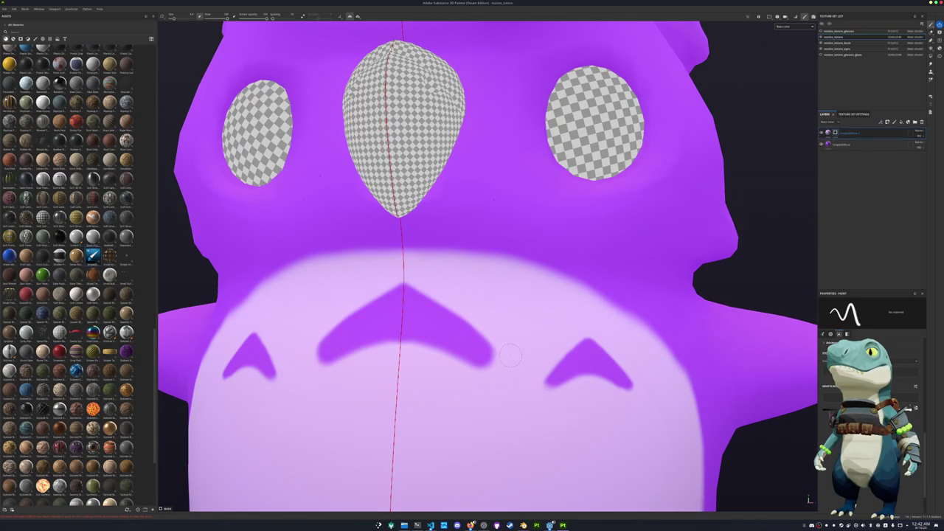
key("shift")
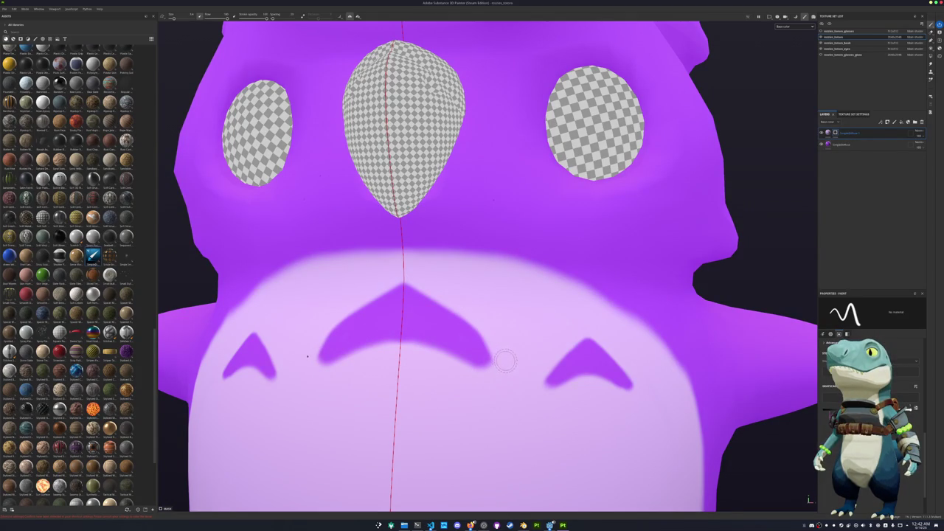
key("ctrl+z")
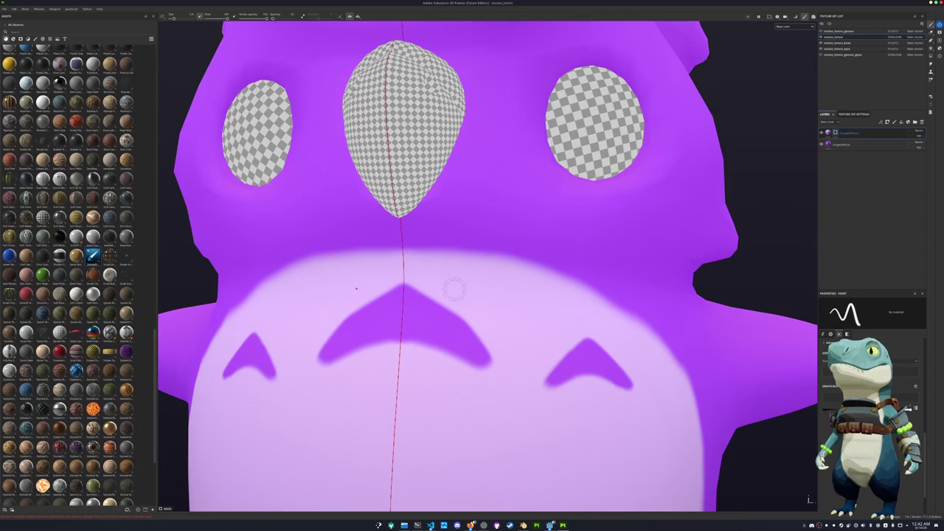
key("shift")
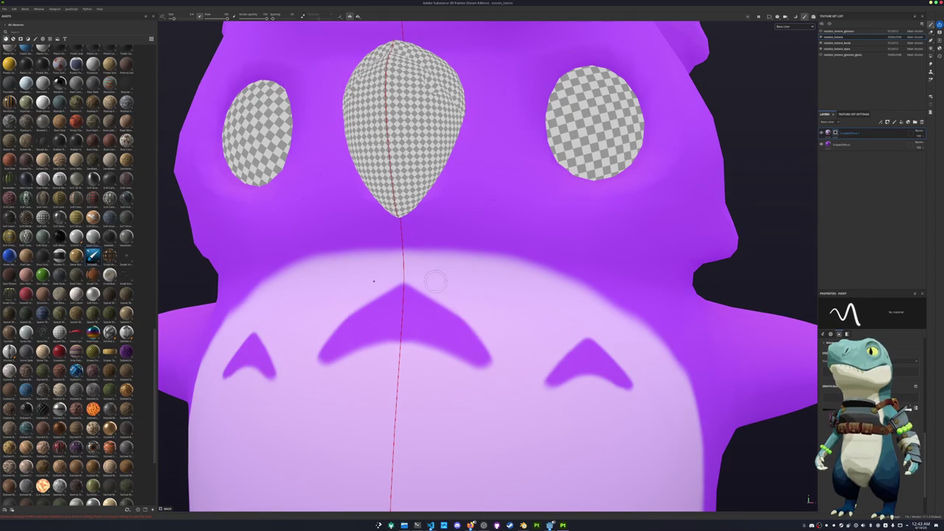
key("shift")
Orbit and zoom around the owl to check it at an angle and from the front
scroll(455, 295, "down", 3)
scroll(456, 295, "down", 5)
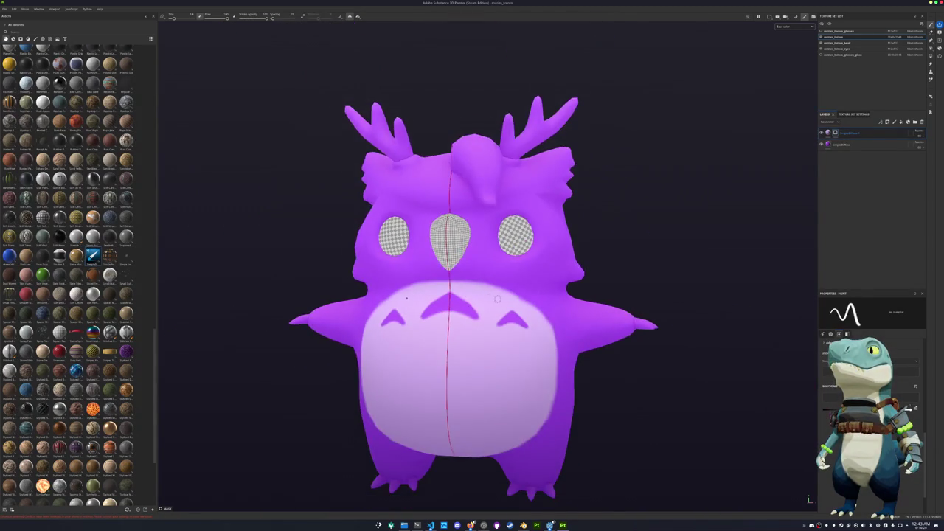
left_click_drag(456, 295, 584, 374, "alt")
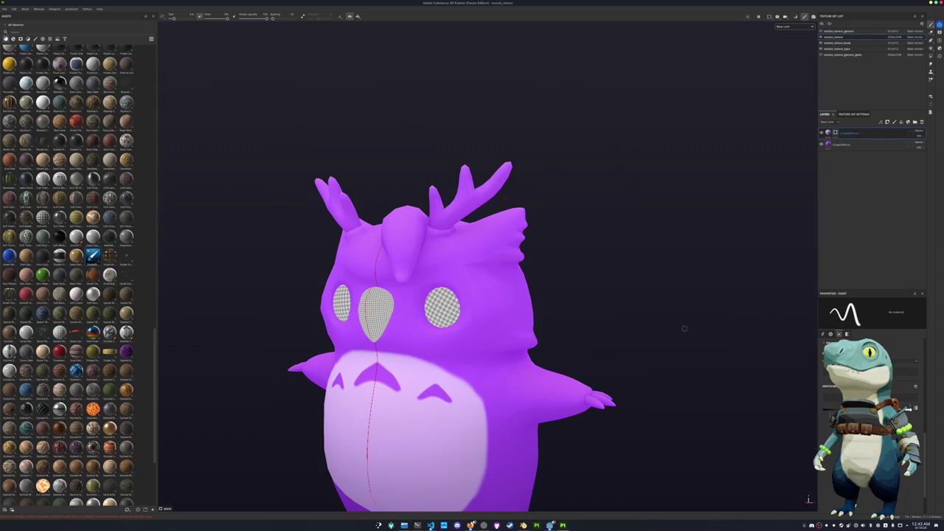
left_click_drag(680, 272, 665, 281, "alt")
scroll(677, 279, "up", 2)
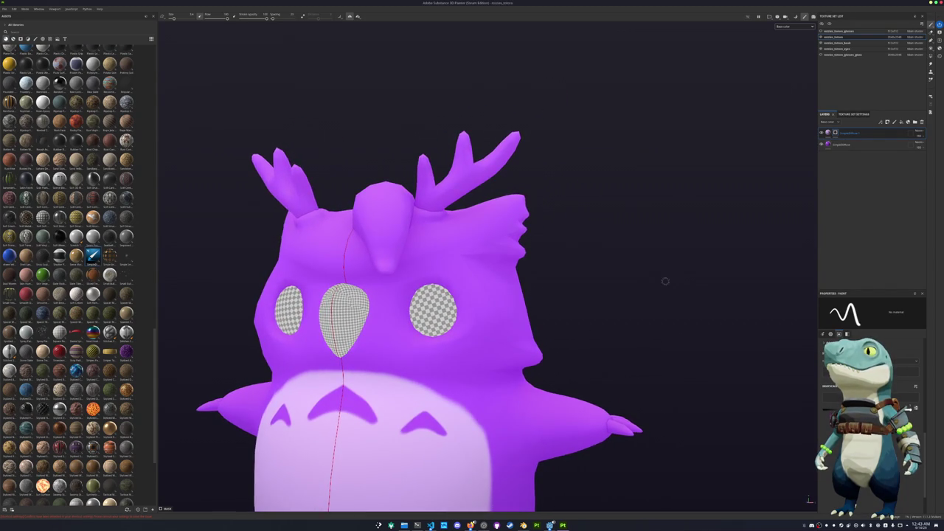
scroll(619, 285, "up", 3)
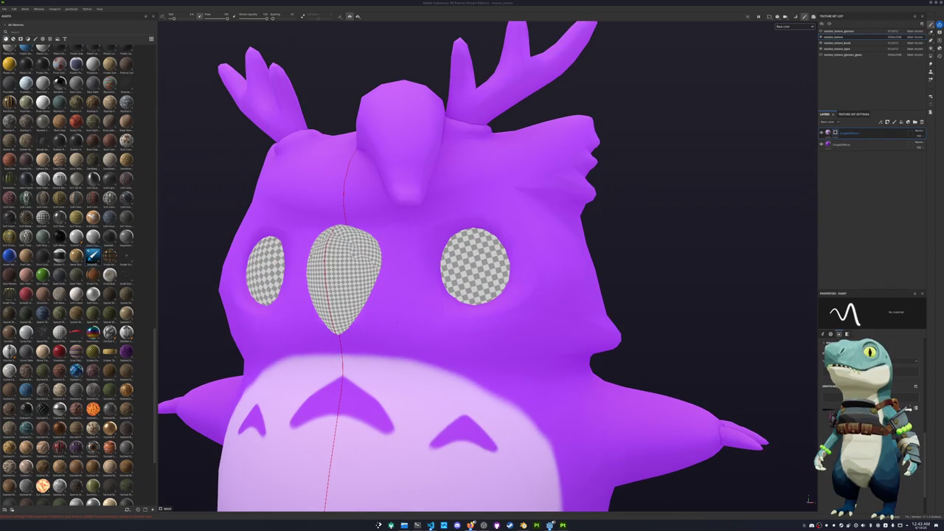
scroll(596, 240, "up", 3)
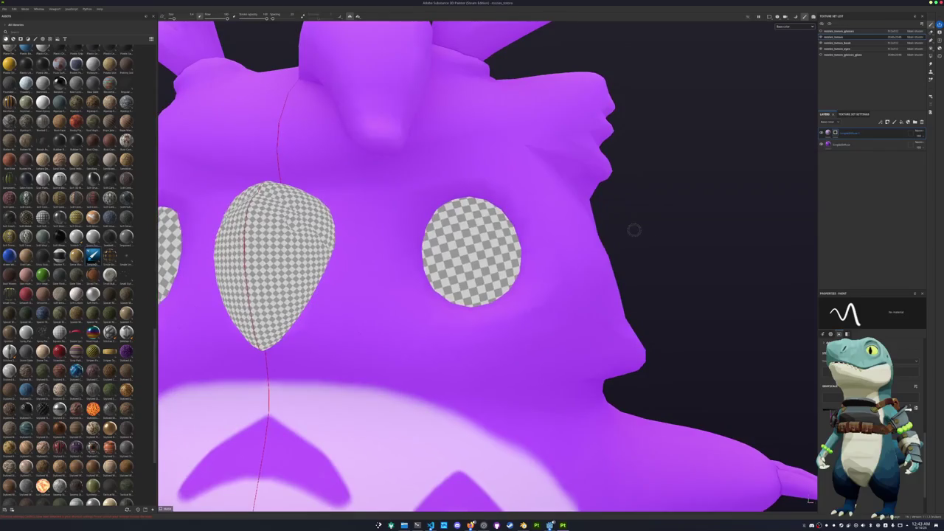
left_click_drag(632, 229, 782, 268, "alt")
scroll(781, 267, "down", 4)
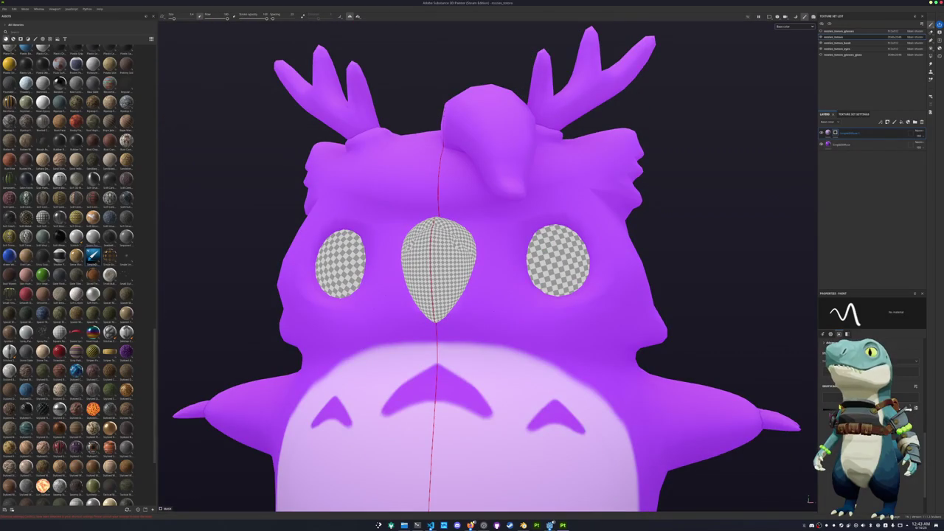
Paint mirrored lavender around the right eye and between the beak and the eyes
mouse_move(443, 258)
left_mouse_down("alt")
mouse_move(516, 251)
mouse_move(461, 244)
mouse_move(583, 214)
mouse_move(507, 236)
left_mouse_up("alt")
mouse_move(561, 210)
left_mouse_down()
mouse_move(620, 229)
mouse_move(629, 276)
mouse_move(590, 299)
mouse_move(605, 249)
left_mouse_up()
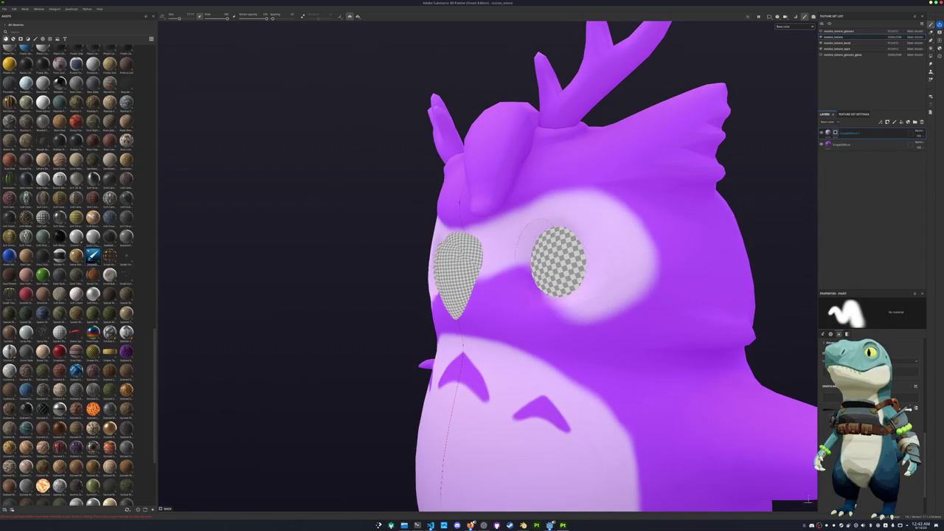
left_click_drag(549, 306, 612, 269, "alt")
mouse_move(587, 300)
left_mouse_down()
mouse_move(553, 314)
mouse_move(498, 286)
mouse_move(524, 292)
left_mouse_up()
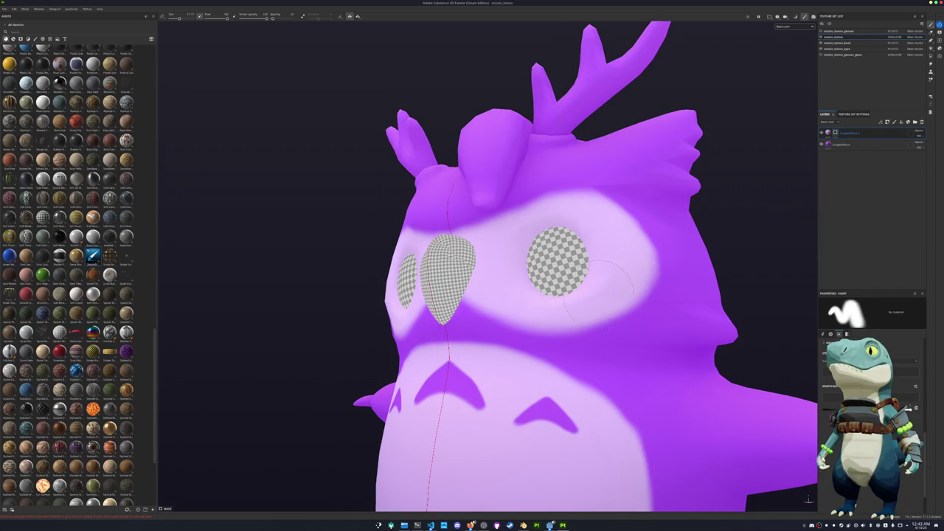
left_click_drag(564, 303, 864, 259, "alt")
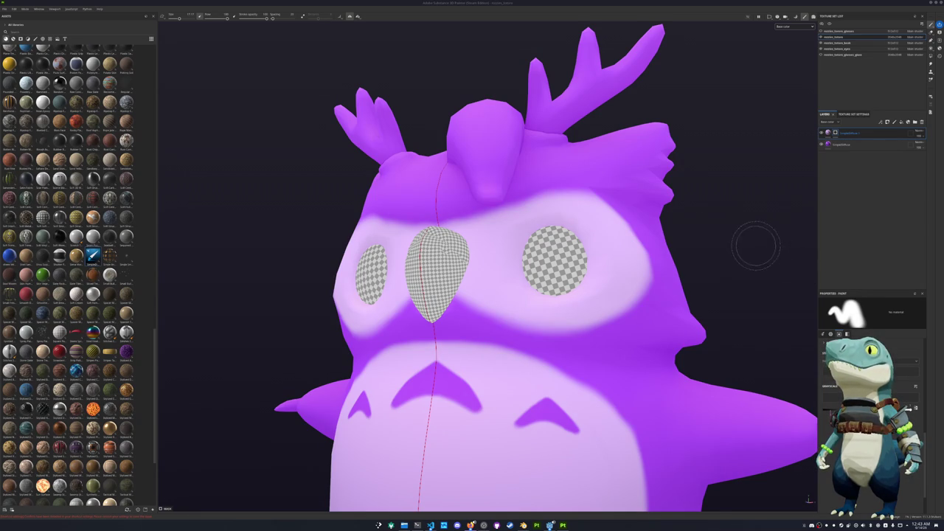
left_click_drag(755, 245, 674, 236, "alt")
left_click(848, 145)
Add a light lavender fill layer on top with a black mask, ready to paint
key("ctrl+d")
left_click_drag(848, 145, 835, 134)
left_click(834, 134)
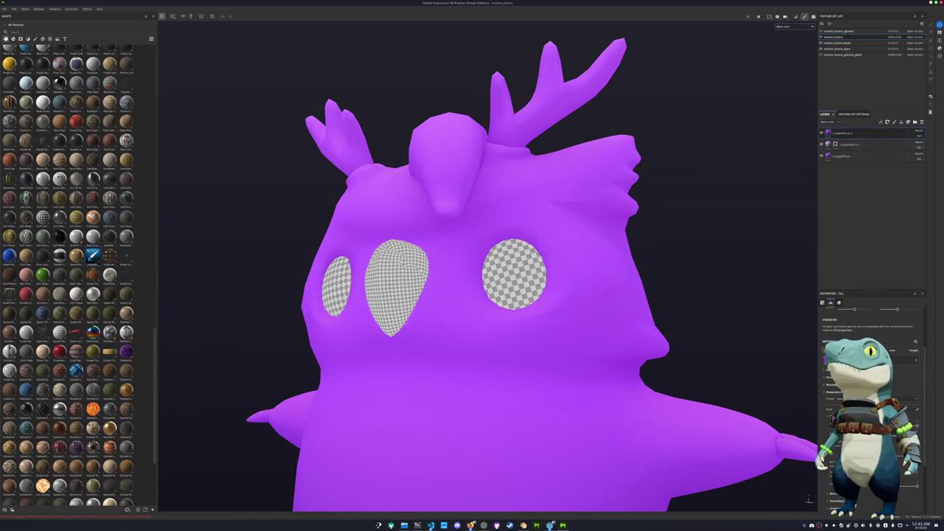
left_click(856, 402)
left_click(906, 404)
left_click_drag(906, 404, 908, 399)
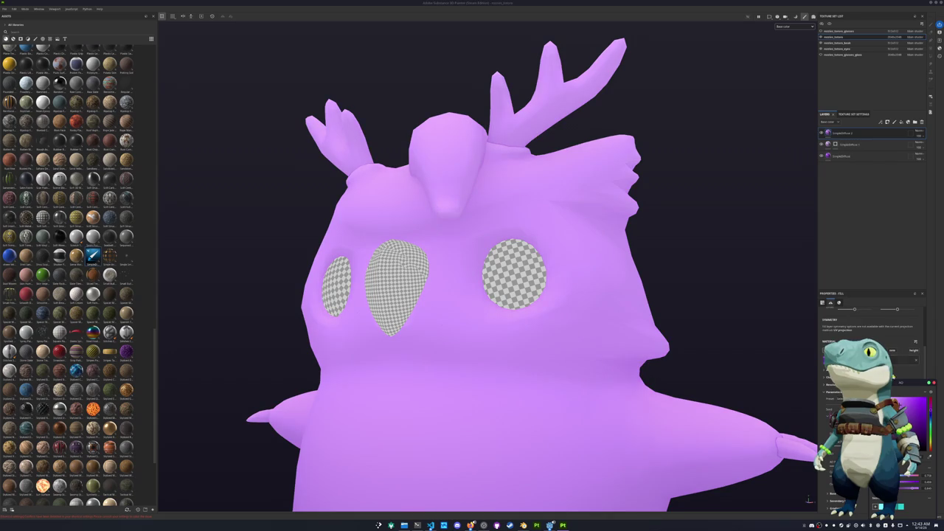
right_click(853, 134)
left_click(854, 134)
key("1")
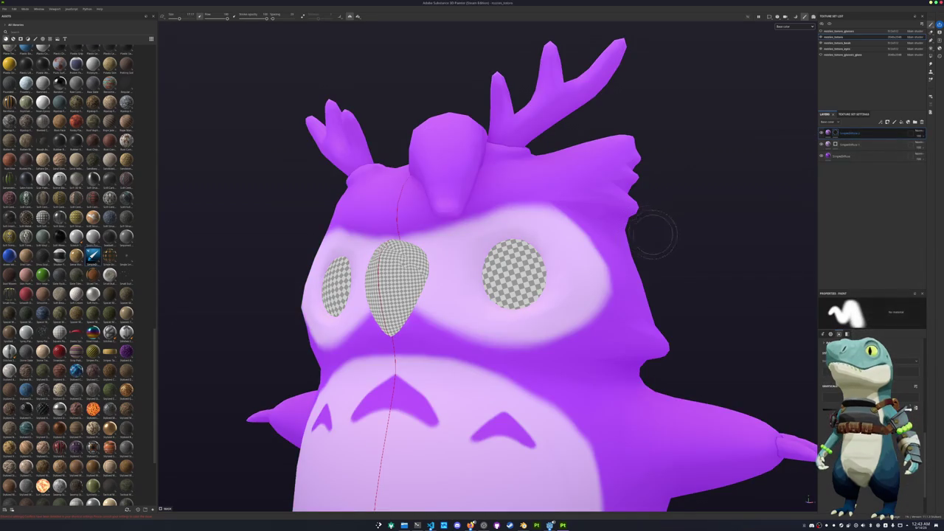
left_click_drag(654, 221, 548, 274, "alt")
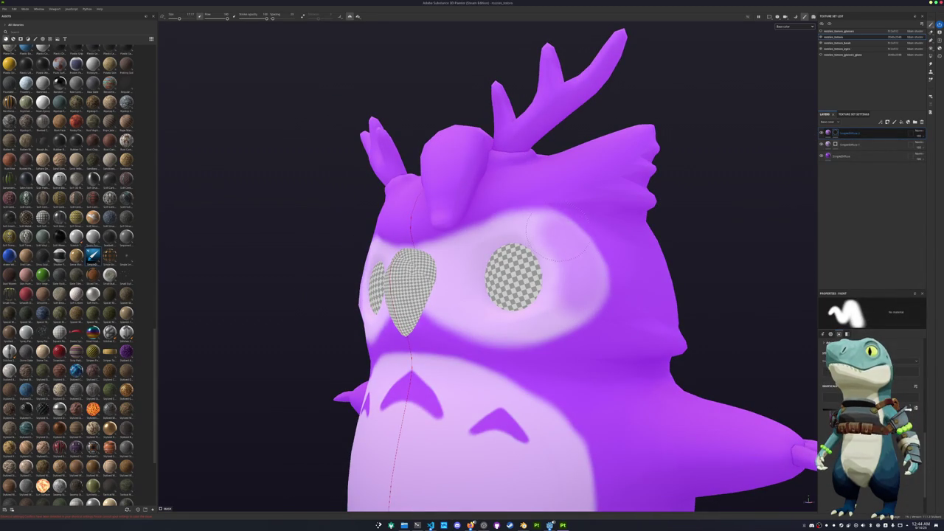
left_click_drag(573, 299, 591, 287, "alt")
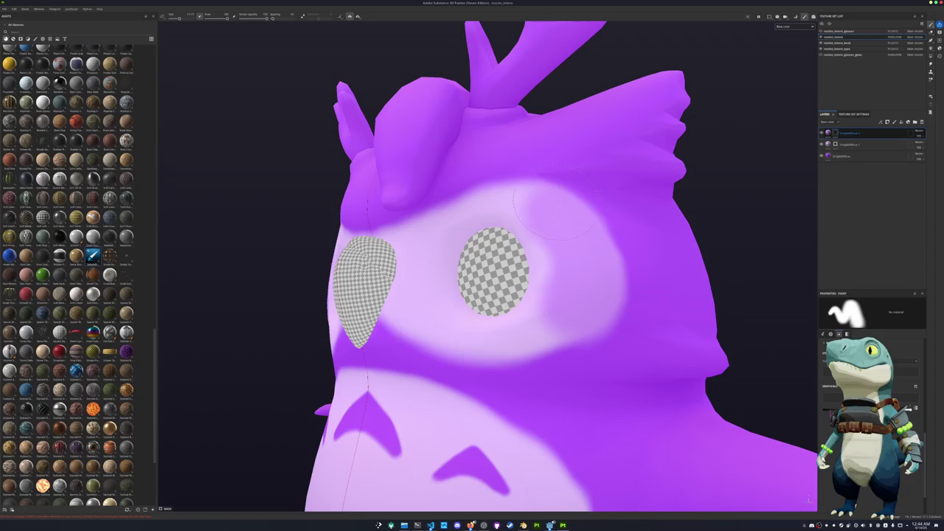
Orbit and zoom to frame the owl's eye area in a three-quarter view
mouse_move(587, 277)
left_mouse_down("alt")
mouse_move(403, 348)
mouse_move(454, 320)
mouse_move(546, 317)
left_mouse_up("alt")
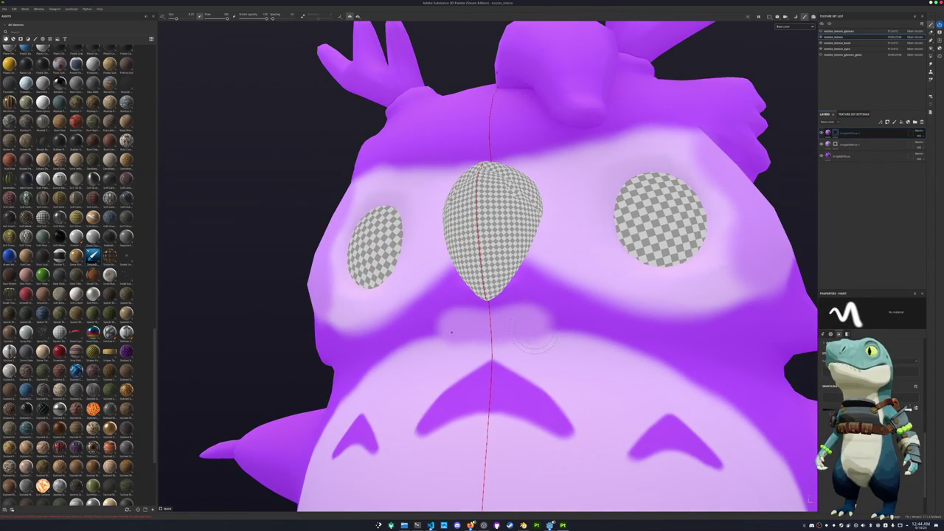
scroll(575, 339, "down", 5)
scroll(618, 347, "down", 2)
mouse_move(618, 346)
left_mouse_down("alt")
mouse_move(545, 359)
mouse_move(444, 284)
left_mouse_up("alt")
scroll(545, 359, "up", 3)
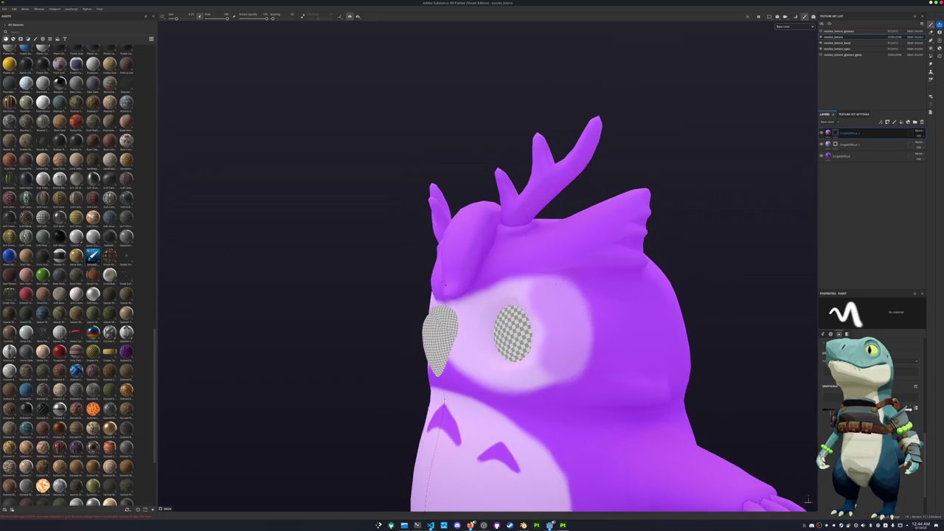
scroll(567, 273, "down", 4)
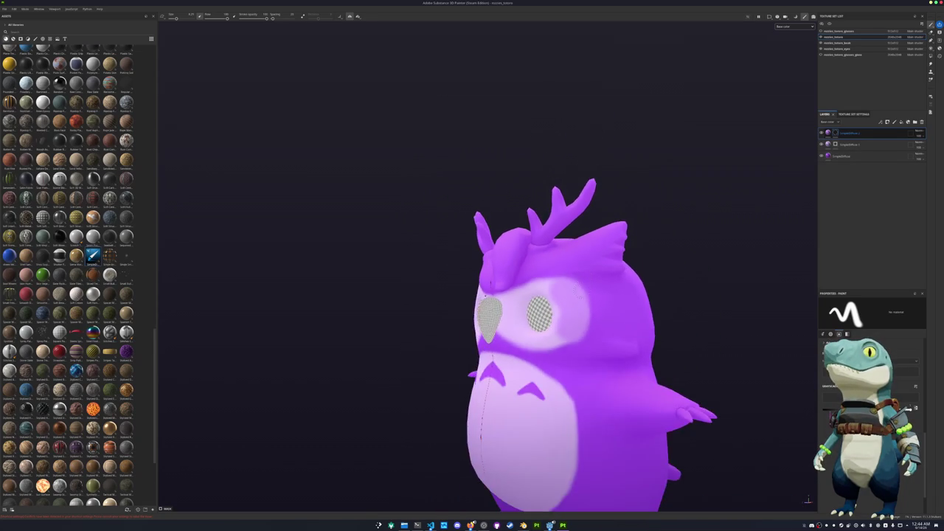
left_click_drag(566, 273, 634, 280, "alt")
mouse_move(497, 360)
left_mouse_down("alt")
mouse_move(531, 322)
mouse_move(792, 302)
mouse_move(660, 325)
left_mouse_up("alt")
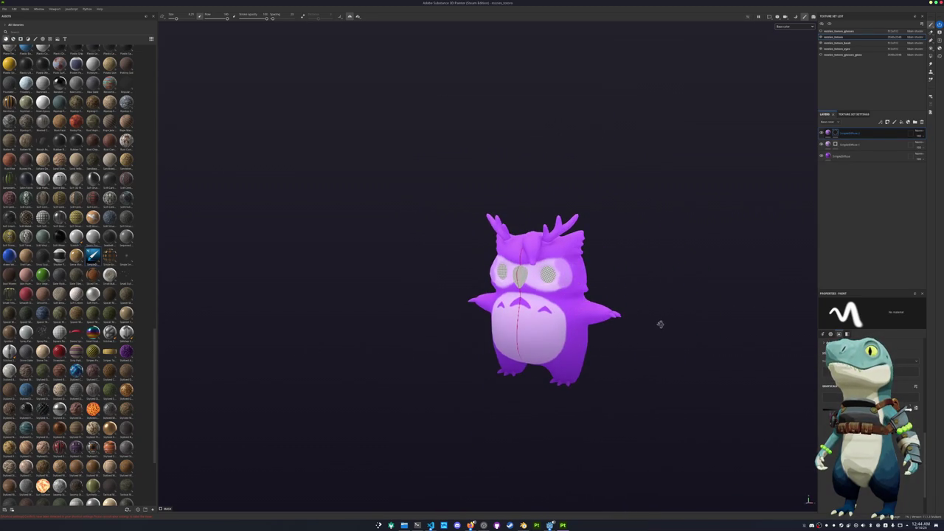
scroll(650, 314, "up", 3)
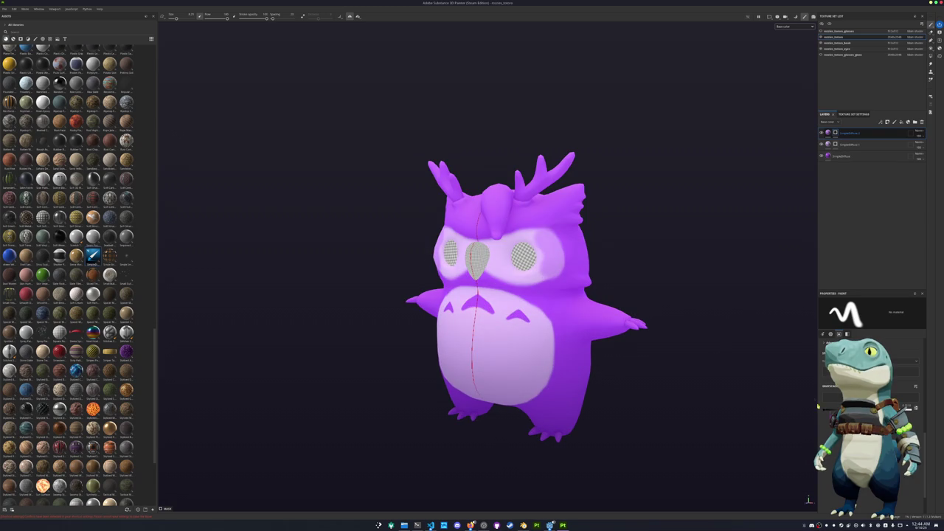
scroll(554, 272, "up", 2)
scroll(523, 279, "up", 2)
Paint lighter purple around the eye area, then orbit to check both sides
left_click_drag(533, 212, 548, 261)
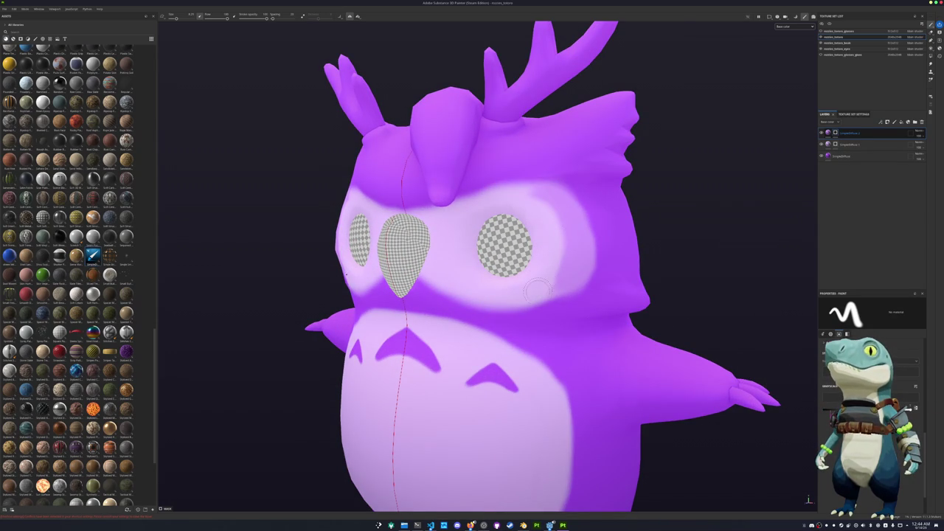
scroll(537, 289, "up", 2)
mouse_move(574, 286)
left_mouse_down("alt")
mouse_move(565, 273)
mouse_move(563, 312)
mouse_move(587, 247)
mouse_move(539, 309)
left_mouse_up("alt")
scroll(539, 309, "down", 3)
scroll(512, 298, "up", 2)
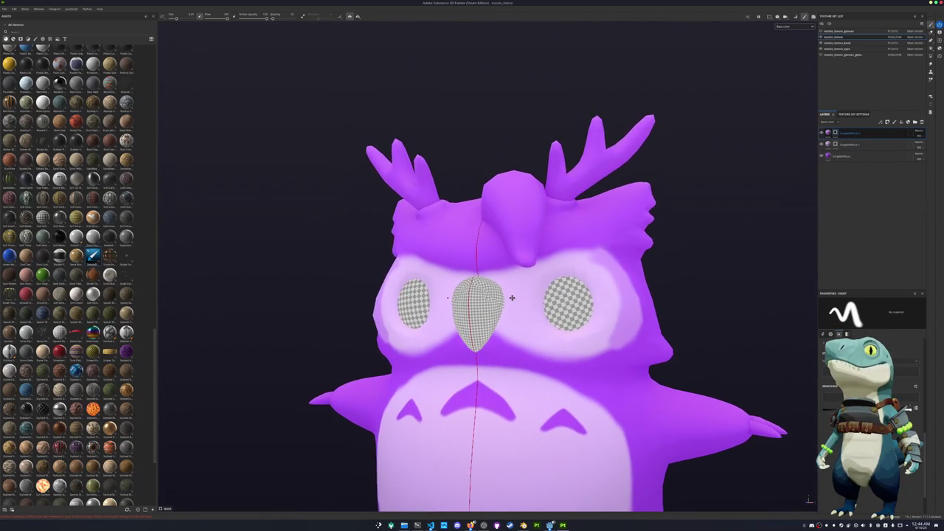
scroll(431, 295, "down", 2)
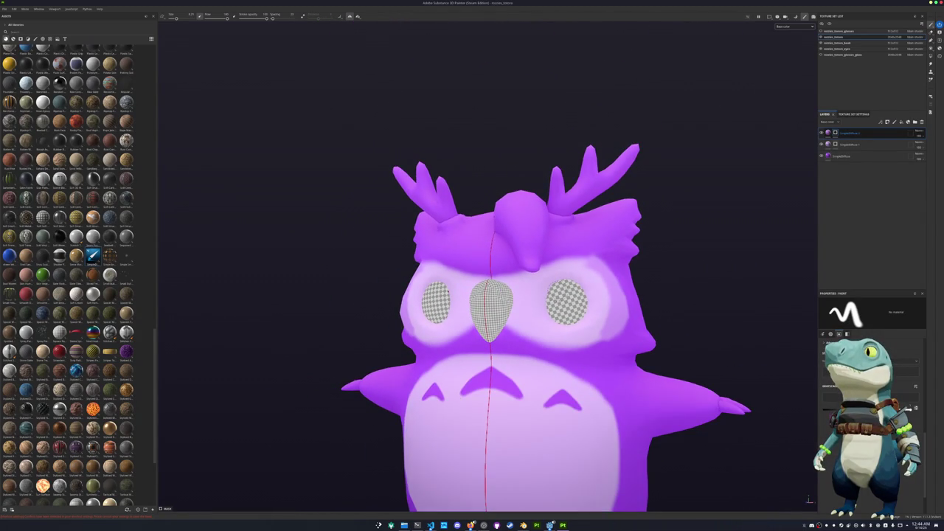
scroll(619, 326, "down", 3)
left_click_drag(622, 327, 618, 301, "alt")
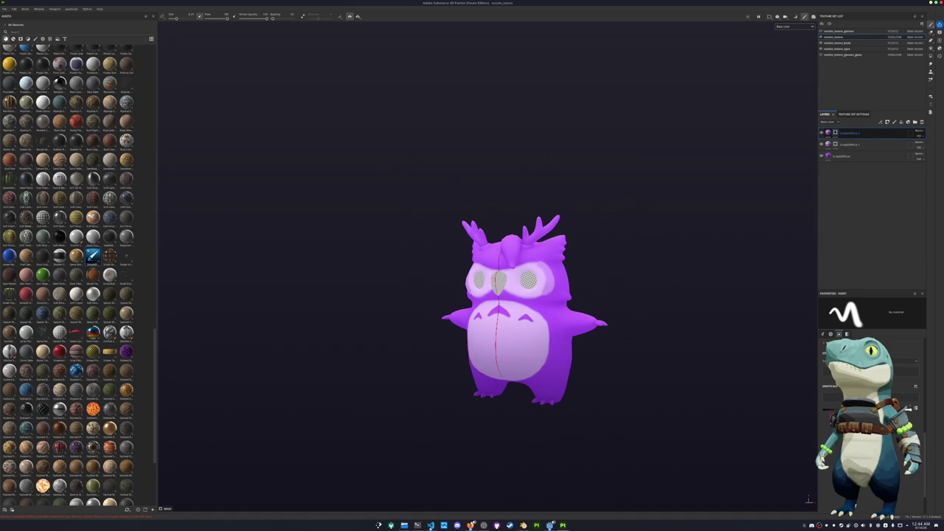
scroll(734, 227, "up", 2)
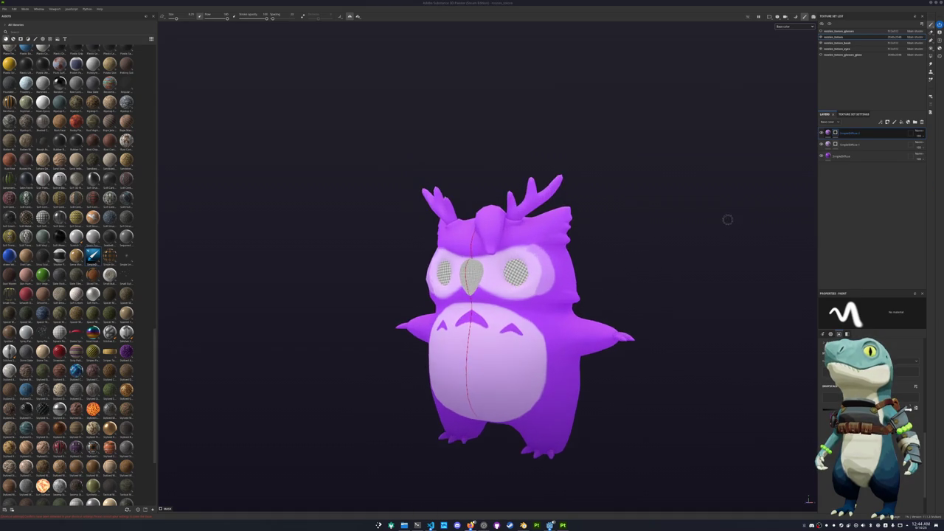
scroll(727, 217, "up", 2)
mouse_move(727, 217)
left_mouse_down("alt")
mouse_move(607, 219)
mouse_move(849, 158)
left_mouse_up("alt")
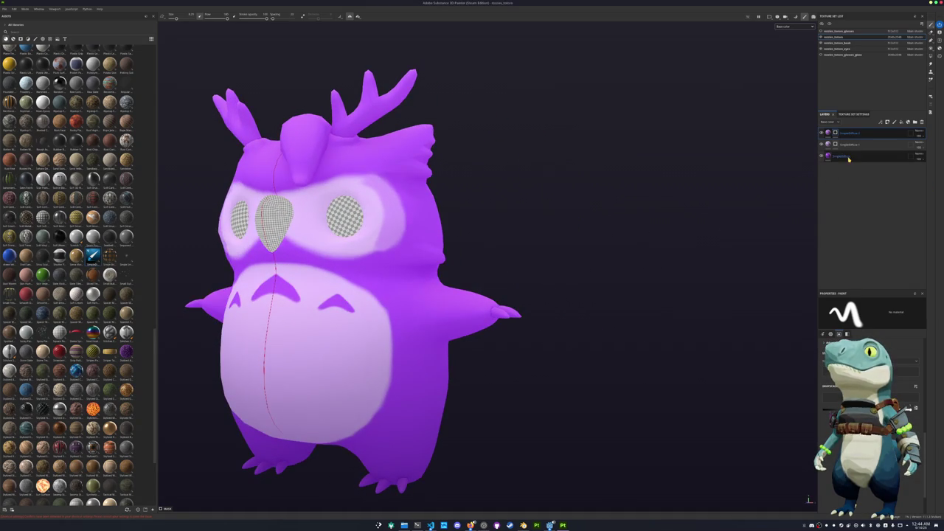
Add a new fill layer with a dark red Base Color
right_click(852, 135)
left_click(854, 300)
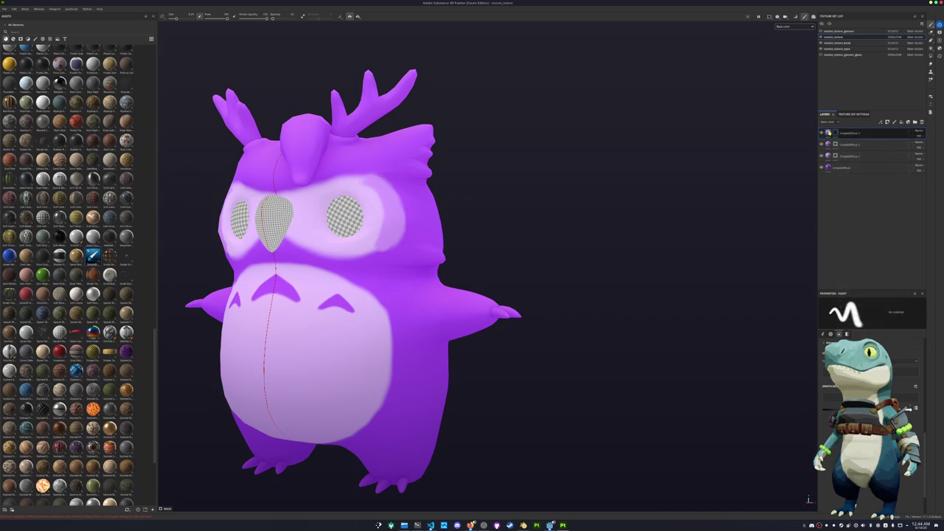
scroll(870, 398, "down", 1)
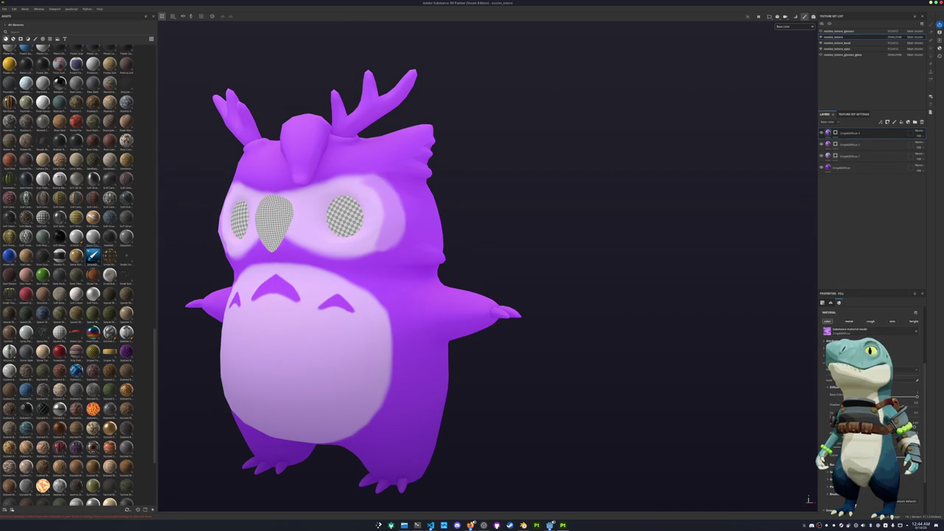
left_click(885, 395)
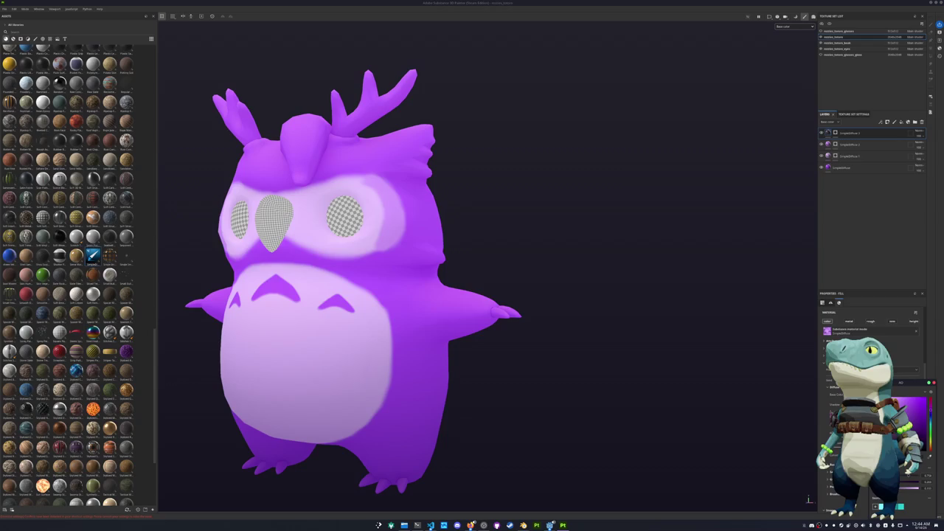
key("1")
scroll(522, 212, "up", 3)
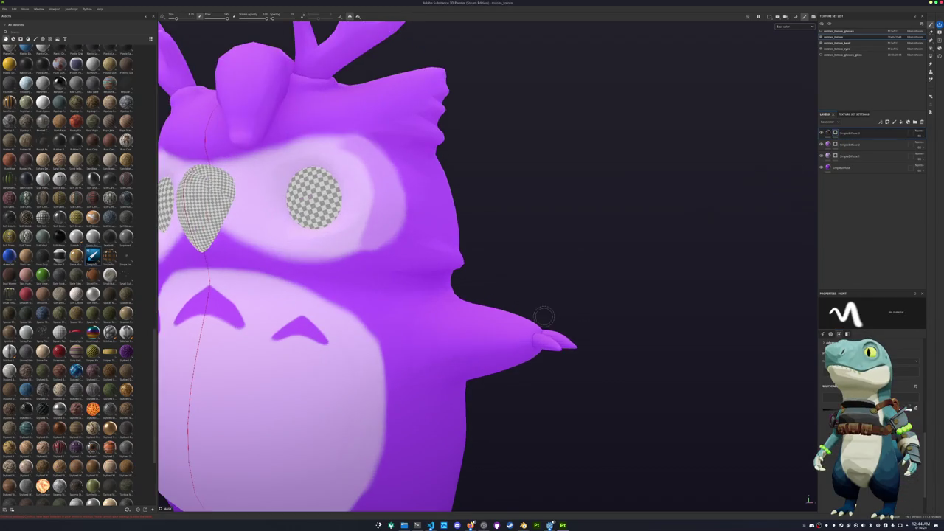
With Polygon Fill, fill the three wing-tip claws dark red
left_click(931, 48)
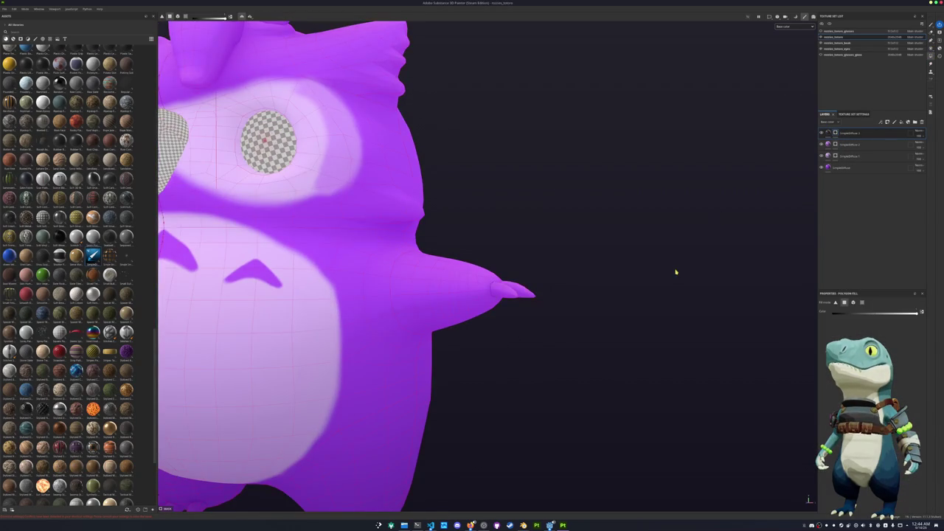
scroll(674, 270, "up", 2)
left_click(853, 303)
scroll(575, 337, "up", 1)
left_click(561, 330)
left_click(583, 323)
left_click(590, 313)
scroll(517, 369, "down", 3)
Fill the owl's foot claws dark red as well
left_click_drag(495, 407, 550, 318, "alt")
scroll(550, 318, "up", 1)
scroll(486, 347, "up", 2)
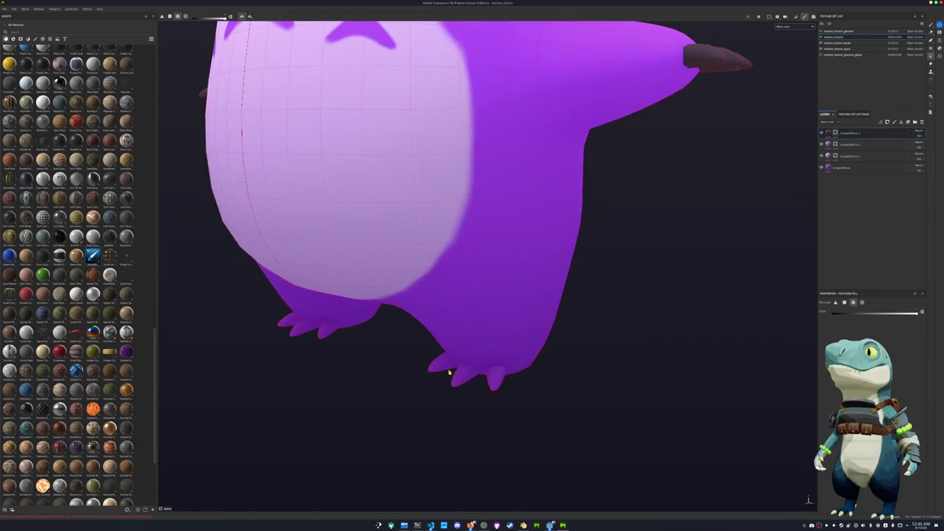
left_click(459, 379)
left_click(500, 385)
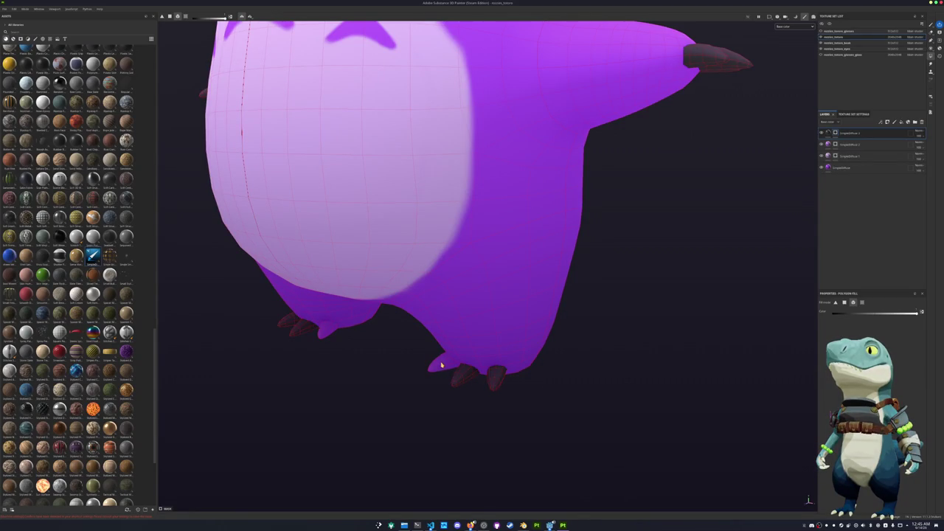
scroll(499, 354, "down", 4)
scroll(500, 293, "up", 1)
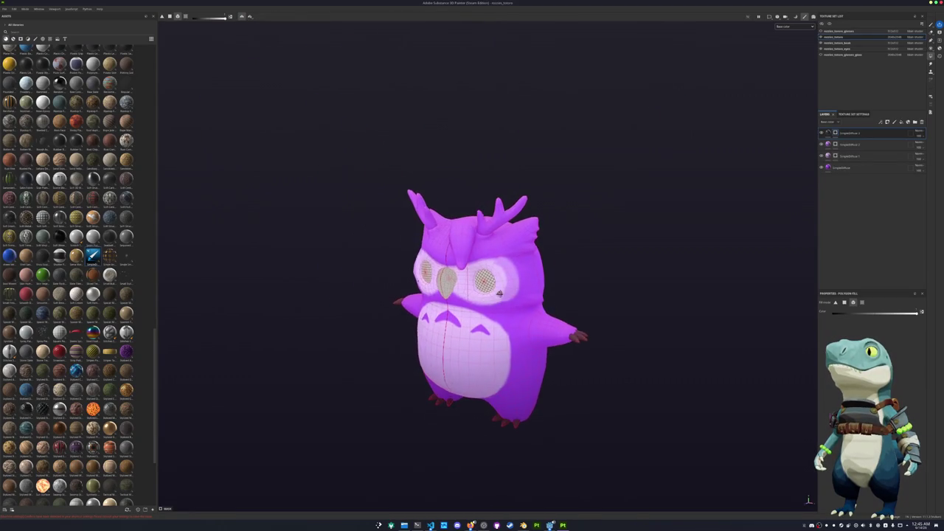
right_click(859, 133)
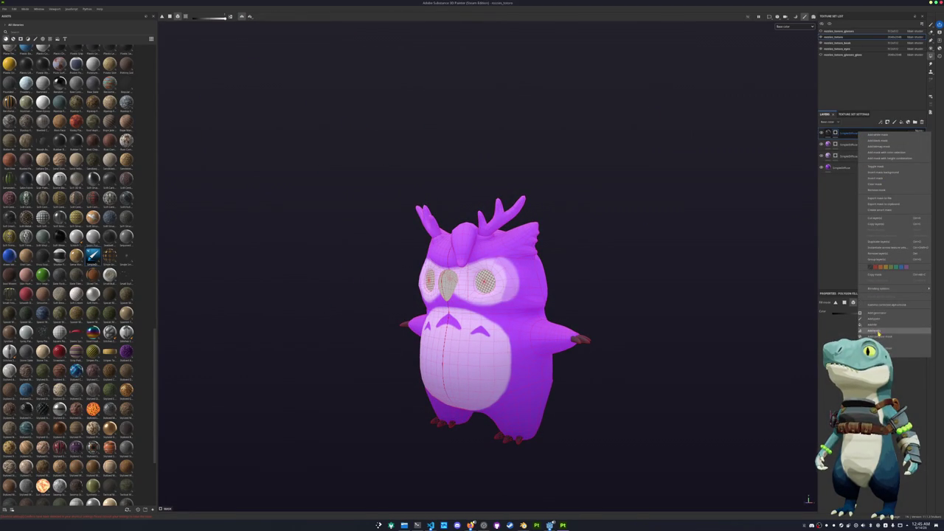
Instantiate the claw fill layer into one other texture set and select that set
left_click(891, 249)
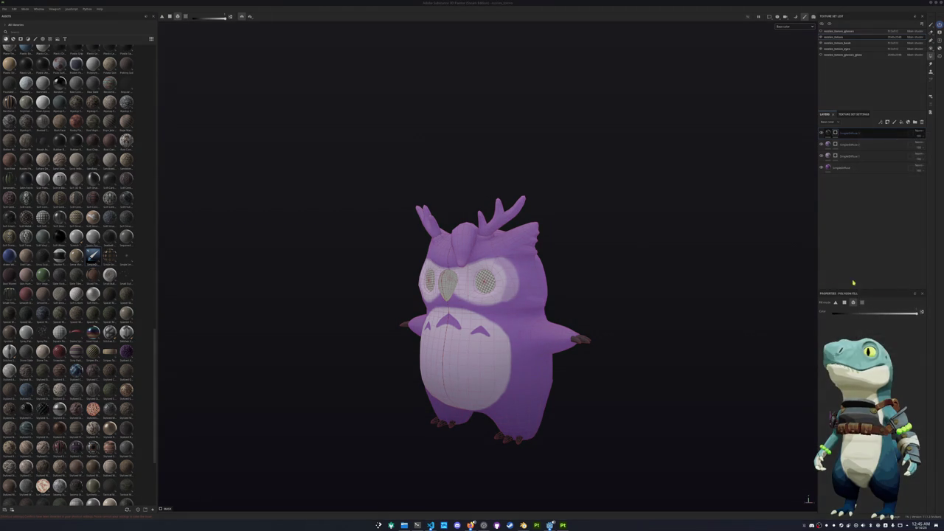
left_click(436, 233)
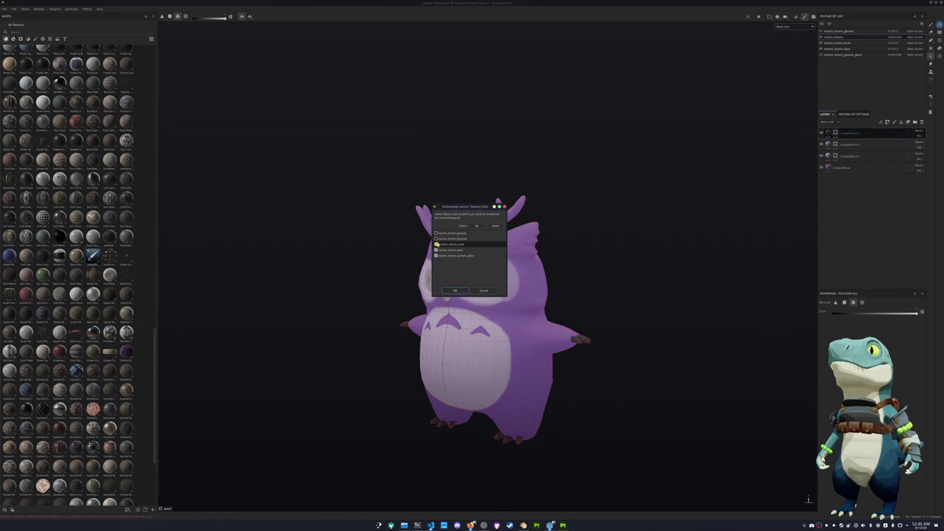
left_click(436, 249)
left_click(436, 255)
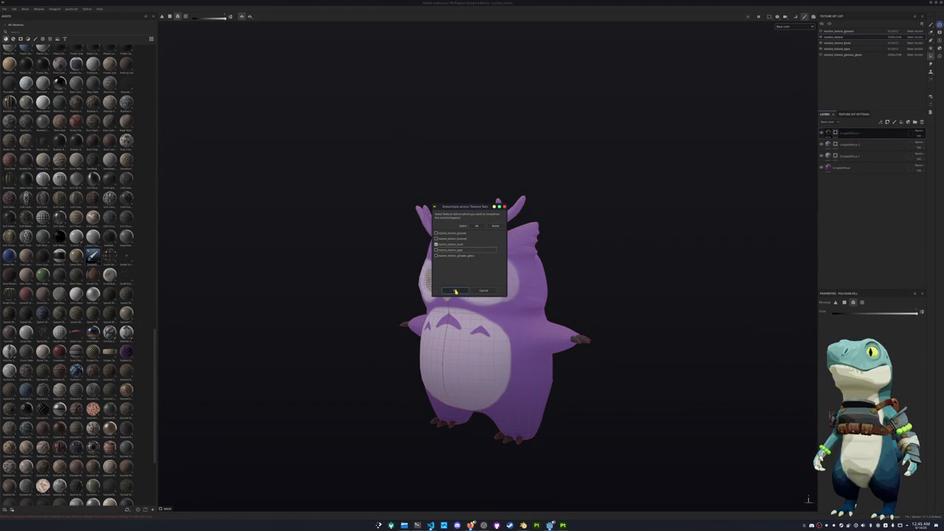
left_click(436, 250)
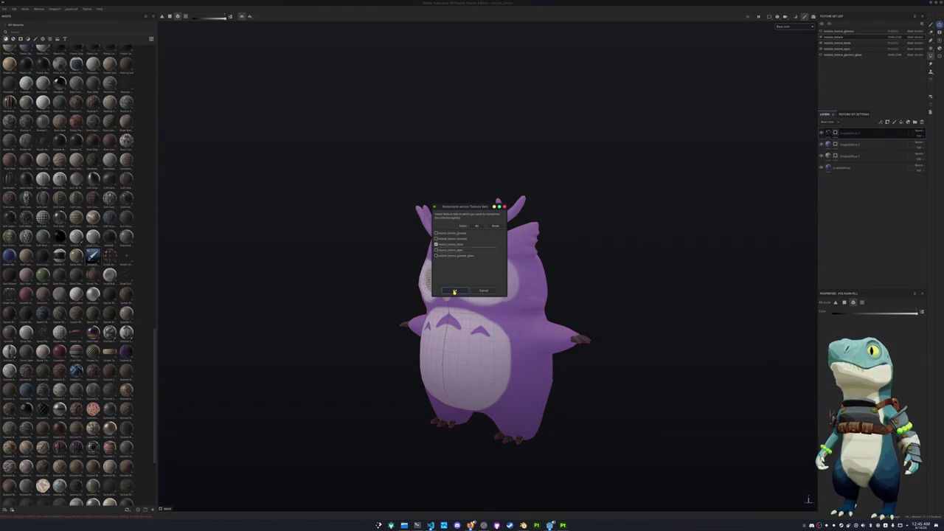
key("Return")
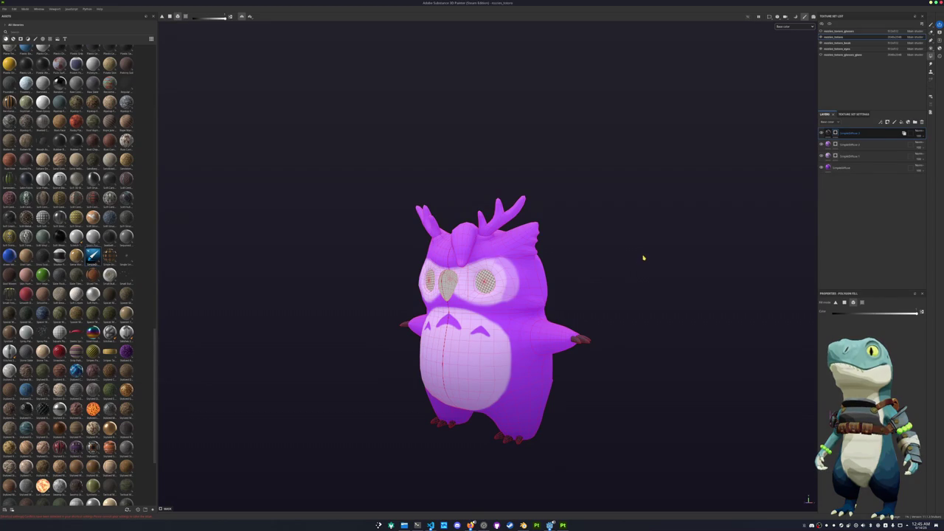
scroll(644, 257, "up", 5)
left_click(847, 43)
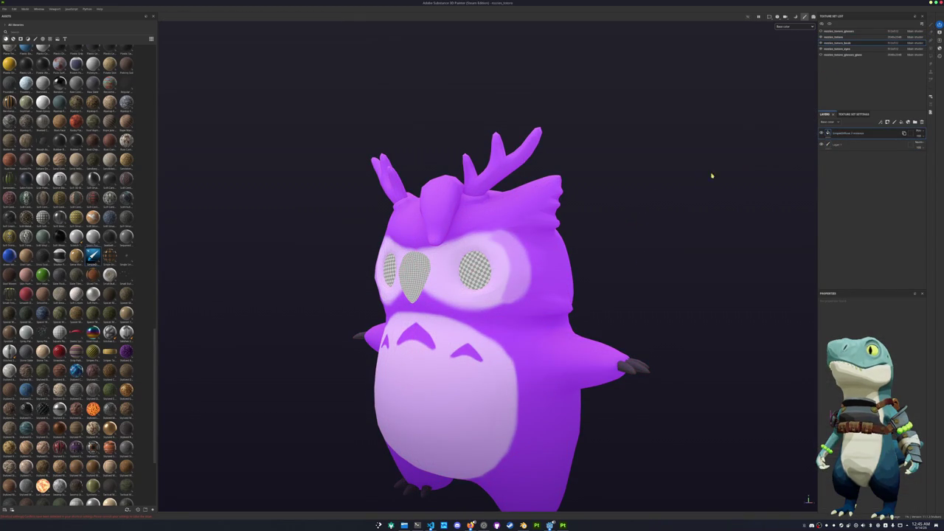
Pan the owl to the right and check the instanced layer's options
scroll(693, 162, "up", 3)
middle_click_drag(678, 149, 738, 147)
right_click(863, 139)
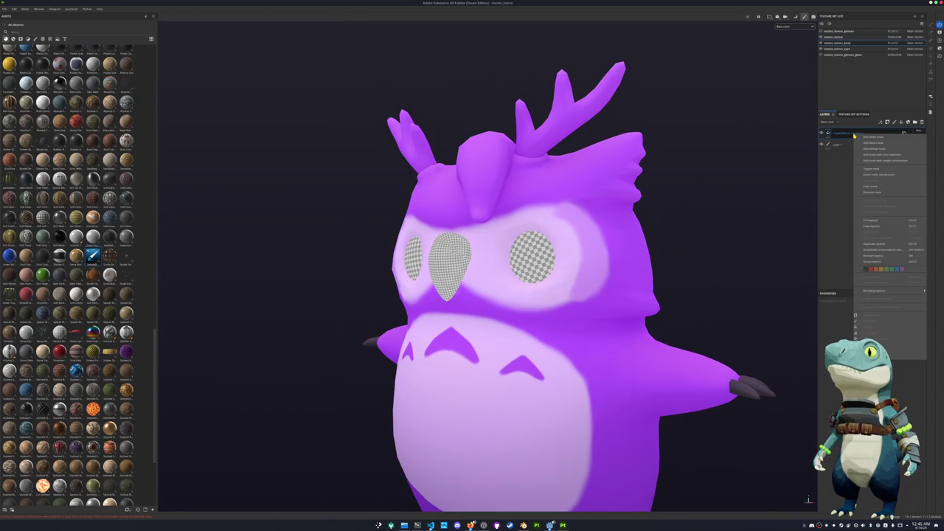
left_click(863, 142)
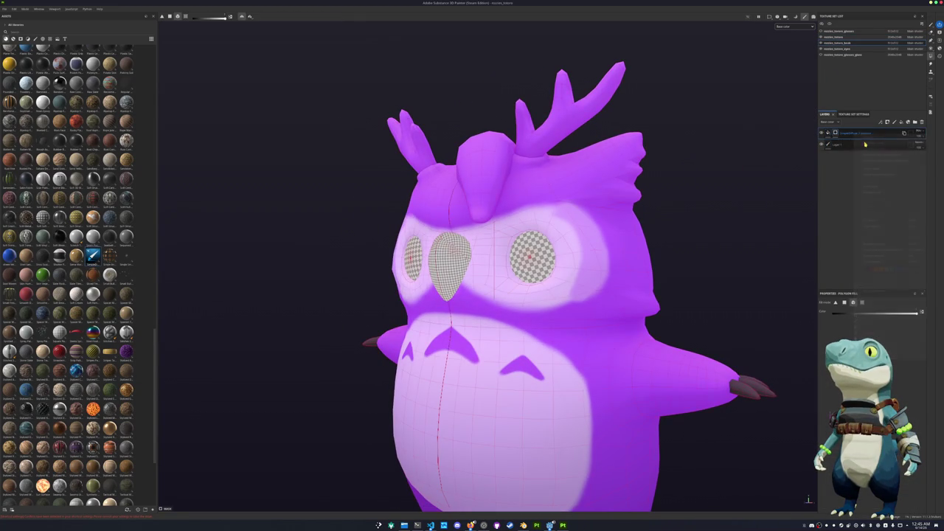
In the owlow_totem texture set, add a layer group at the top and select the claw layer's mask
left_click(843, 38)
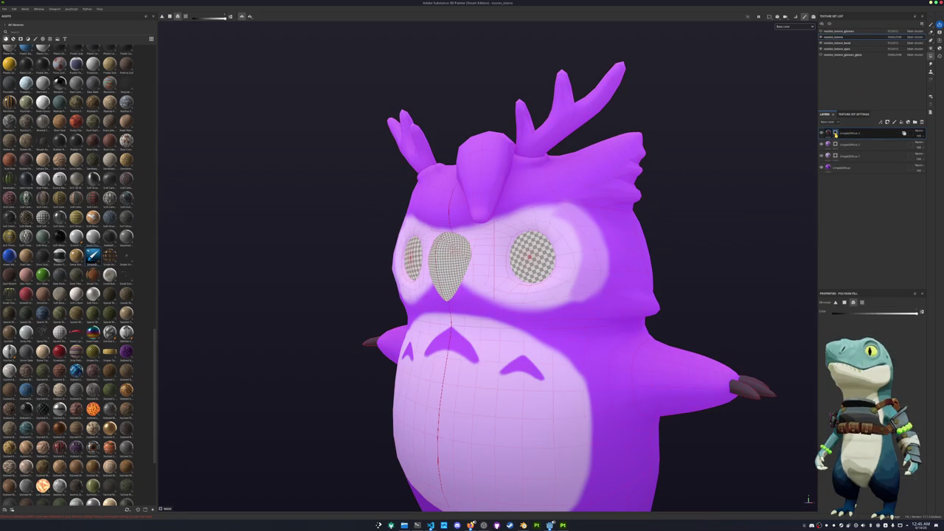
right_click(835, 133)
left_click(856, 183)
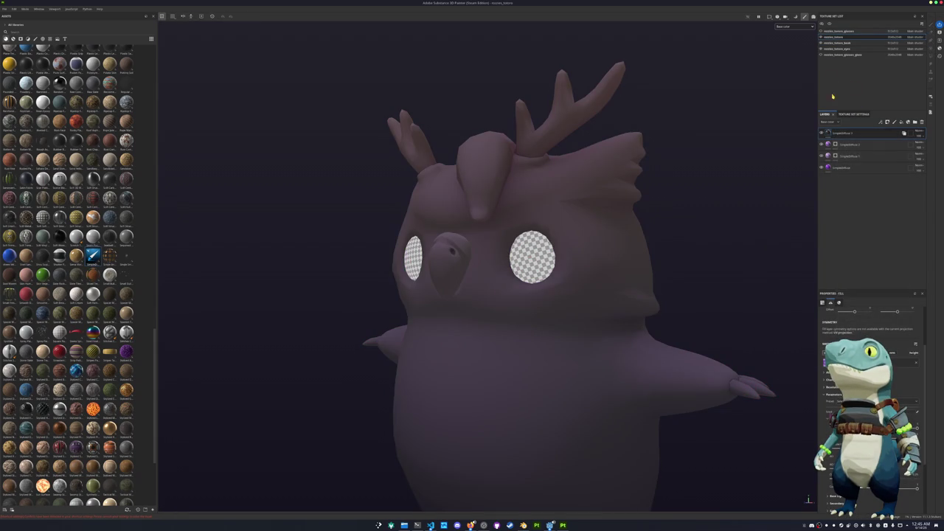
right_click(845, 134)
left_click(855, 145)
right_click(842, 134)
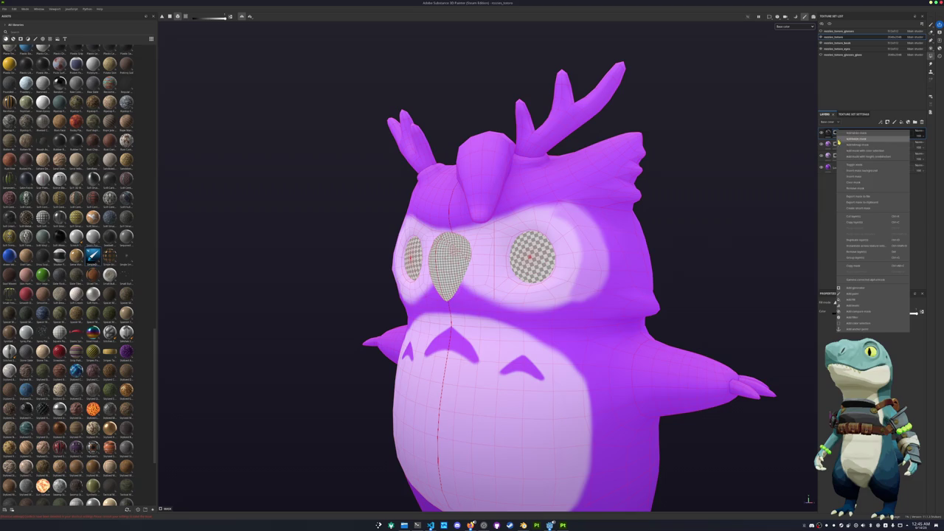
left_click(848, 190)
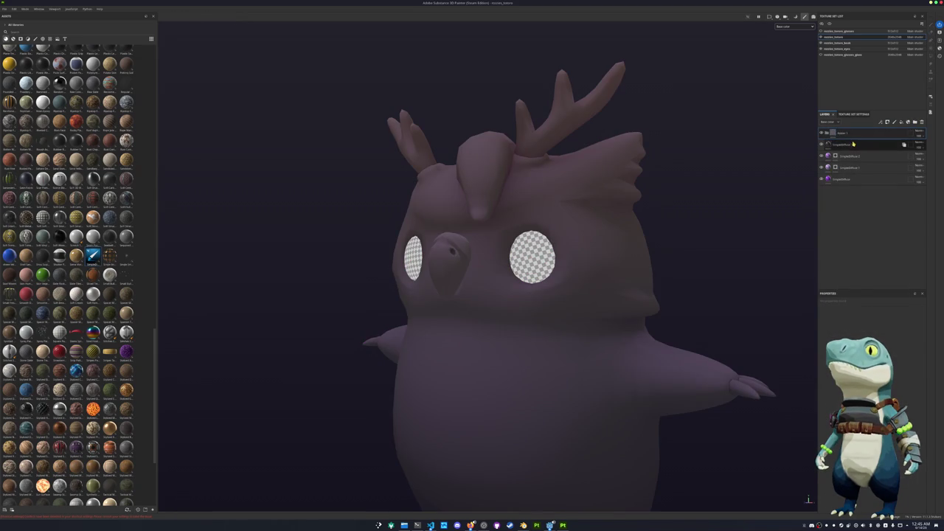
right_click(845, 133)
left_click(860, 144)
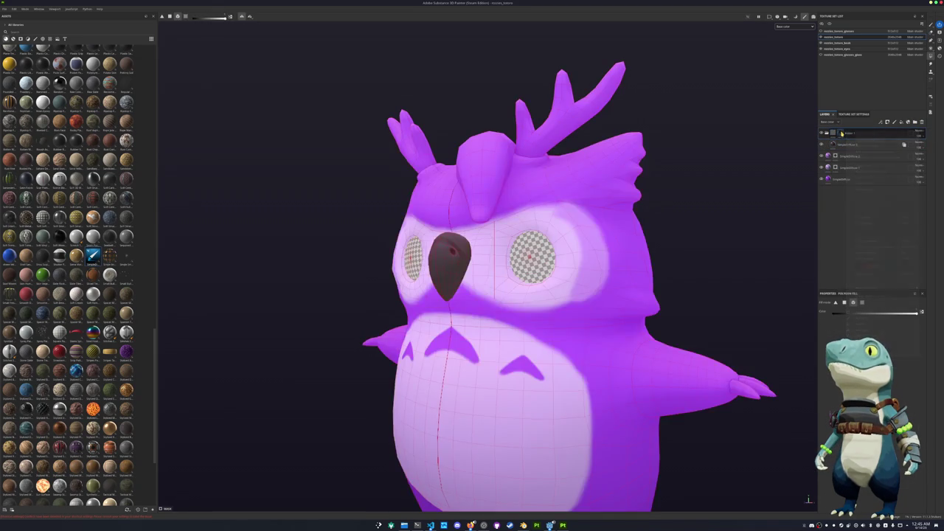
Fill a wing claw and the right foot's claws dark, then show the beak's texture set
scroll(516, 295, "down", 3)
left_click_drag(501, 255, 552, 255, "alt")
scroll(623, 333, "up", 5)
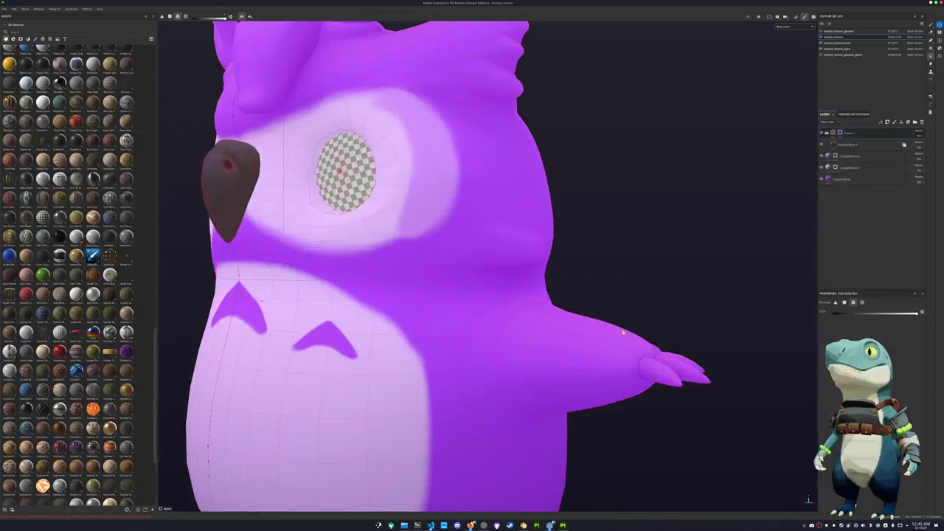
left_click(714, 382)
scroll(664, 369, "down", 5)
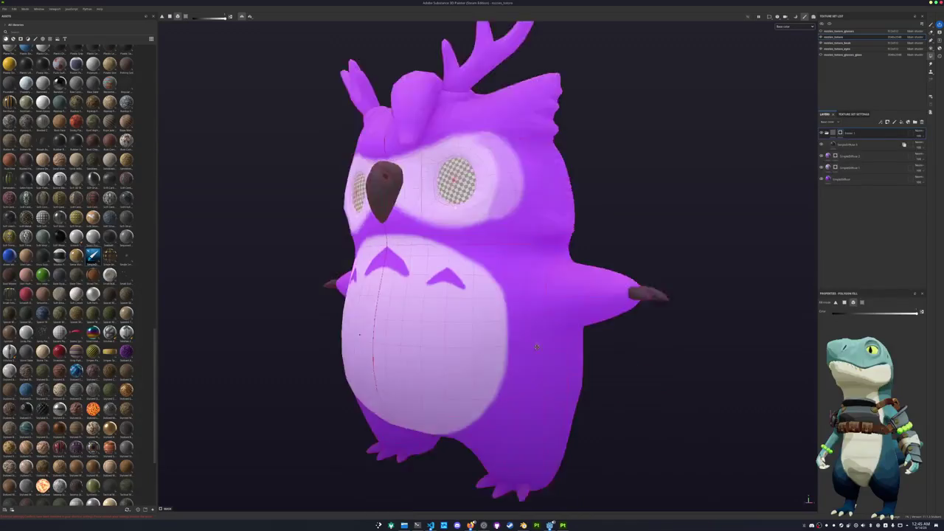
scroll(548, 363, "up", 3)
mouse_move(548, 363)
left_mouse_down("alt")
mouse_move(538, 400)
mouse_move(499, 364)
left_mouse_up("alt")
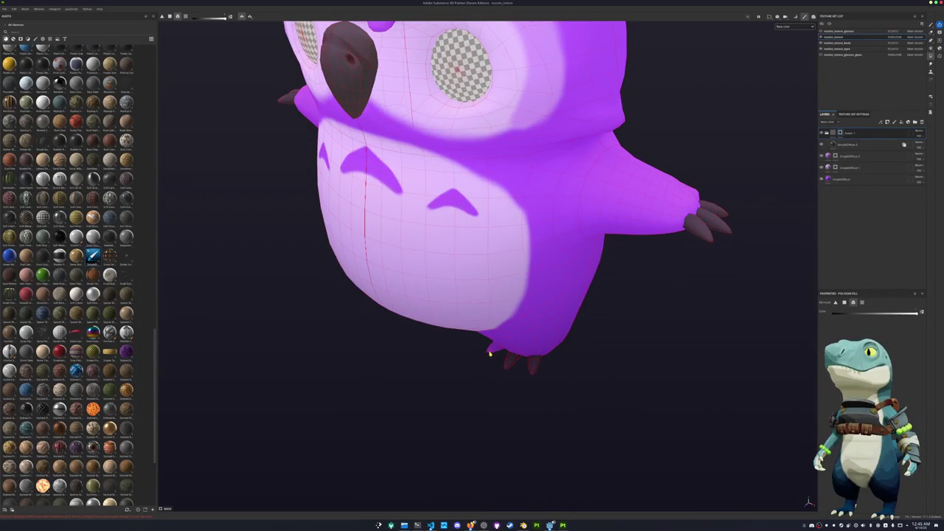
scroll(469, 374, "down", 5)
scroll(590, 295, "up", 1)
scroll(666, 236, "up", 2)
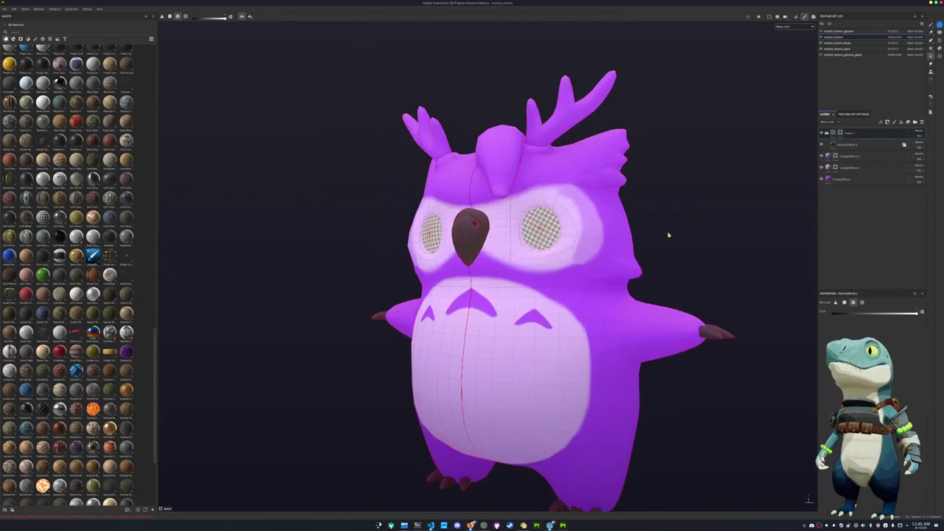
scroll(682, 157, "up", 2)
left_click(837, 43)
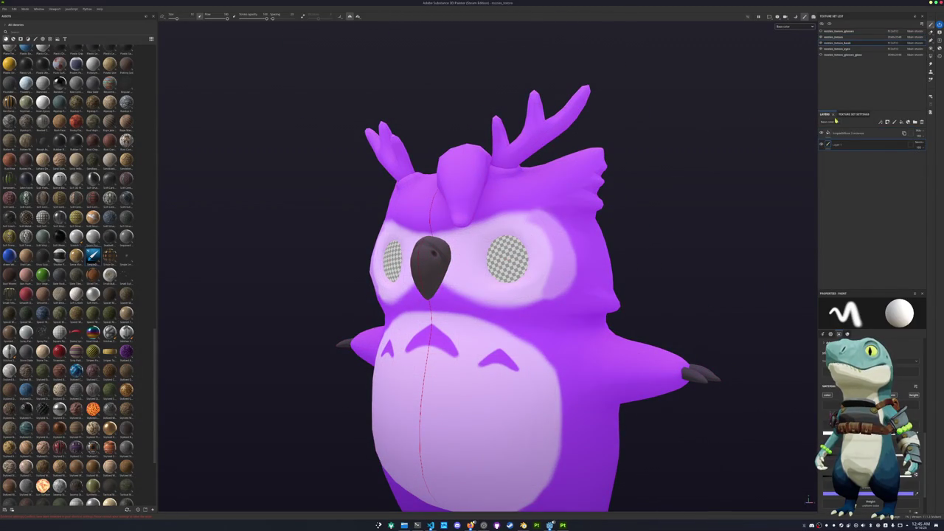
Move the beak's fill layer to the top of its stack and give it a polygon-fill mask
left_click(835, 36)
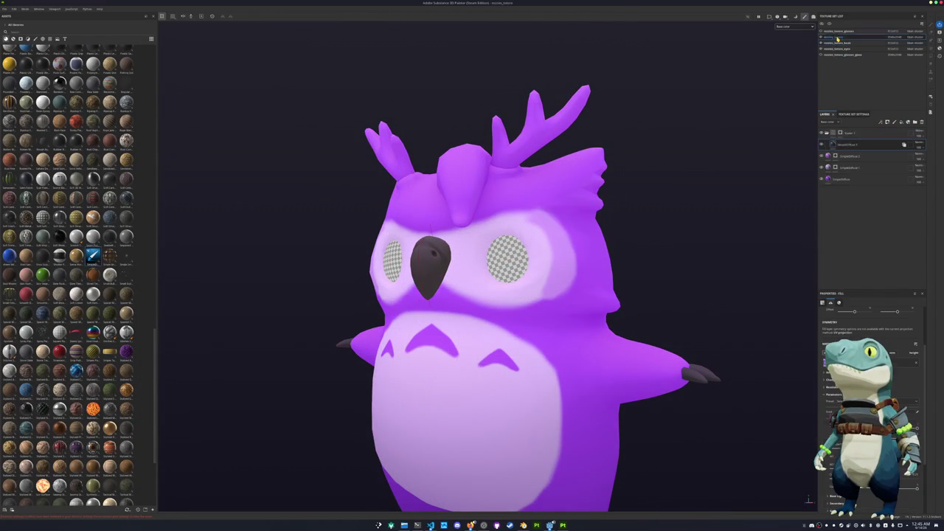
left_click(837, 42)
left_click_drag(844, 145, 833, 131)
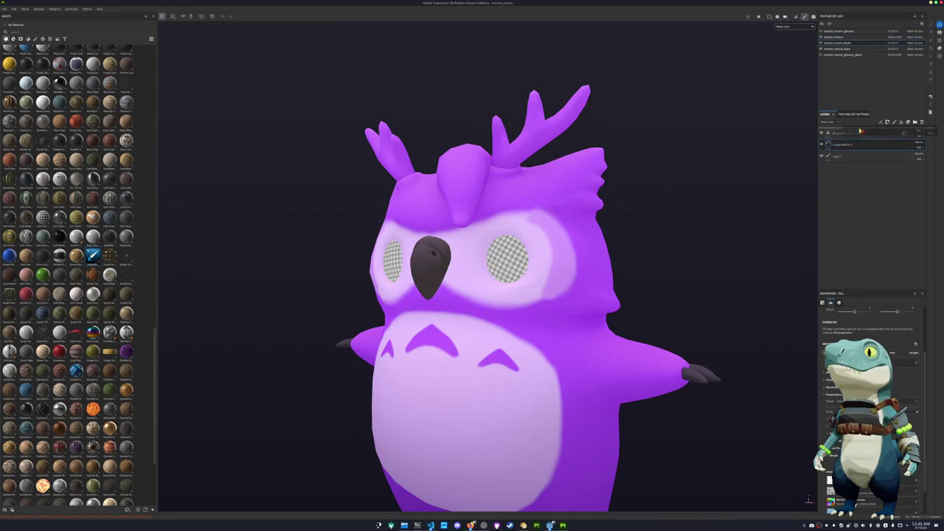
scroll(871, 384, "down", 1)
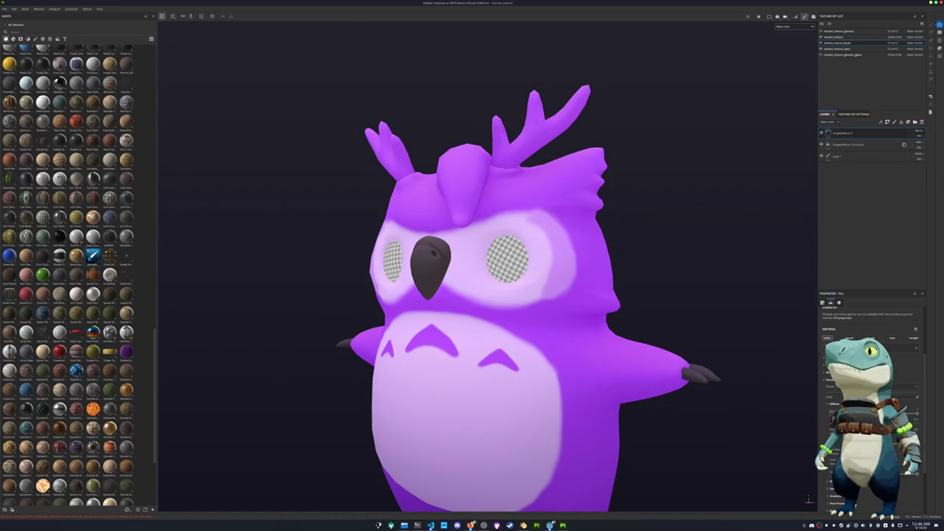
left_click(916, 397)
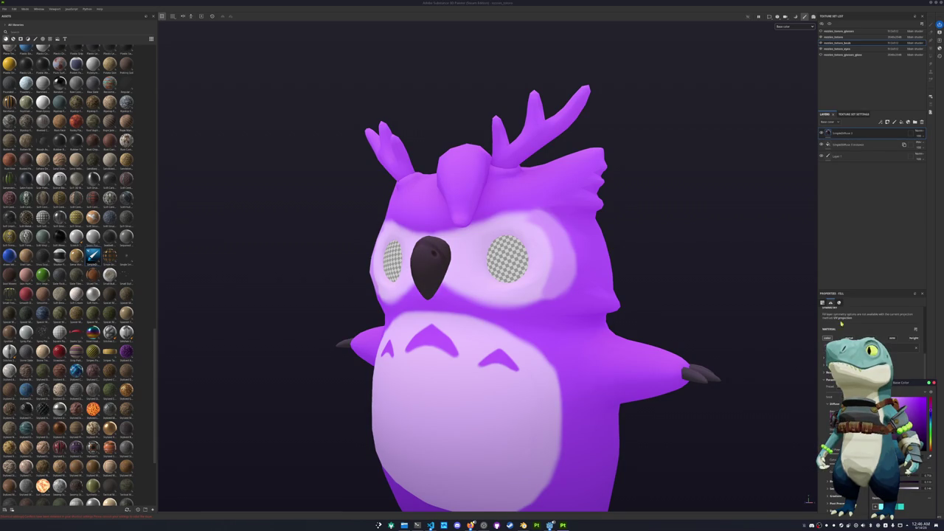
right_click(849, 133)
right_click(836, 133)
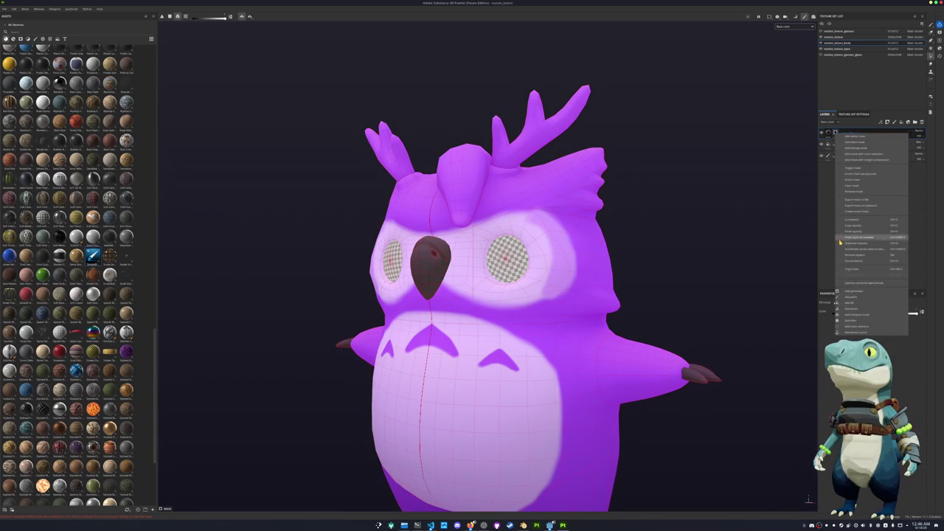
left_click(856, 303)
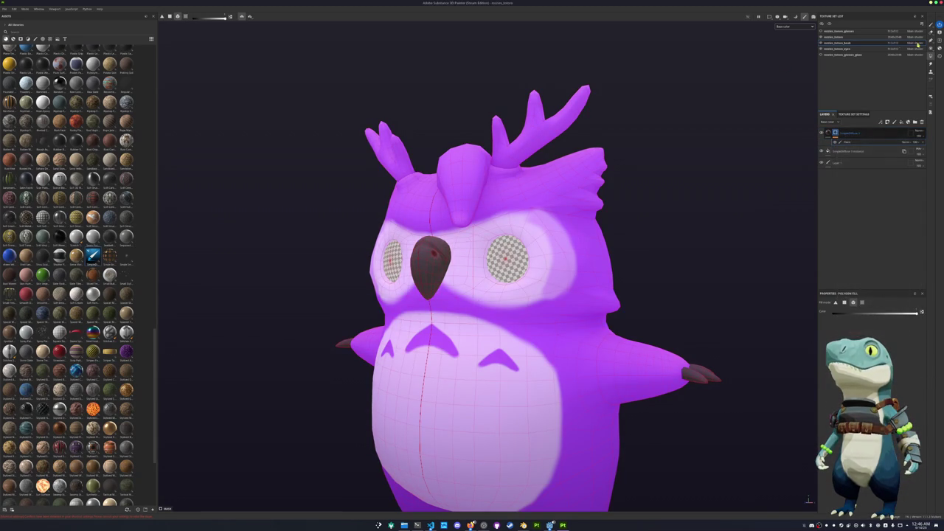
With the brush, paint a dark nostril mark onto the beak
key("1")
mouse_move(516, 309)
left_mouse_down("alt")
mouse_move(391, 317)
mouse_move(422, 275)
left_mouse_up("alt")
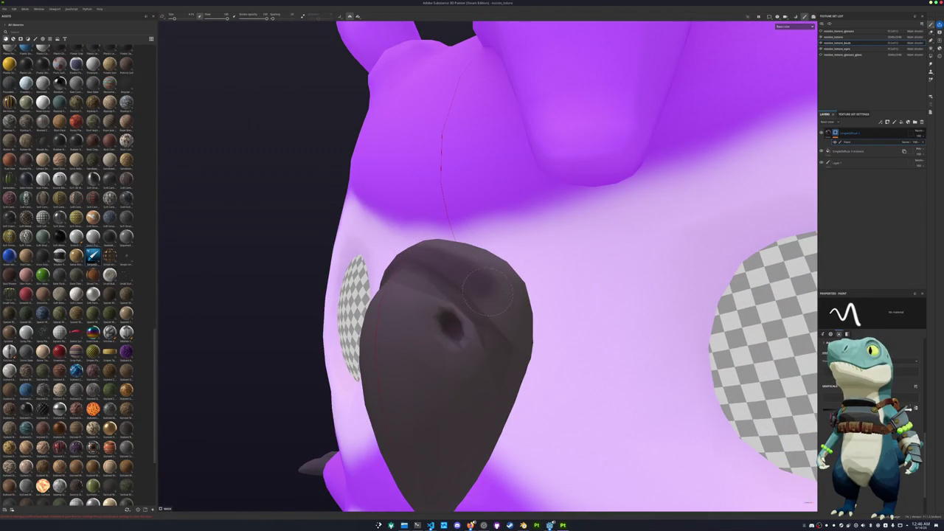
mouse_move(414, 259)
left_mouse_down()
mouse_move(514, 363)
mouse_move(407, 267)
mouse_move(517, 308)
left_mouse_up()
mouse_move(444, 258)
left_mouse_down("alt")
mouse_move(480, 247)
mouse_move(456, 239)
mouse_move(481, 274)
mouse_move(582, 295)
mouse_move(535, 300)
mouse_move(435, 280)
left_mouse_up("alt")
Switch to the eyes' texture set and add a new fill layer
scroll(435, 280, "up", 2)
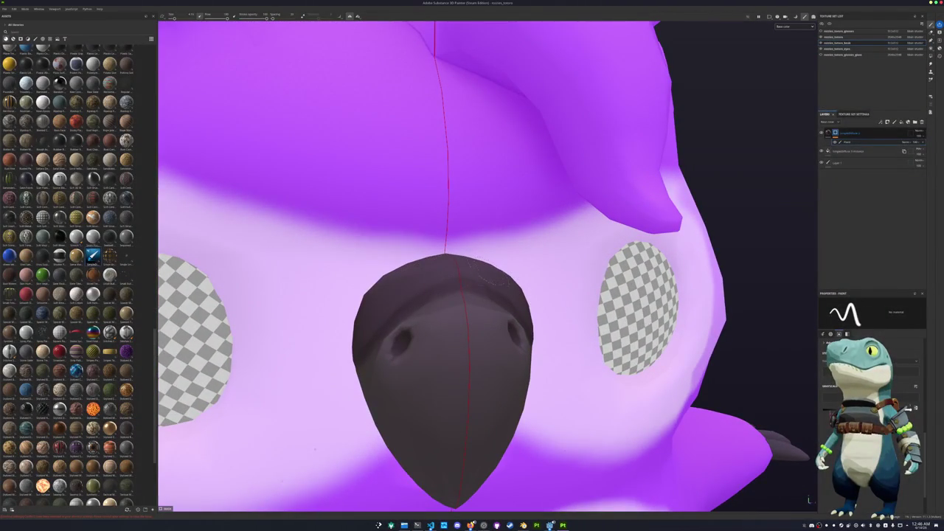
scroll(487, 277, "down", 2)
scroll(501, 280, "down", 4)
scroll(539, 278, "down", 3)
scroll(568, 276, "down", 1)
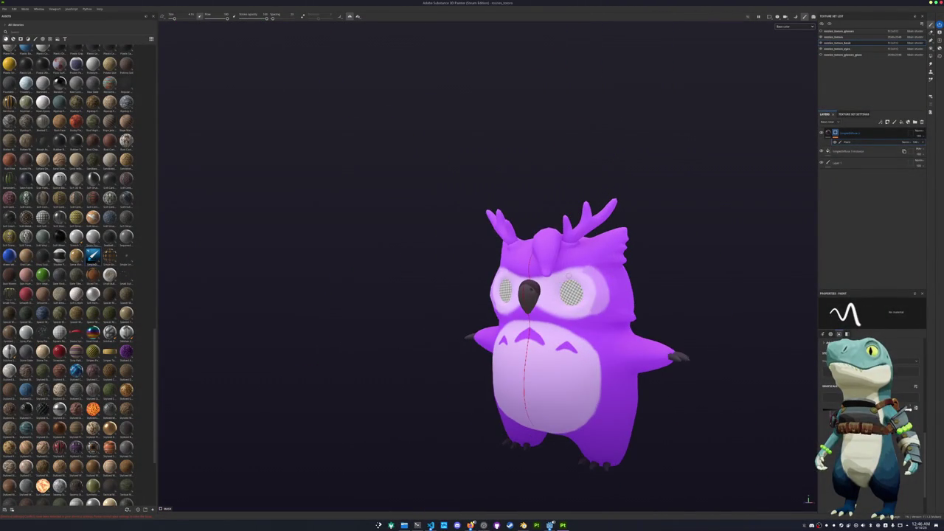
left_click_drag(568, 277, 616, 261, "alt")
scroll(616, 261, "up", 2)
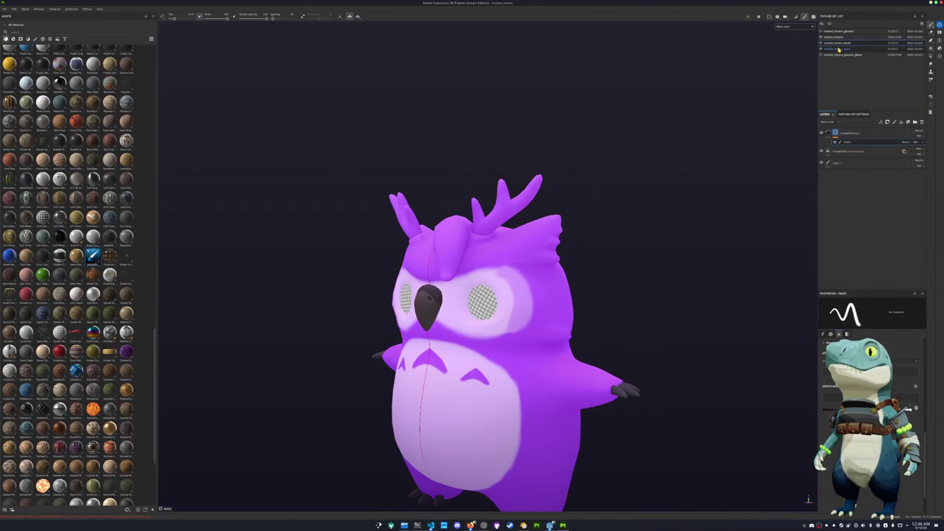
left_click(837, 49)
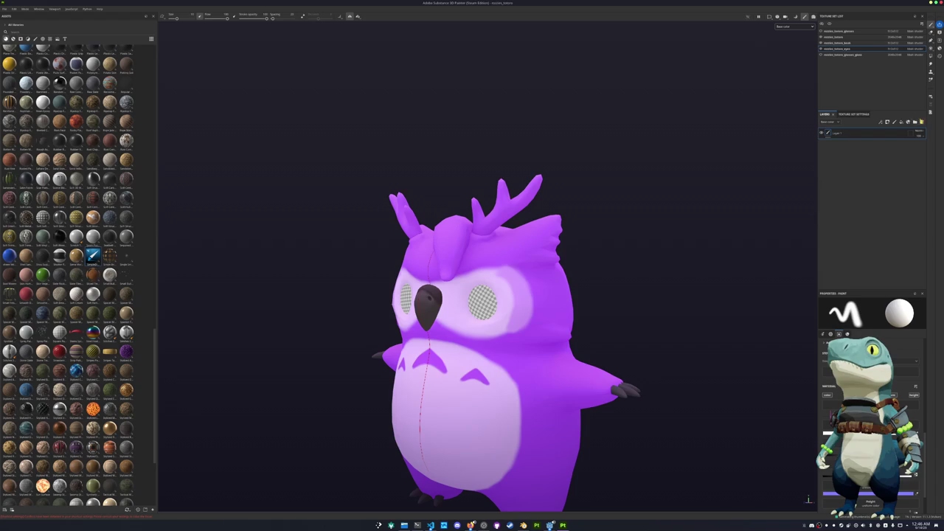
left_click(901, 122)
Delete the empty paint layer and set the eye fill's base colour to pure white
left_click(871, 144)
left_click(921, 121)
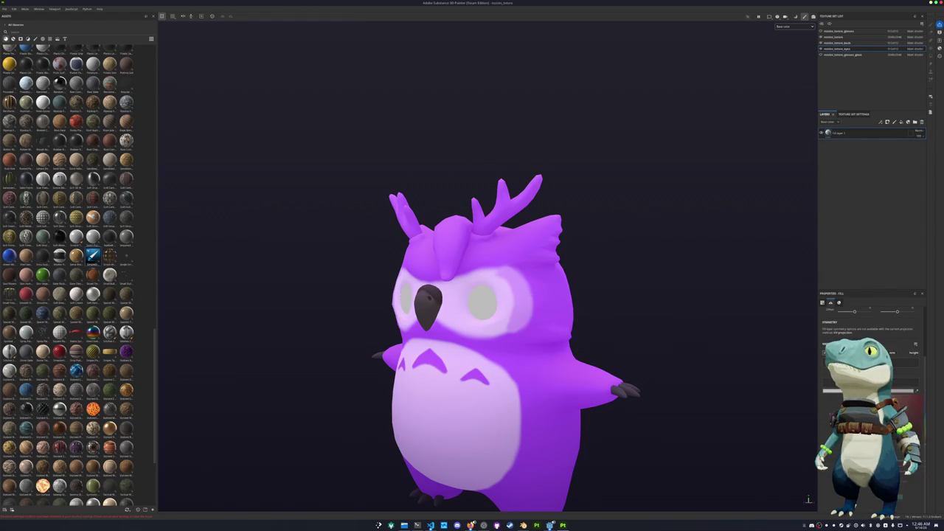
left_click(833, 391)
left_click(894, 388)
left_click_drag(894, 388, 896, 389)
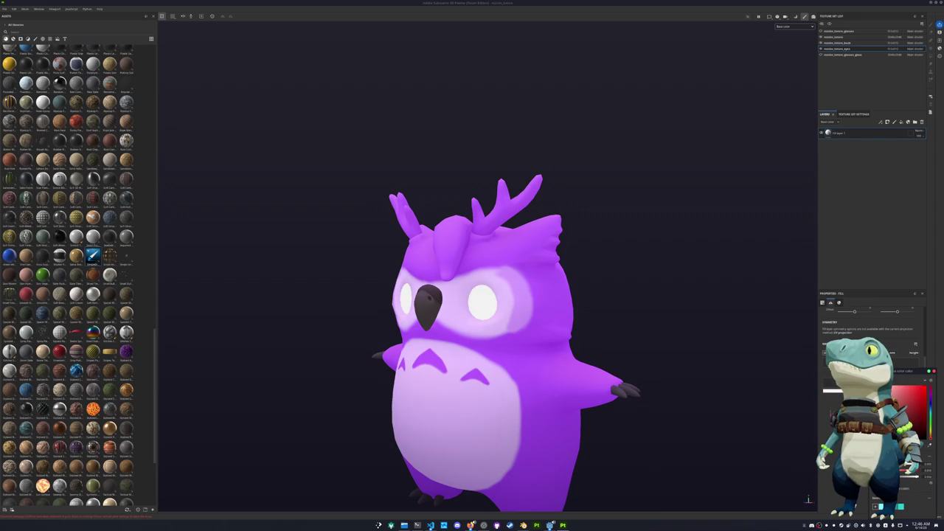
left_click(480, 223)
mouse_move(93, 255)
left_mouse_down()
mouse_move(396, 233)
mouse_move(821, 136)
left_mouse_up()
key("Delete")
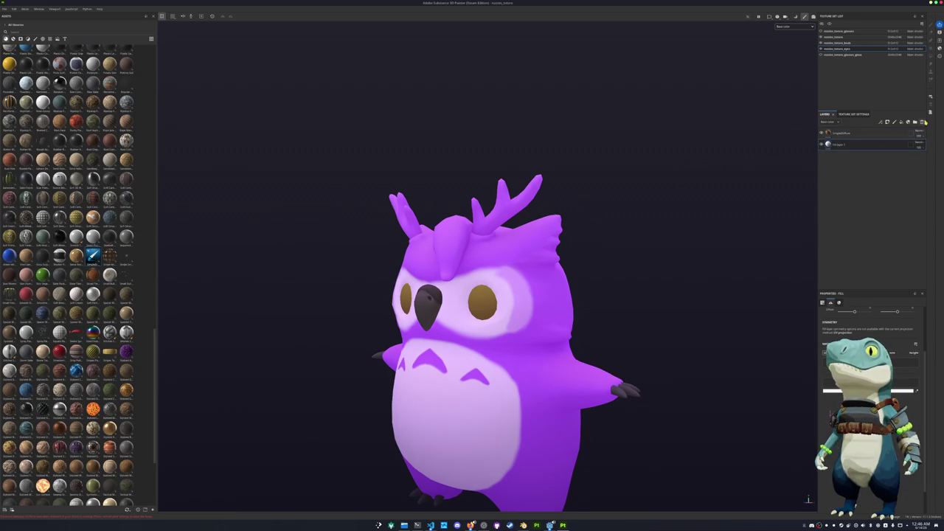
scroll(871, 443, "down", 2)
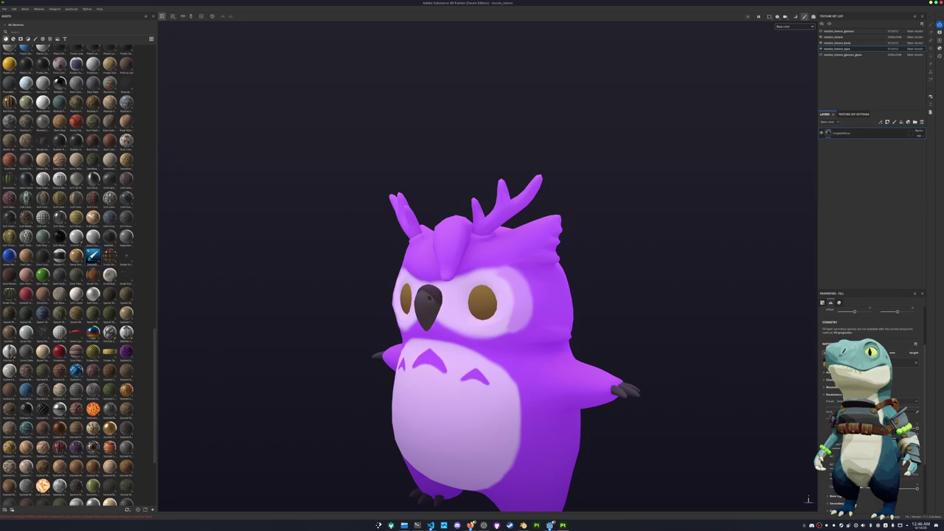
left_click(878, 410)
left_click_drag(914, 399, 896, 387)
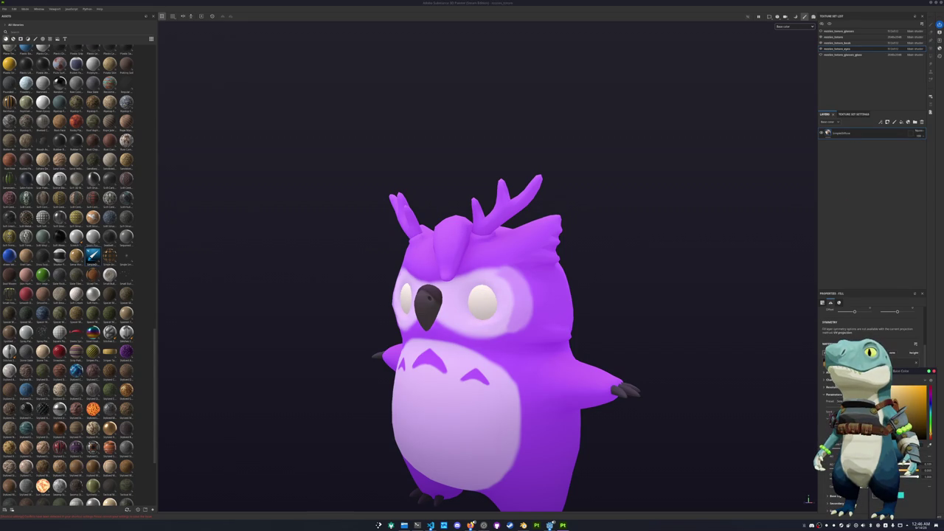
left_click_drag(930, 413, 930, 389)
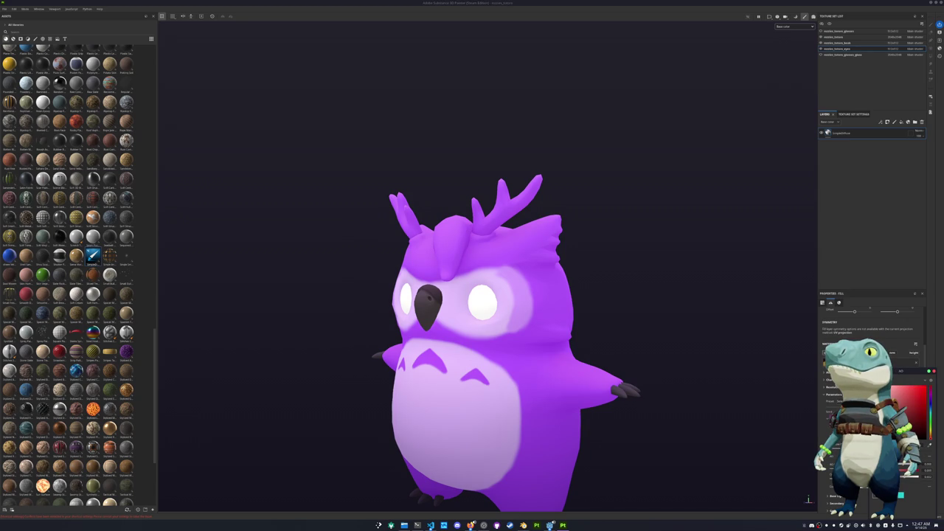
Duplicate the white eye fill layer with Ctrl+D and make the copy near-black
right_click(845, 133)
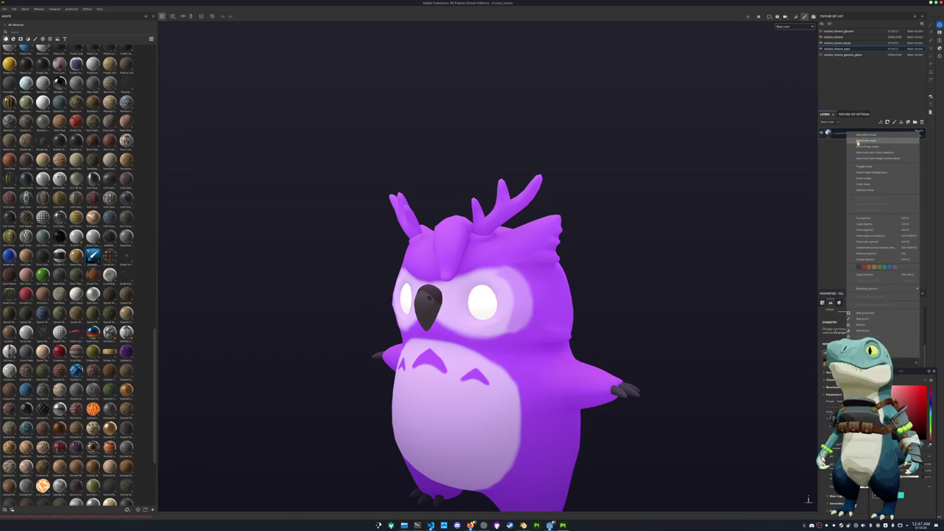
left_click(828, 191)
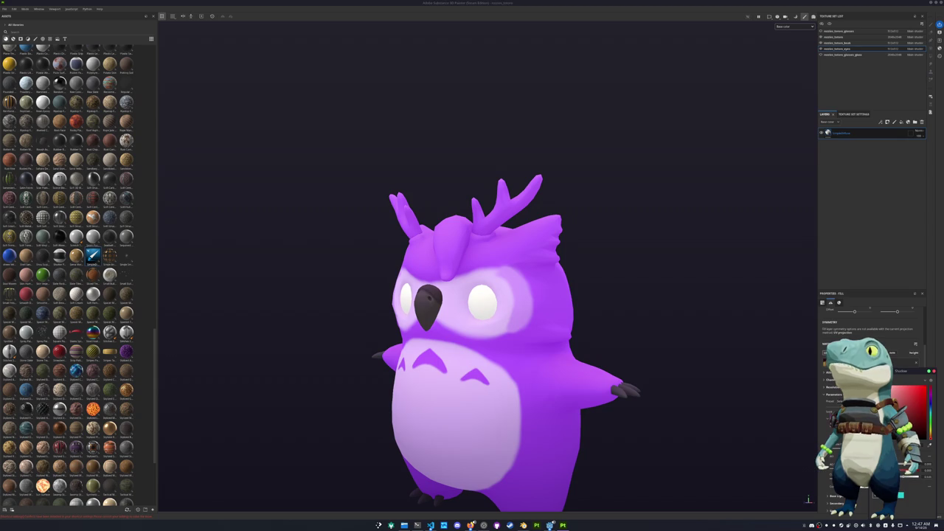
left_click(858, 138)
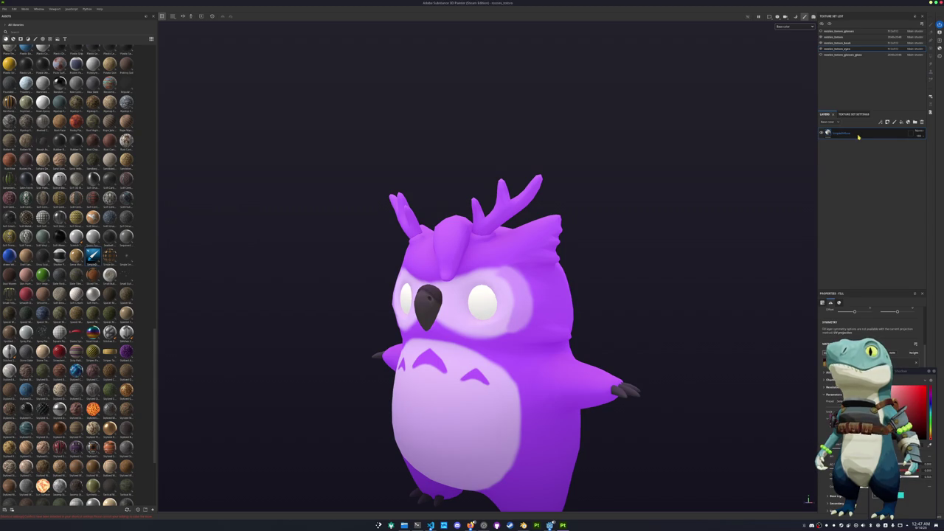
key("ctrl+d")
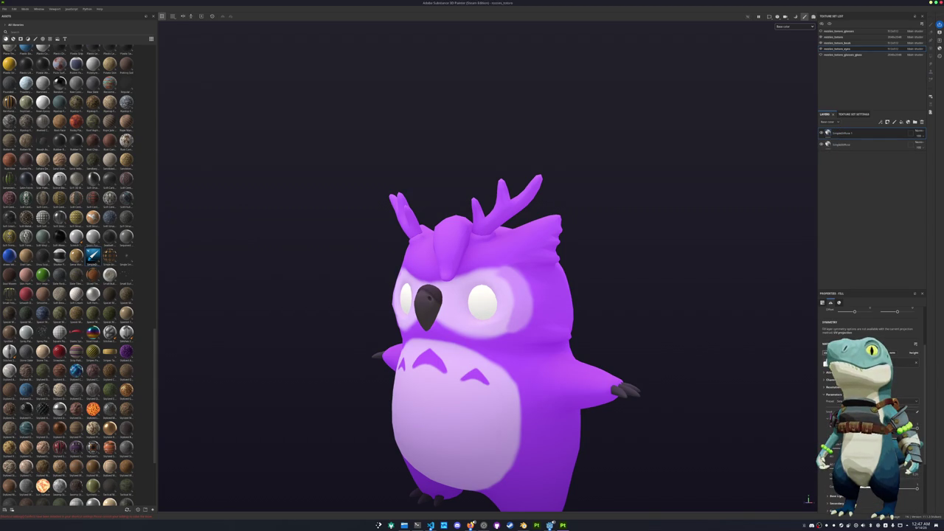
left_click(870, 443)
left_click(910, 432)
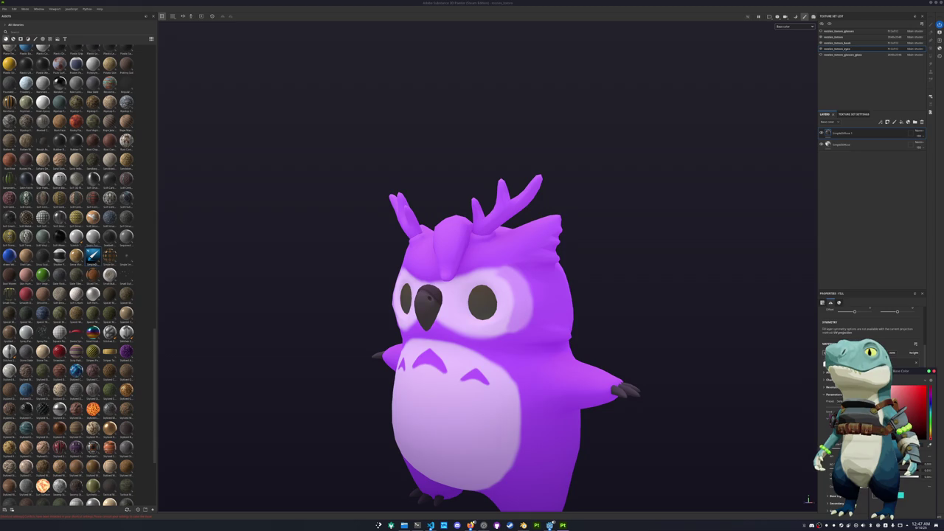
left_click(915, 437)
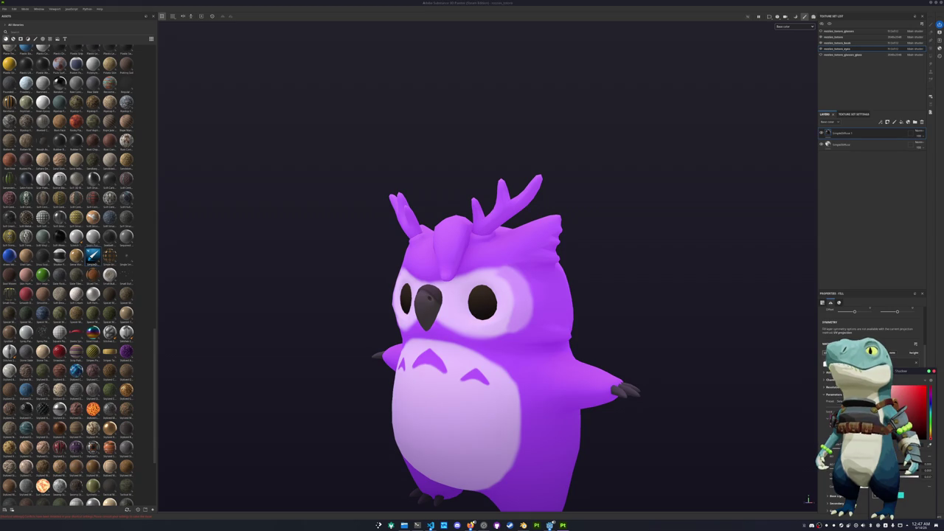
right_click(843, 133)
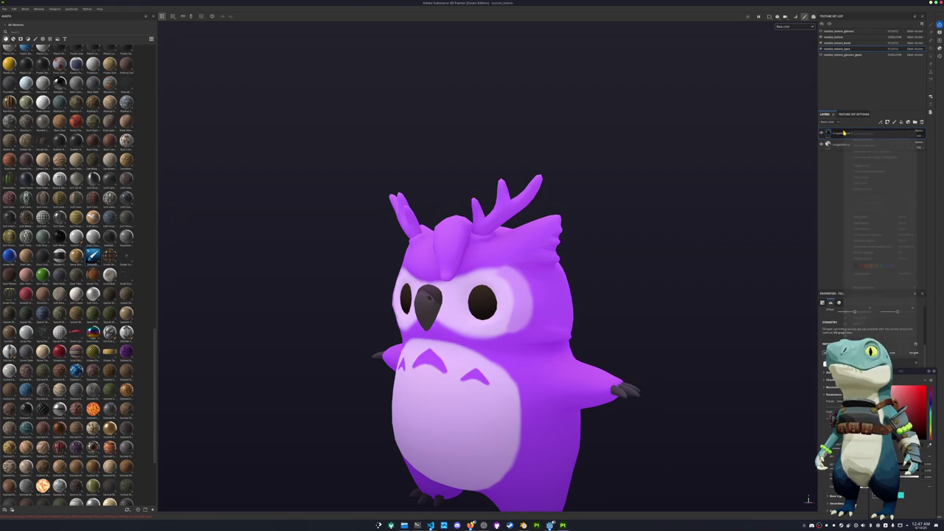
left_click(855, 135)
right_click(846, 133)
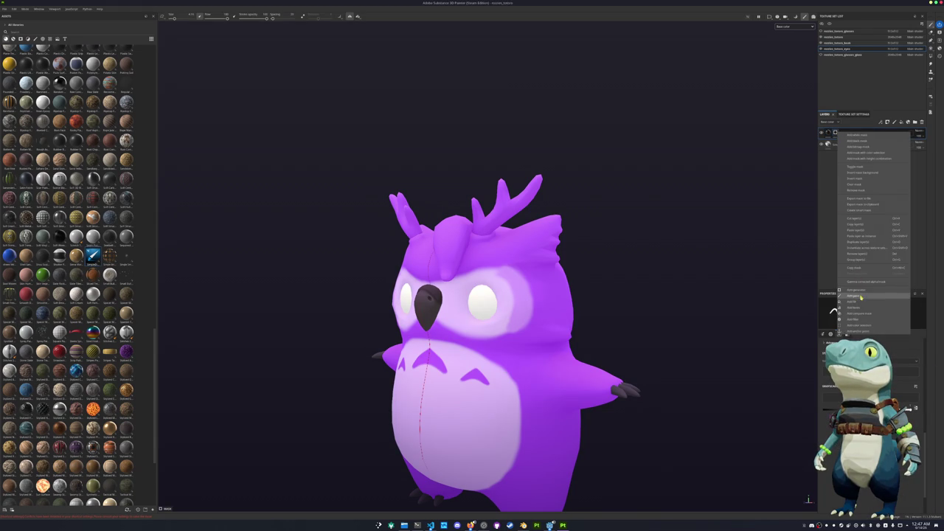
left_click(860, 296)
scroll(480, 302, "up", 2)
scroll(479, 303, "up", 2)
scroll(479, 303, "up", 3)
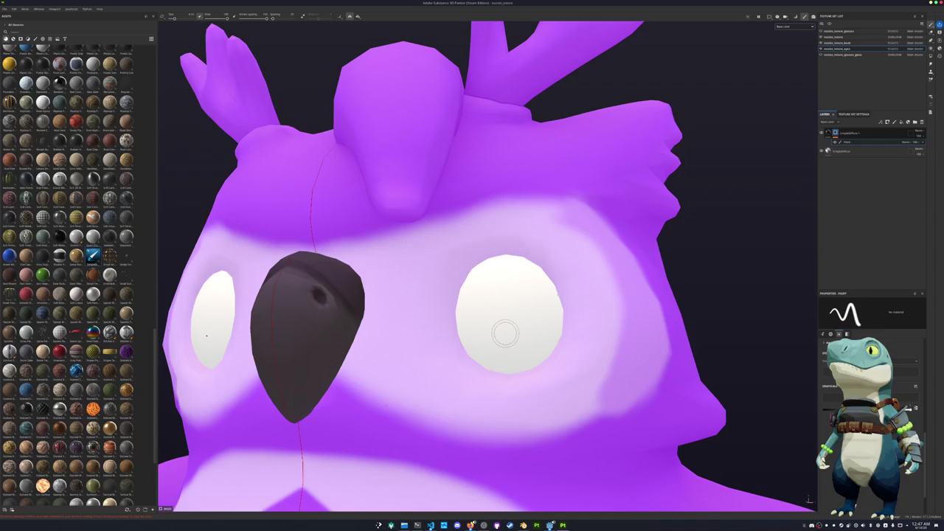
left_click_drag(505, 334, 520, 330, "alt")
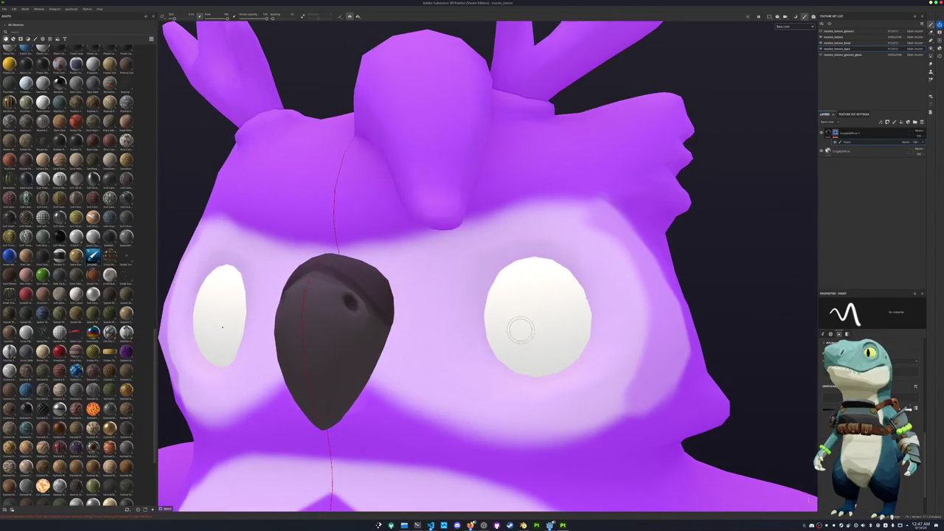
left_click(513, 321)
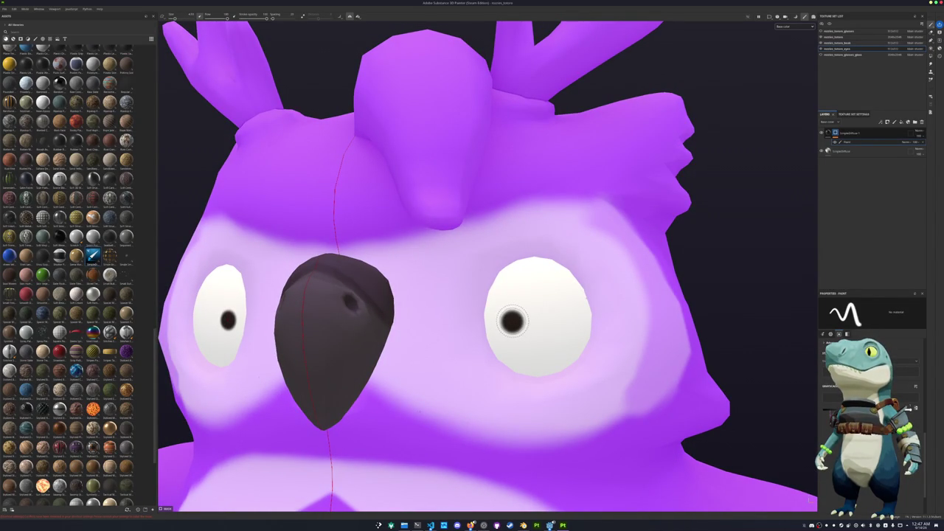
left_click(513, 321)
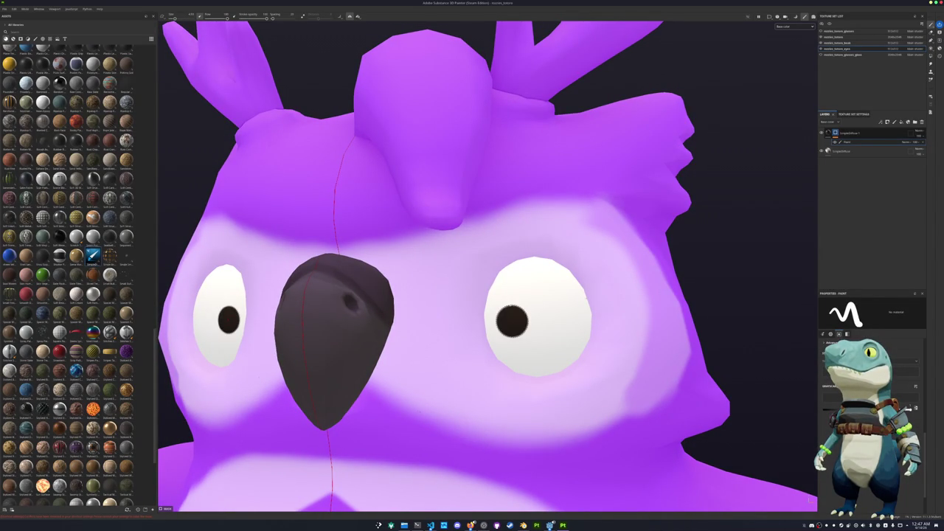
key("ctrl+z")
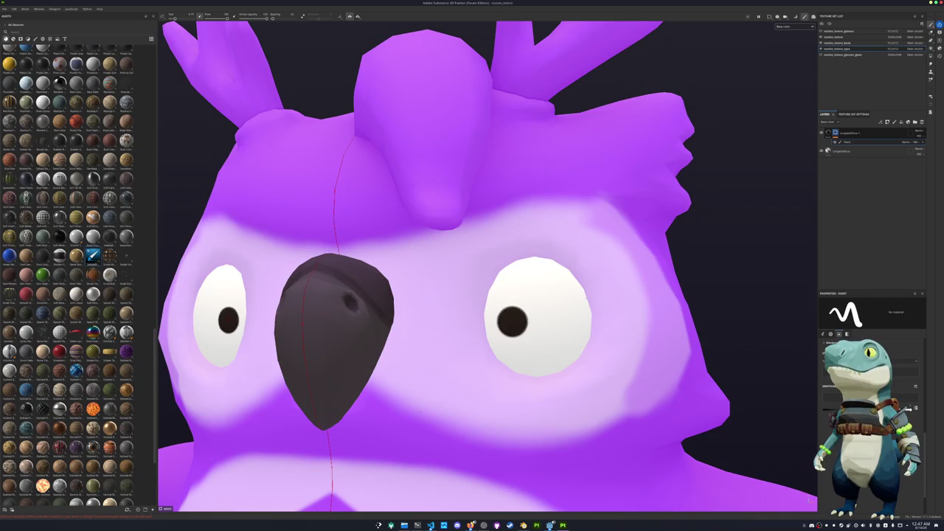
scroll(513, 321, "down", 10)
mouse_move(512, 321)
left_mouse_down("alt")
mouse_move(808, 500)
mouse_move(497, 331)
mouse_move(460, 337)
mouse_move(742, 341)
mouse_move(693, 325)
mouse_move(683, 342)
left_mouse_up("alt")
mouse_move(759, 288)
left_mouse_down("alt")
mouse_move(731, 285)
mouse_move(727, 263)
left_mouse_up("alt")
scroll(714, 283, "up", 3)
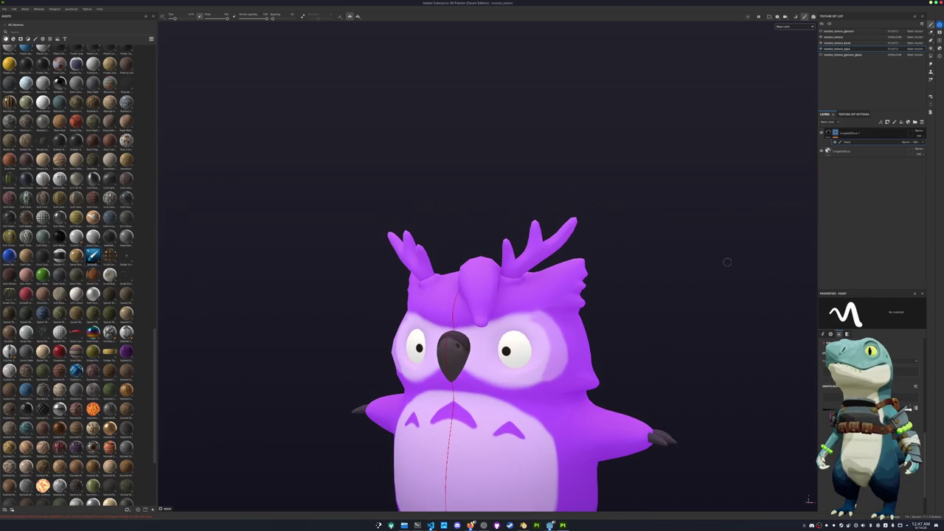
Add a fill material on top of the body's layer stack and colour it dark red
left_click(837, 37)
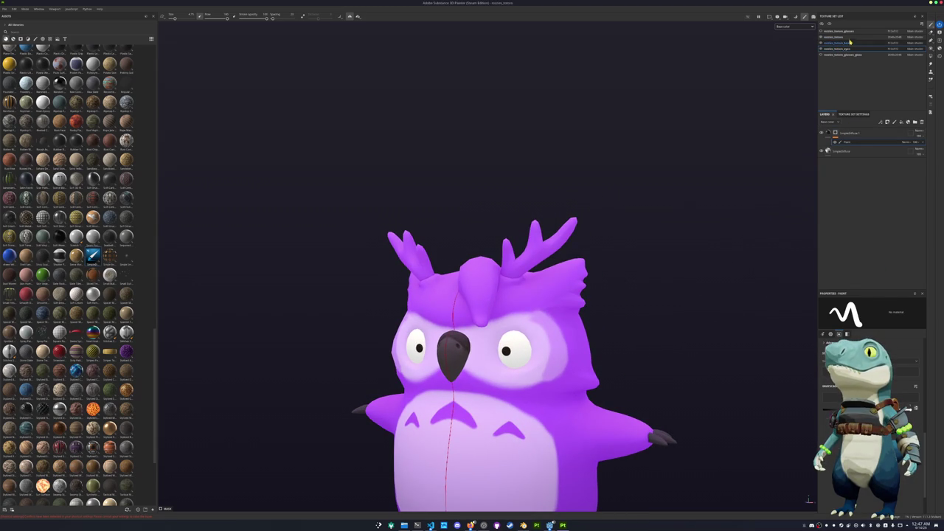
left_click_drag(691, 281, 702, 234, "alt")
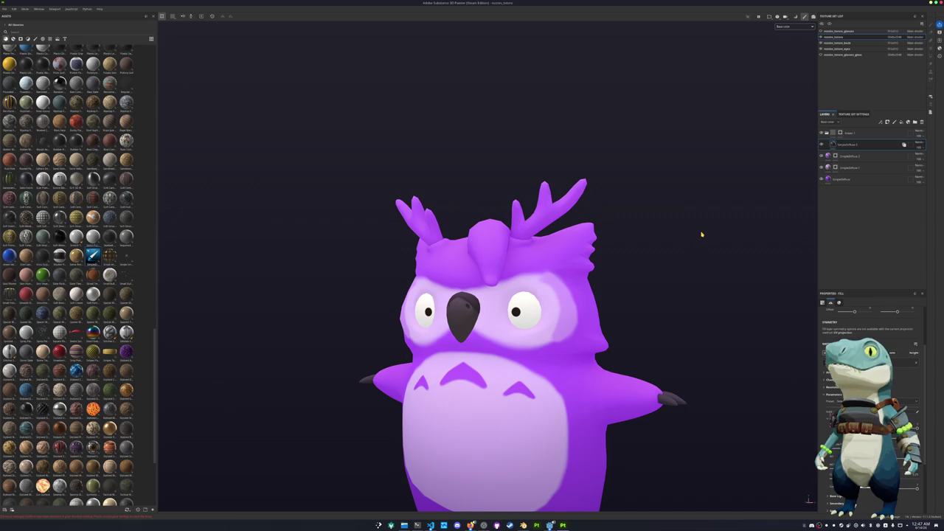
left_click(848, 132)
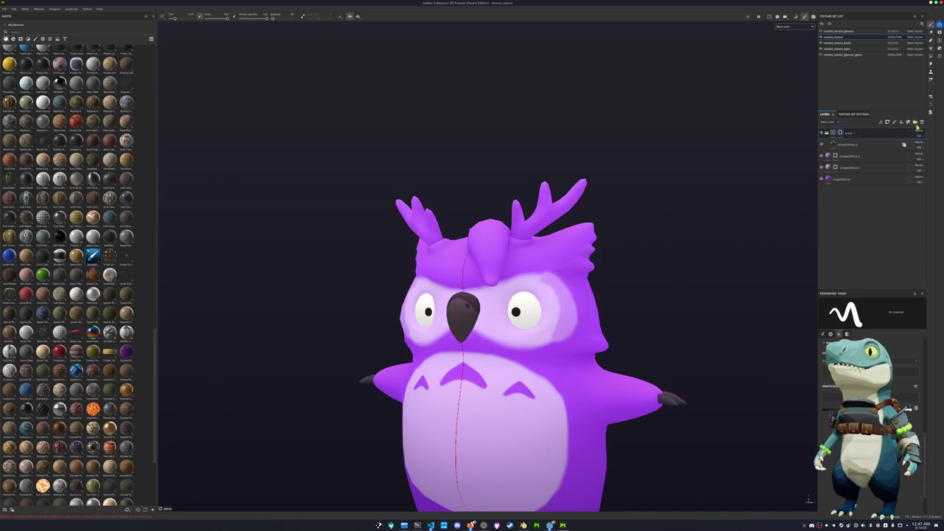
left_click_drag(102, 252, 839, 132)
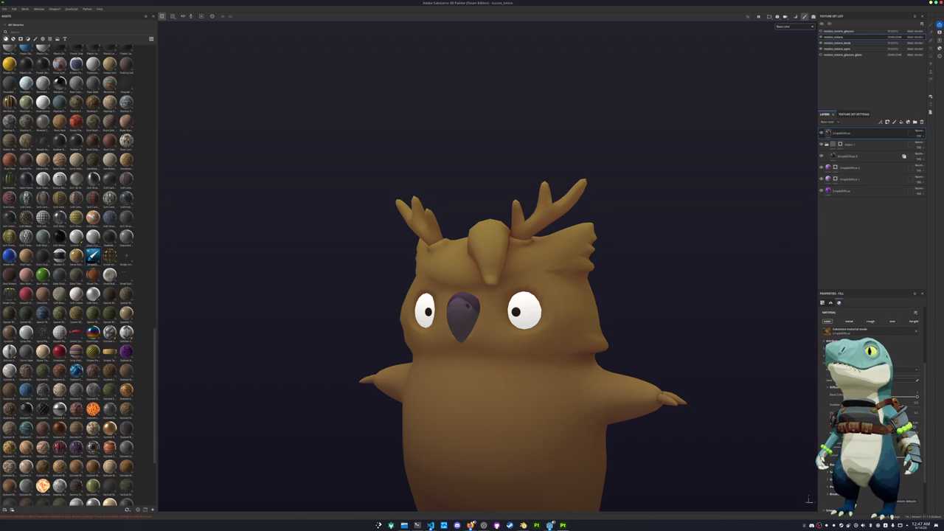
left_click(915, 396)
left_click_drag(907, 407, 918, 402)
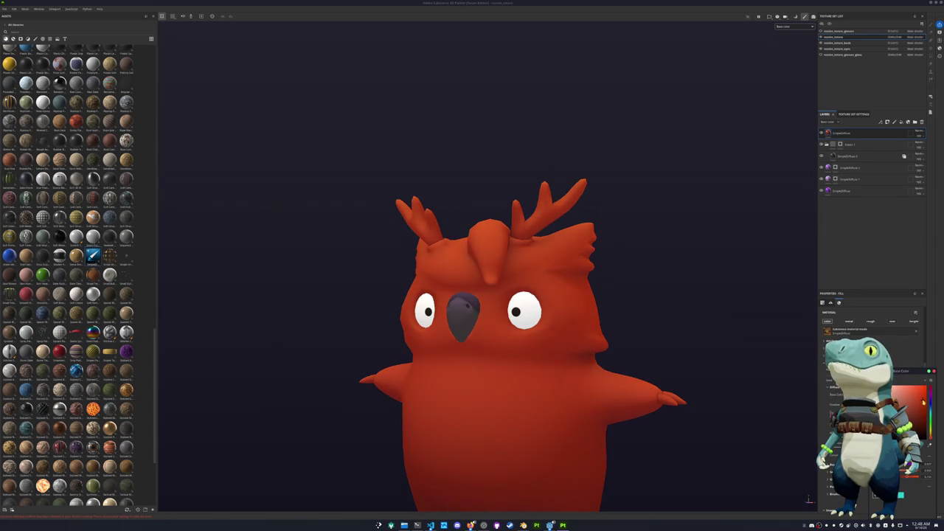
left_click(925, 400)
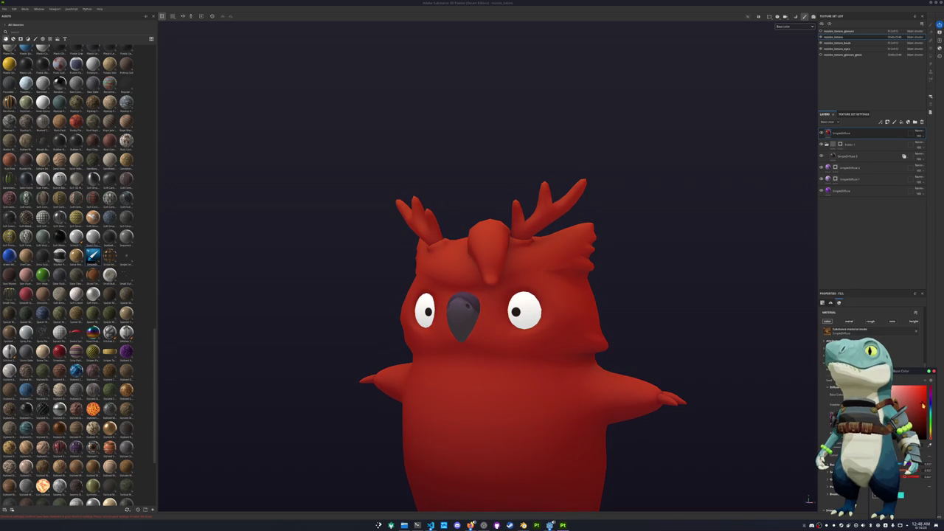
mouse_move(929, 391)
left_mouse_down()
mouse_move(928, 415)
mouse_move(931, 393)
left_mouse_up()
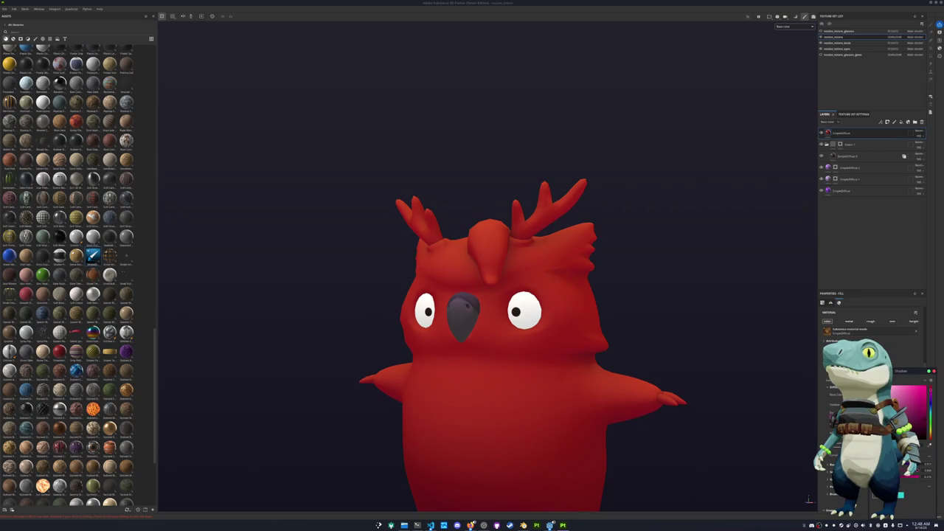
left_click(922, 402)
left_click_drag(923, 405, 928, 416)
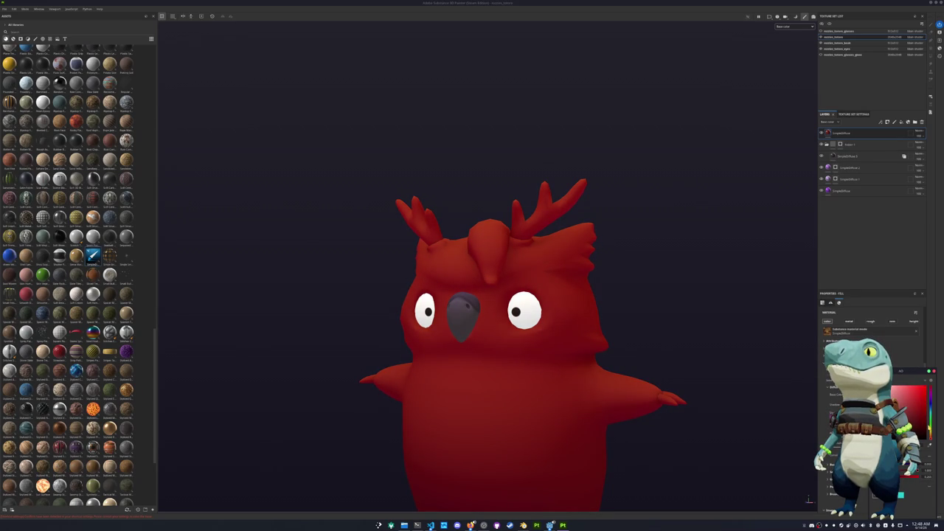
right_click(838, 134)
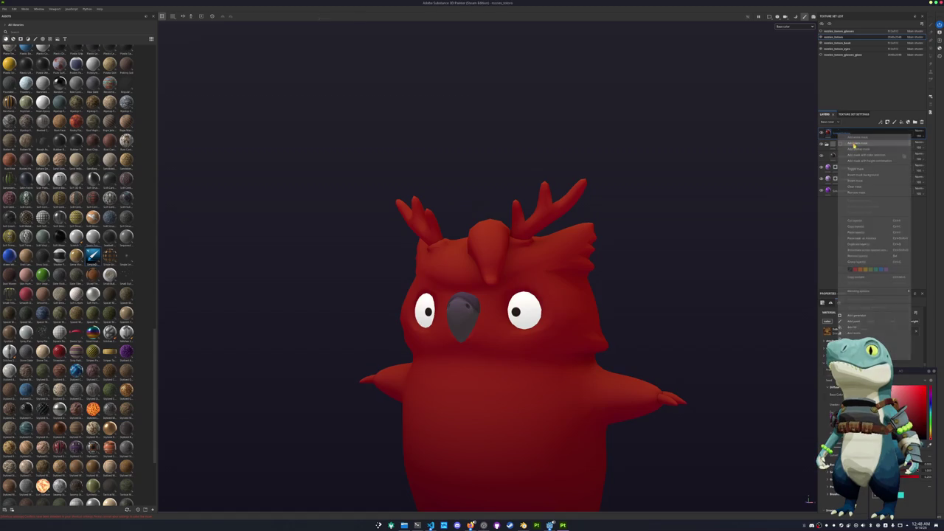
Add a black mask so the red fill shows only on the antlers, keeping the colour red
left_click(854, 146)
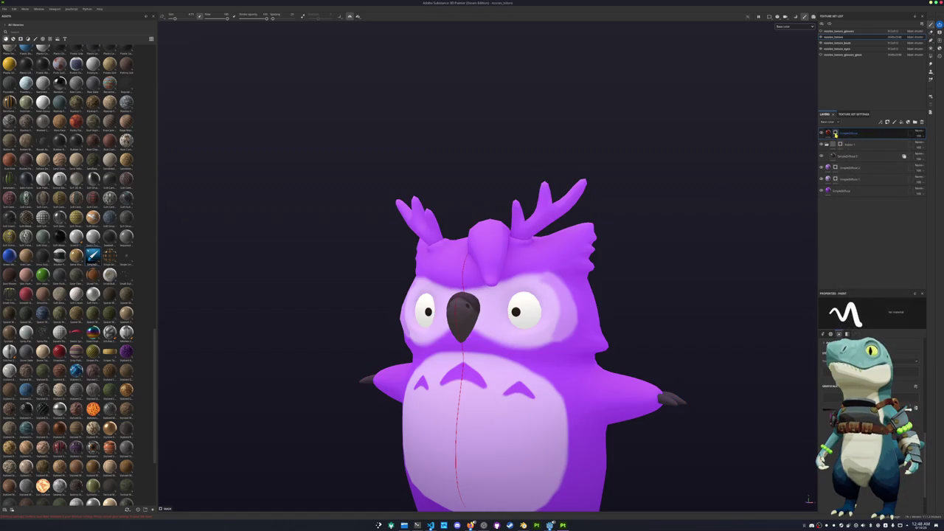
left_click(931, 48)
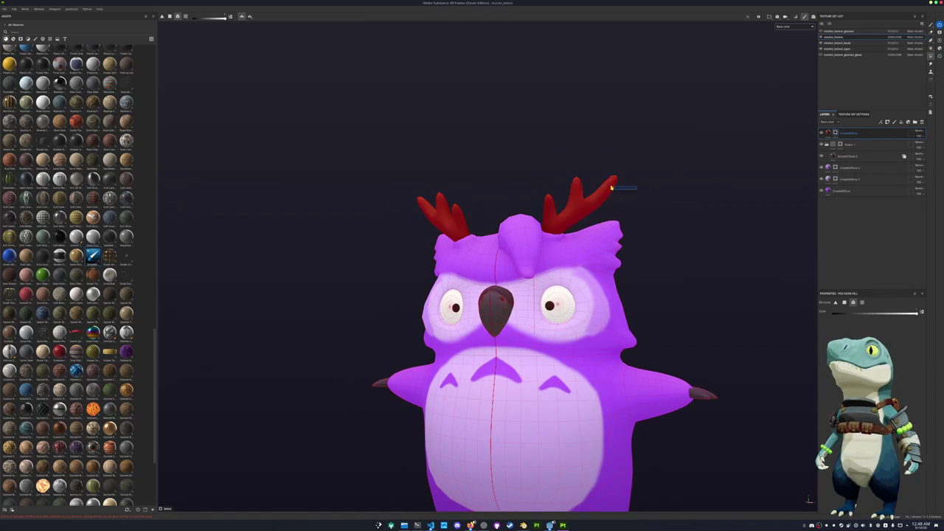
left_click_drag(504, 185, 666, 162, "alt")
left_click(828, 134)
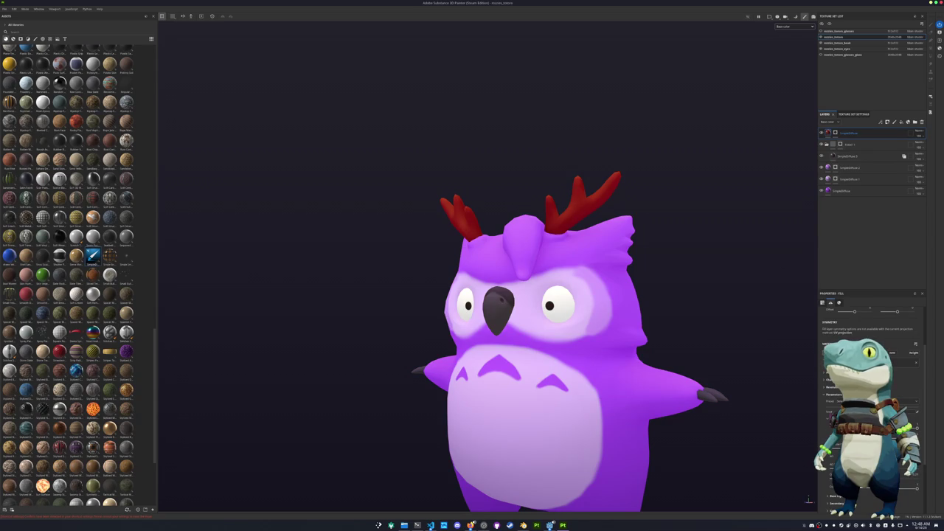
left_click(825, 361)
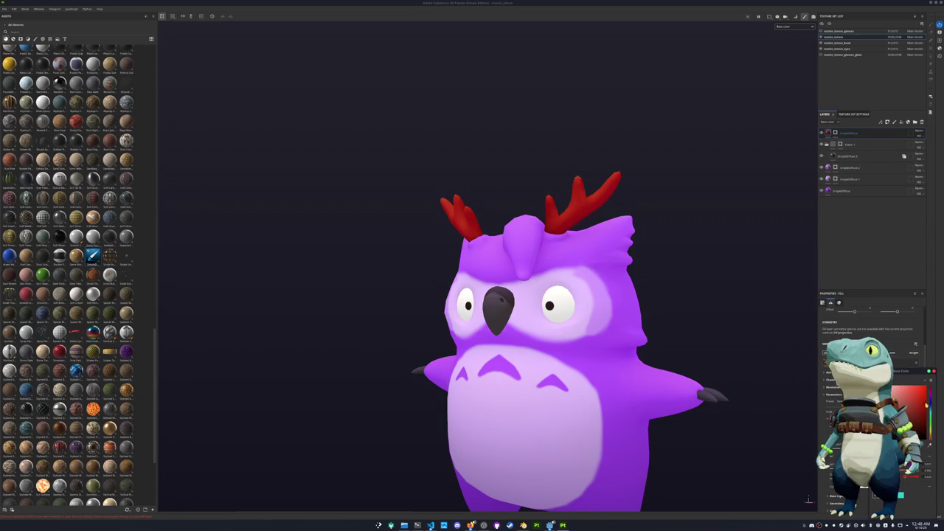
left_click_drag(927, 404, 924, 415)
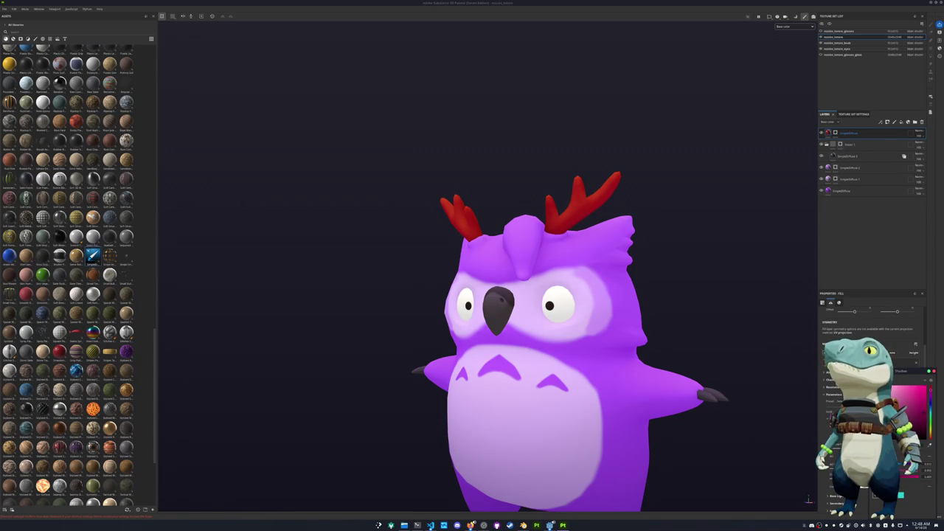
left_click_drag(926, 402, 925, 426)
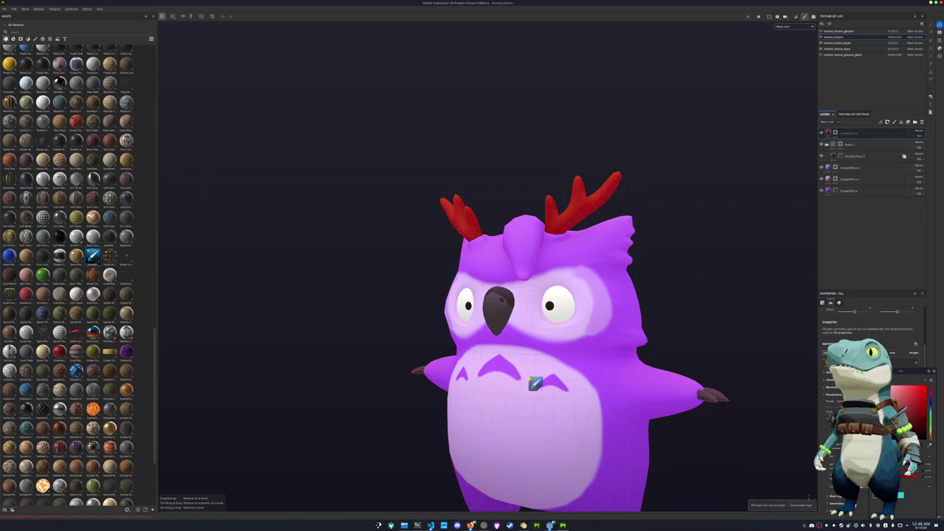
Undo the accidentally added brown material layer and open the glasses texture set
left_click_drag(96, 262, 543, 383)
scroll(392, 351, "down", 2)
scroll(394, 351, "down", 2)
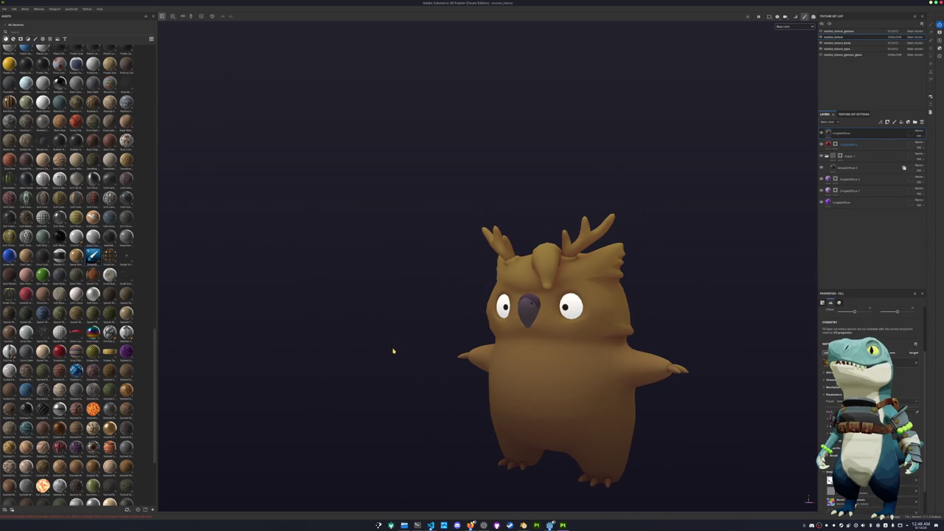
key("ctrl+z")
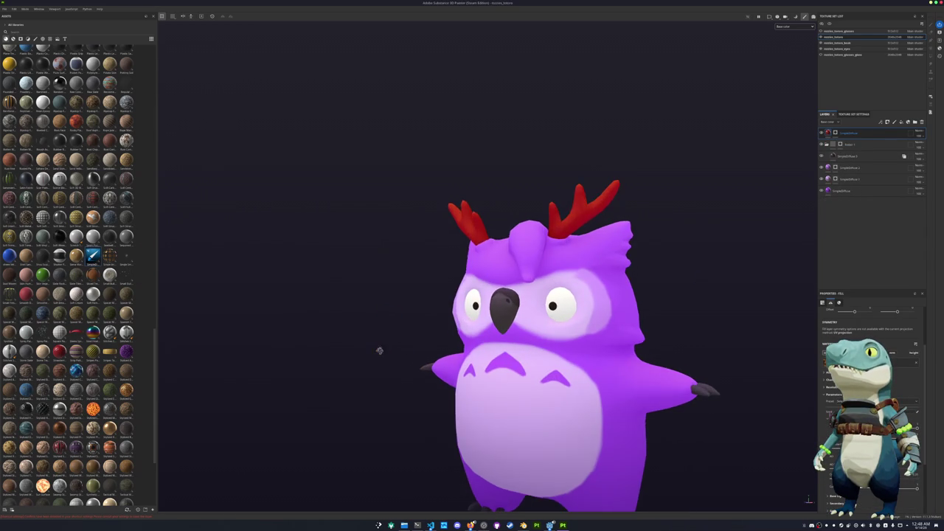
scroll(379, 351, "up", 2)
scroll(483, 358, "up", 2)
mouse_move(482, 357)
left_mouse_down("alt")
mouse_move(312, 356)
mouse_move(512, 326)
left_mouse_up("alt")
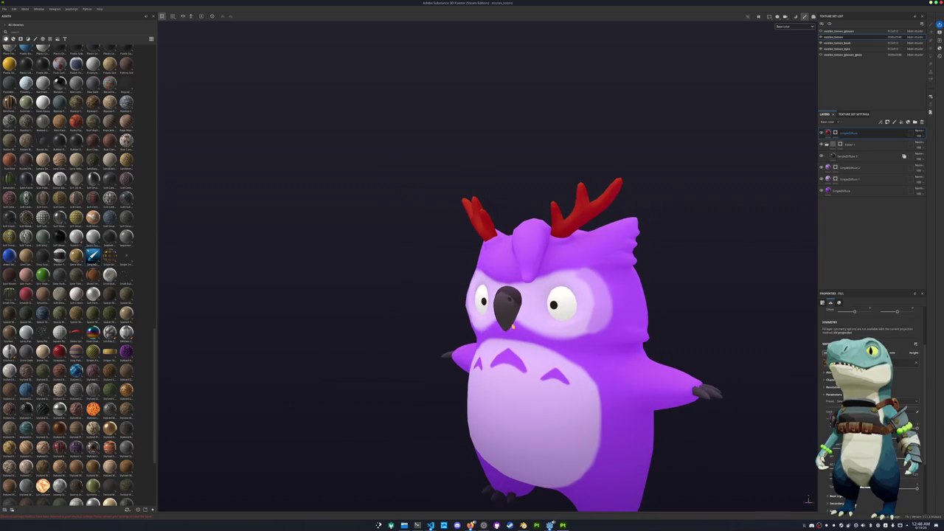
left_click_drag(660, 282, 712, 184, "alt")
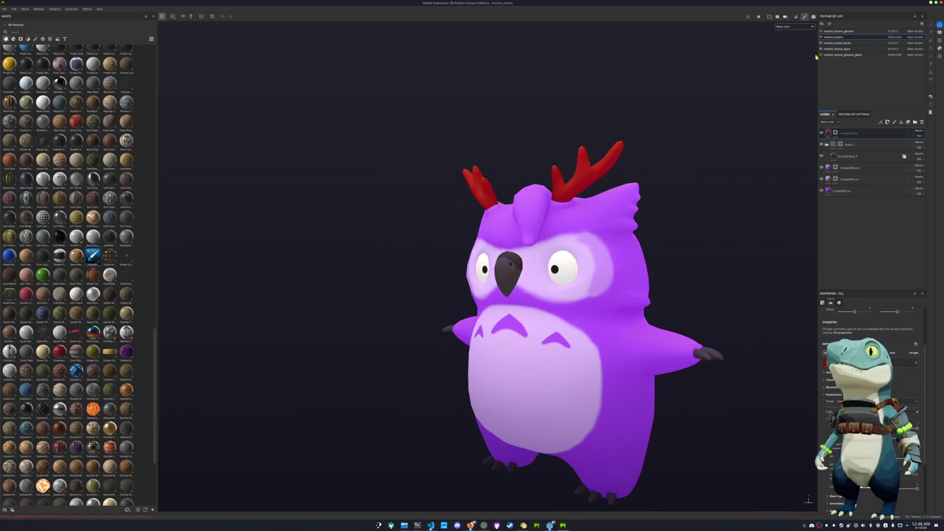
left_click(842, 31)
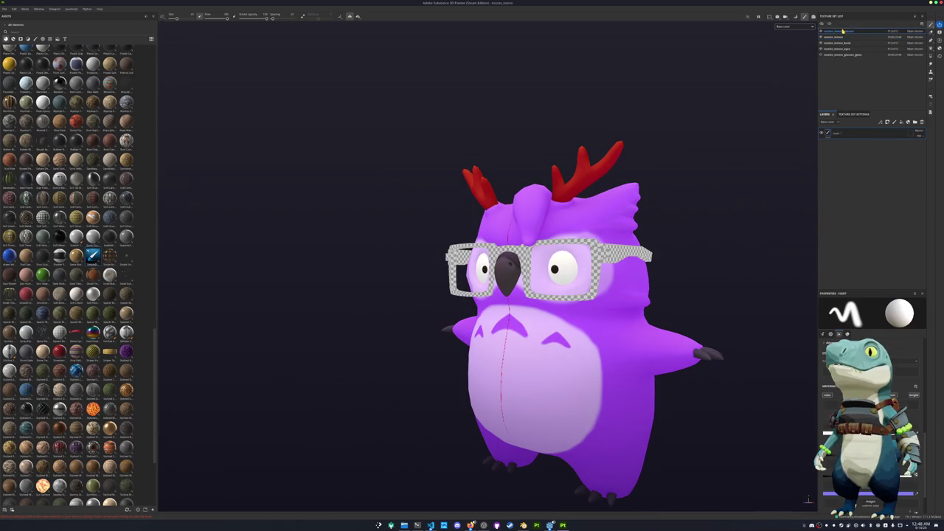
Drop a material onto the glasses and set its base colour to a vivid bright green
left_click_drag(92, 255, 461, 258)
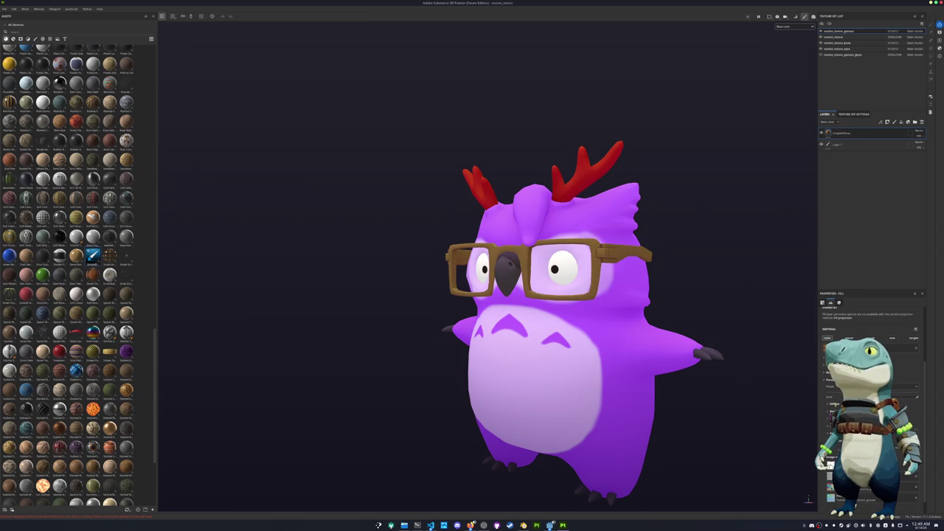
left_click(885, 404)
left_click_drag(932, 426, 932, 437)
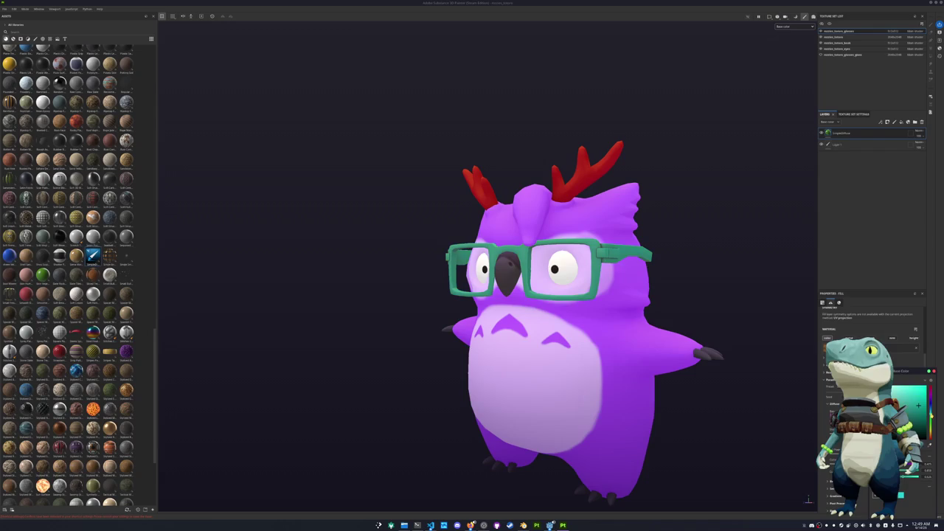
mouse_move(917, 405)
left_mouse_down()
mouse_move(925, 400)
mouse_move(932, 415)
mouse_move(922, 394)
left_mouse_up()
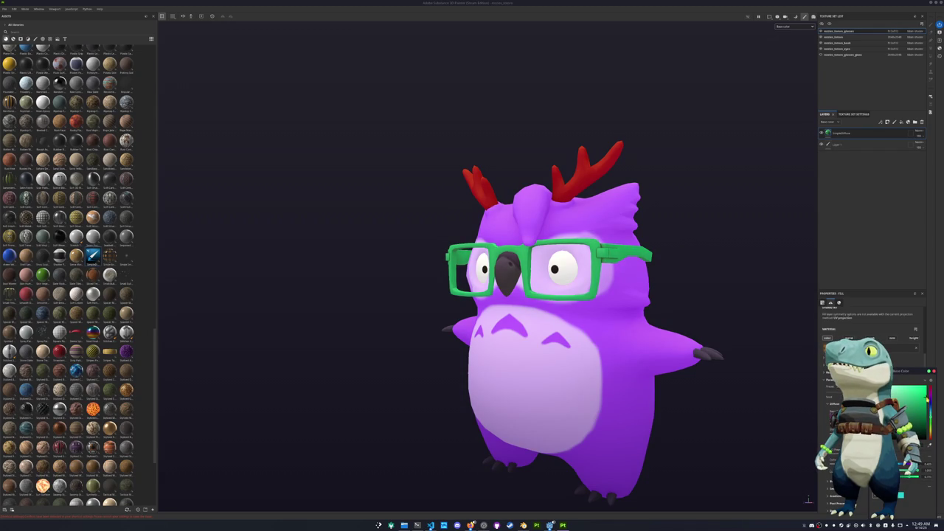
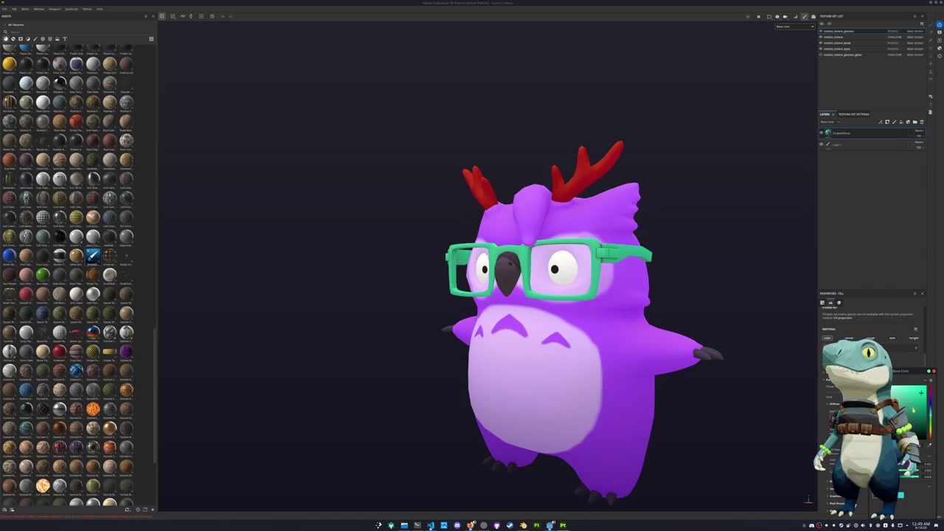
Brighten the glasses' base colour to a cyan green
left_click(927, 405)
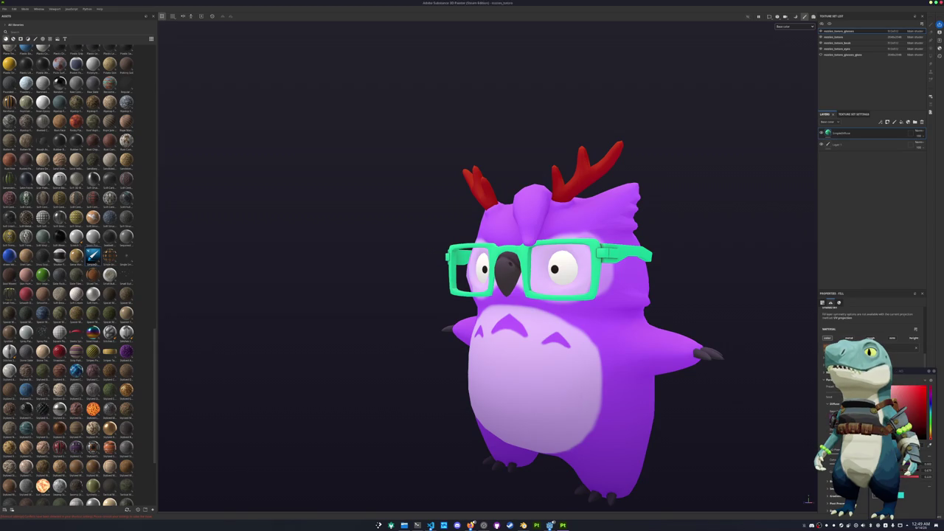
left_click(921, 393)
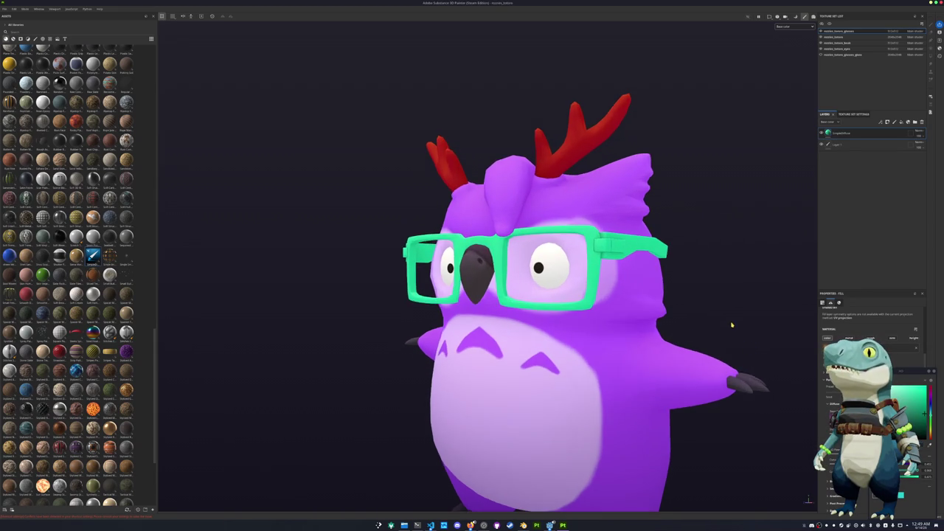
left_click_drag(731, 322, 723, 242, "alt")
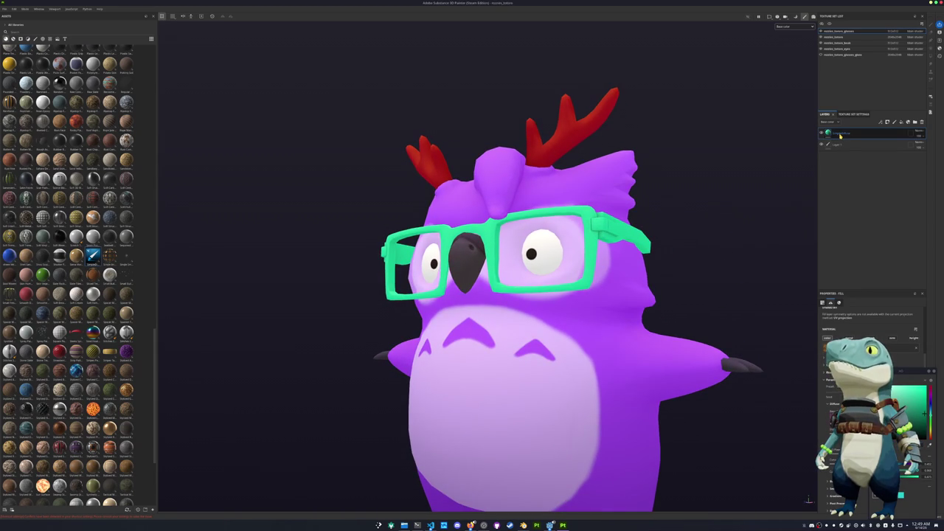
Duplicate the SimpleDiffuse fill layer and give the copy a black mask
right_click(839, 135)
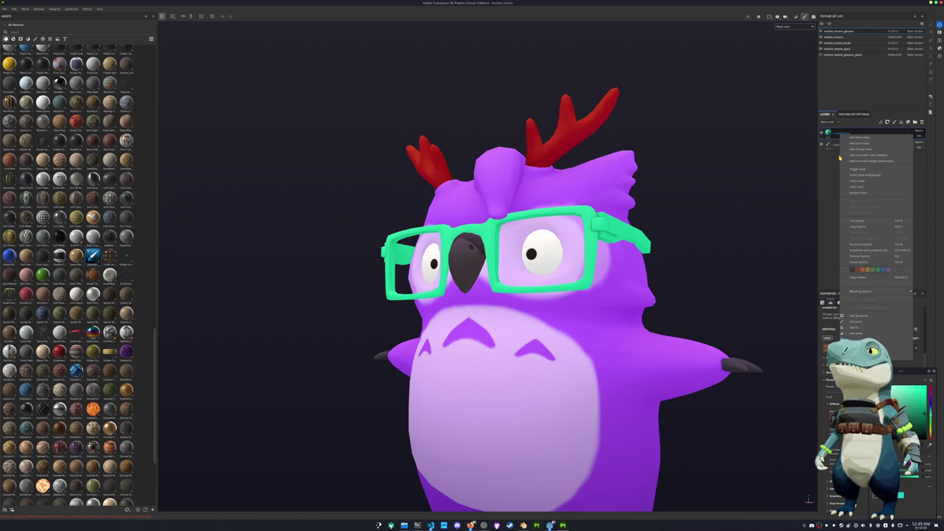
left_click(843, 137)
right_click(842, 135)
left_click(855, 141)
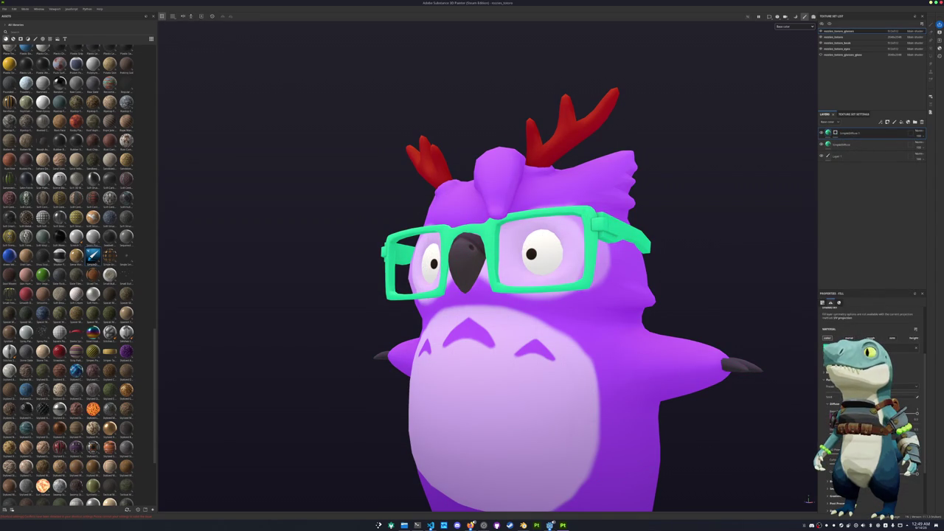
left_click(870, 414)
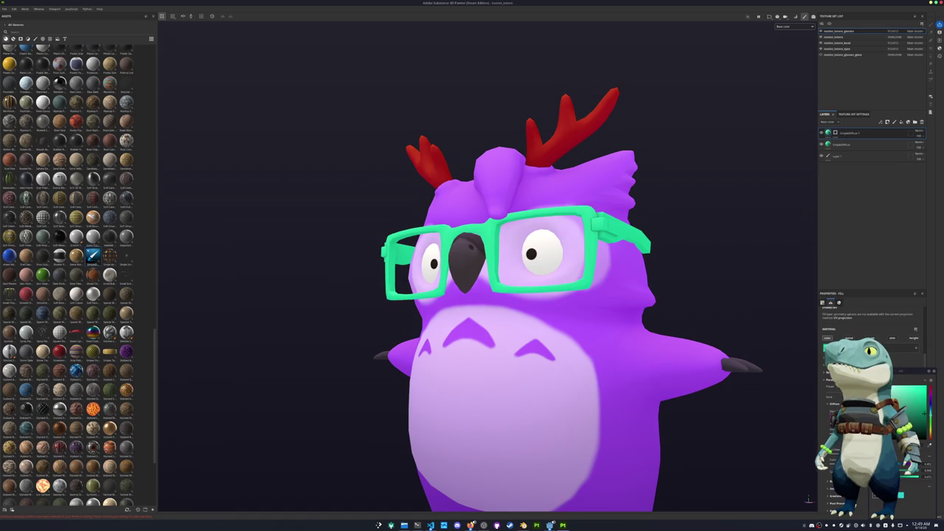
left_click(836, 133)
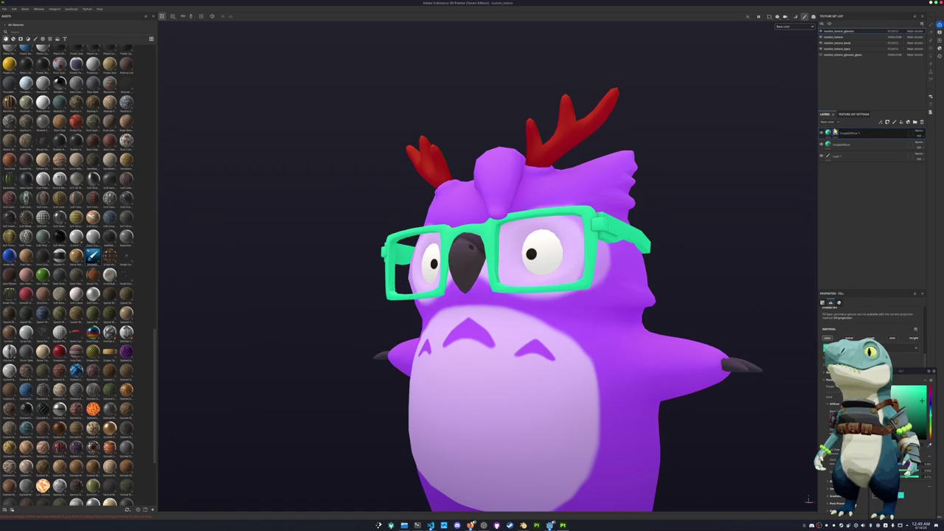
Frame the owl's face head-on, then switch over to the Godot editor
left_click_drag(738, 221, 684, 262, "alt")
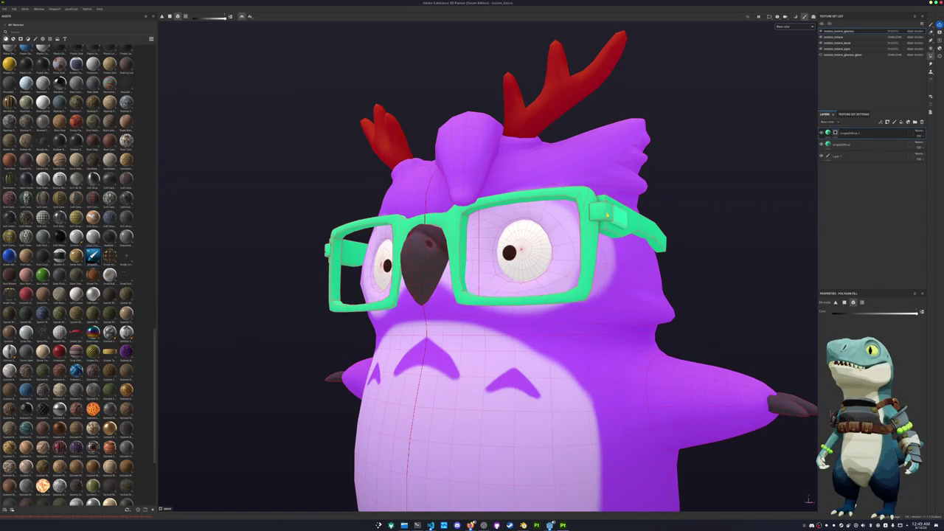
mouse_move(613, 214)
left_mouse_down("alt")
mouse_move(590, 263)
mouse_move(542, 240)
left_mouse_up("alt")
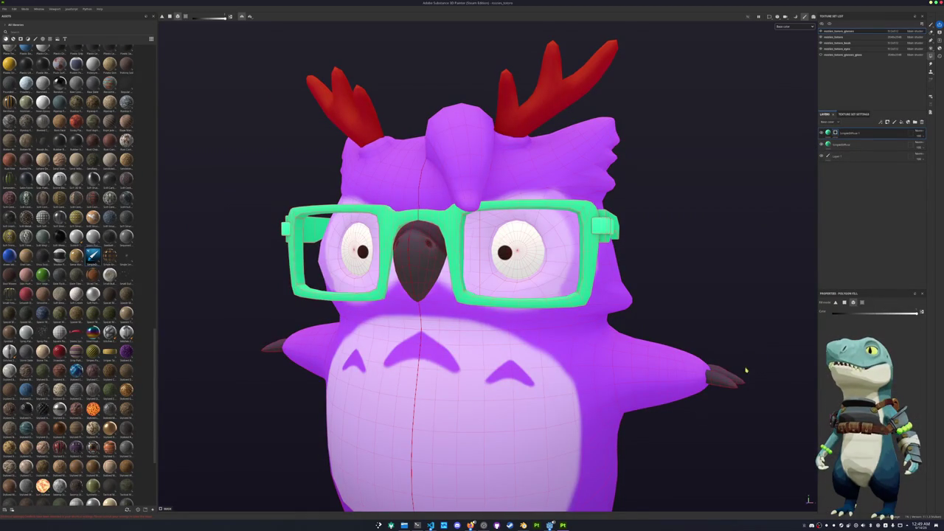
key("alt+Tab")
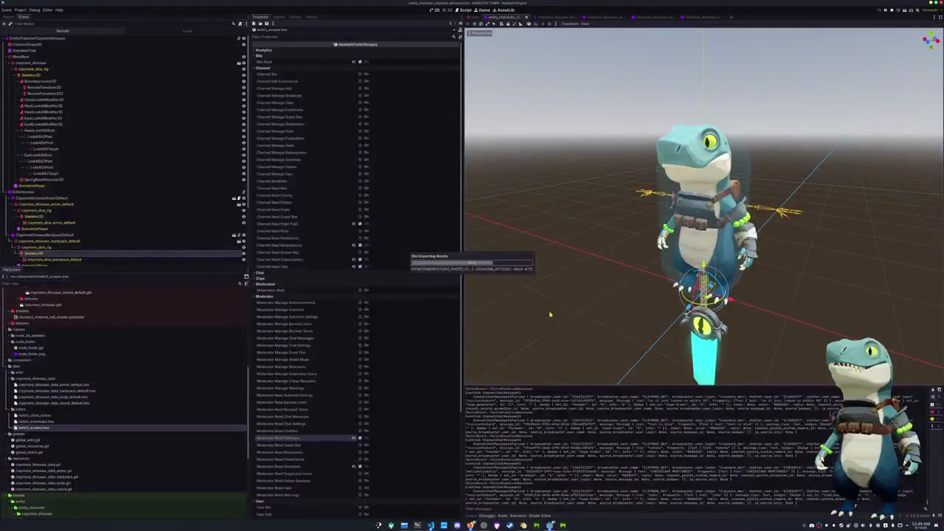
Drag claymore_dinosaur_sword_default.tscn from FileSystem into the Main scene
left_click(476, 16)
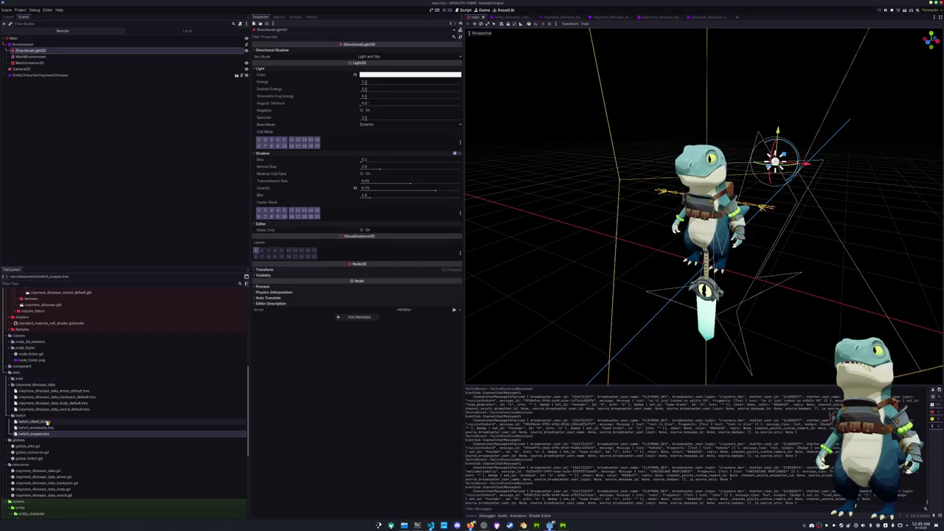
scroll(81, 423, "down", 3)
scroll(81, 423, "down", 2)
scroll(78, 423, "up", 5)
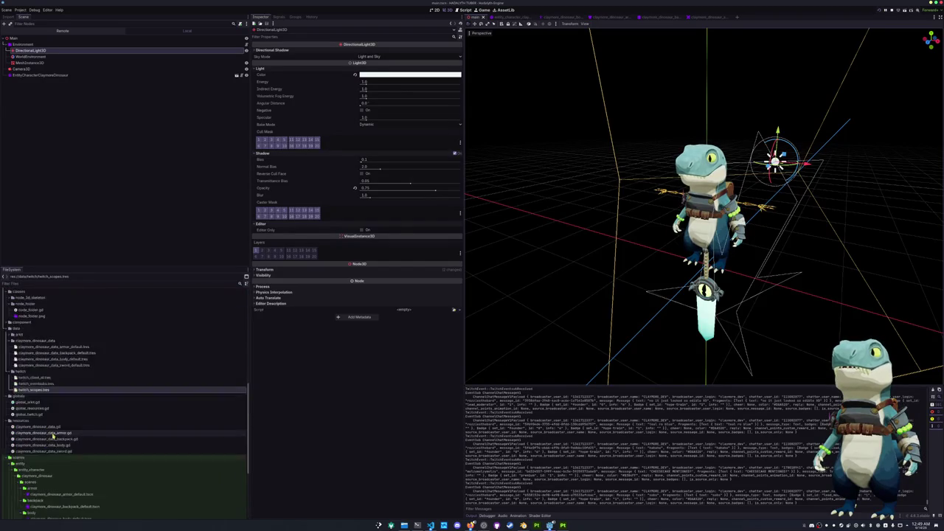
scroll(70, 423, "up", 5)
scroll(62, 424, "up", 5)
scroll(52, 423, "up", 5)
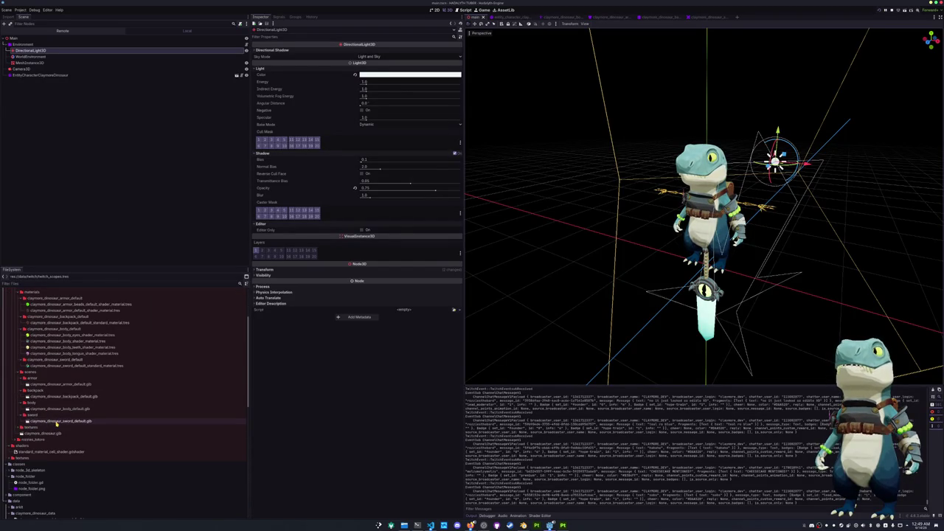
left_click(56, 423)
scroll(55, 422, "down", 5)
scroll(53, 421, "down", 5)
left_click_drag(52, 418, 20, 39)
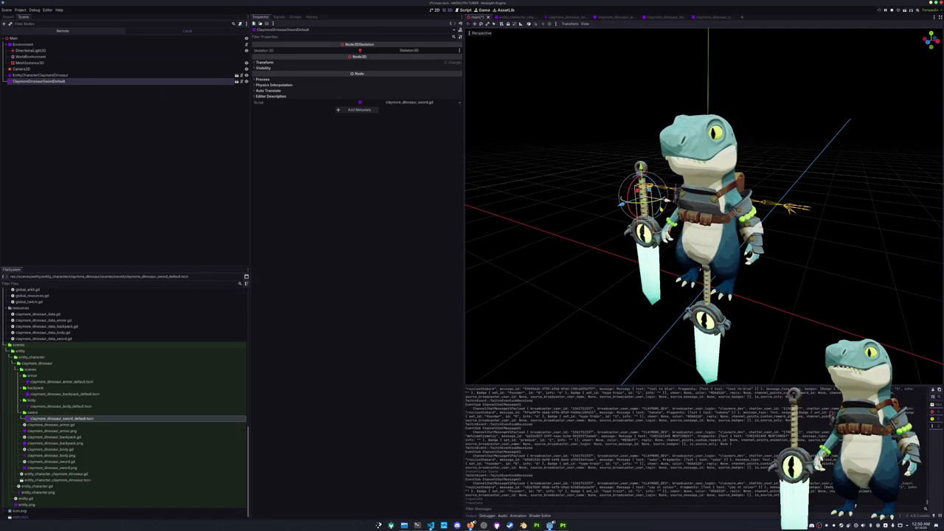
Raise the sword 0.4 units on Y and return to Substance 3D Painter
middle_click_drag(701, 222, 730, 221)
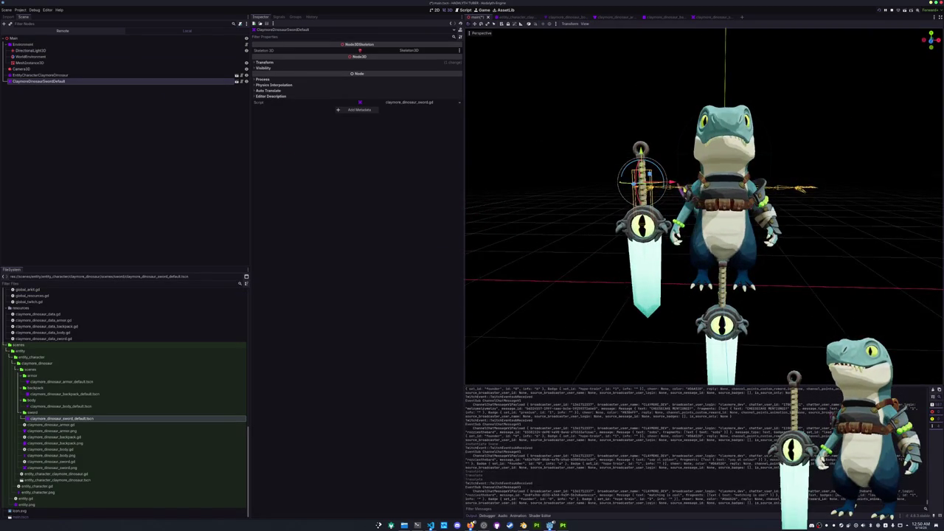
left_click_drag(640, 151, 639, 111)
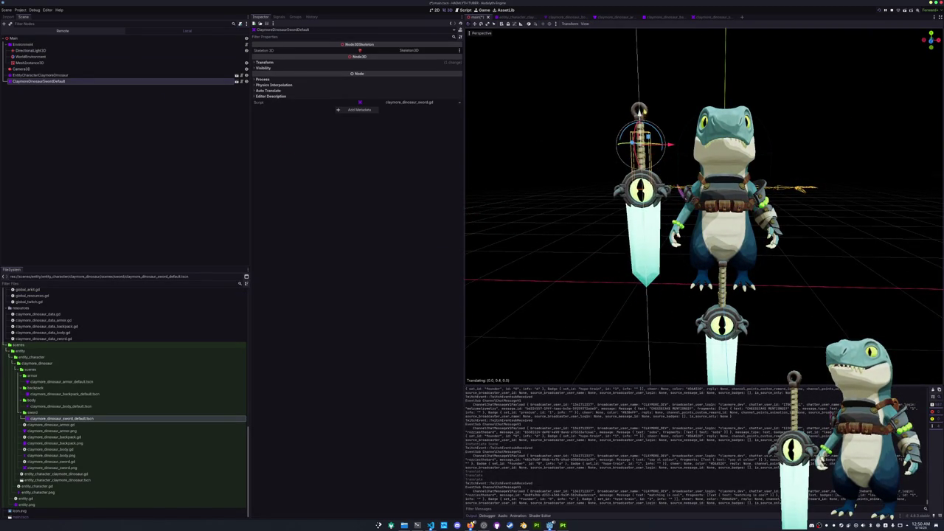
middle_click_drag(634, 199, 575, 200)
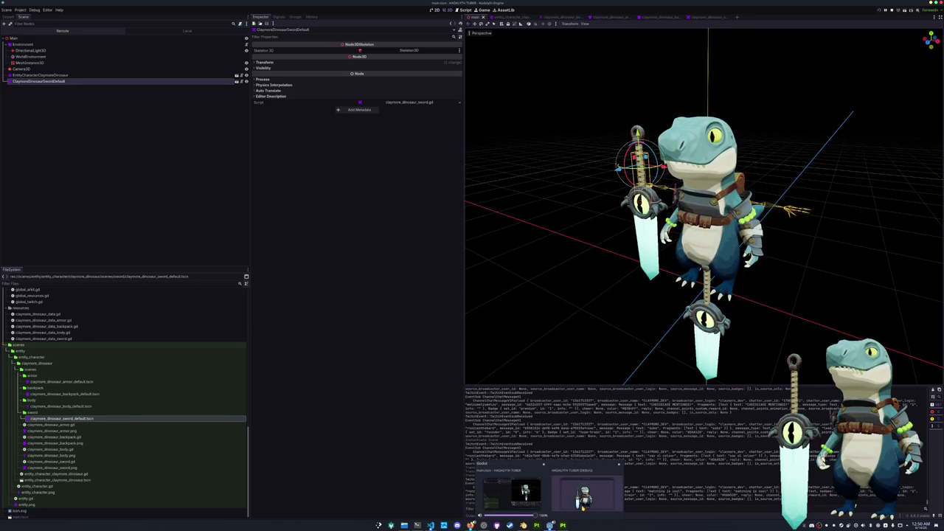
left_click(562, 337)
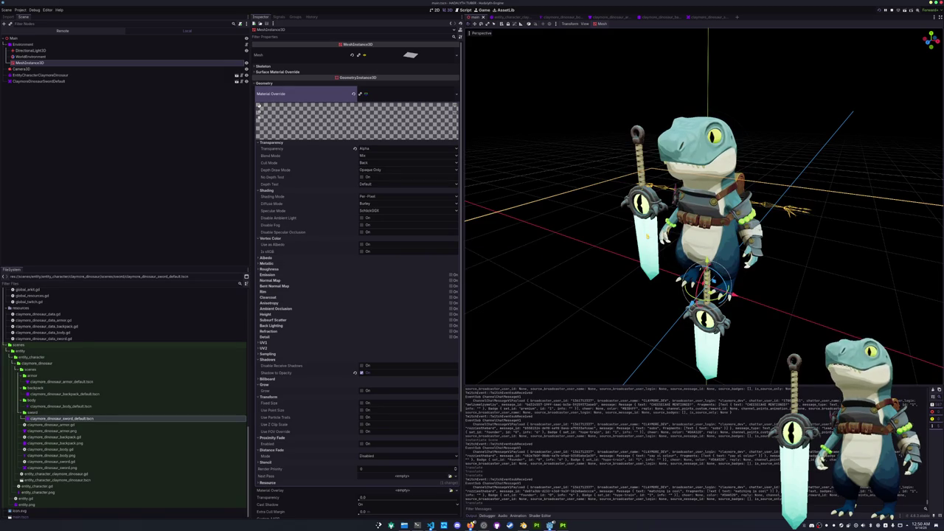
key("Escape")
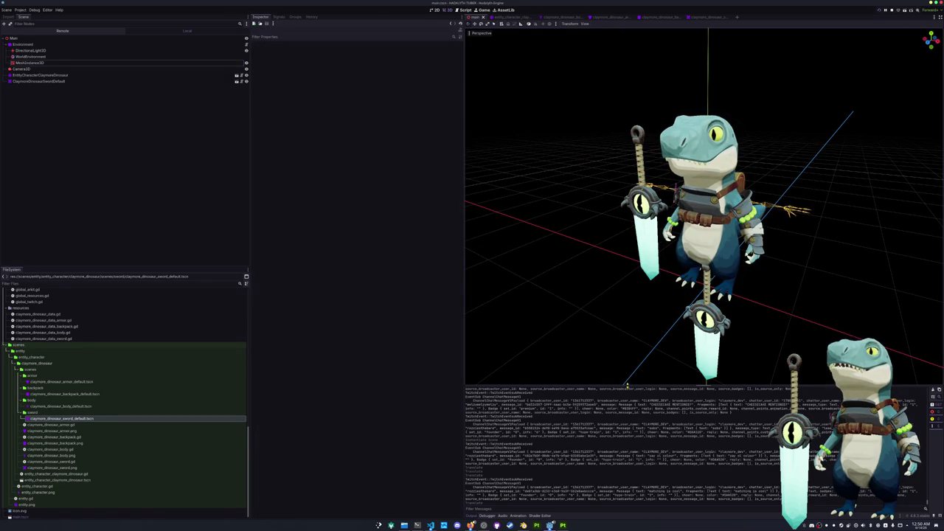
left_click(564, 525)
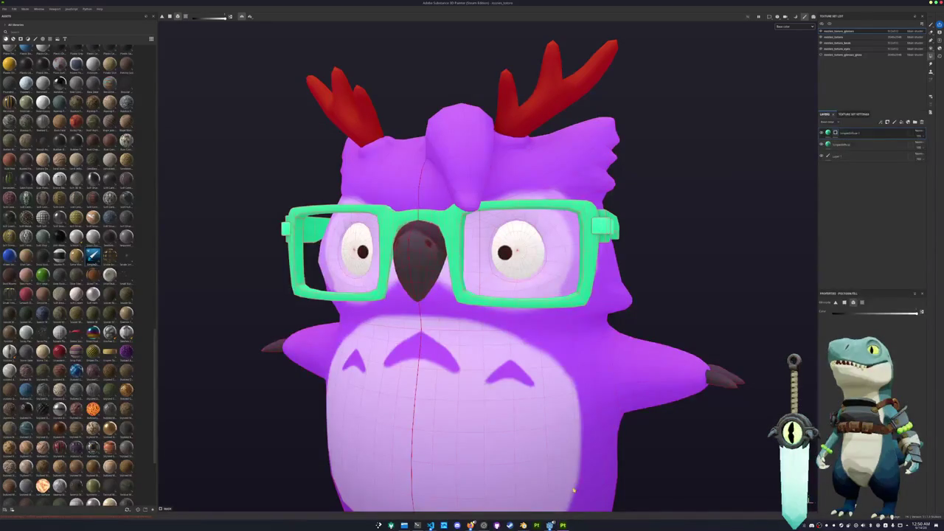
Brighten the top fill layer's green base colour slightly
scroll(630, 241, "down", 3)
left_click_drag(626, 247, 701, 221, "alt")
left_click(830, 133)
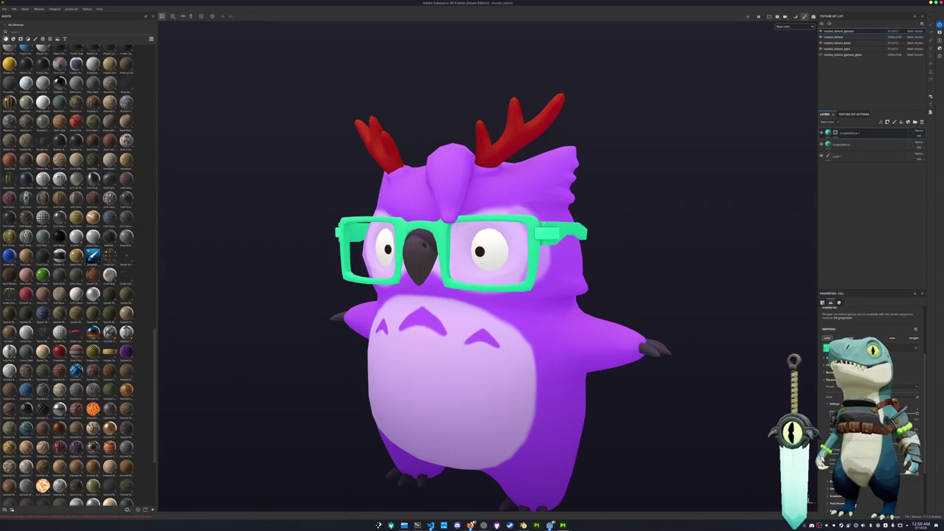
left_click(826, 347)
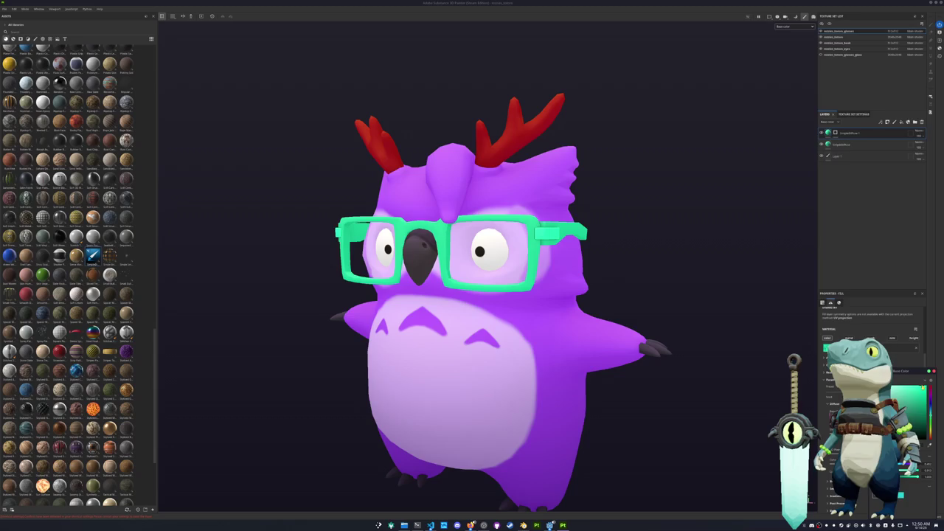
left_click_drag(920, 390, 915, 391)
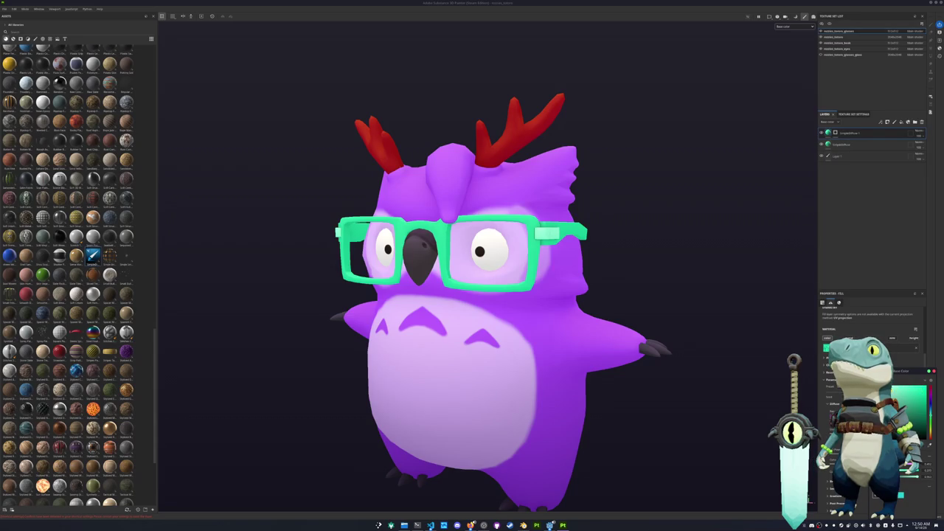
left_click_drag(674, 316, 649, 313, "alt")
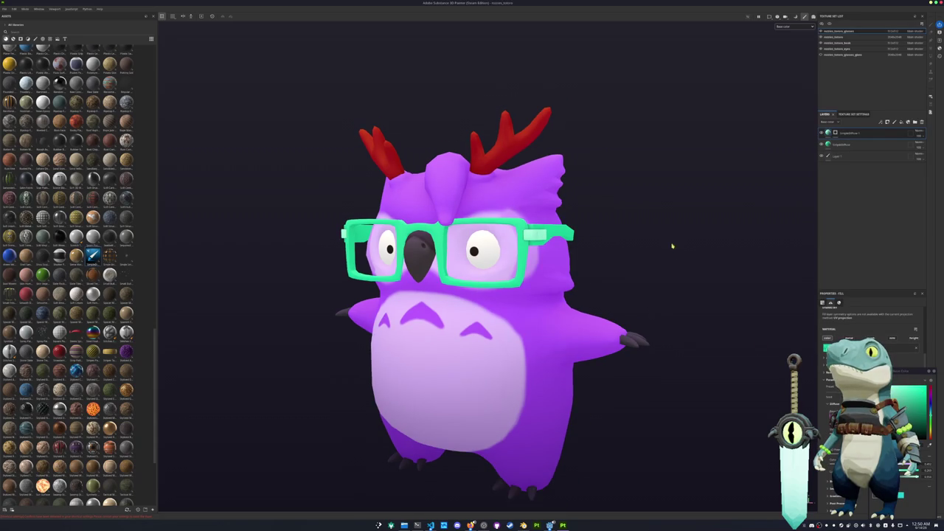
left_click_drag(672, 246, 665, 237, "alt")
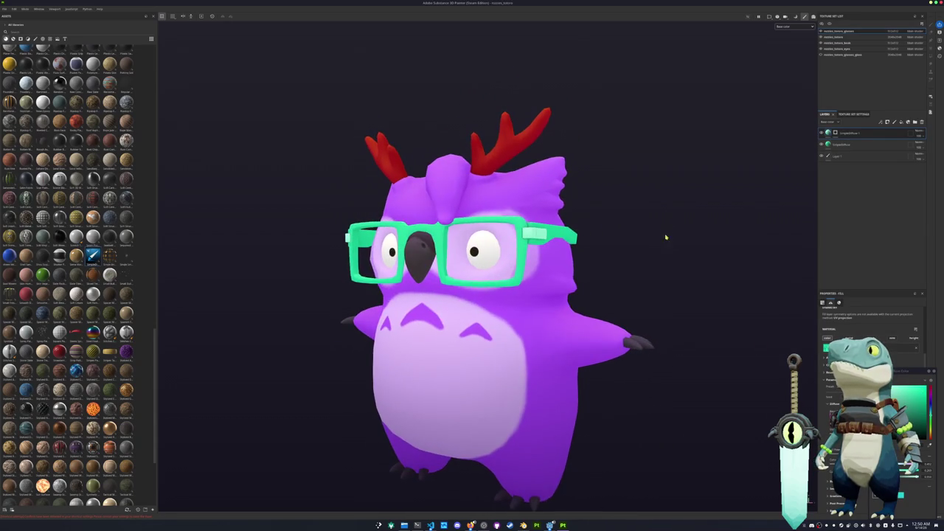
Switch to the owlette body texture set and add a new folder atop its layers
scroll(665, 236, "down", 2)
left_click(836, 48)
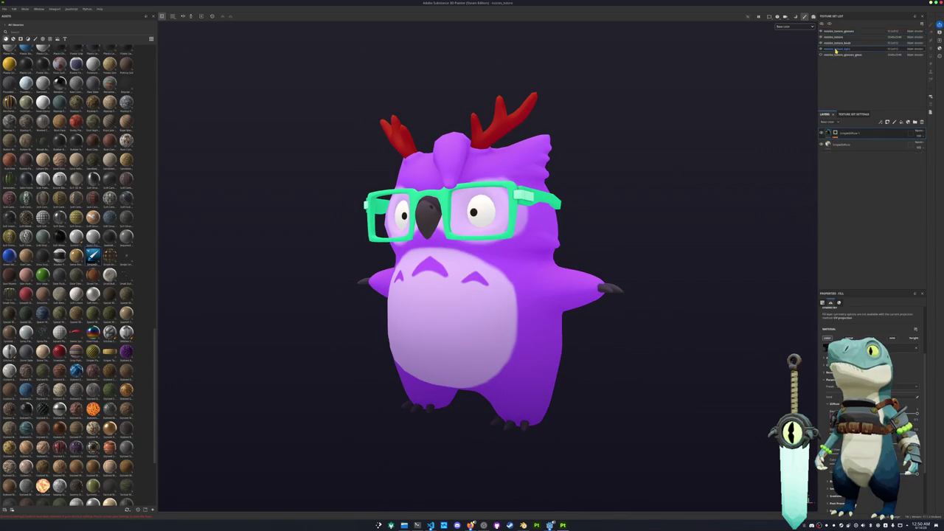
left_click_drag(642, 122, 651, 152, "alt")
left_click(837, 43)
left_click(836, 37)
left_click(916, 123)
right_click(857, 134)
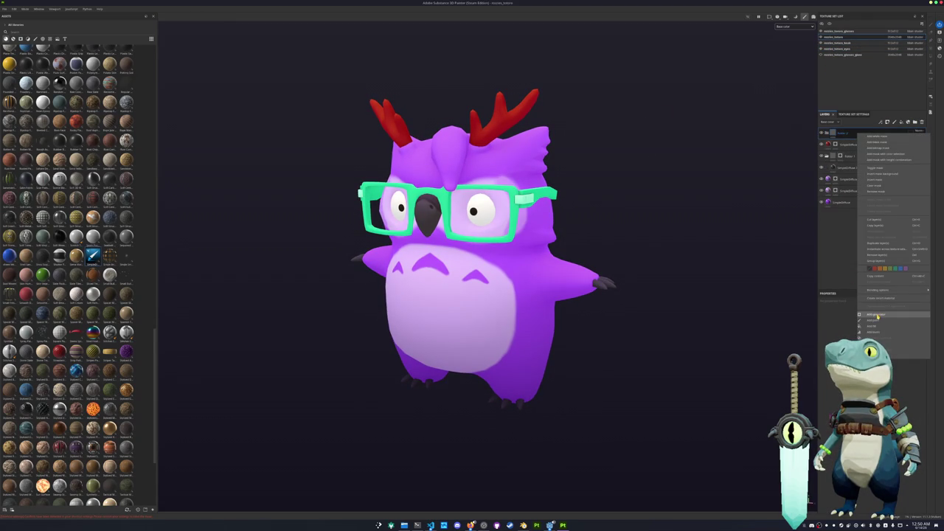
Instantiate the folder across texture sets and add a Stylization filter inside it
left_click(881, 249)
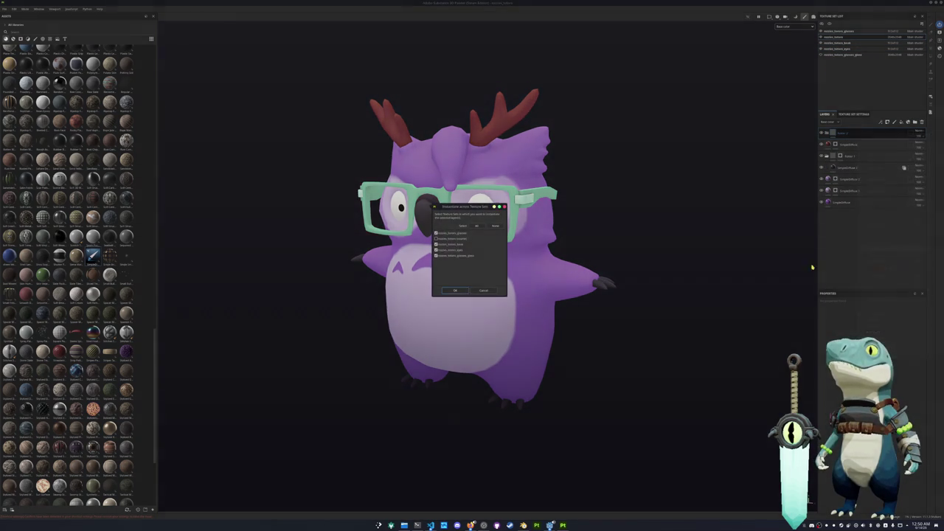
left_click(452, 291)
right_click(841, 133)
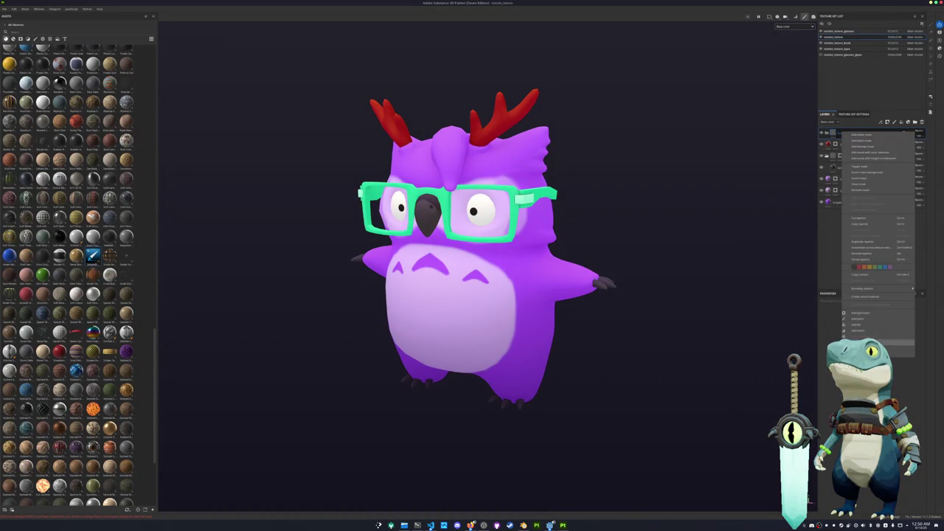
left_click(877, 343)
left_click(871, 325)
scroll(911, 354, "down", 2)
scroll(911, 354, "down", 2)
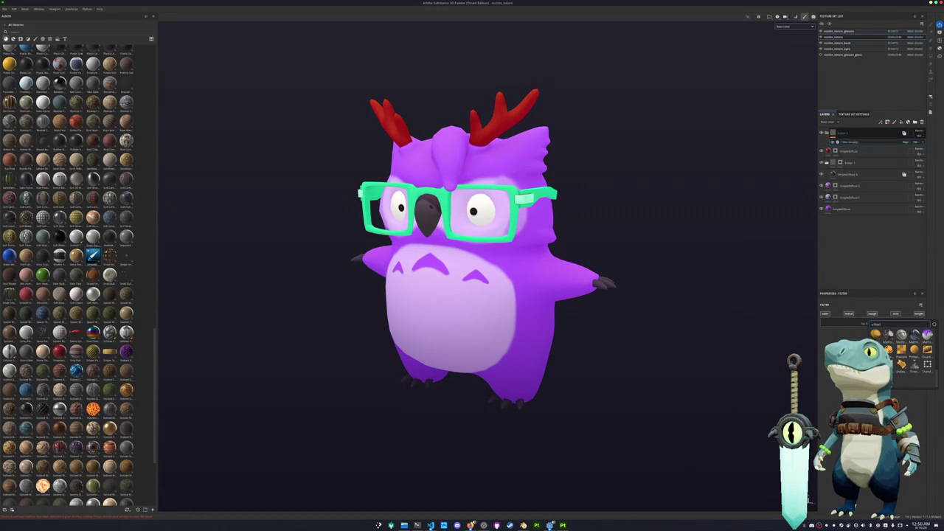
left_click(902, 364)
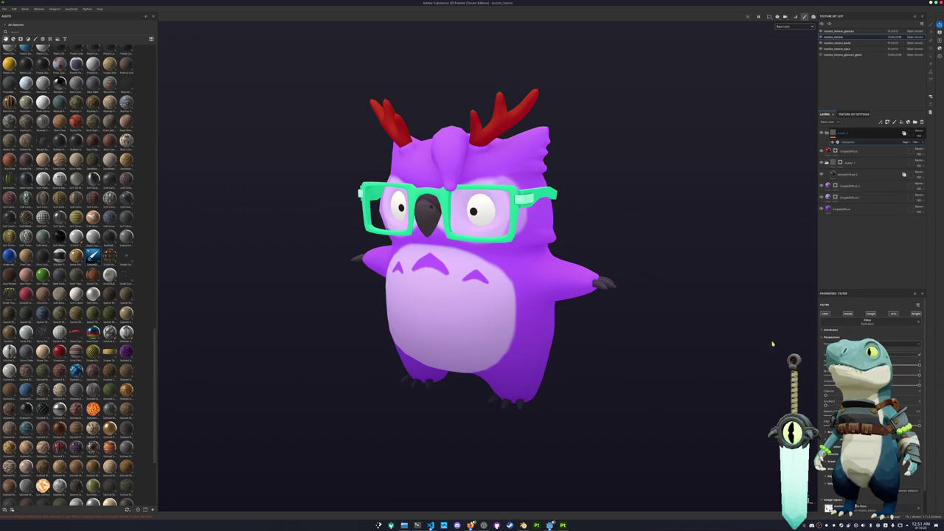
Orbit around the owl to review the Stylization effect, leaving the blend mode unchanged
left_click_drag(772, 344, 708, 300, "alt")
left_click(916, 132)
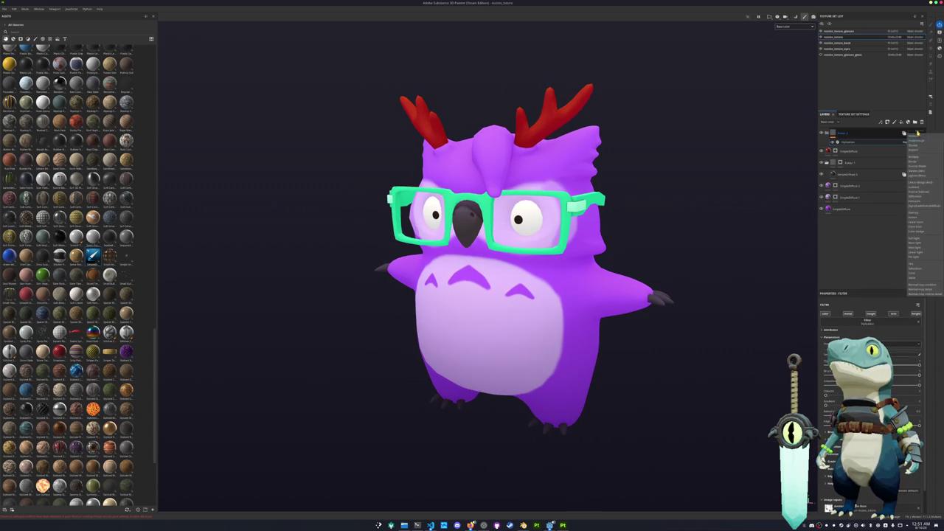
left_click(918, 142)
mouse_move(697, 238)
left_mouse_down("alt")
mouse_move(694, 293)
mouse_move(701, 246)
left_mouse_up("alt")
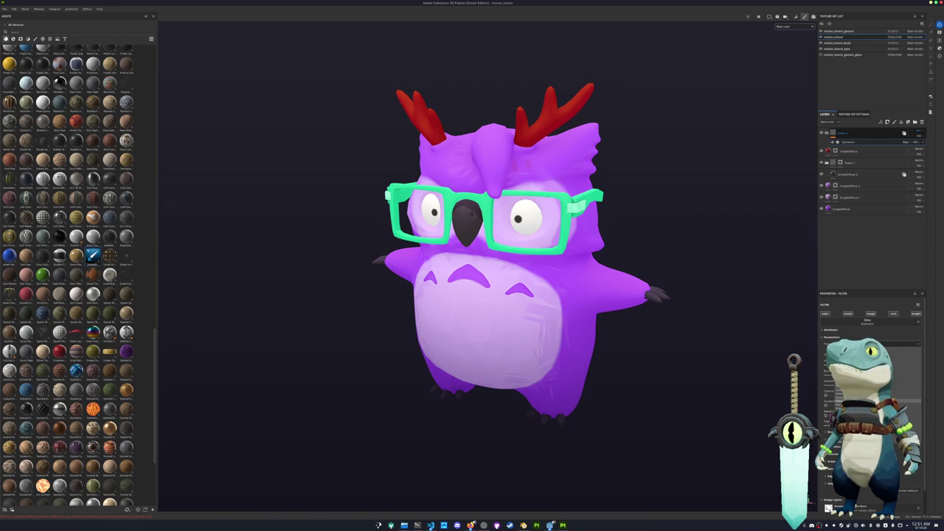
Add a Quantize filter to the instanced folder
right_click(834, 132)
left_click(853, 284)
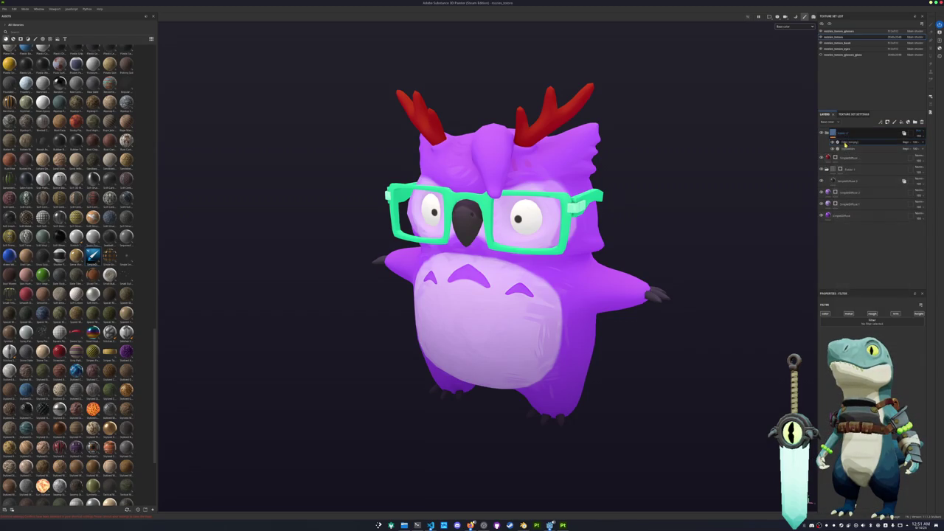
left_click(868, 324)
left_click(928, 359)
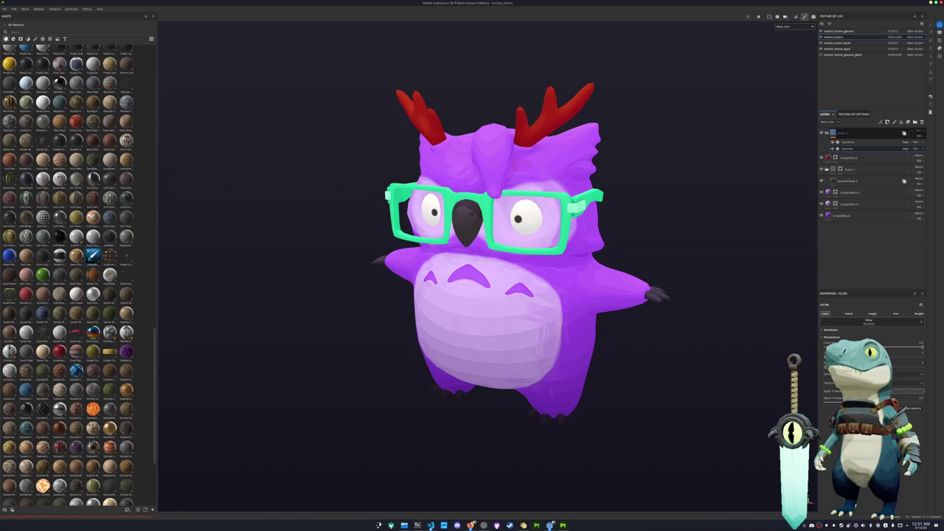
Set the first Quantize parameter to 0 and drop the second to its minimum
left_click_drag(896, 356, 921, 356)
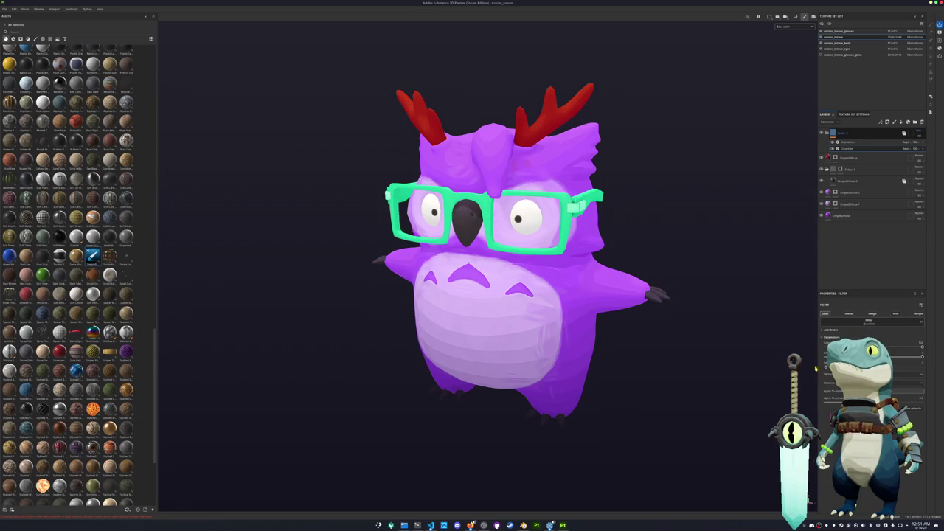
left_click_drag(702, 347, 701, 354, "alt")
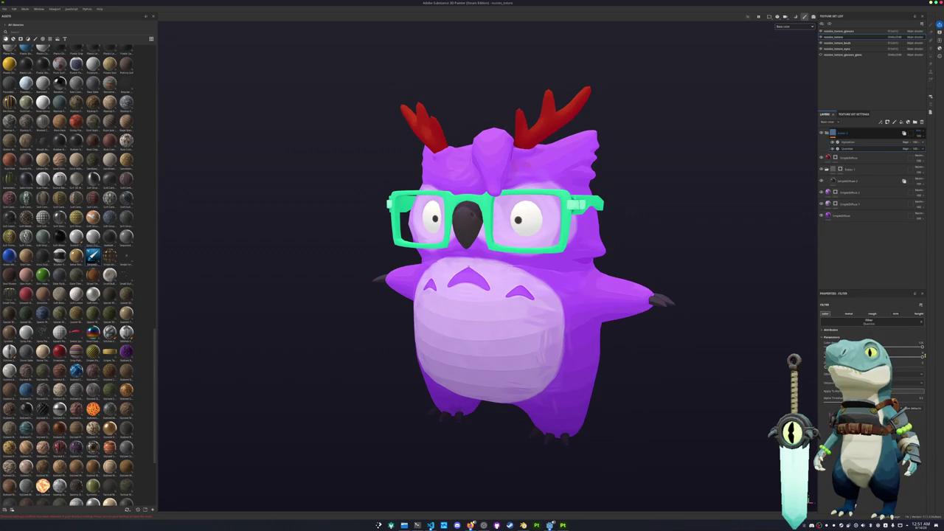
mouse_move(921, 356)
left_mouse_down()
mouse_move(823, 356)
mouse_move(922, 356)
left_mouse_up()
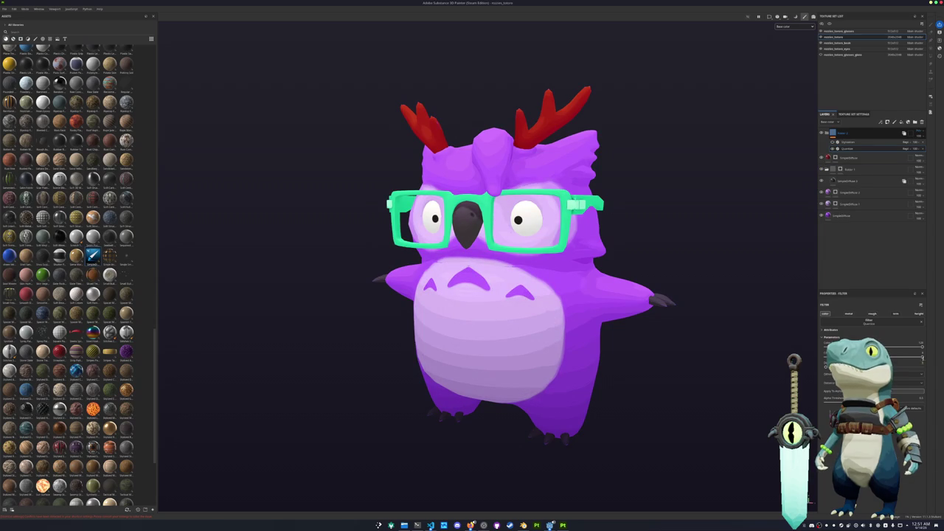
left_click_drag(916, 356, 825, 355)
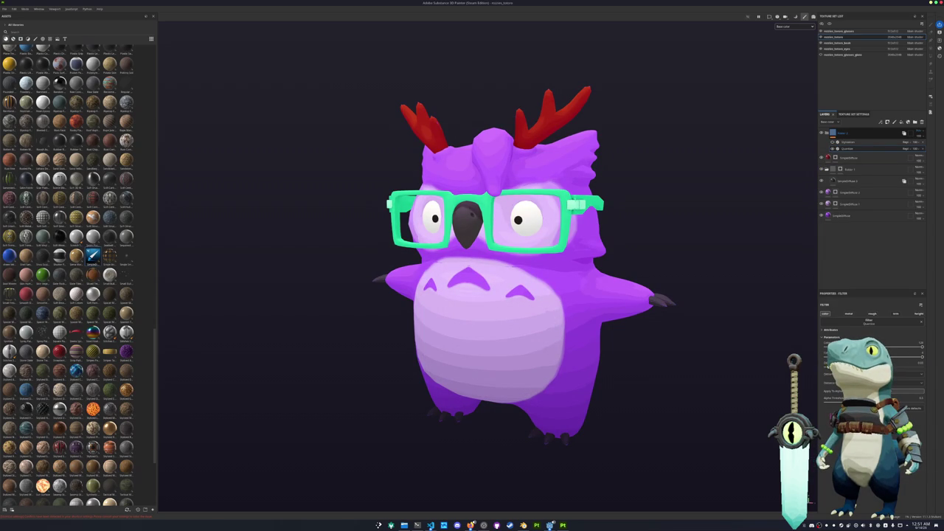
left_click_drag(907, 365, 810, 365)
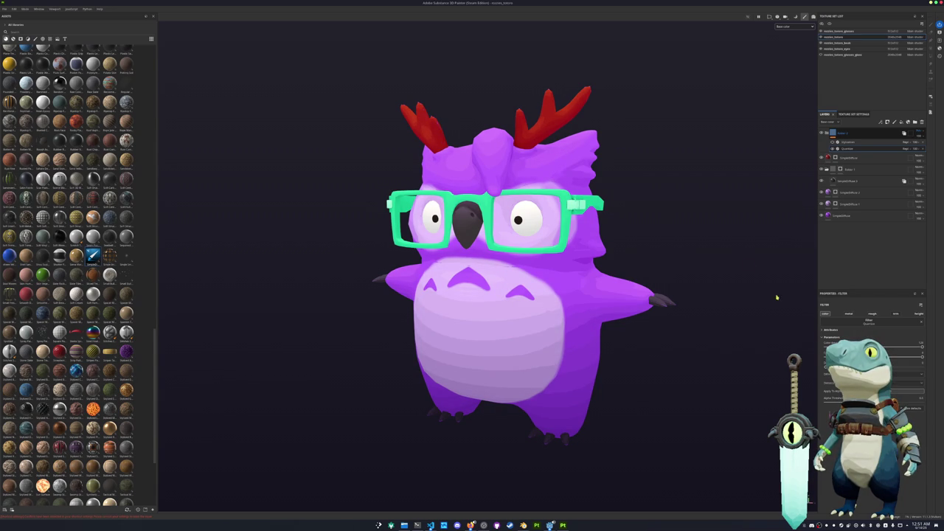
scroll(776, 297, "up", 2)
right_click(845, 134)
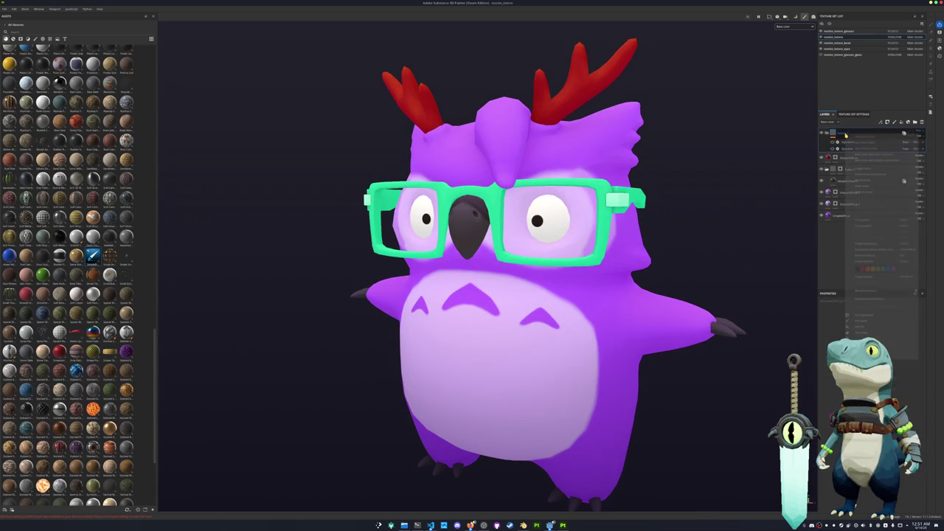
Add a Posterize filter to the folder and tone down its banding
left_click(864, 326)
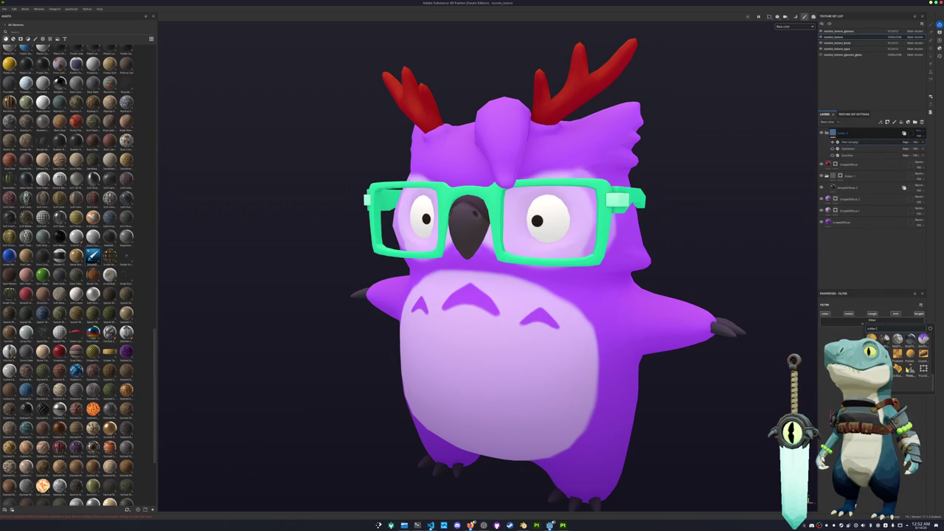
left_click(923, 339)
left_click(889, 347)
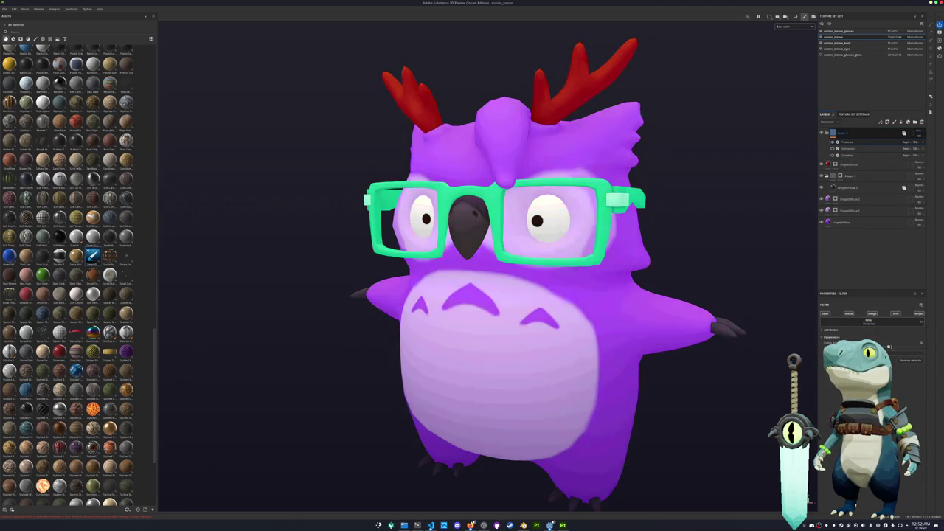
key("f")
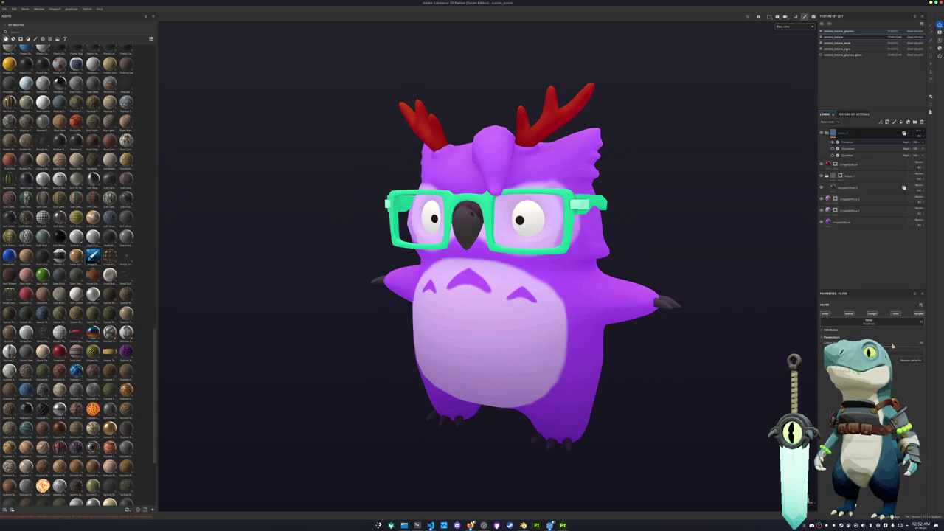
Move Posterize below the other filters and review the Quantize and Stylization settings
left_click_drag(834, 155, 834, 151)
left_click(841, 148)
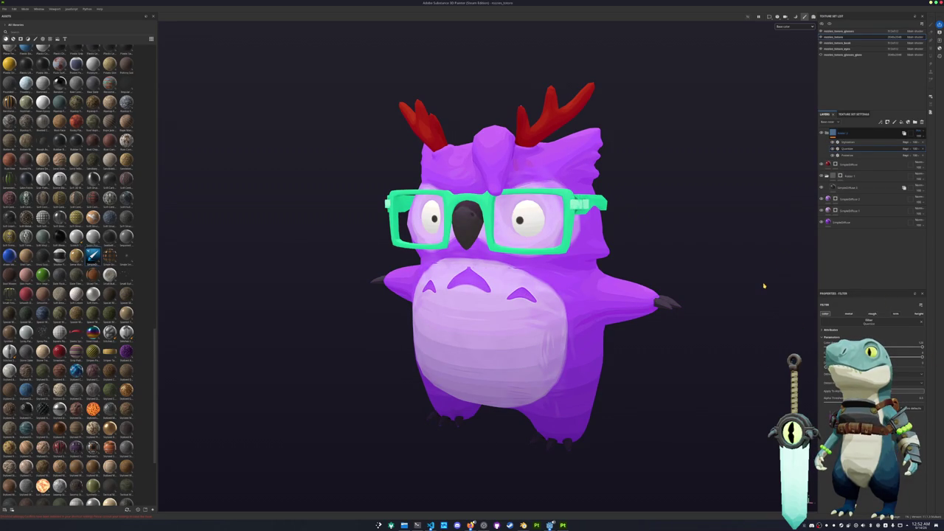
left_click_drag(764, 286, 700, 309, "alt")
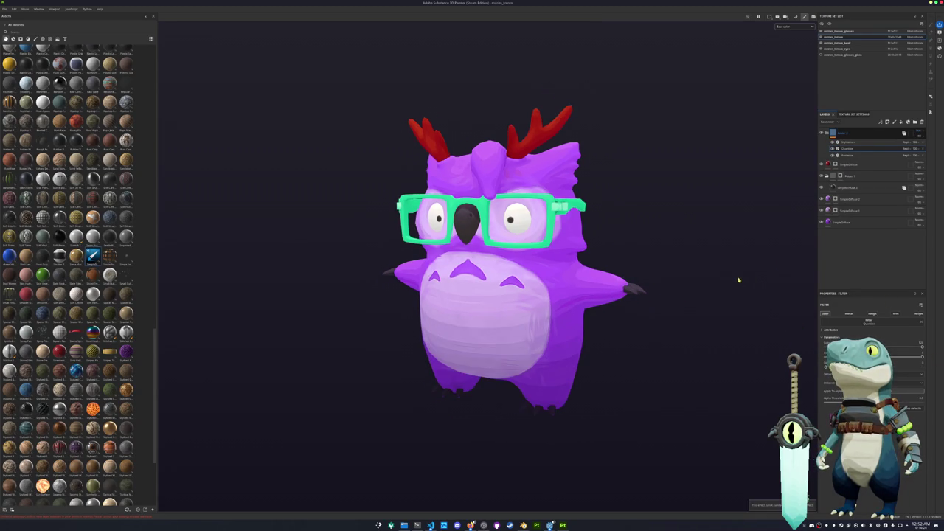
left_click(850, 142)
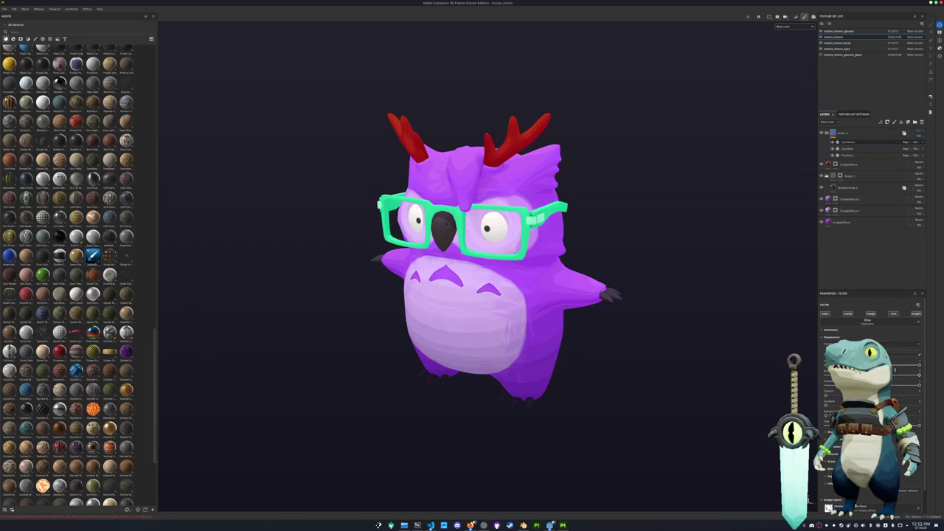